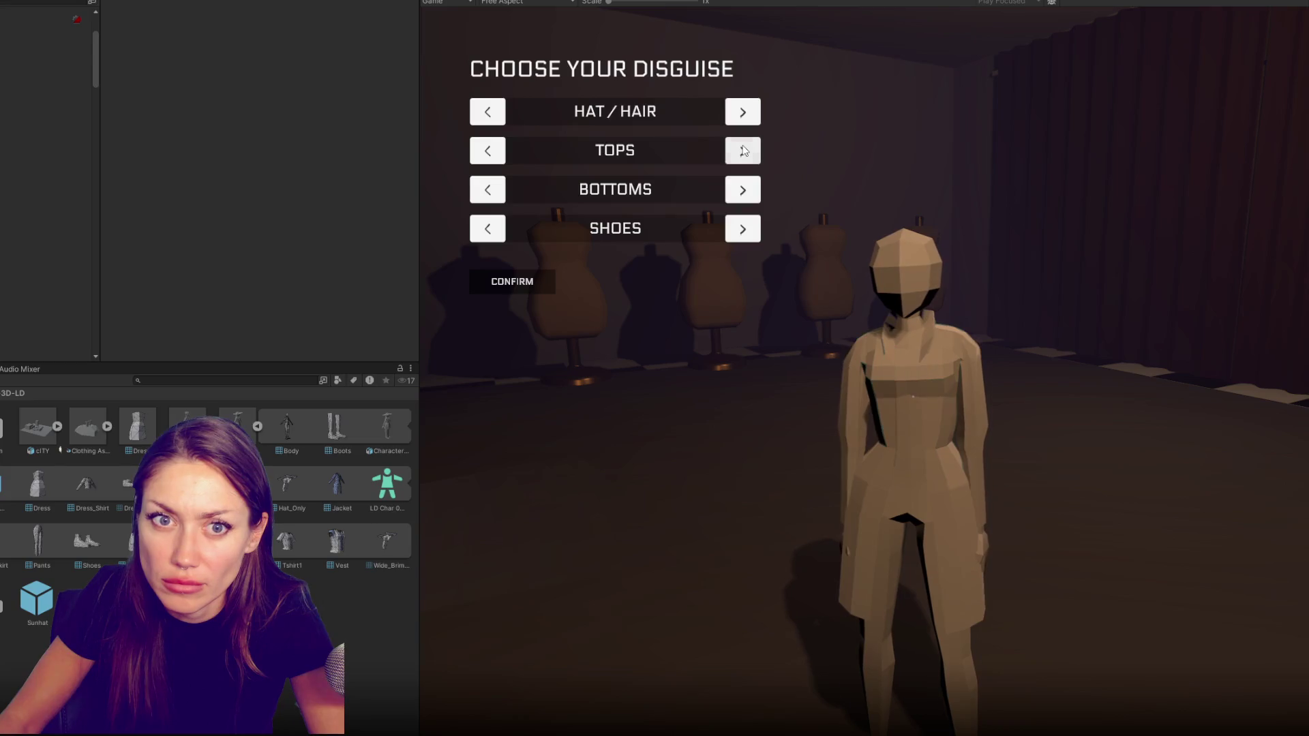
Cycle the character's top through several options with the TOPS right arrow in Play mode
click(743, 150)
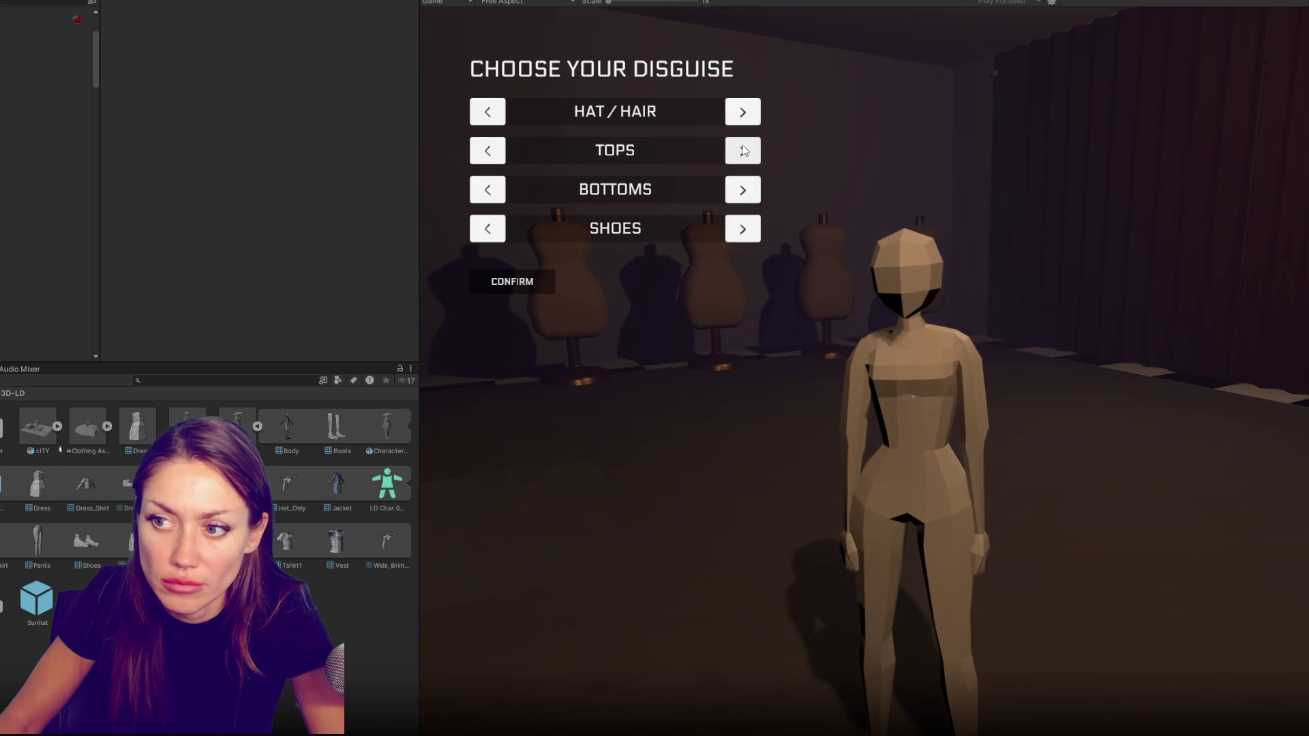
click(744, 151)
click(743, 150)
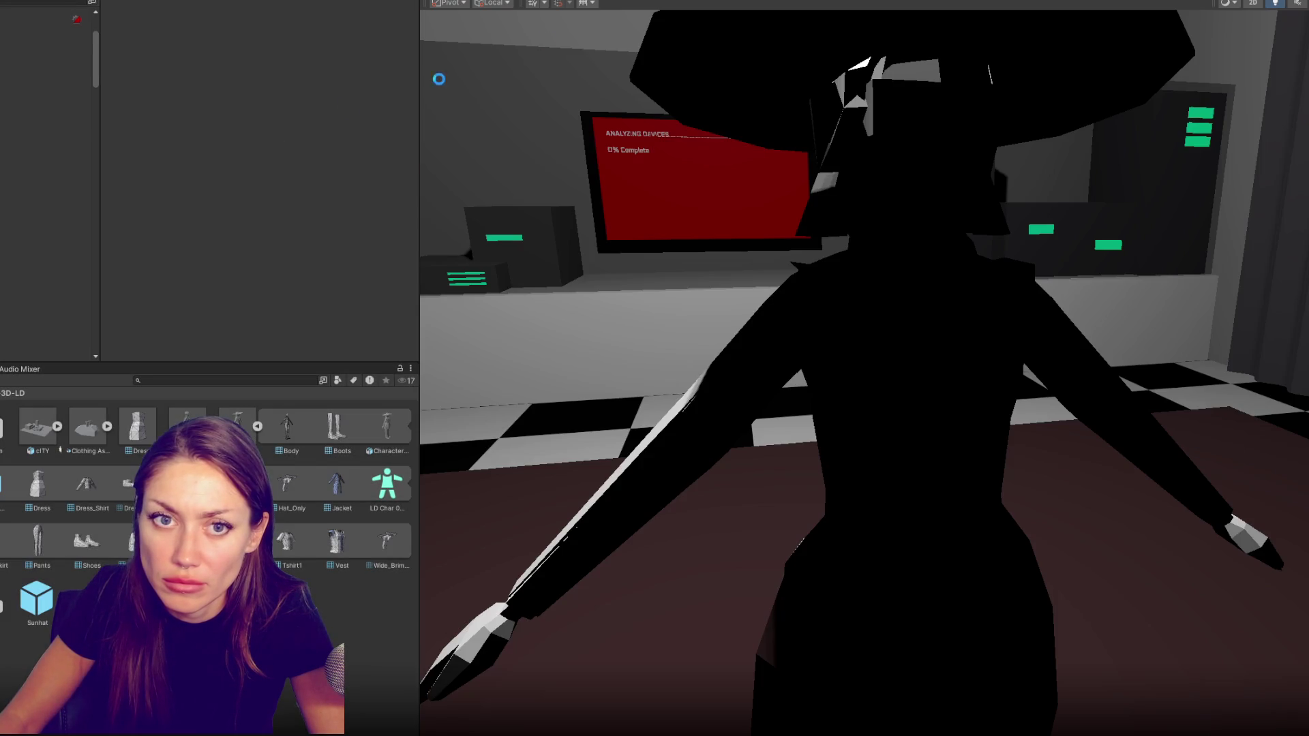
Select Jacket, orbit through the room to the clothing piles and select the Clothing: Jacket pickup
click(52, 137)
mouse_move(595, 296)
mouse_down()
mouse_move(458, 317)
mouse_move(863, 323)
mouse_up()
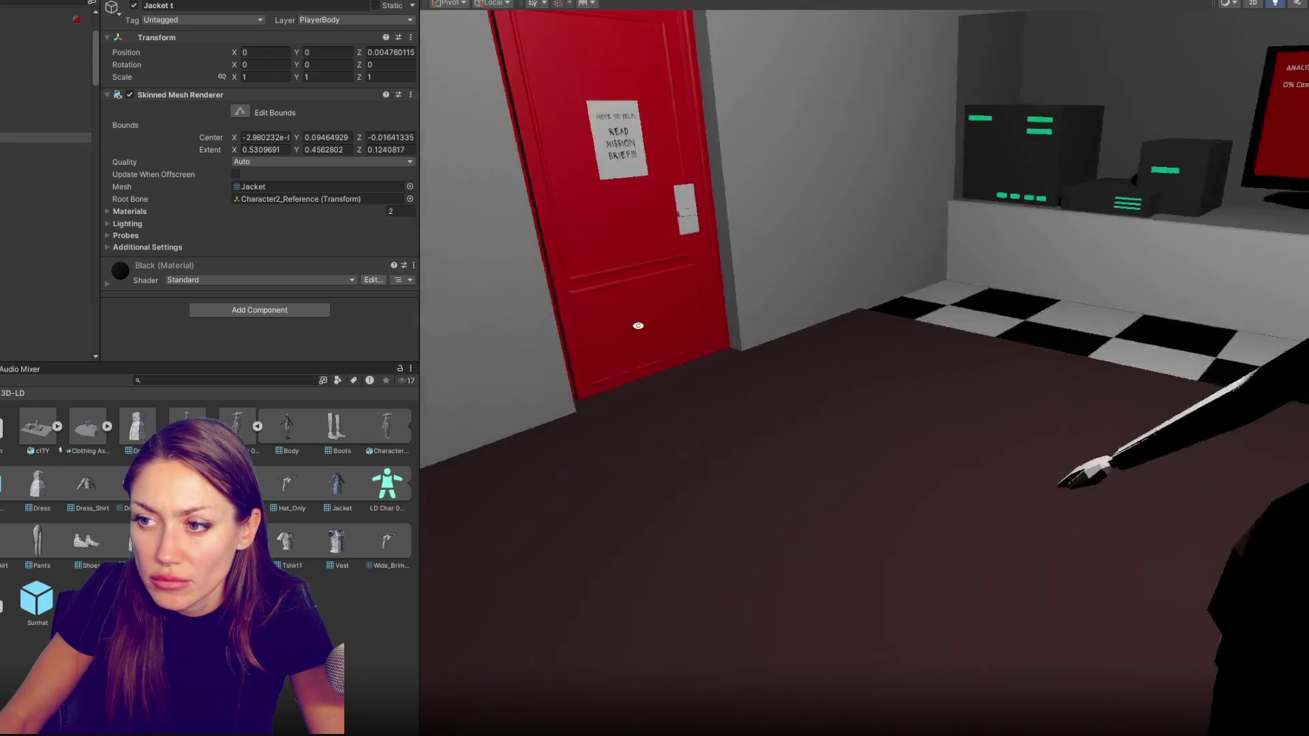
drag(1122, 274, 815, 313)
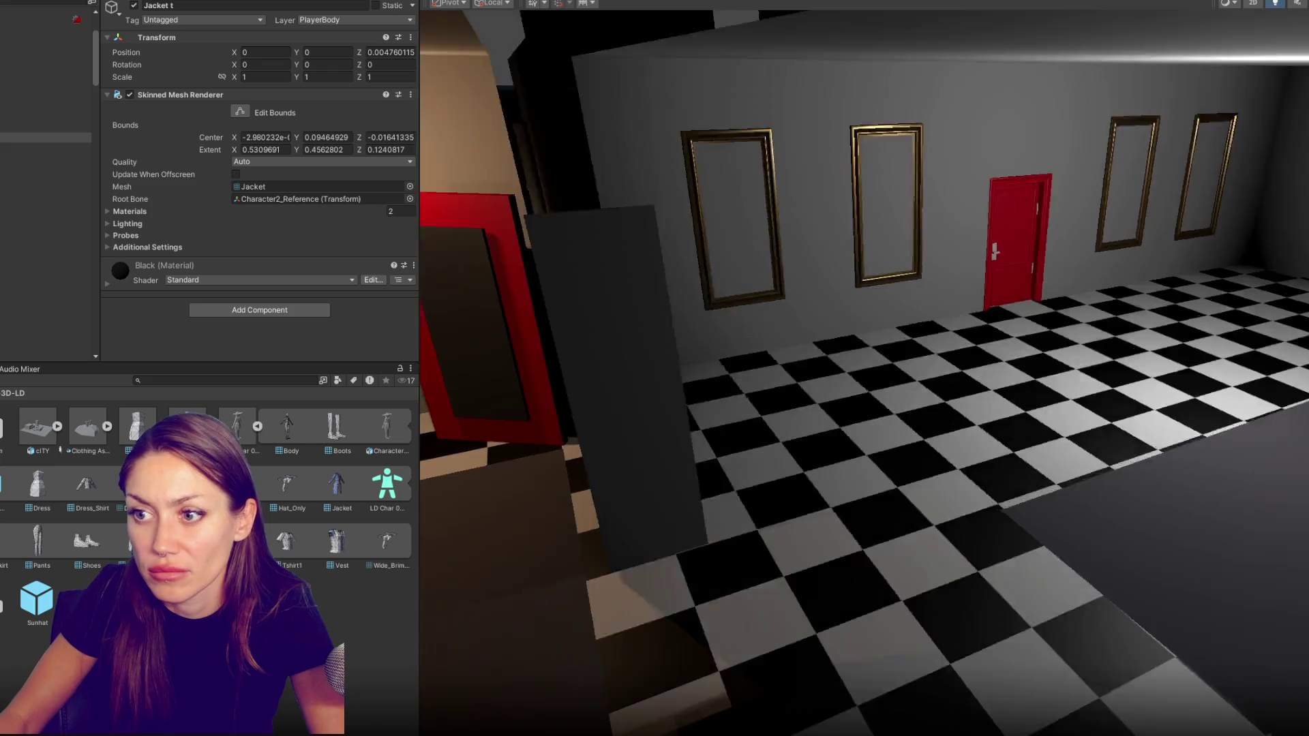
mouse_move(750, 345)
mouse_down()
mouse_move(285, 307)
mouse_move(971, 279)
mouse_up()
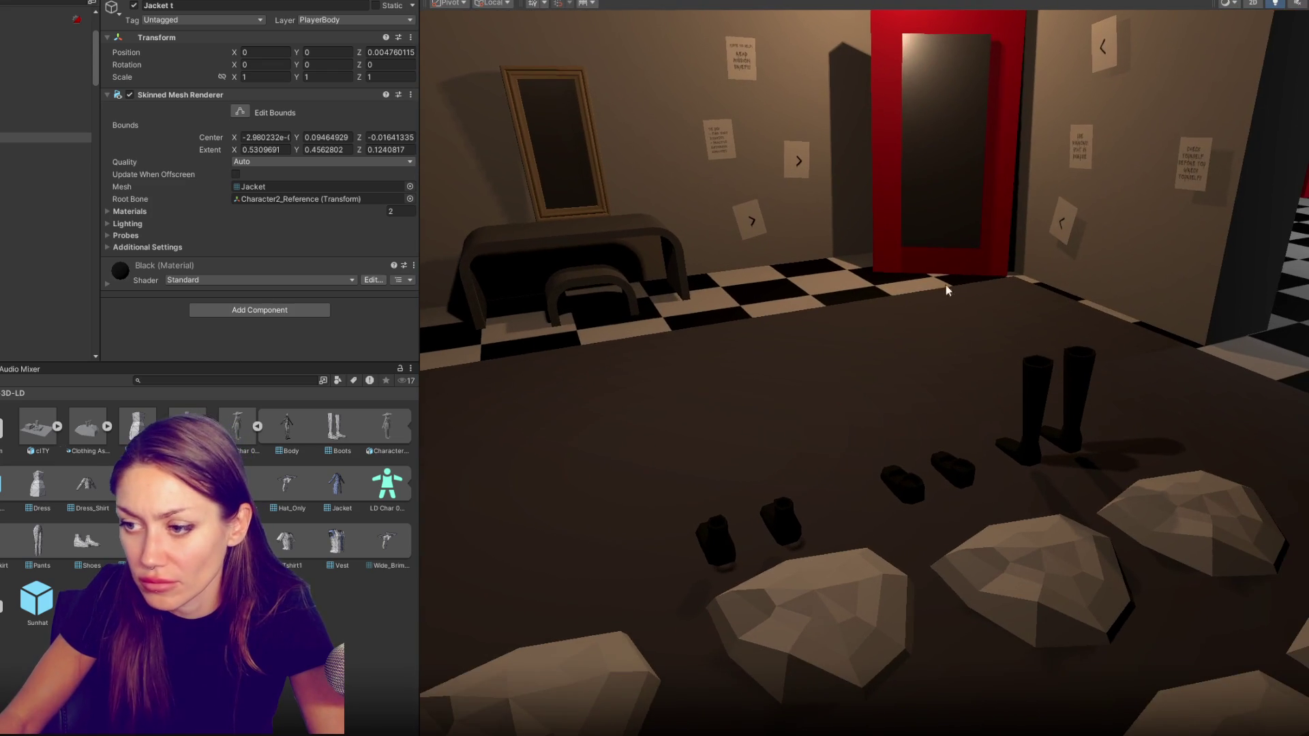
drag(971, 278, 632, 605)
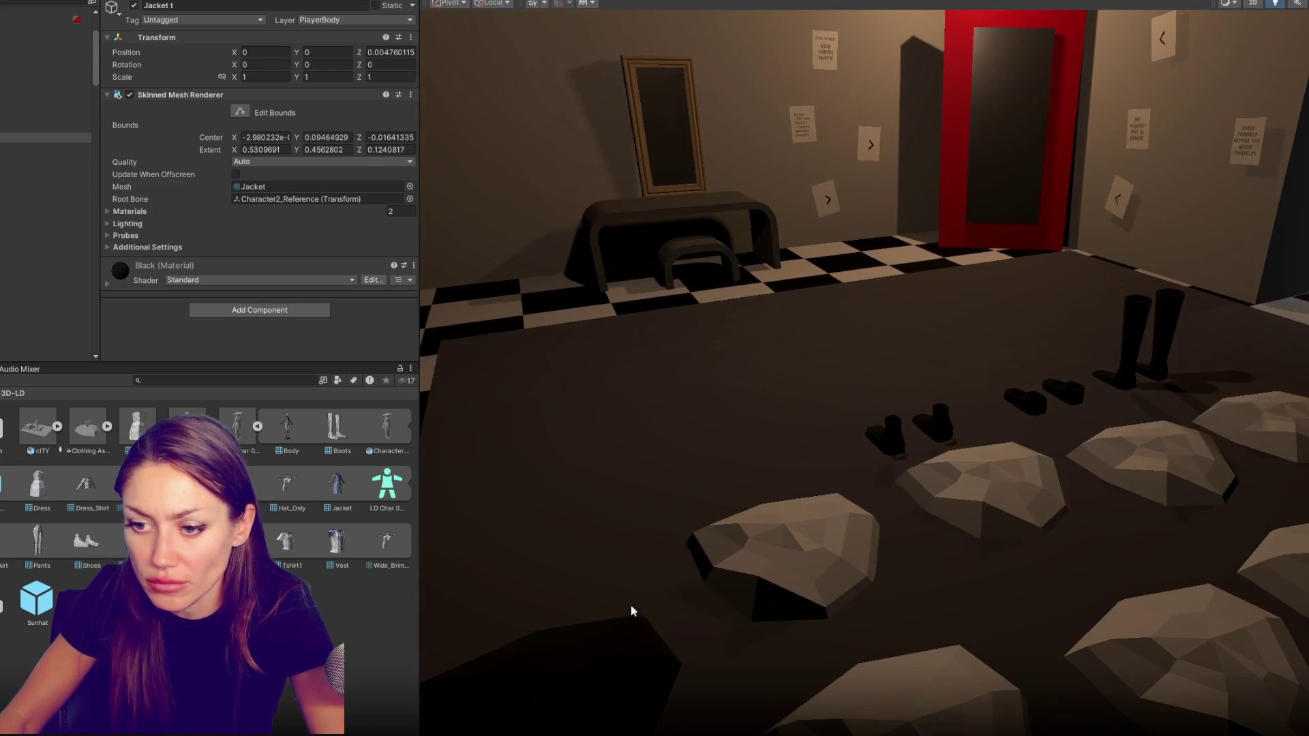
click(579, 663)
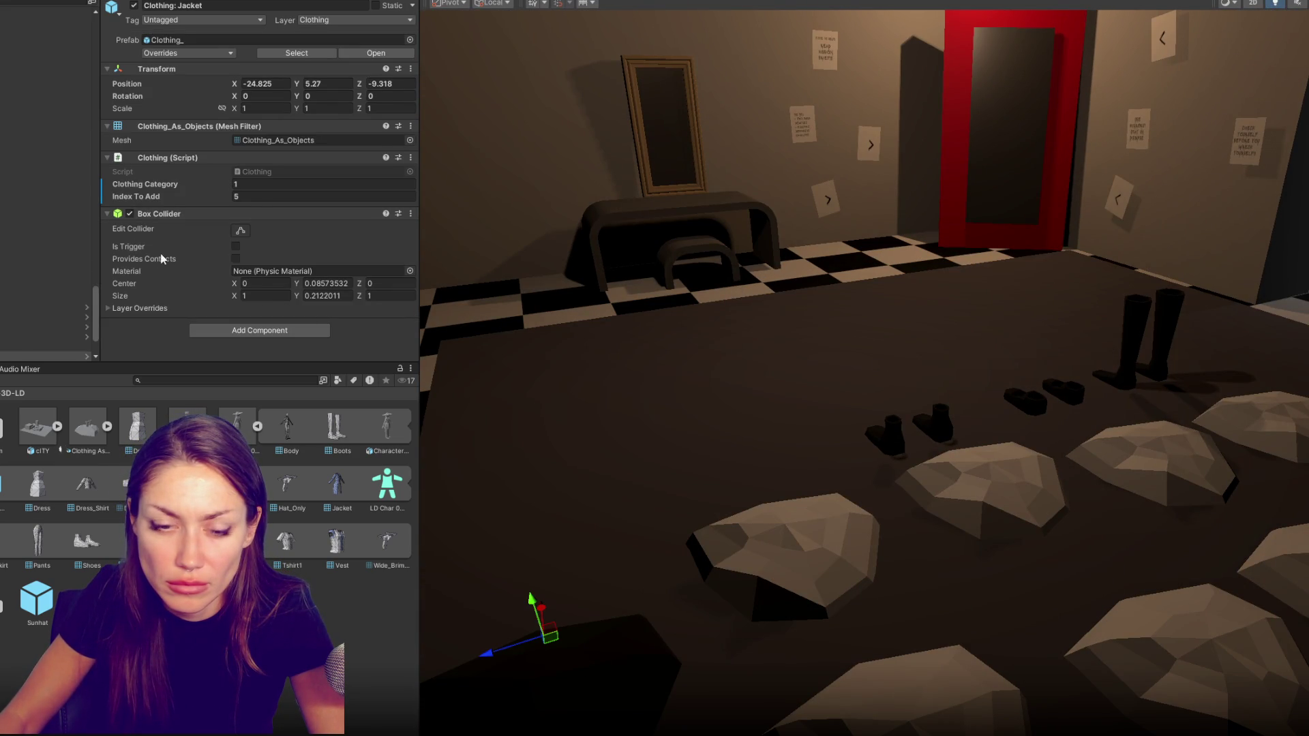
Set the Clothing: Jacket pickup's Index To Add to 6 and look over the two sunhat pickups
double_click(59, 282)
scroll(645, 451, down, 5)
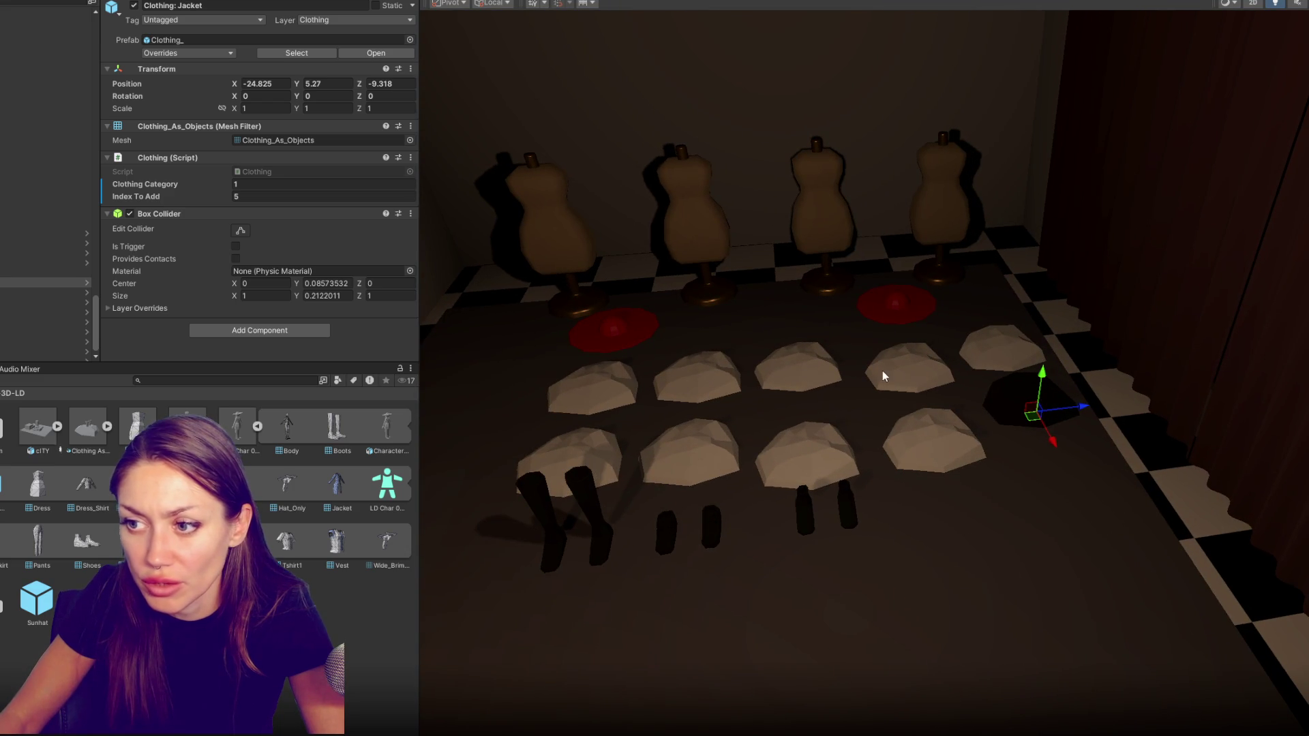
click(307, 196)
text(6)
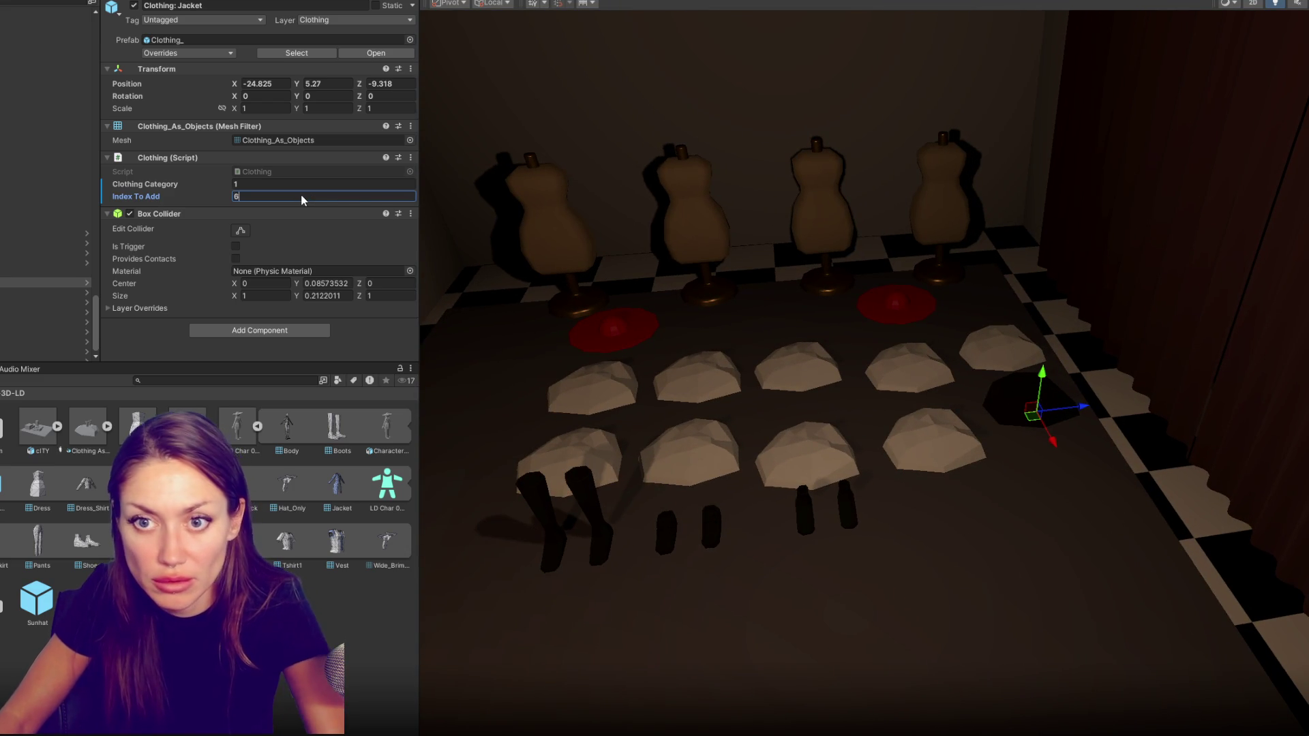
click(610, 334)
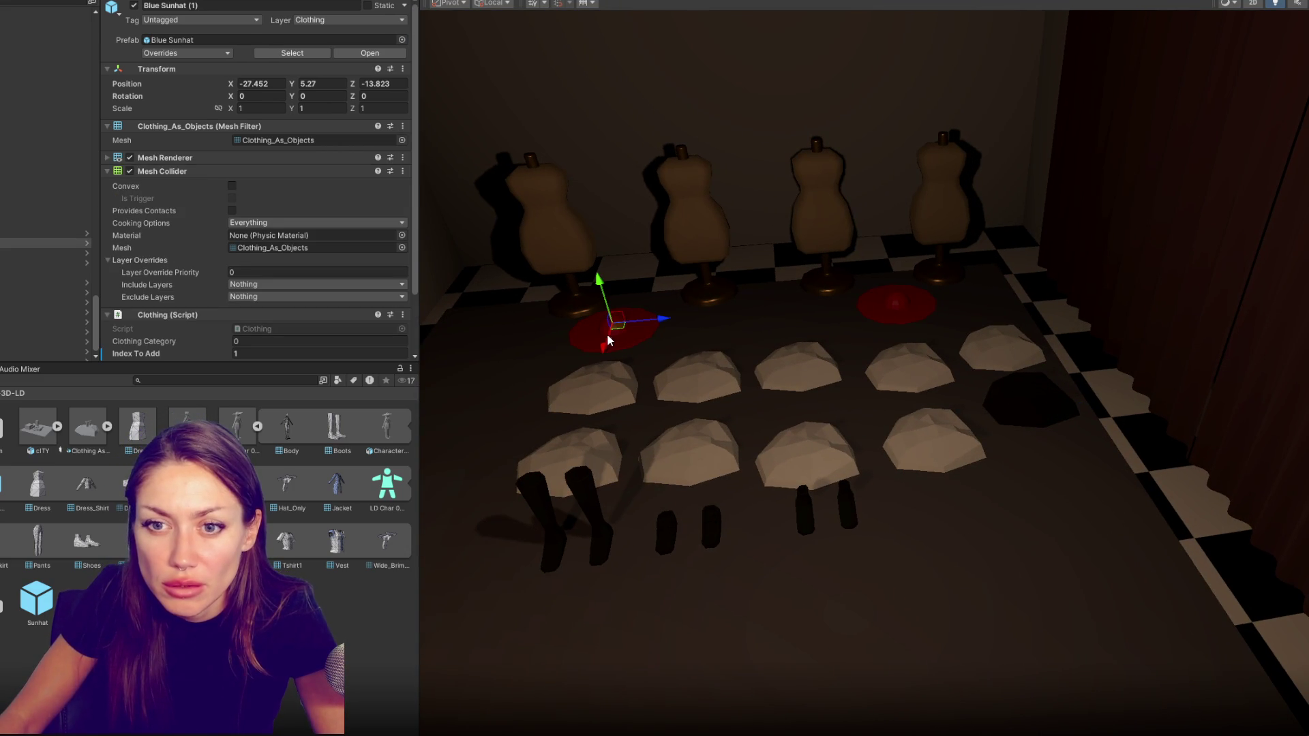
click(877, 303)
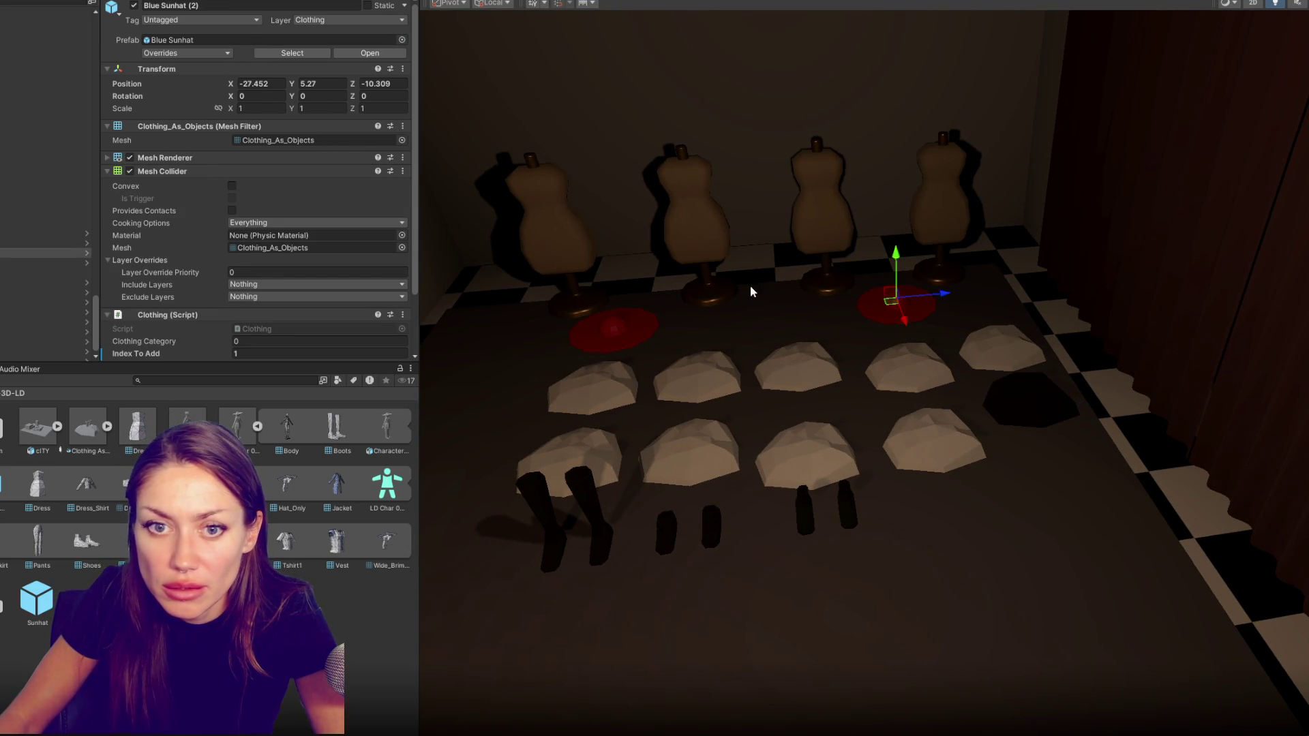
Rename the first sunhat pickup to Clothing: Hat and the second to Clothing Black Hat
click(614, 329)
click(185, 7)
text(Clothing Black Hat)
click(45, 252)
click(203, 8)
text(Clothing)
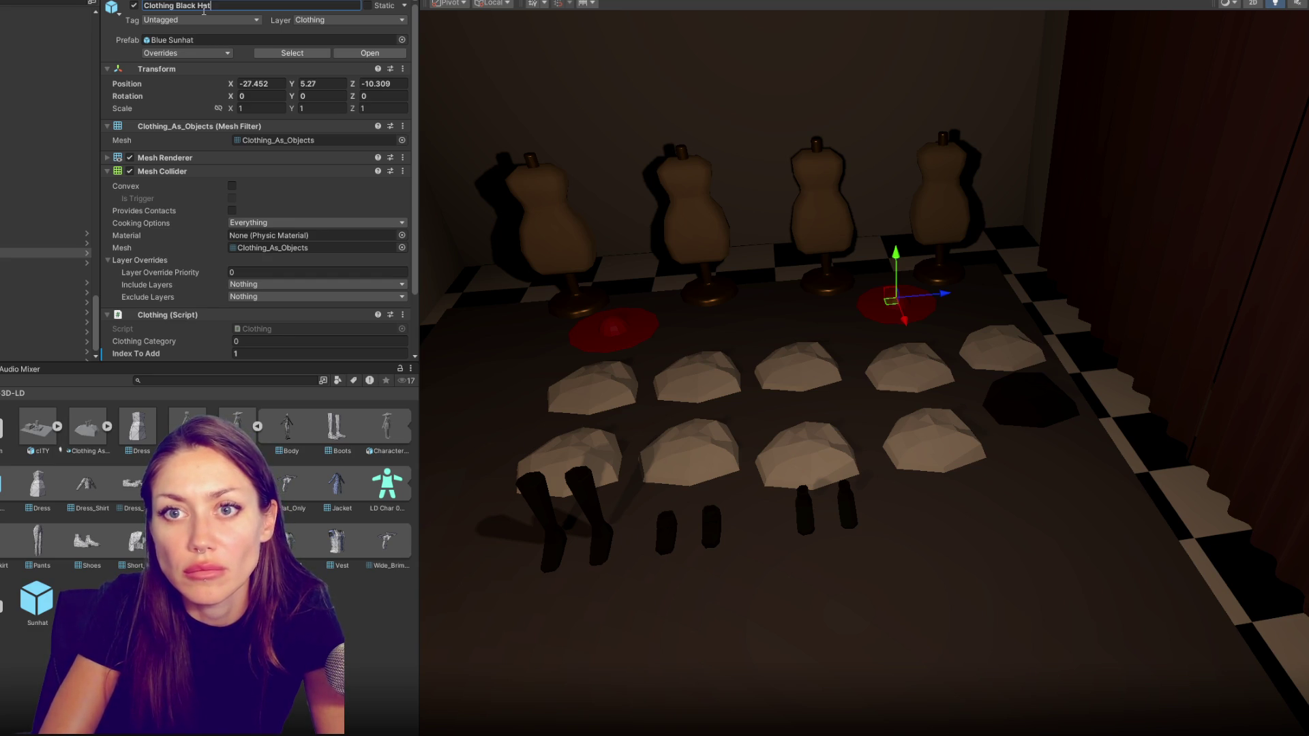
text(t)
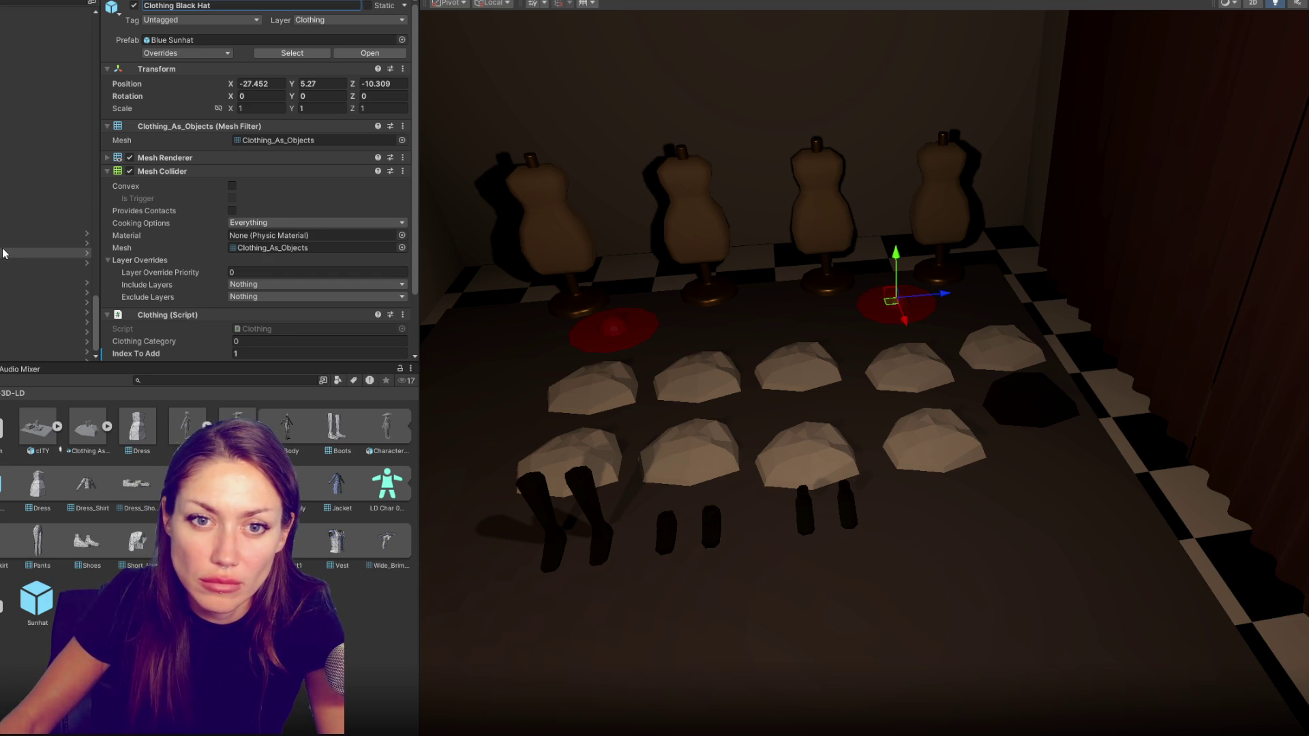
Rename the Clothing: Hat pickup to Clothing: White Hat
click(4, 243)
click(178, 11)
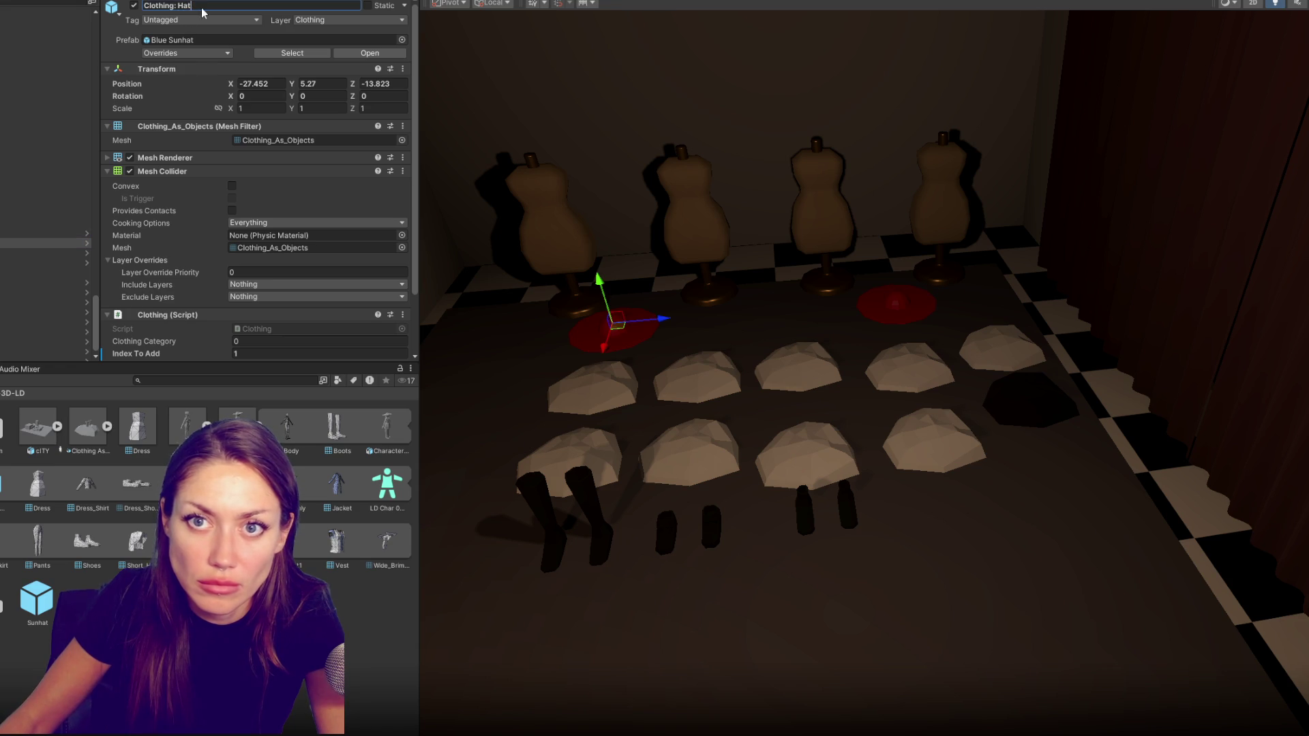
key(BackSpace)
key(BackSpace)
key(BackSpace)
text(White)
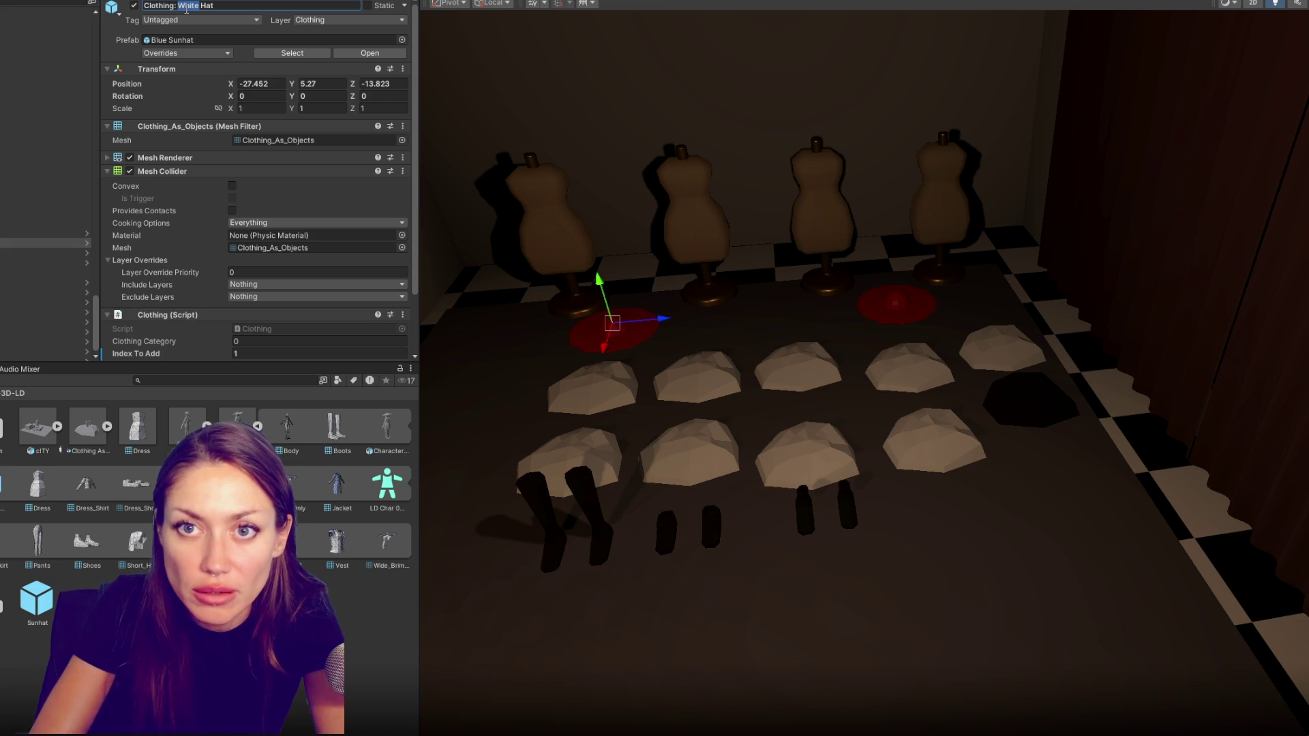
click(23, 255)
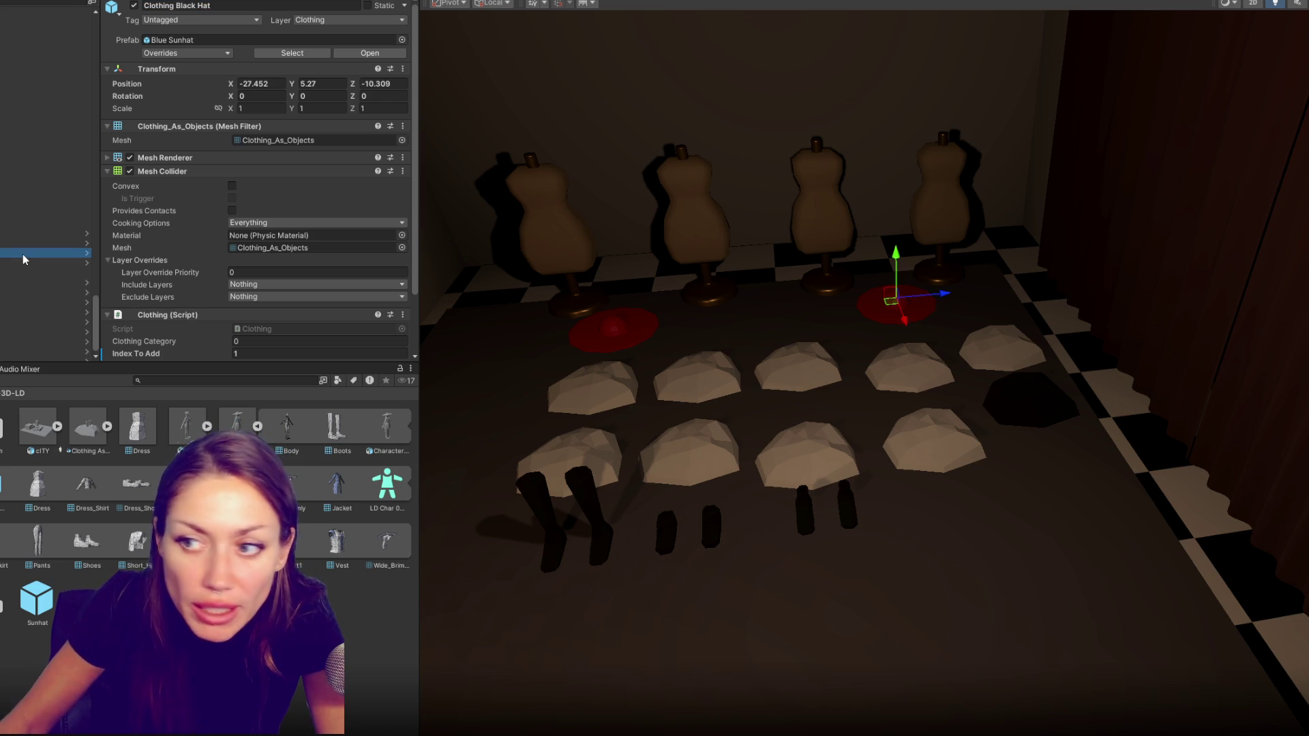
From Materials, make the black hat's disc black and the white hat's disc pale grey
click(4, 409)
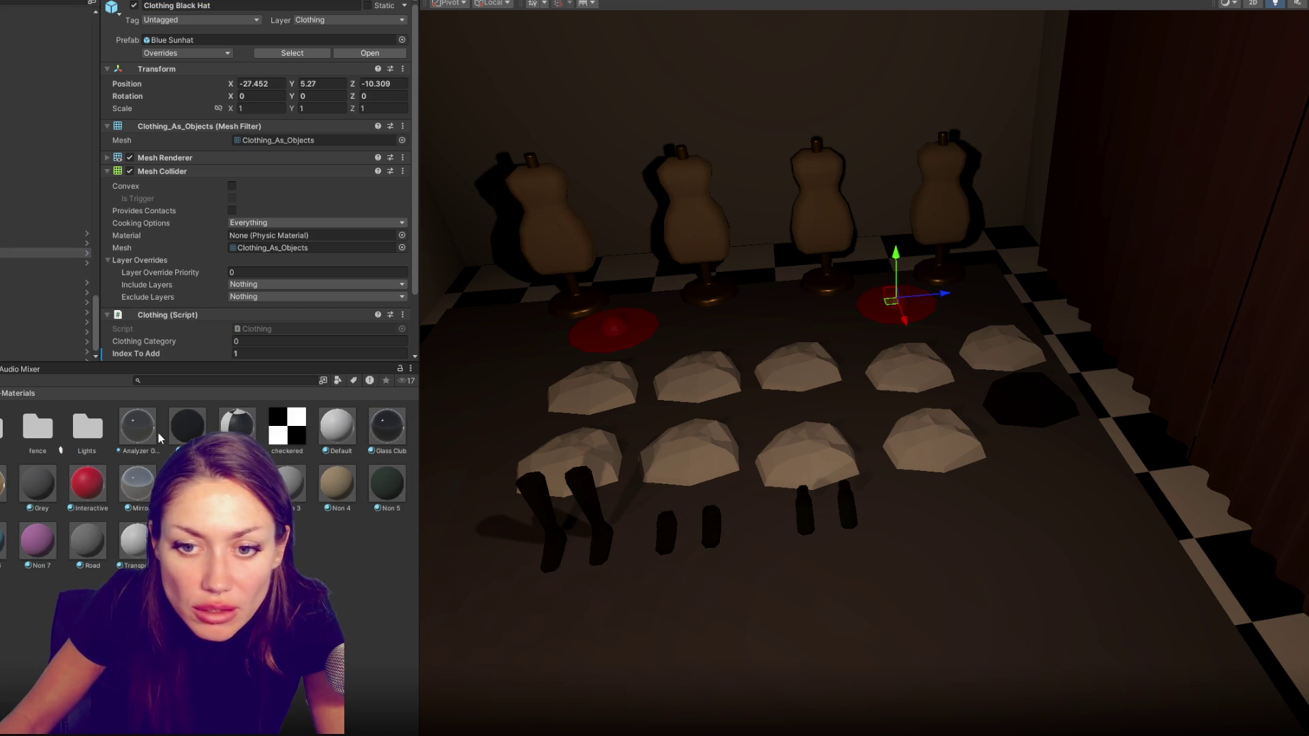
drag(185, 430, 885, 319)
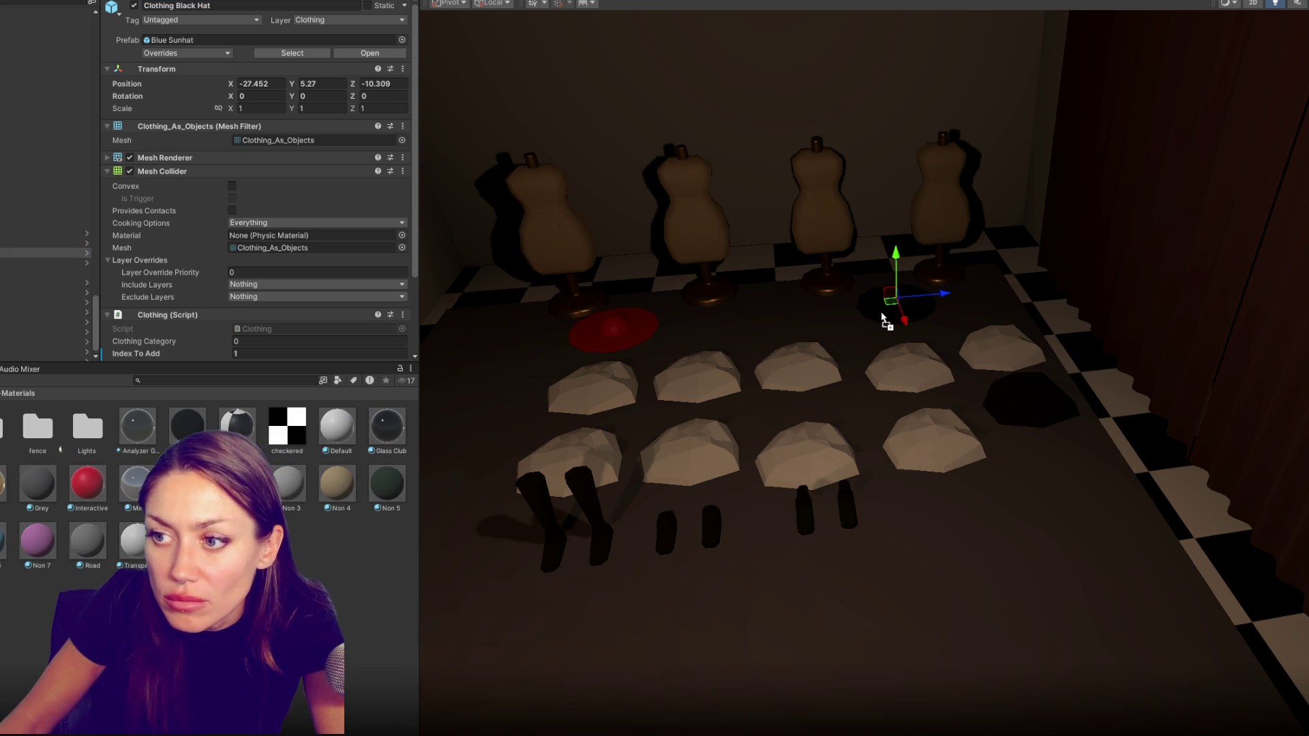
key(ctrl+z)
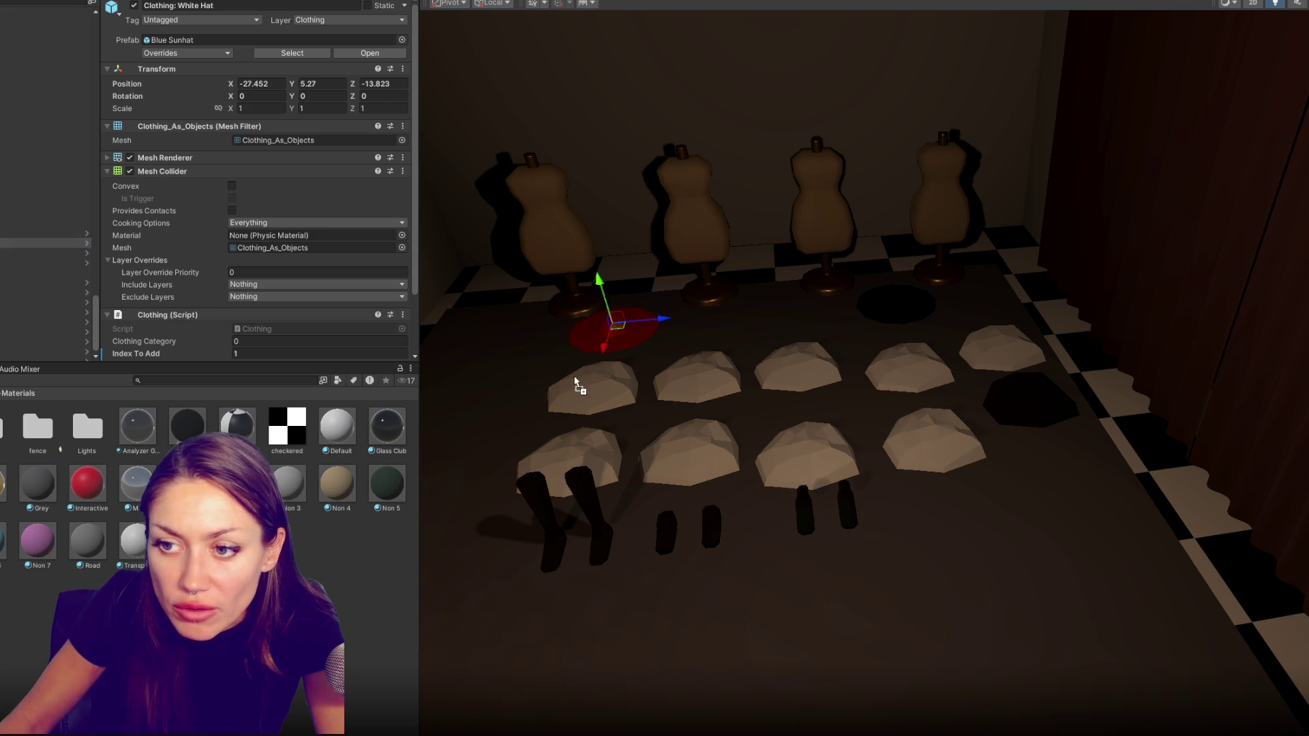
drag(575, 386, 619, 344)
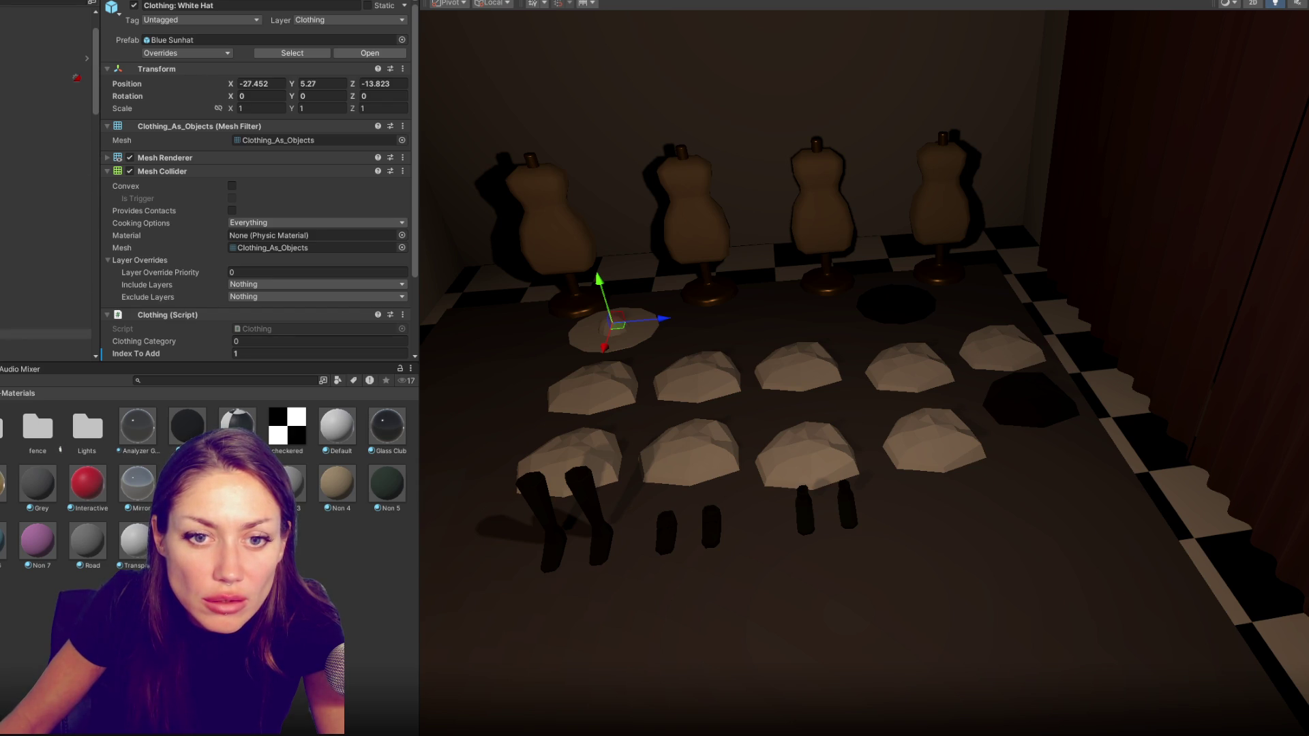
click(46, 335)
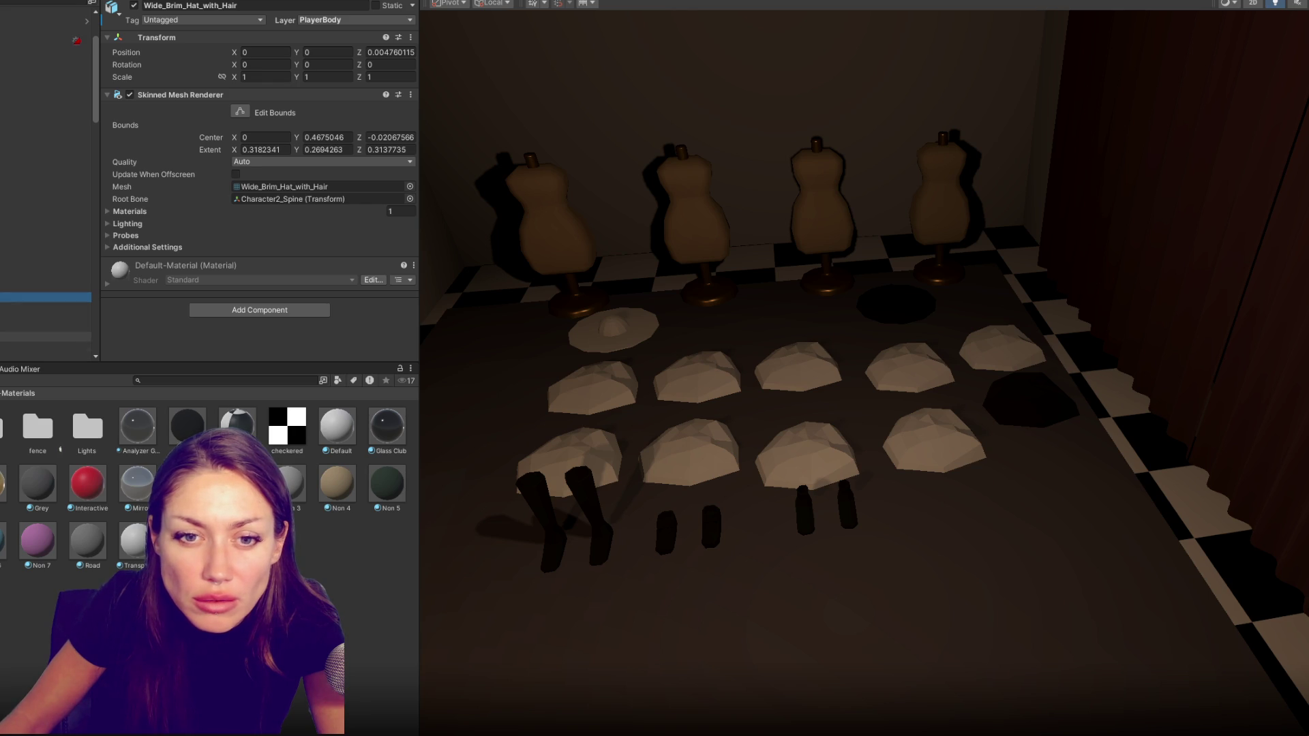
Give the Sunhat (1) mesh the Black material
click(46, 346)
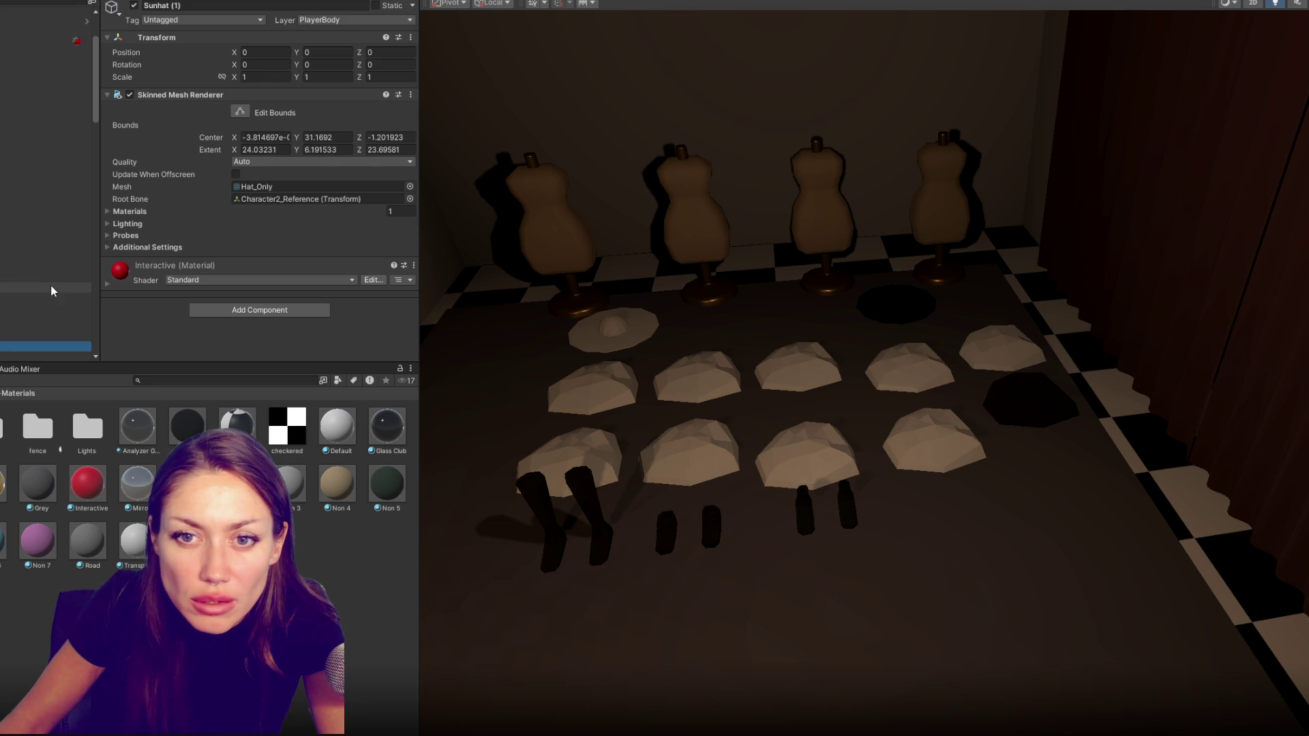
drag(28, 347, 196, 409)
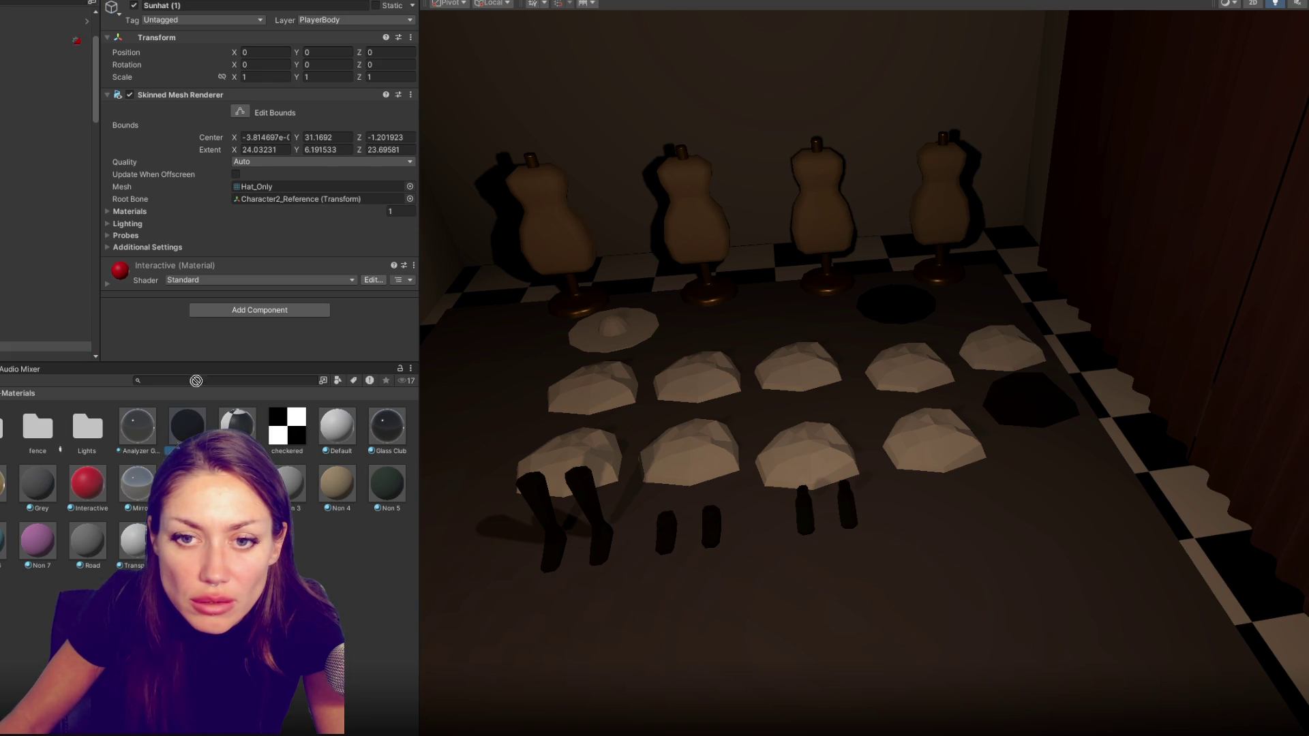
drag(184, 361, 184, 358)
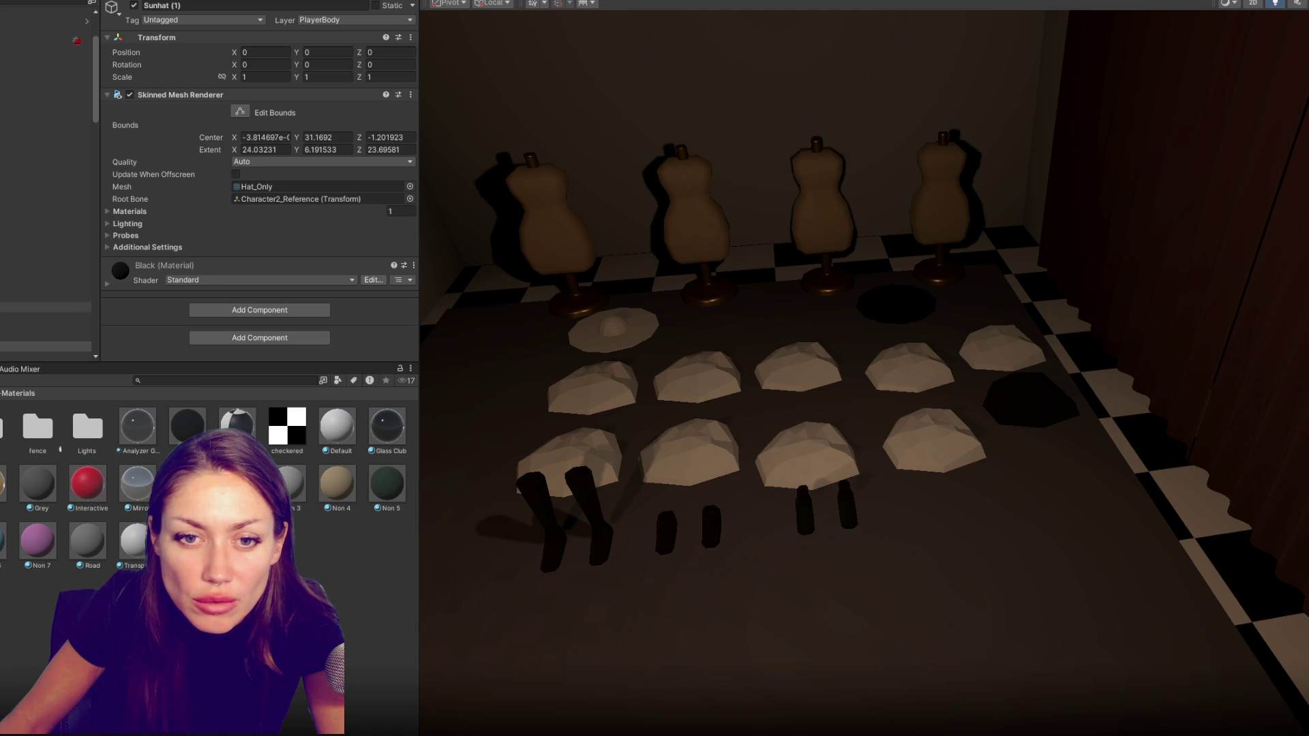
Set the Clothing Black Hat pickup's Index To Add to 6
click(883, 309)
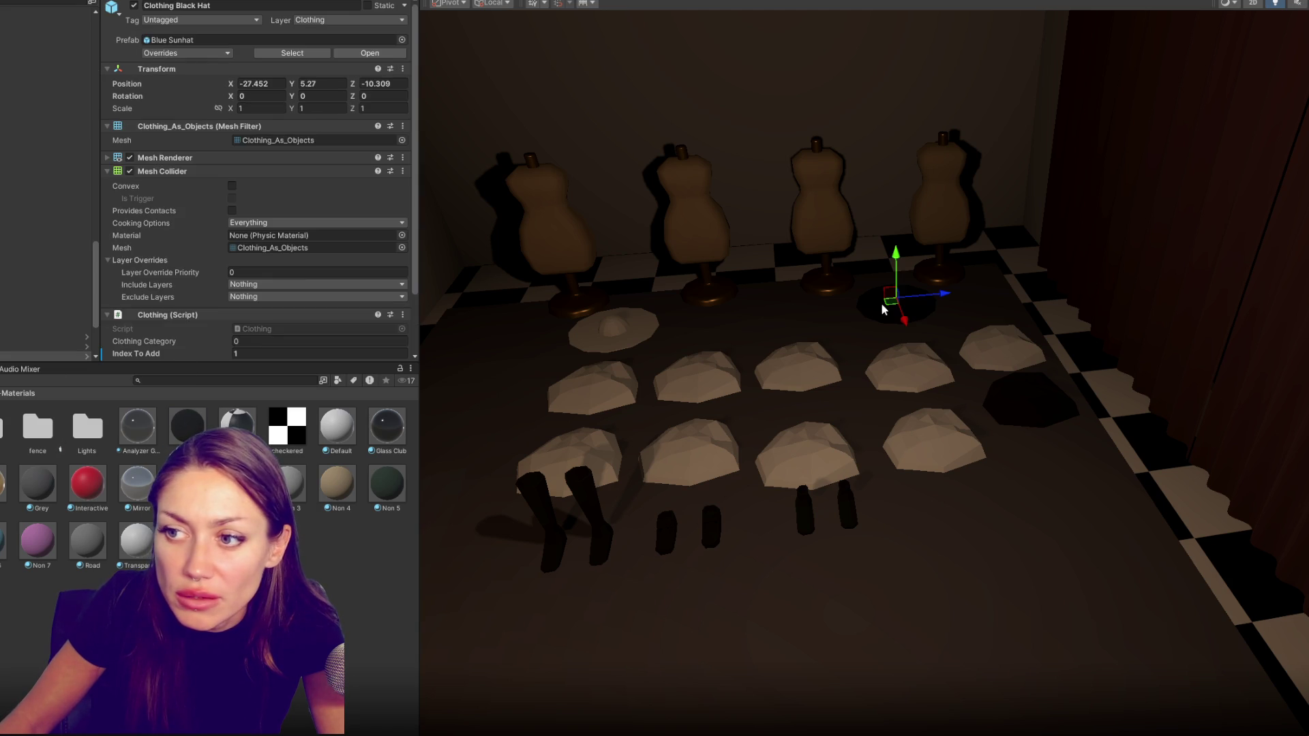
scroll(257, 280, down, 2)
click(251, 289)
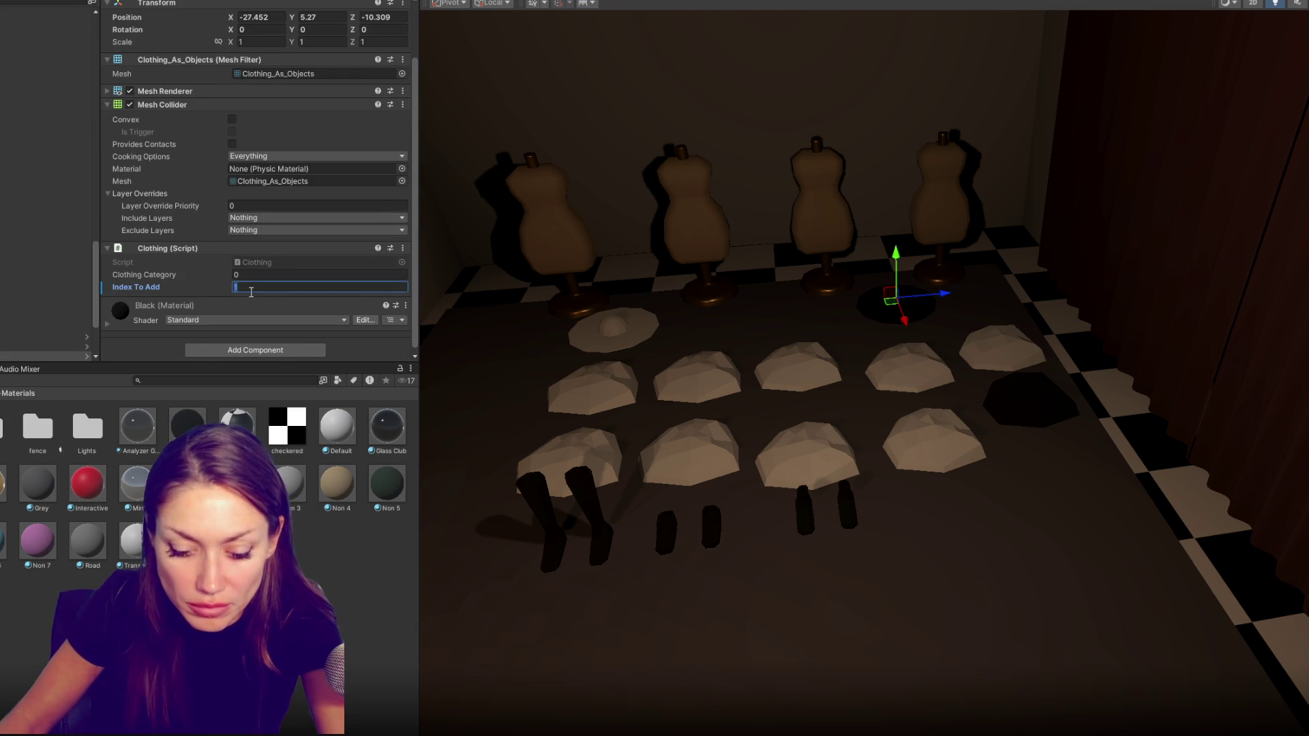
text(6)
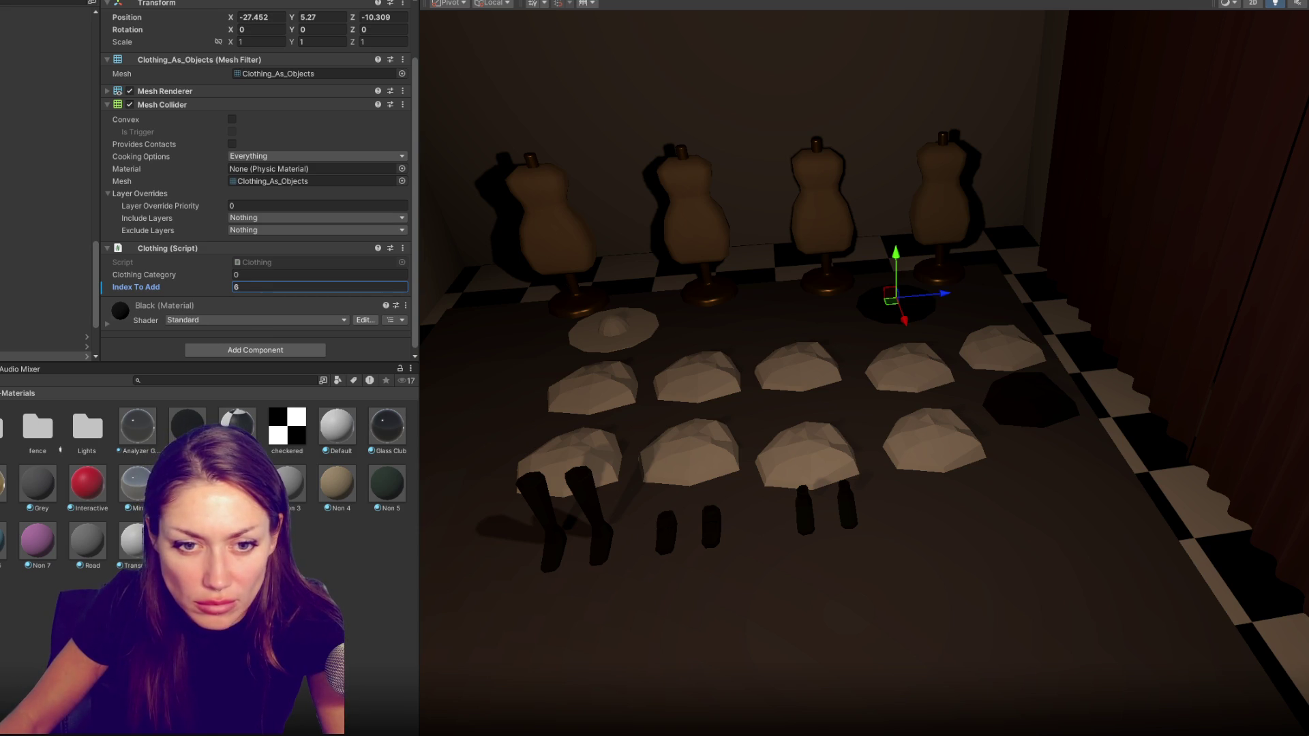
key(Return)
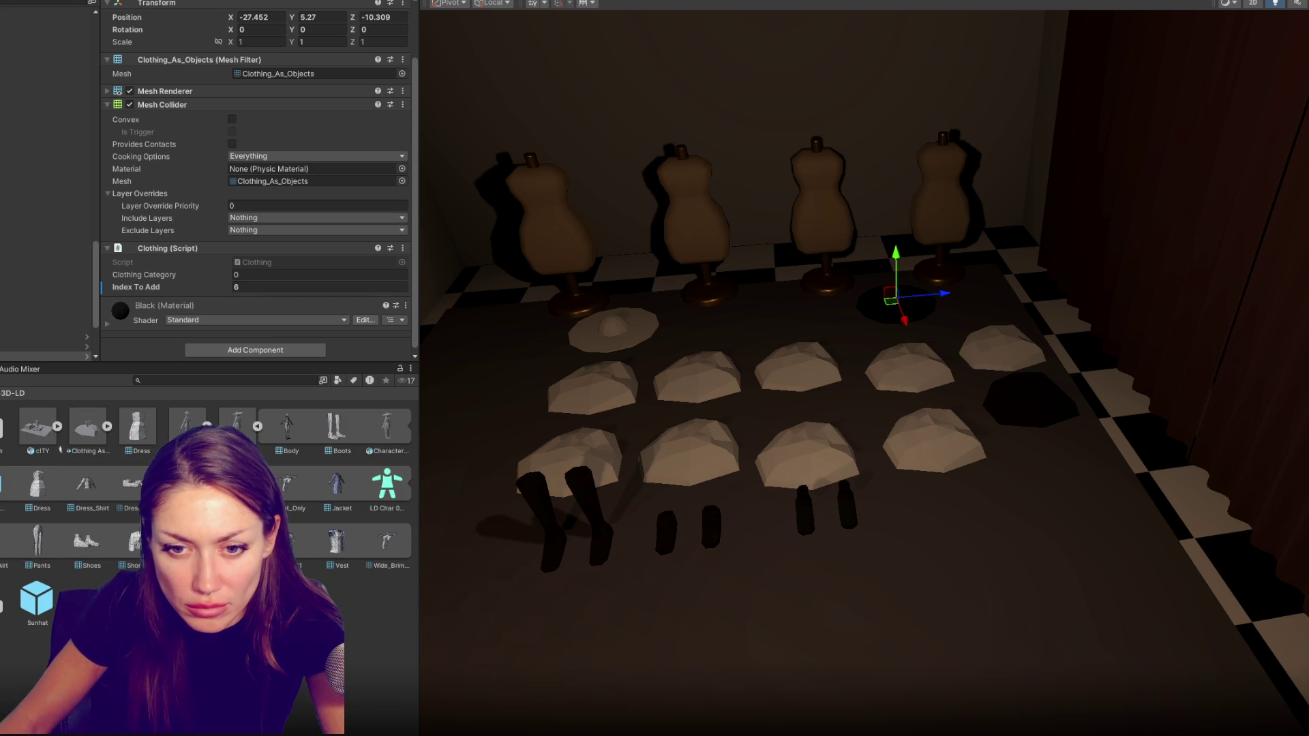
click(107, 427)
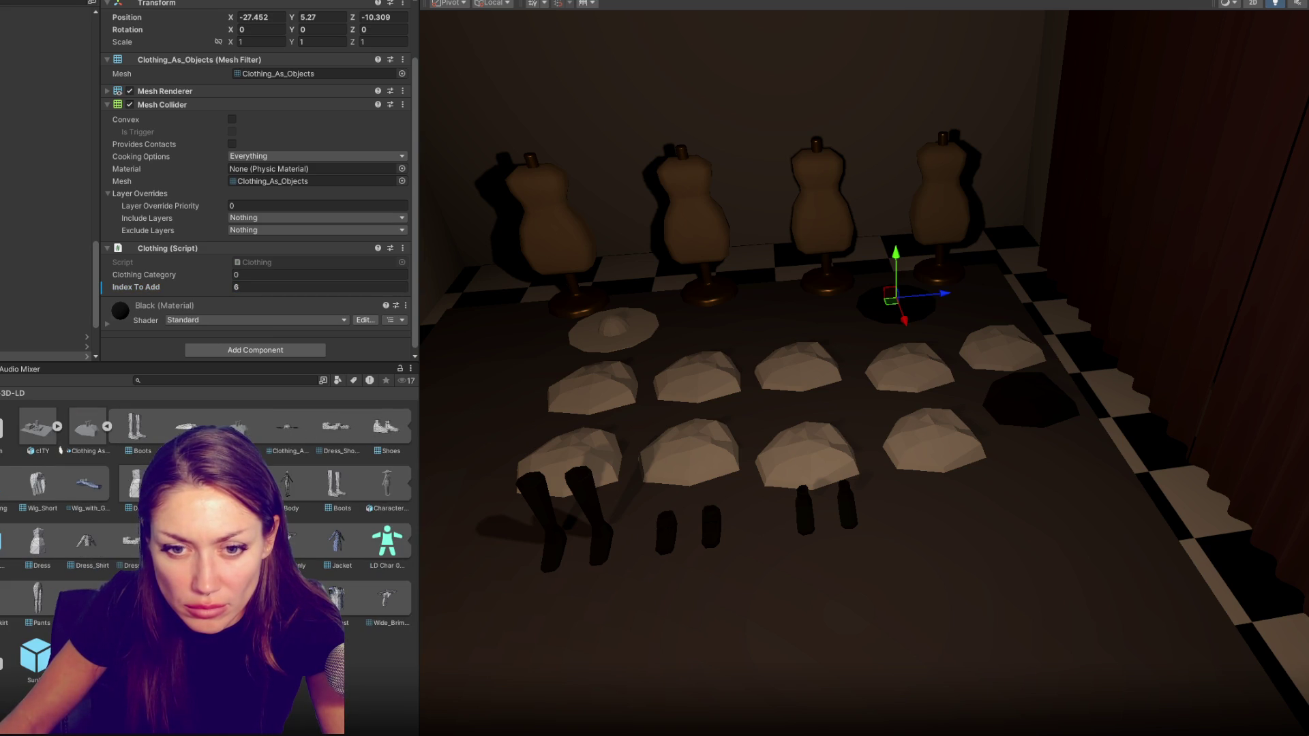
Place the wig and glasses meshes beside the hats, undoing and deleting misplaced copies
drag(504, 391, 501, 387)
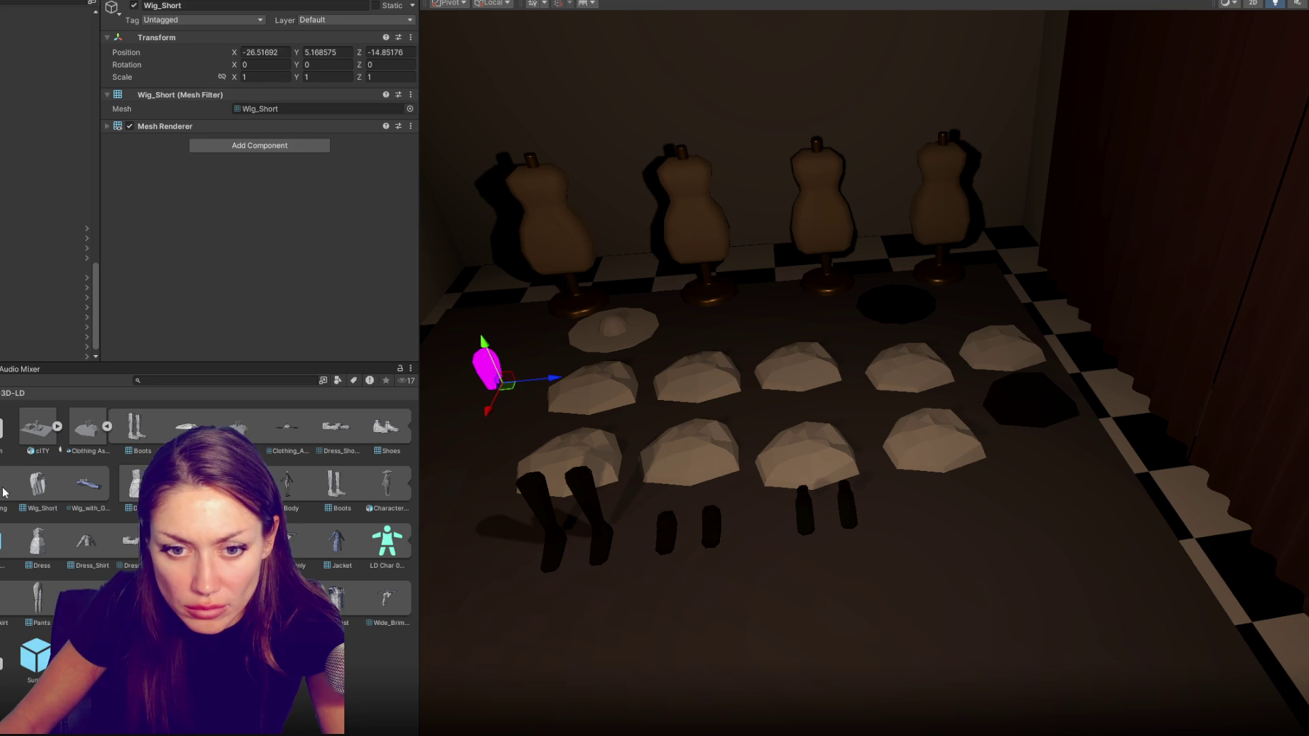
drag(87, 483, 501, 326)
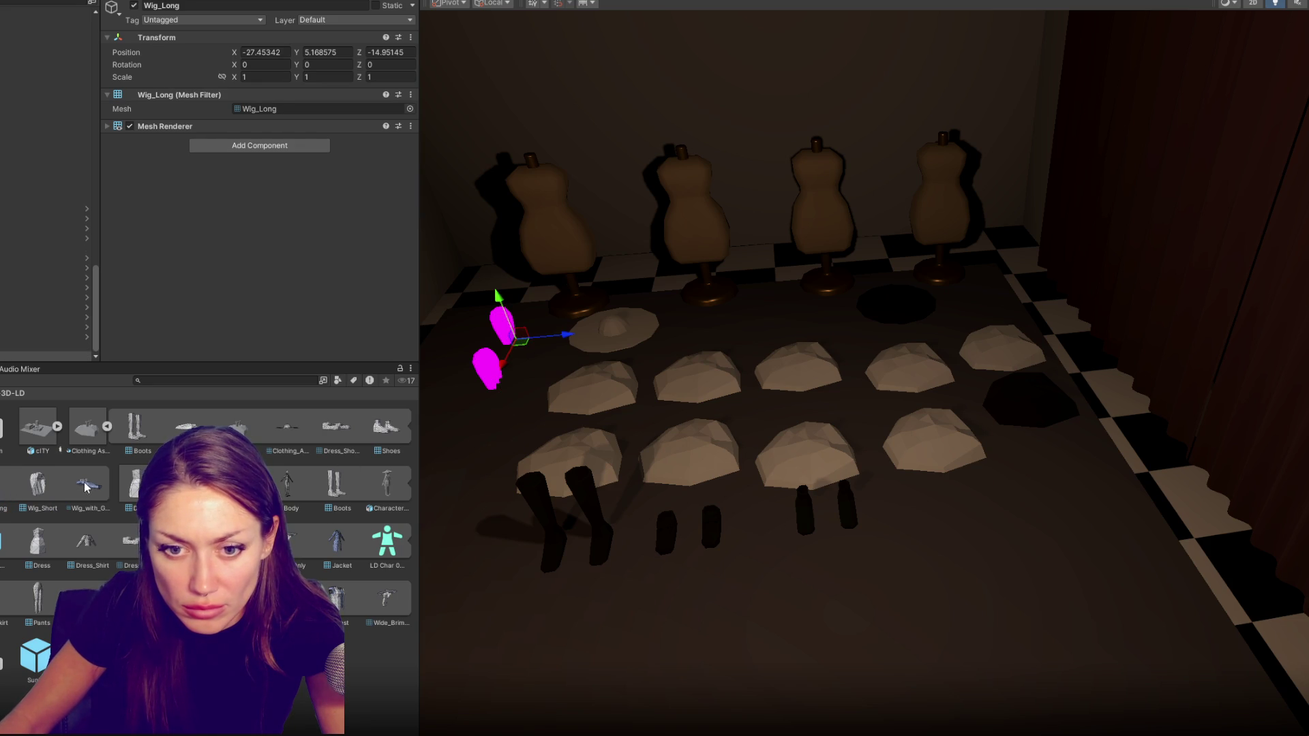
key(ctrl+z)
key(ctrl+z)
drag(87, 427, 487, 371)
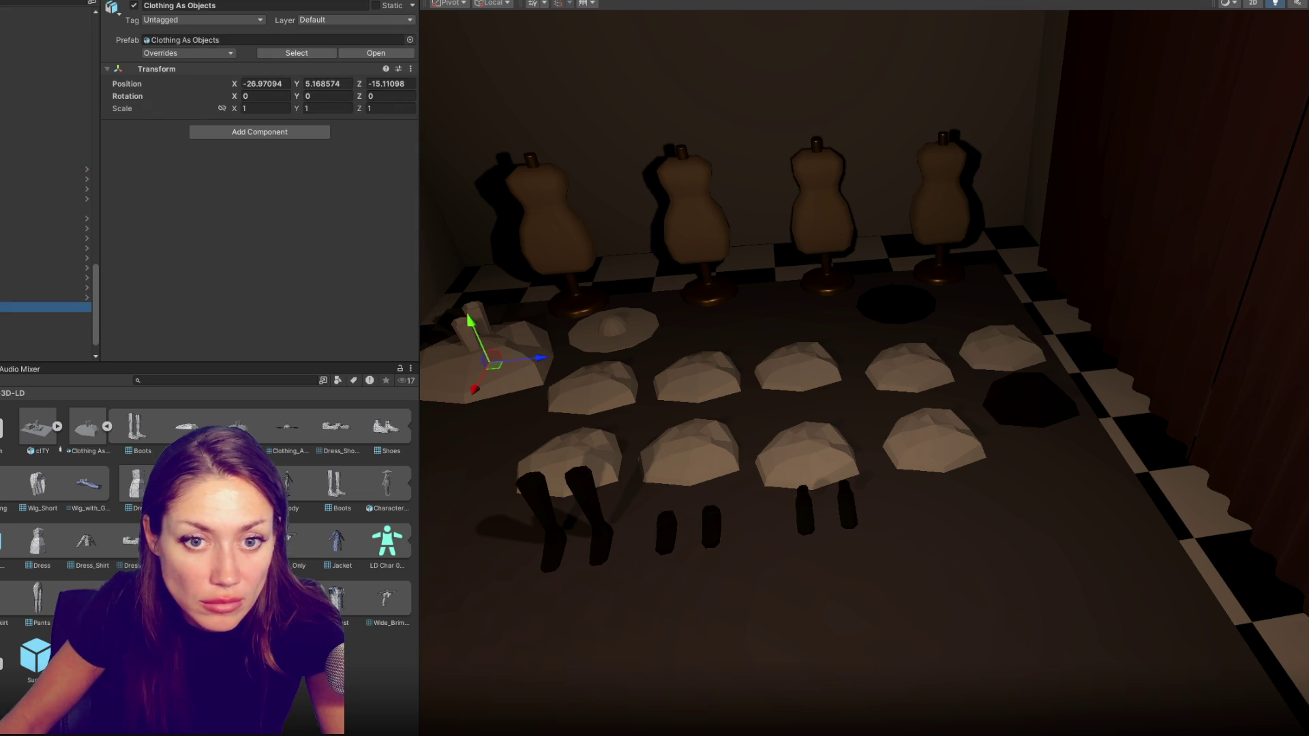
key(Delete)
Rename the meshes to Clothing: Wig Long, Clothing: Wig Short and a Clothing: glasses name
click(48, 200)
click(184, 6)
text(Clothing: Wig Long)
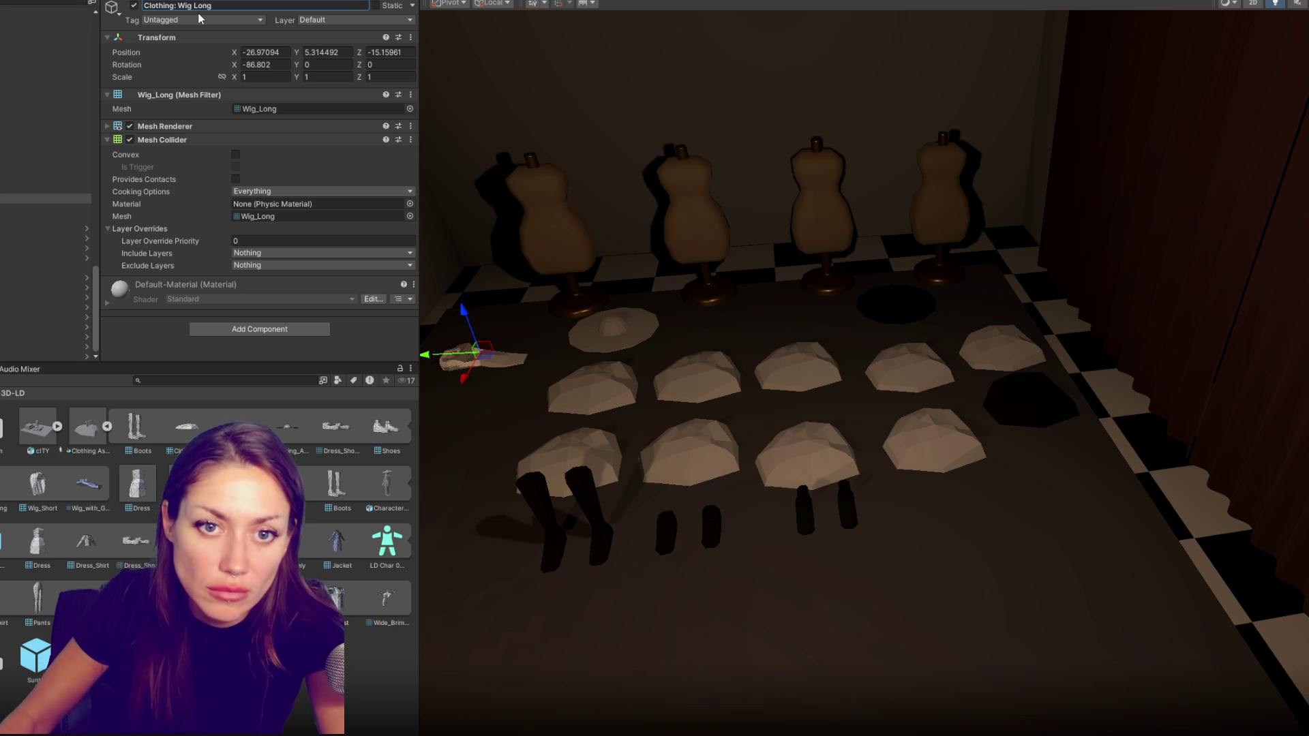
key(Return)
key(Down)
click(212, 6)
text(Clothing: Wig Sho)
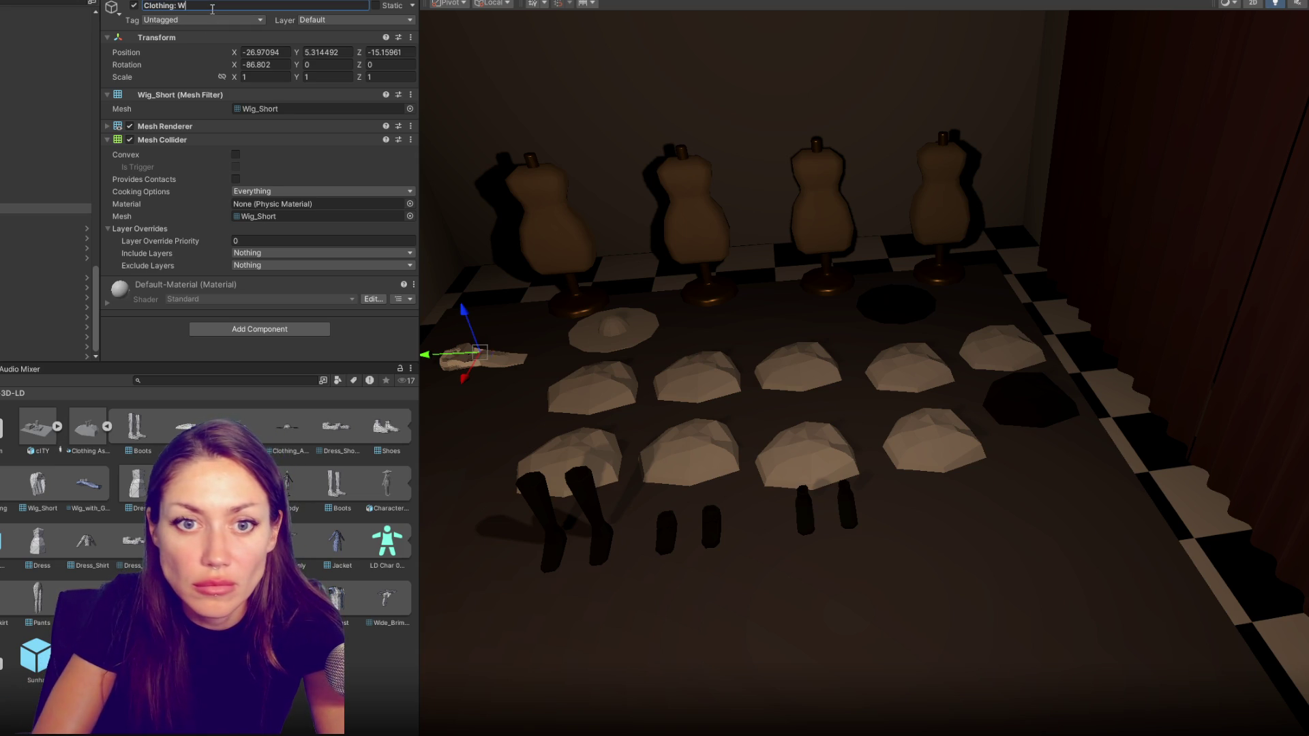
text(rt)
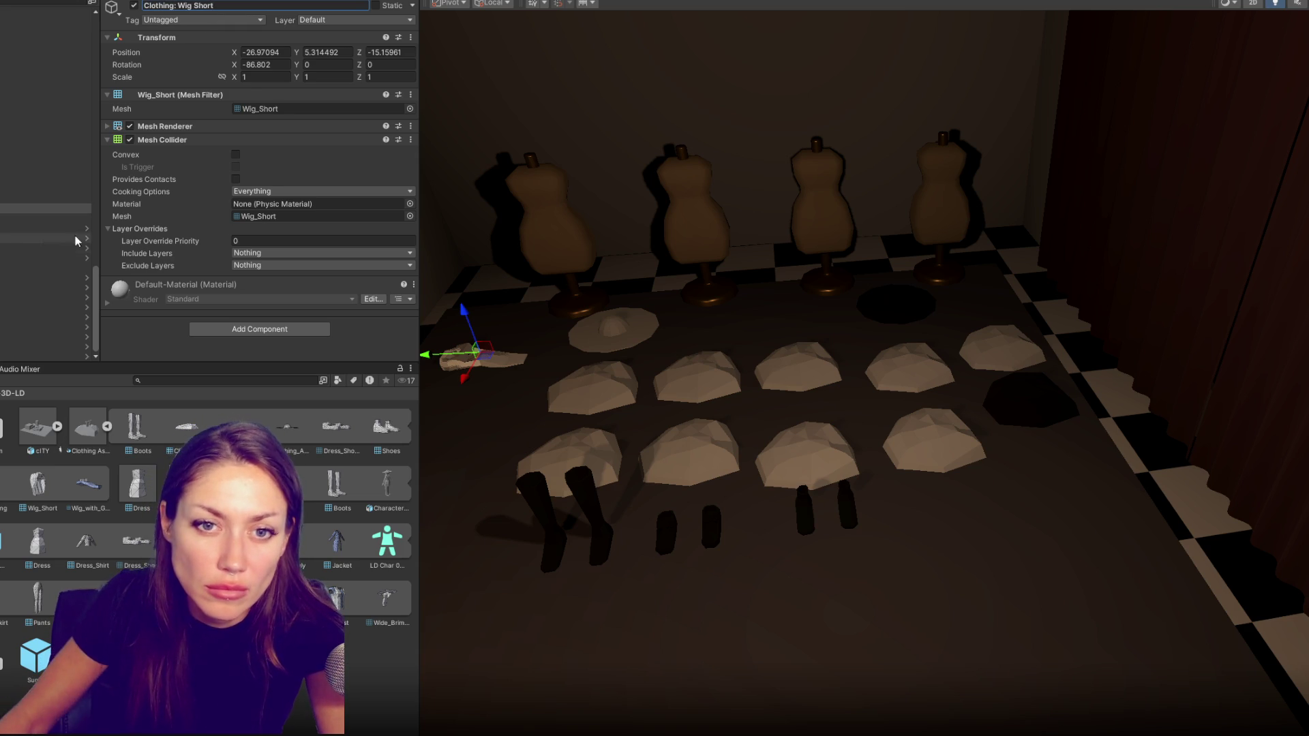
key(Return)
key(Down)
click(260, 19)
text(Cl)
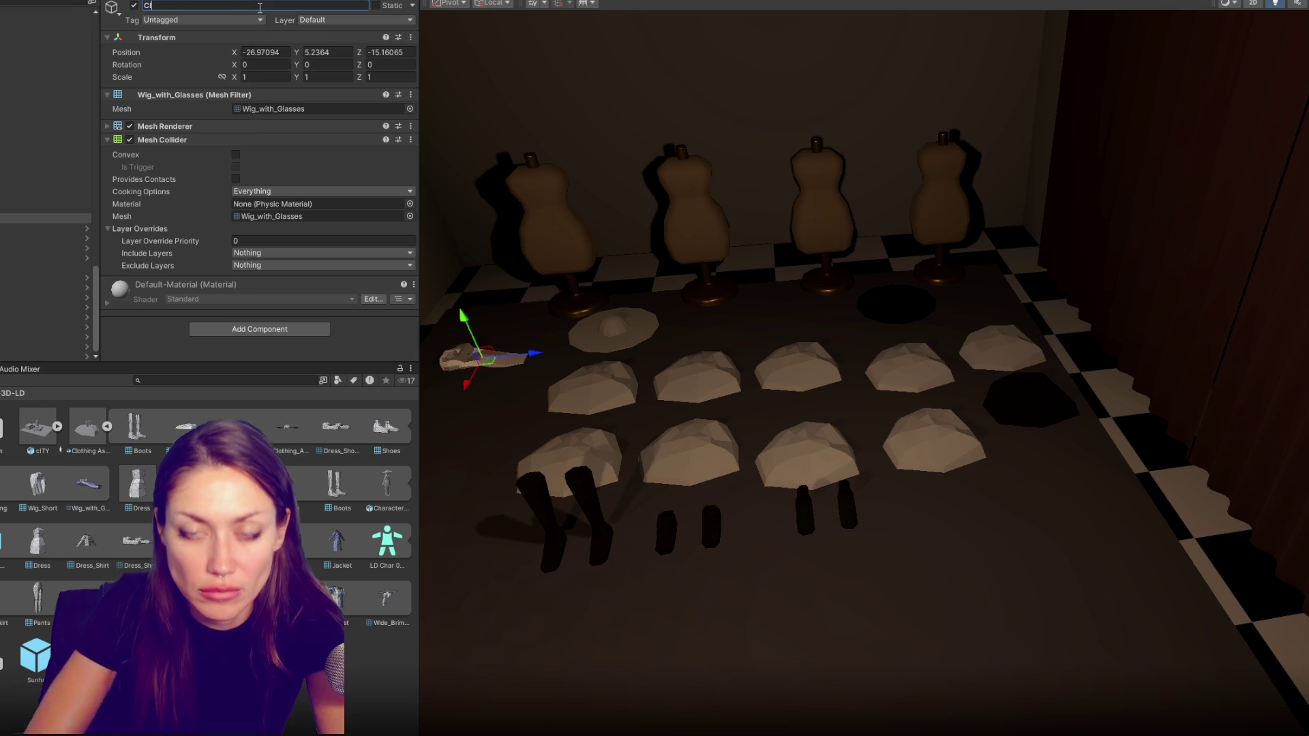
text(othing: SafetyGlasses)
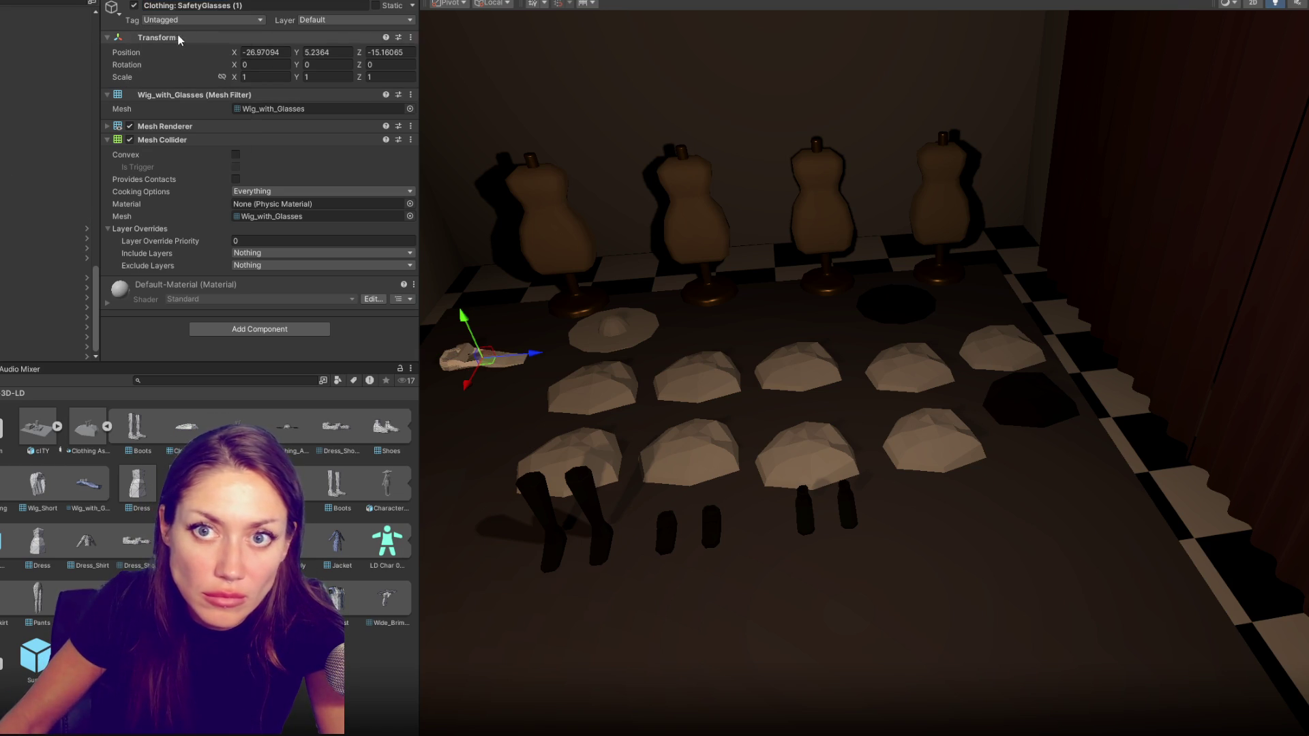
text( (1))
text(Sunglasses)
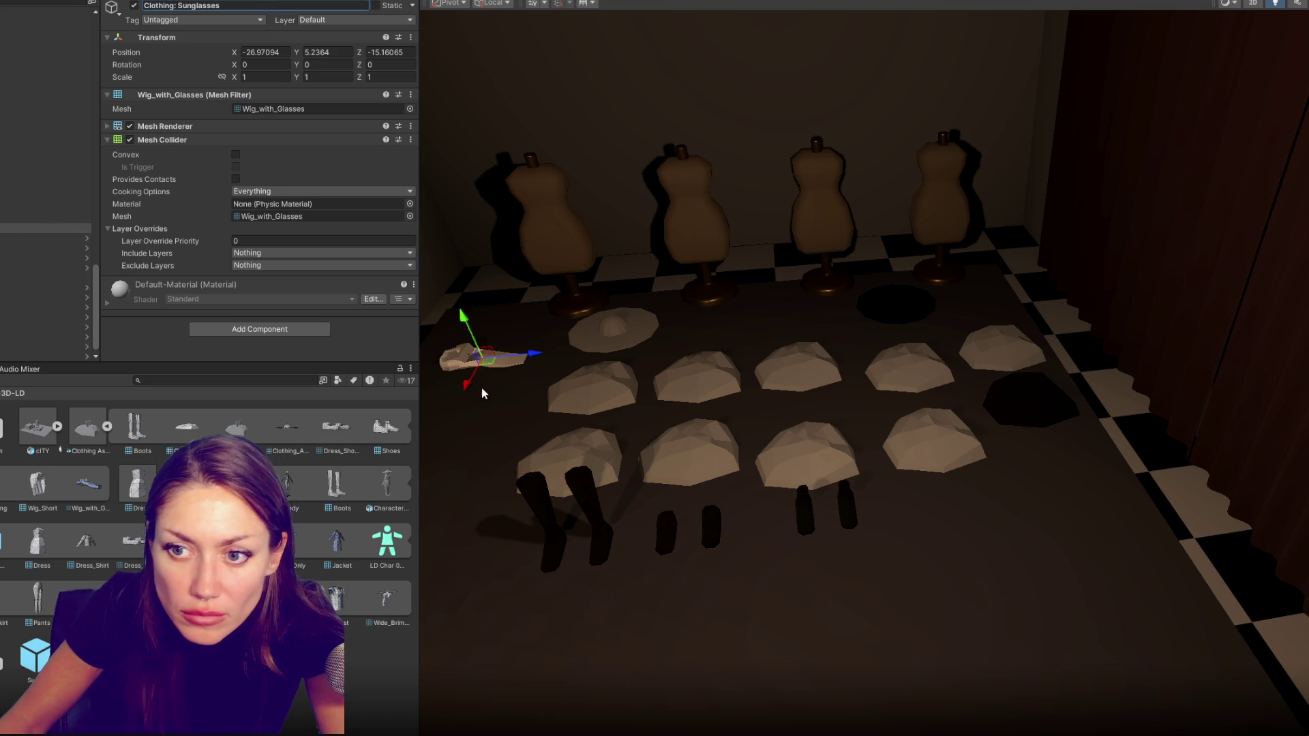
Duplicate the sunglasses, give the copy the Clothing script and Clothing layer, and position it on the floor
drag(465, 379, 459, 439)
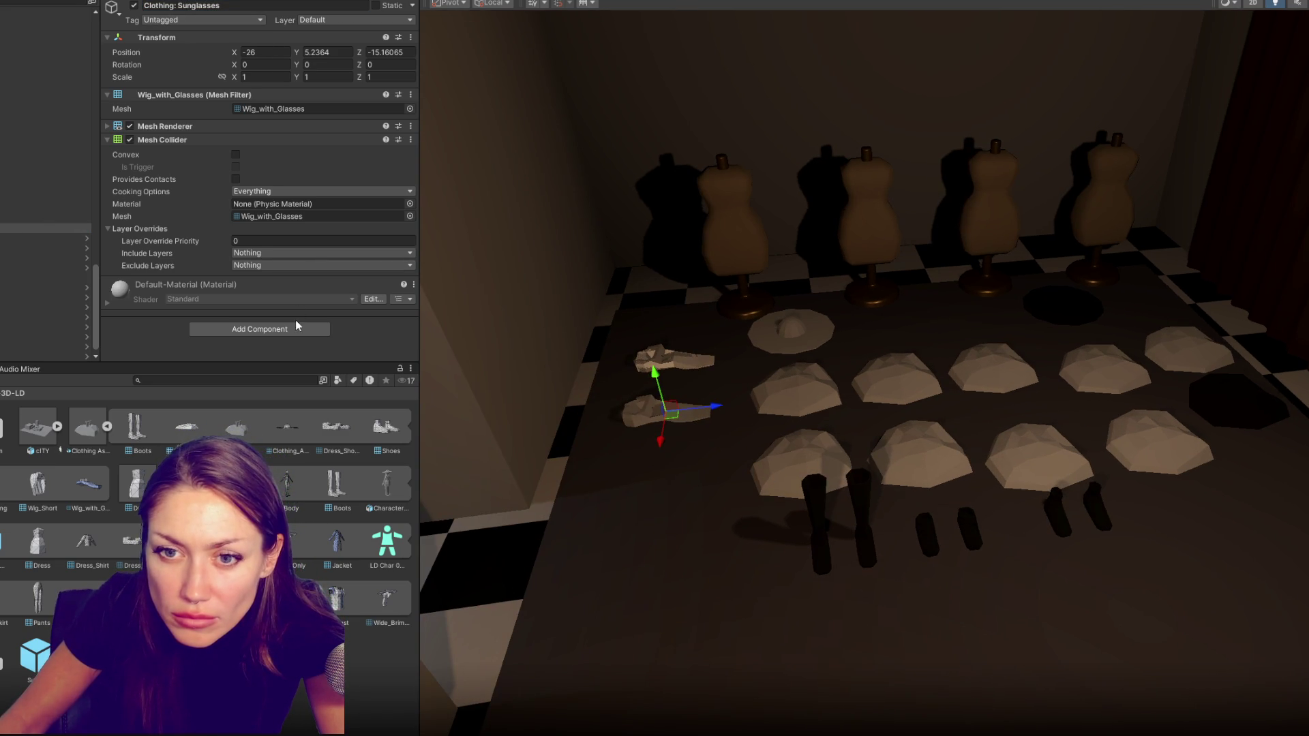
click(296, 326)
click(266, 384)
click(381, 23)
click(337, 129)
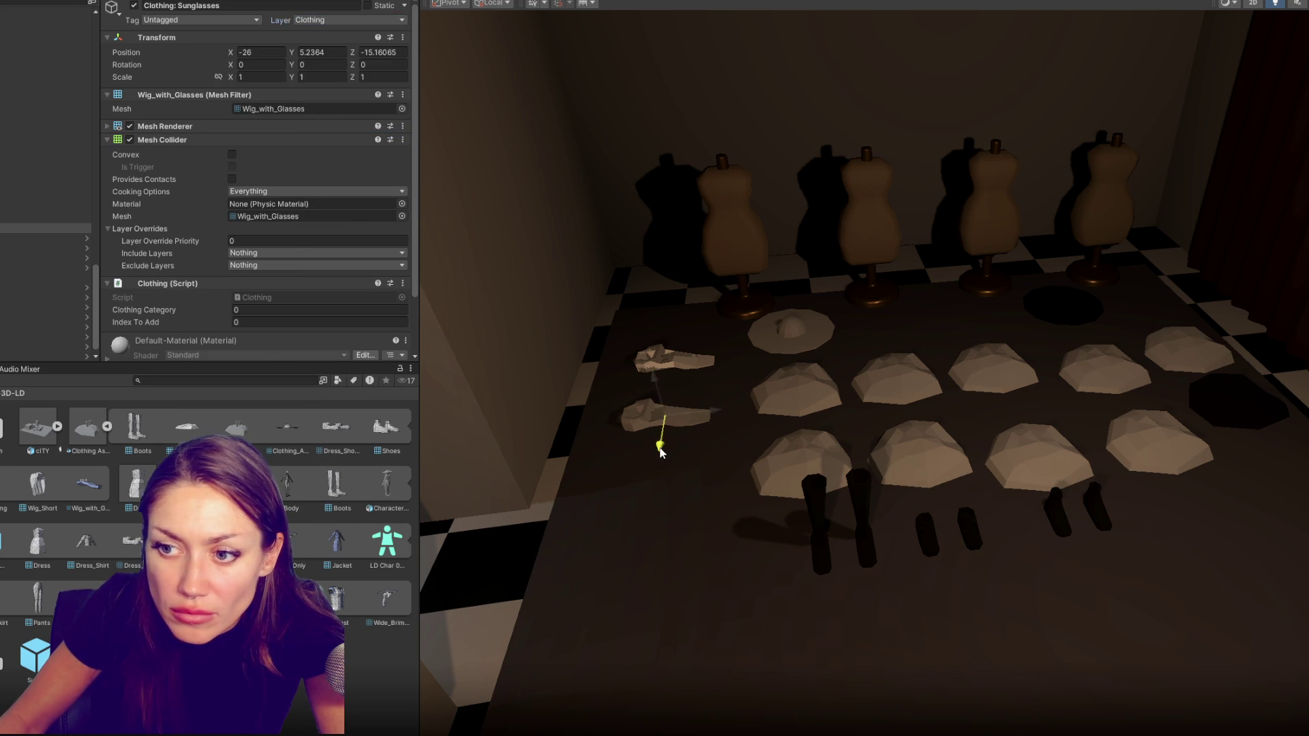
drag(661, 447, 650, 499)
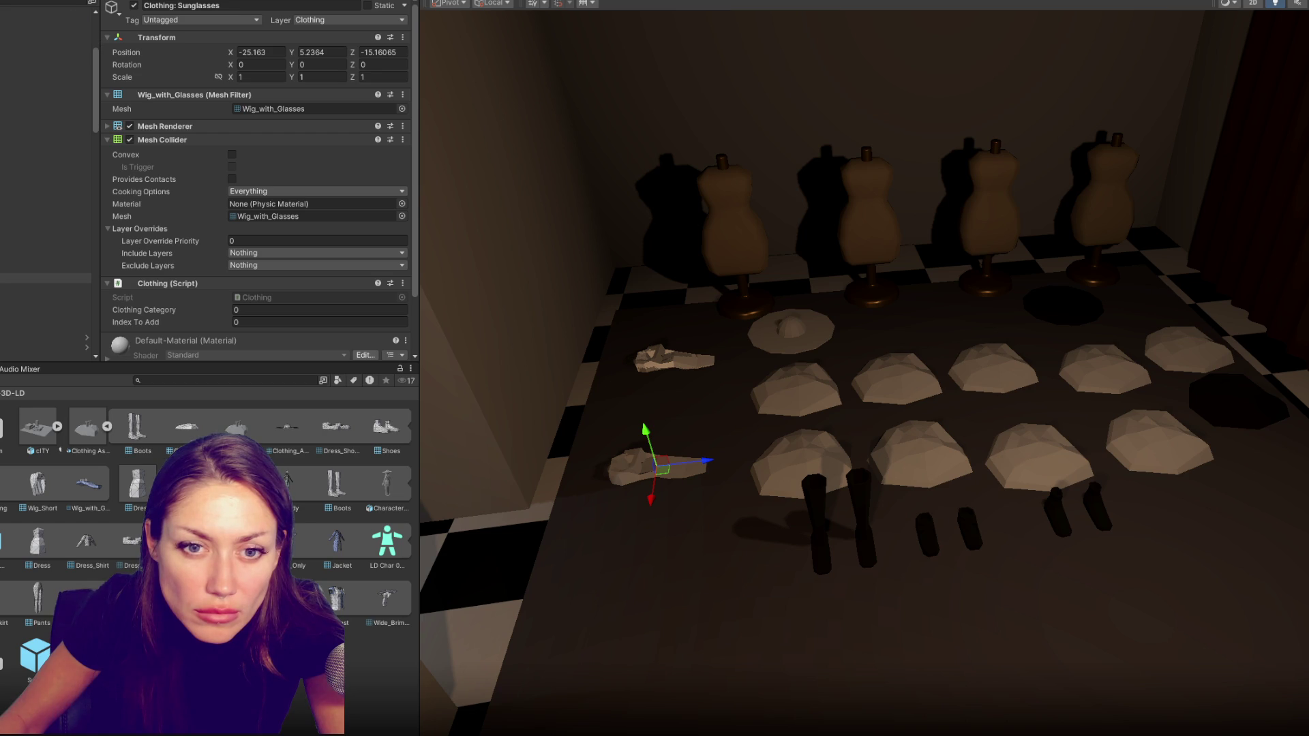
Apply the Mirror material to the glasses worn by the character
click(46, 287)
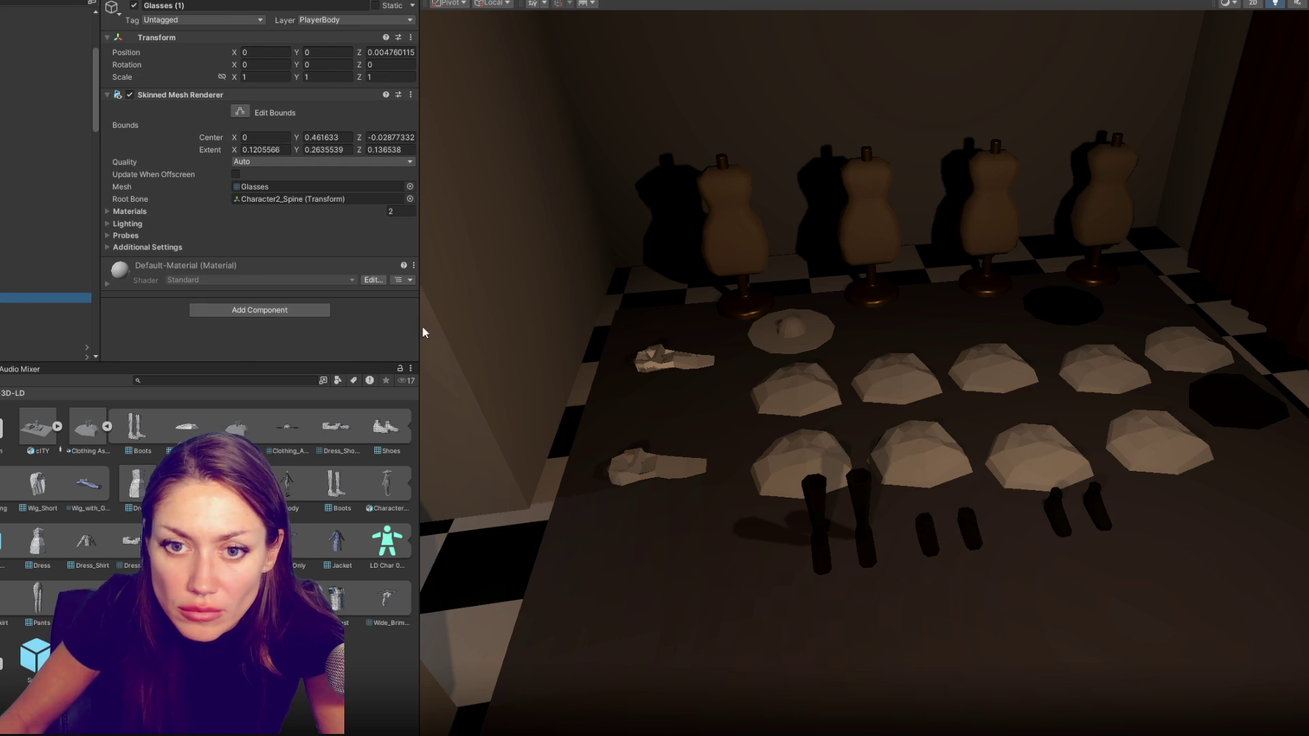
double_click(178, 441)
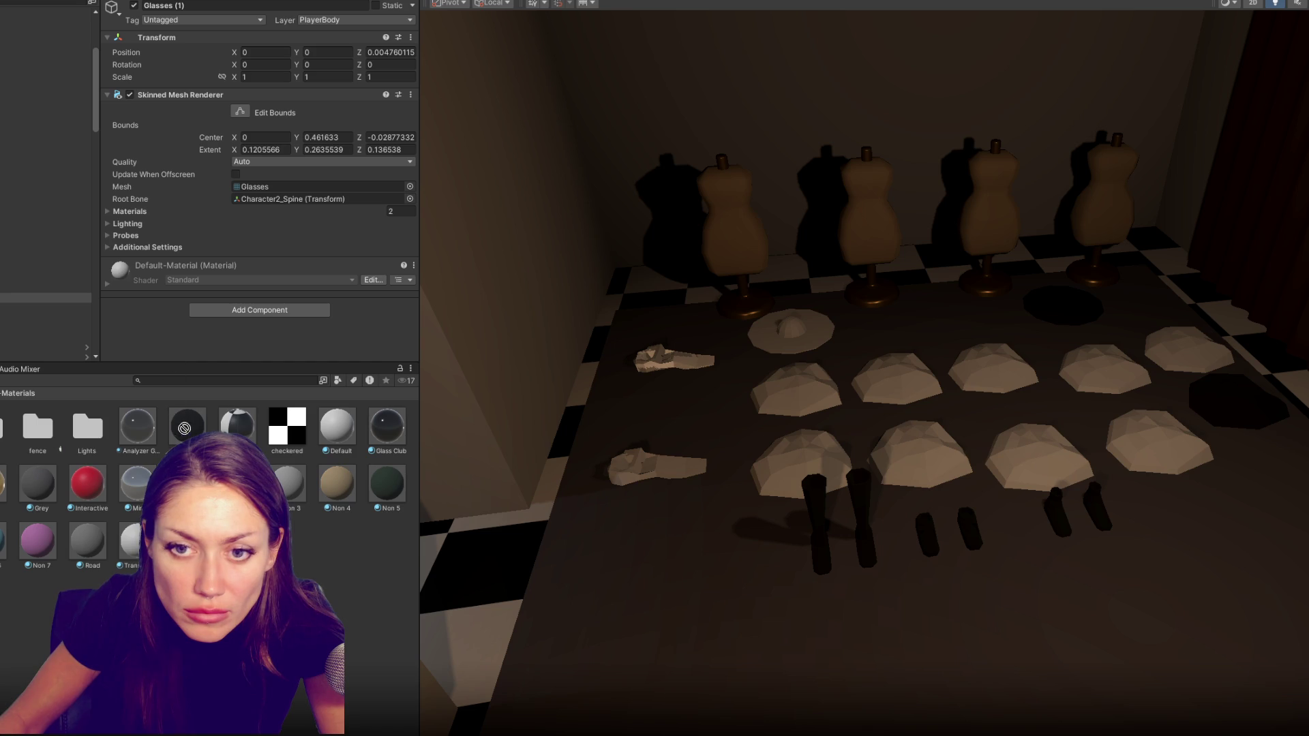
mouse_move(188, 433)
mouse_down()
mouse_move(161, 342)
mouse_move(137, 329)
mouse_up()
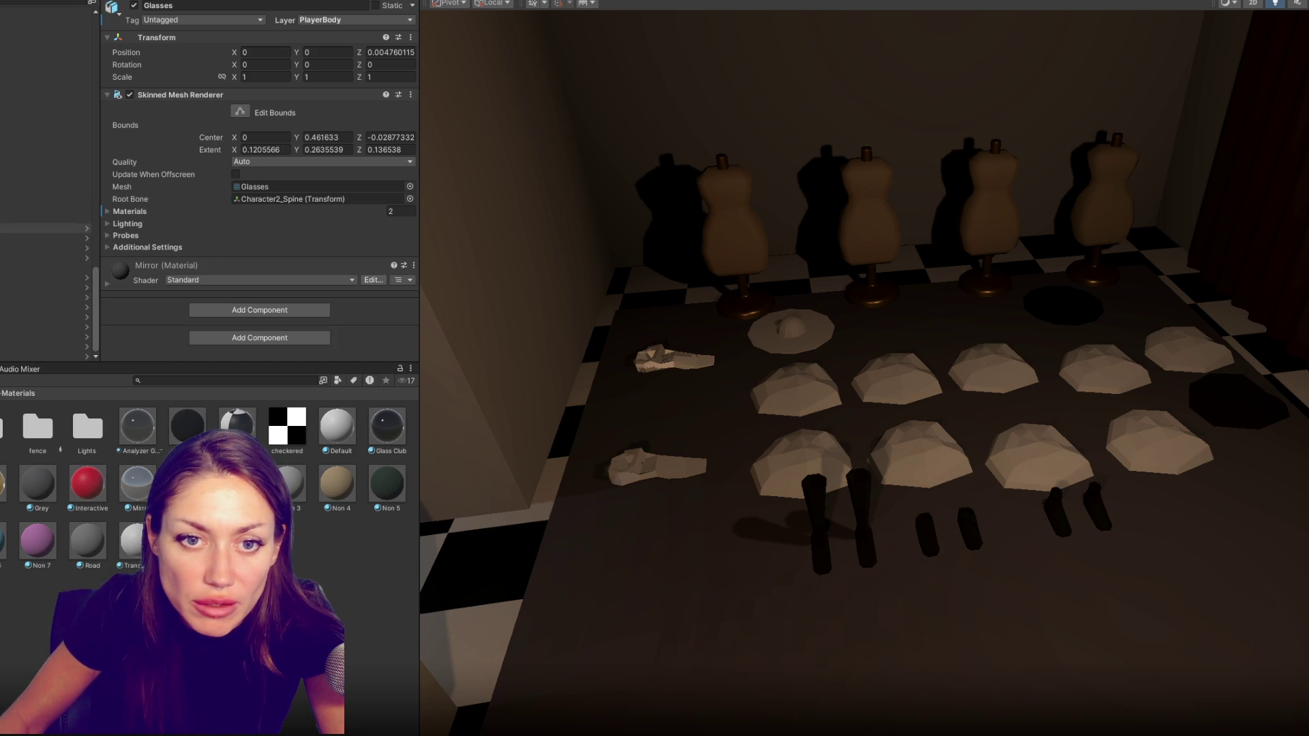
Set the Clothing: Sunglasses pickup's Index To Add to 6 and move to the safety glasses
click(47, 218)
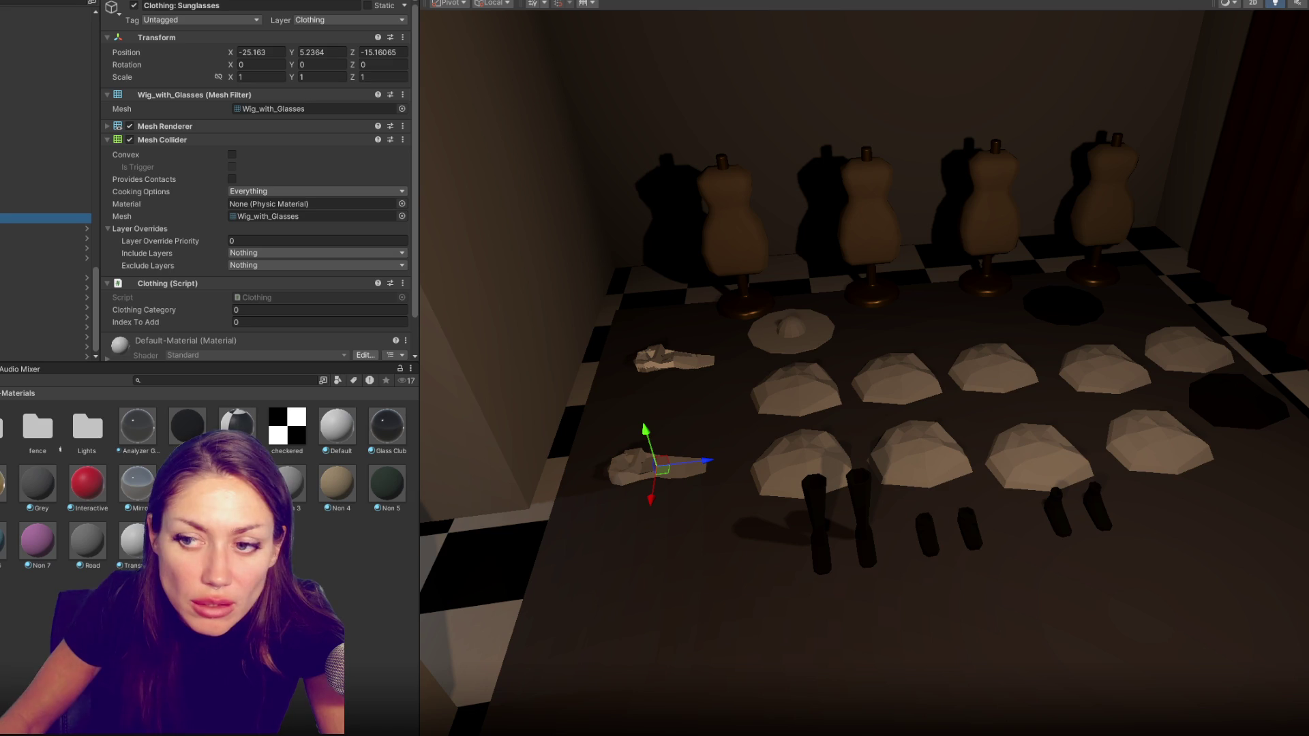
click(246, 323)
text(6)
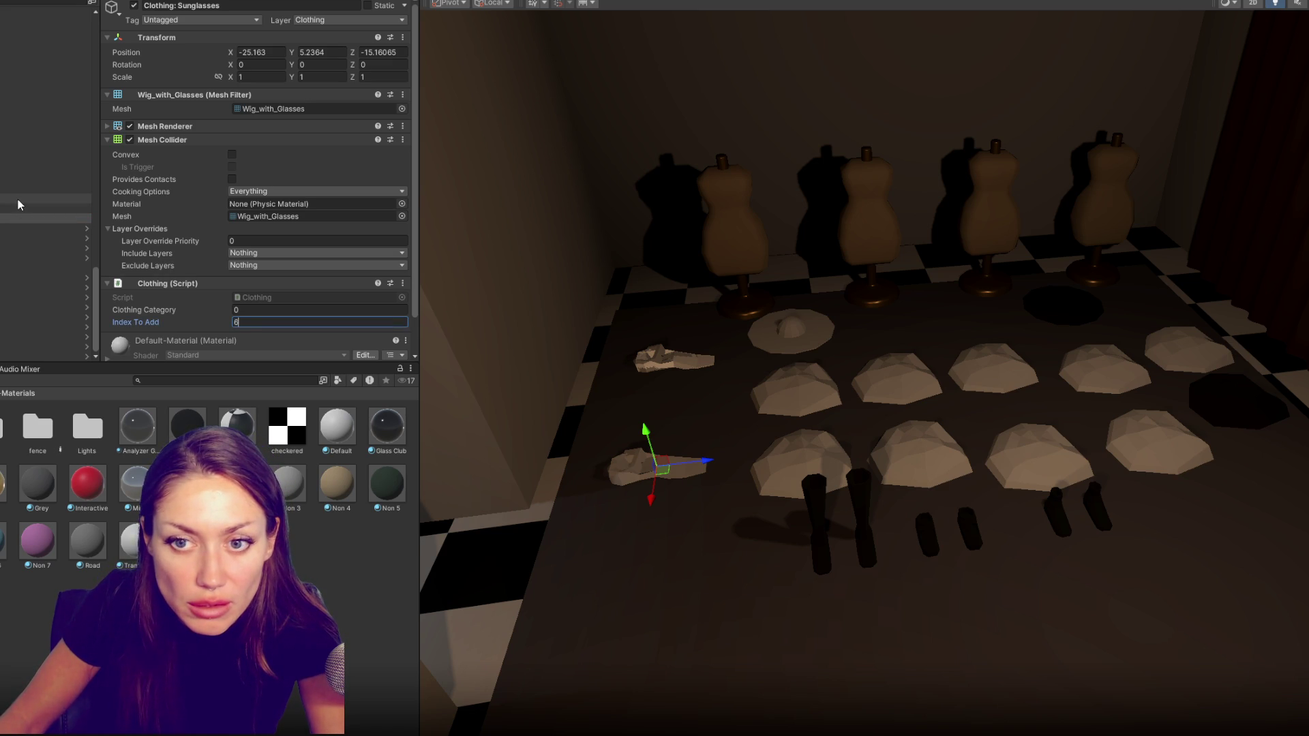
click(17, 207)
click(271, 329)
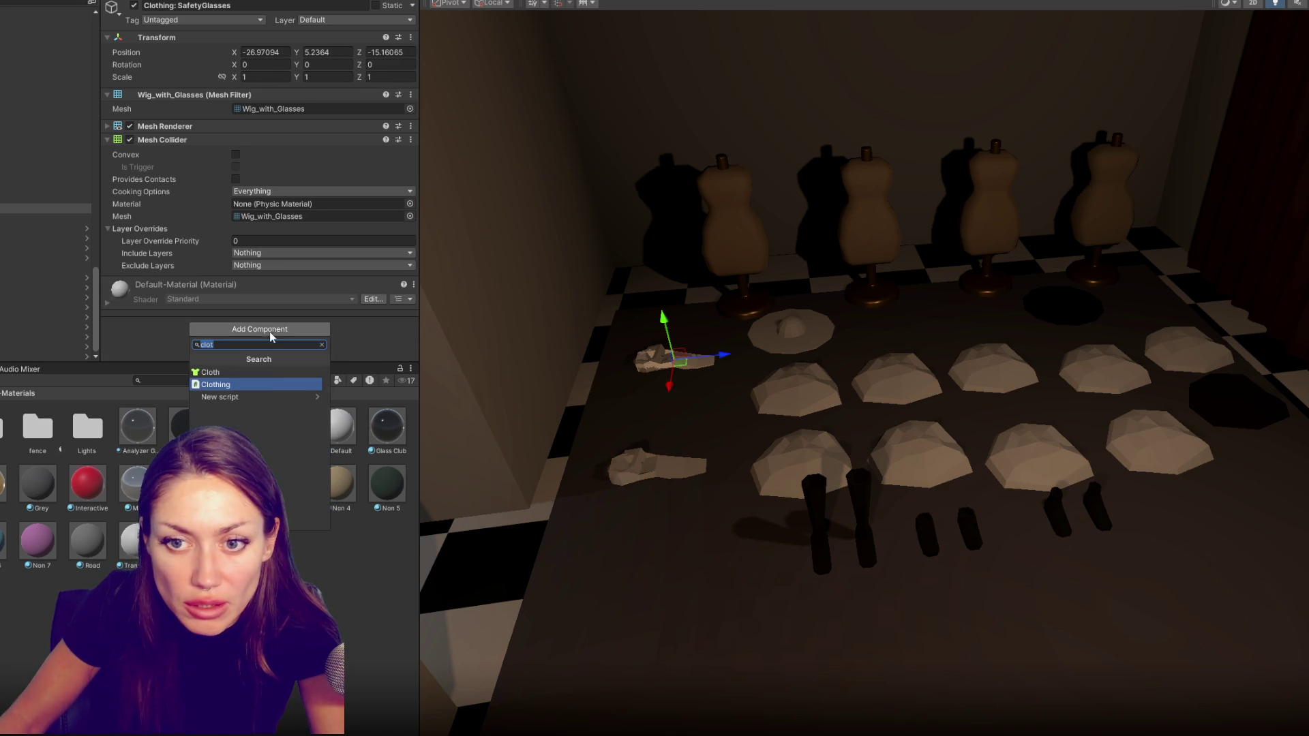
Give the safety glasses the Clothing script, an Index To Add value and the Clothing layer
click(263, 384)
click(265, 323)
text(4)
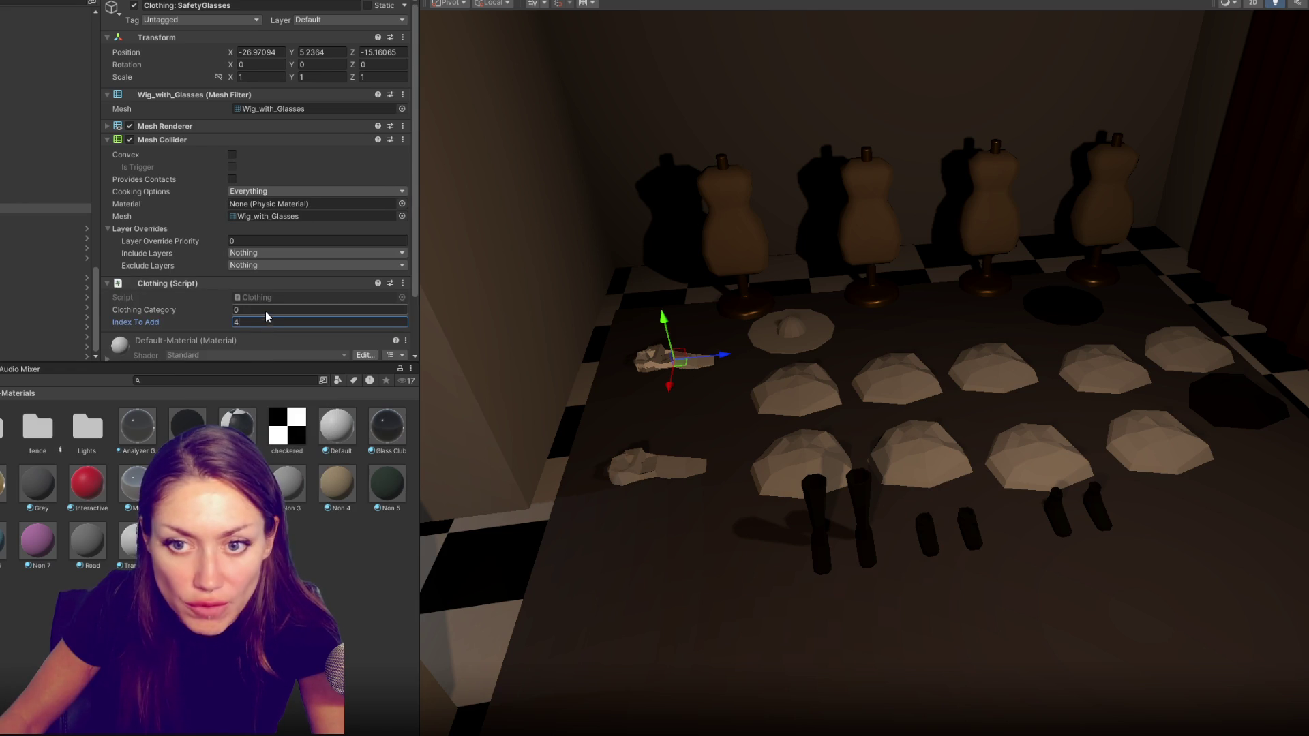
click(348, 20)
click(327, 133)
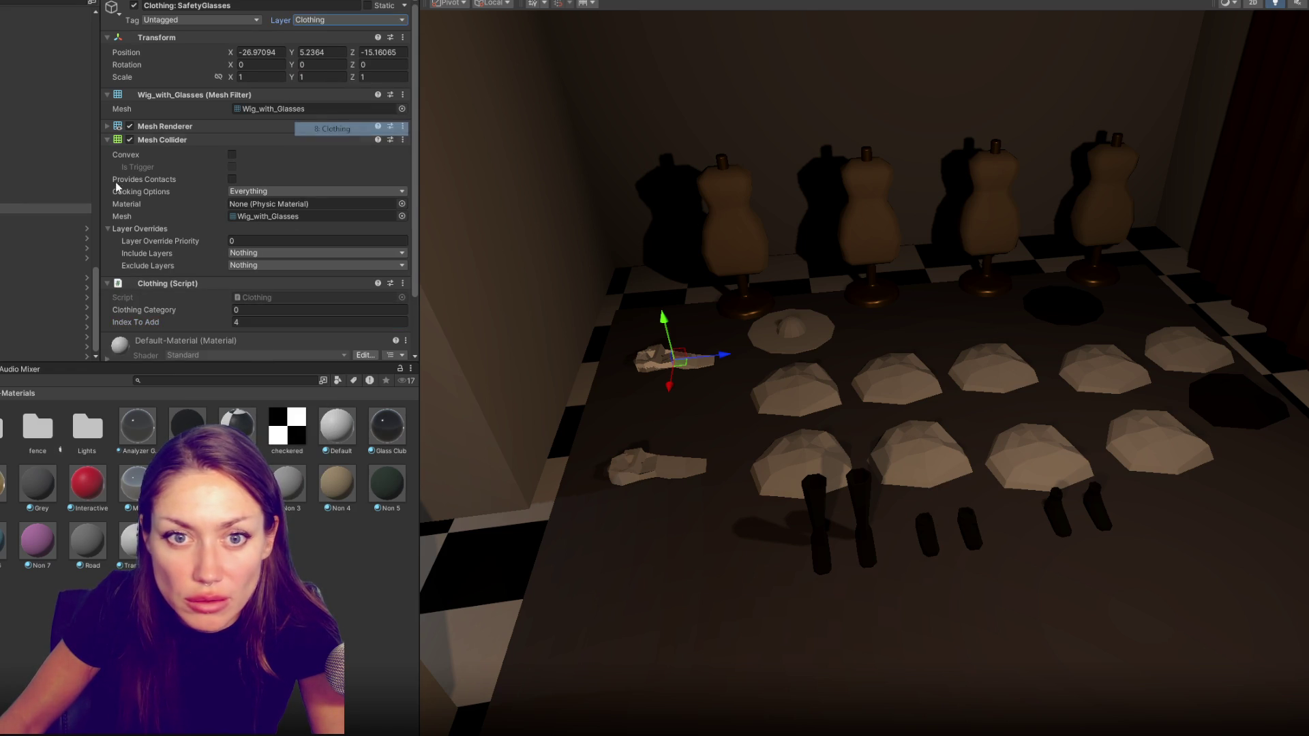
Give the short and long wigs the Clothing script and put both on the Clothing layer
click(9, 194)
click(256, 328)
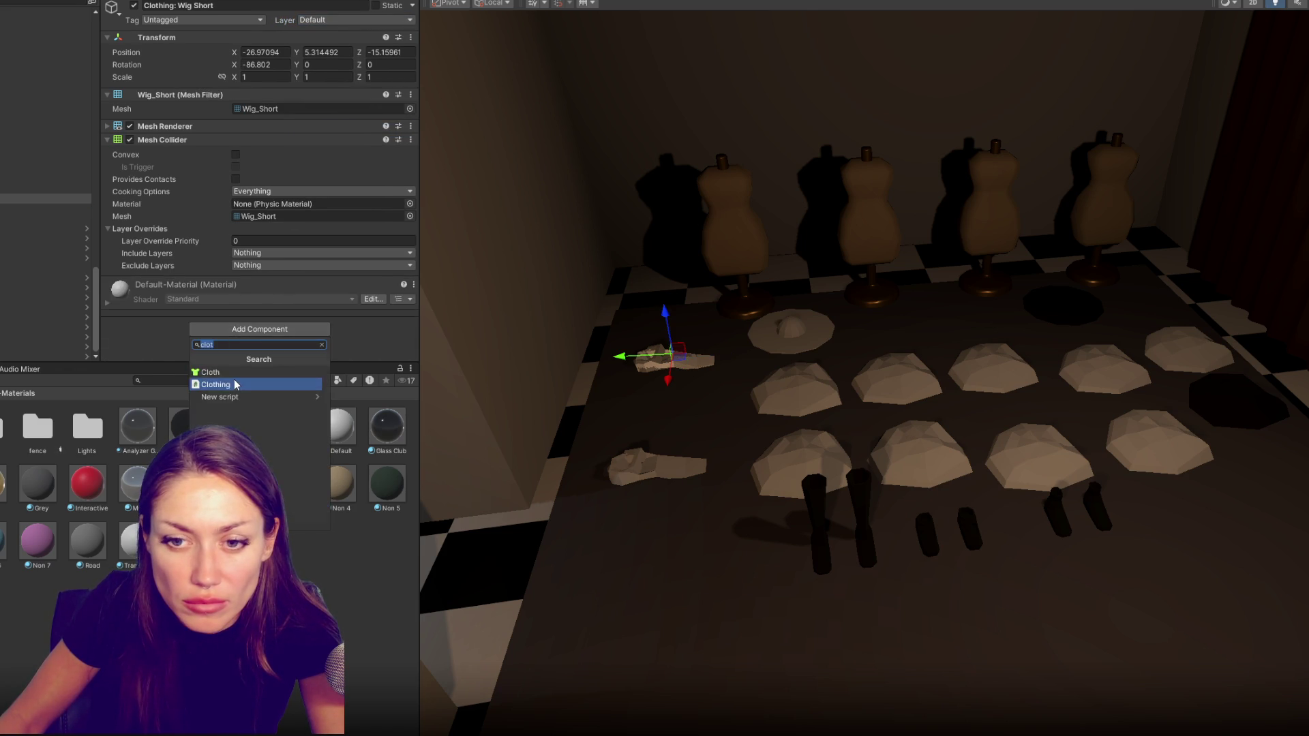
key(Return)
text(3)
click(390, 17)
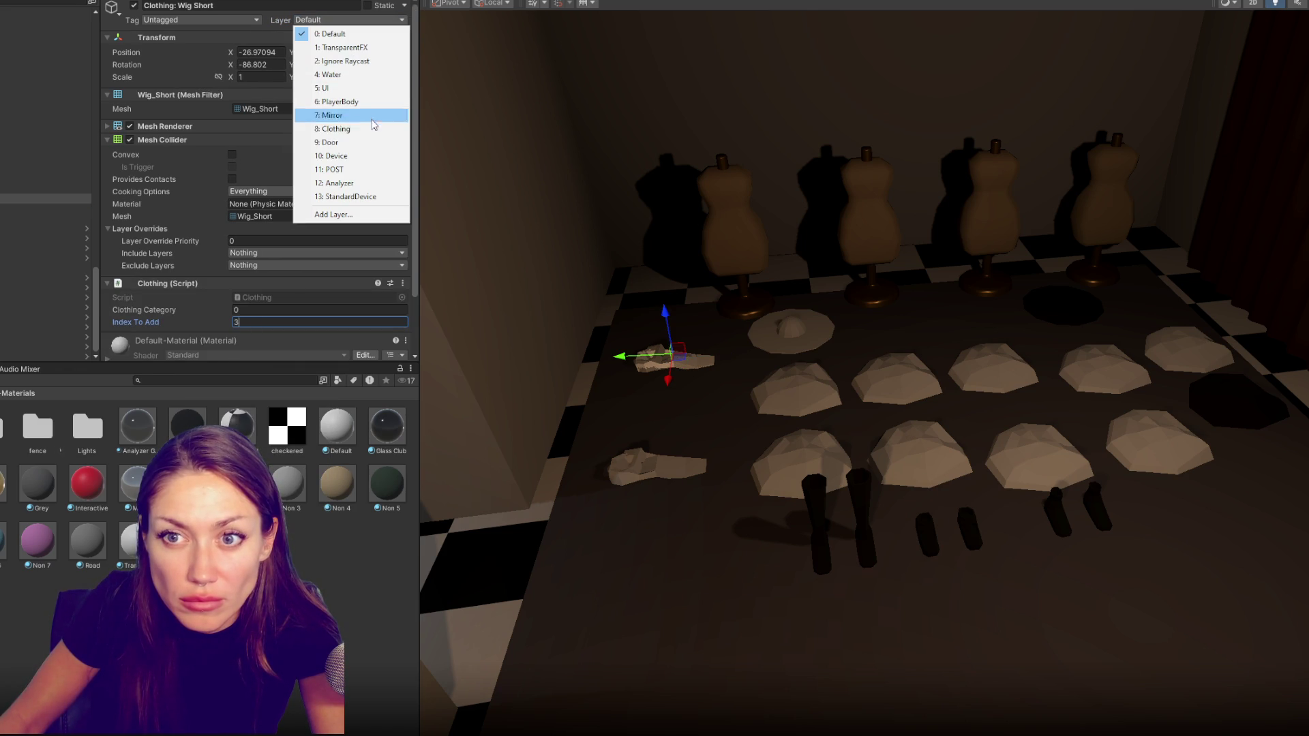
click(338, 117)
click(21, 194)
click(307, 327)
key(Return)
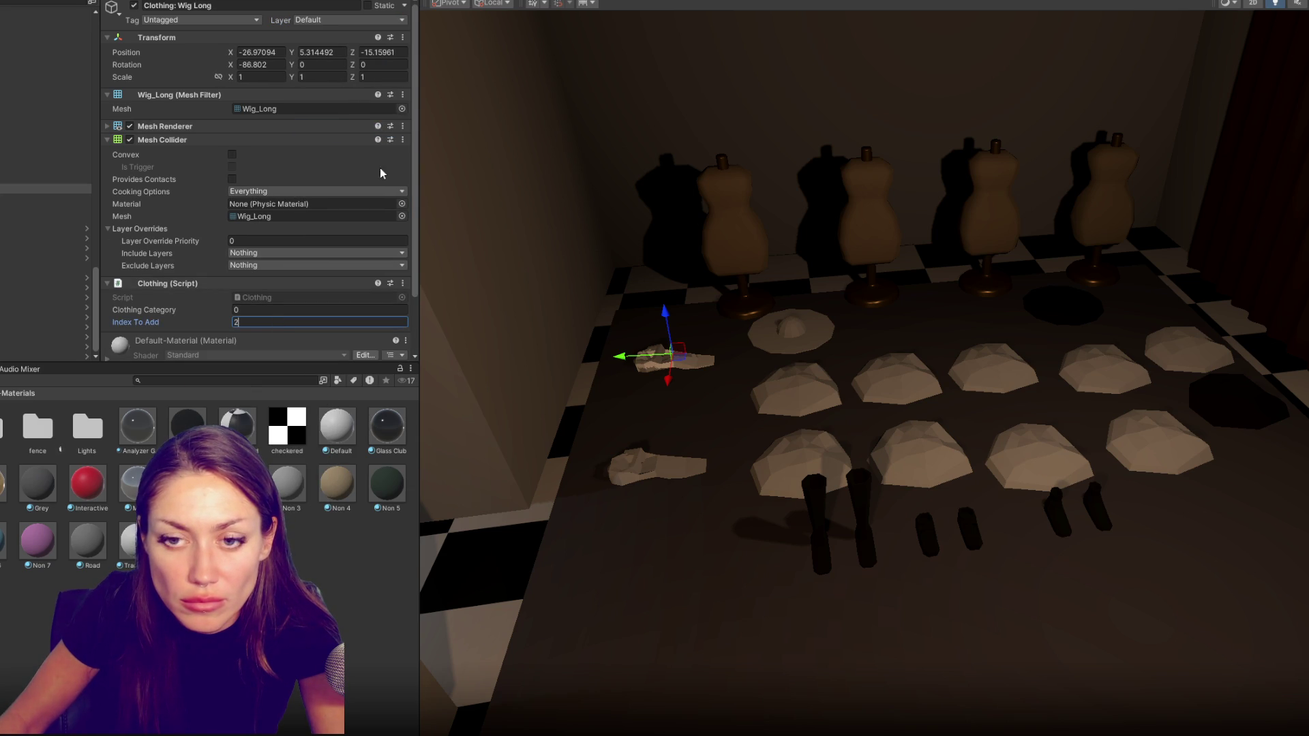
click(395, 22)
click(366, 130)
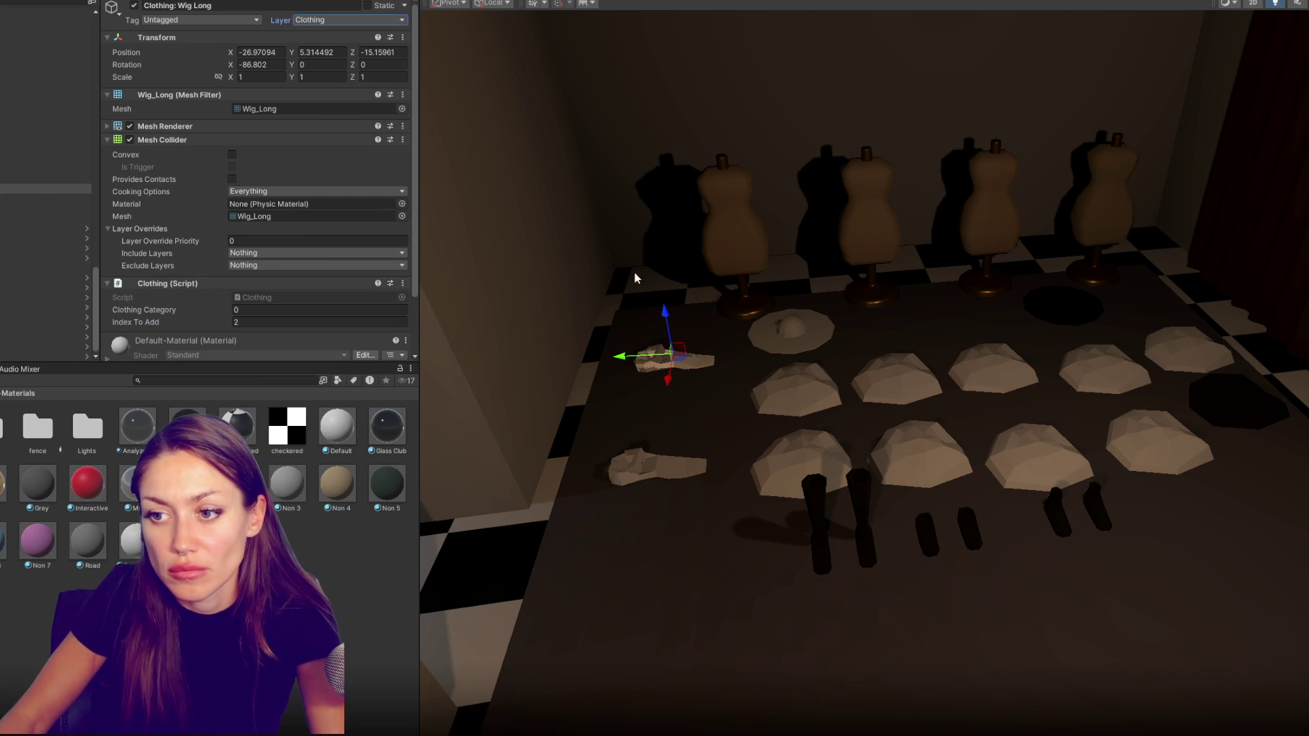
Reposition the long wig and safety glasses, set the black hat's index to 5, and enter Play mode at the mission brief
drag(665, 374, 666, 425)
drag(680, 381, 648, 360)
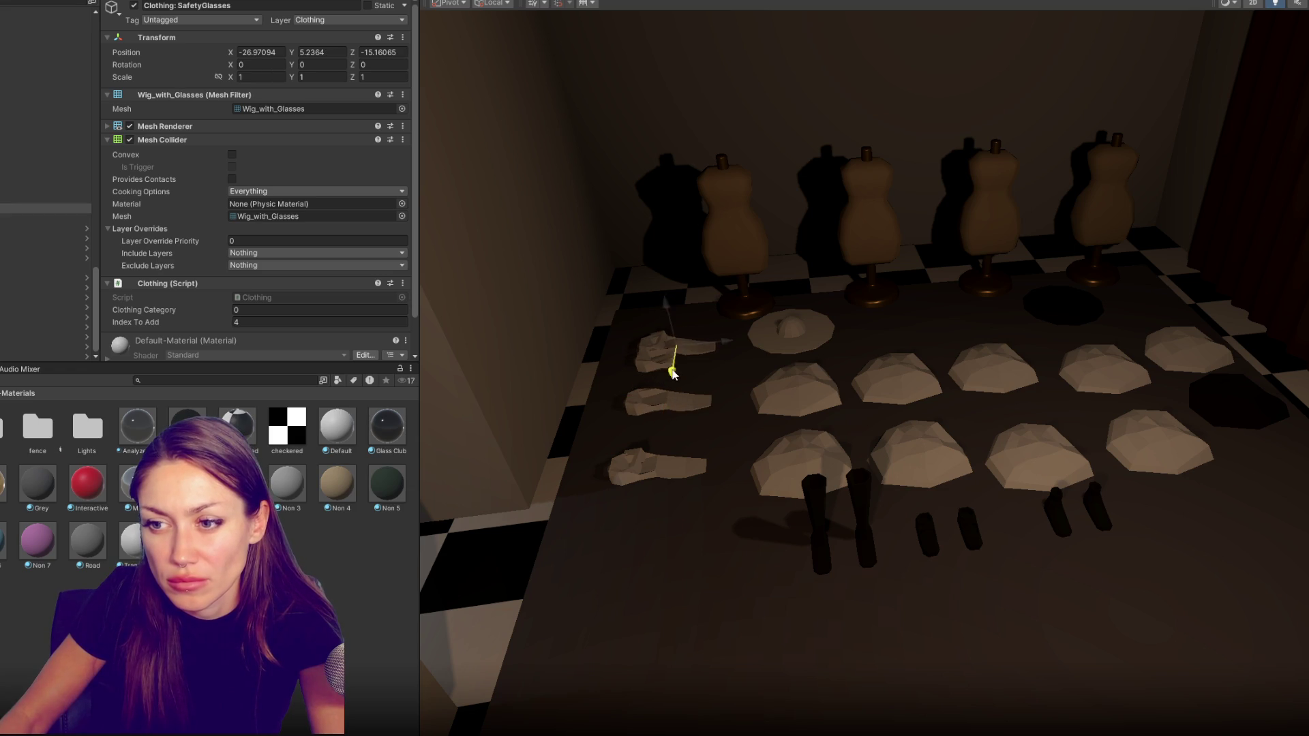
click(648, 367)
click(646, 395)
click(628, 458)
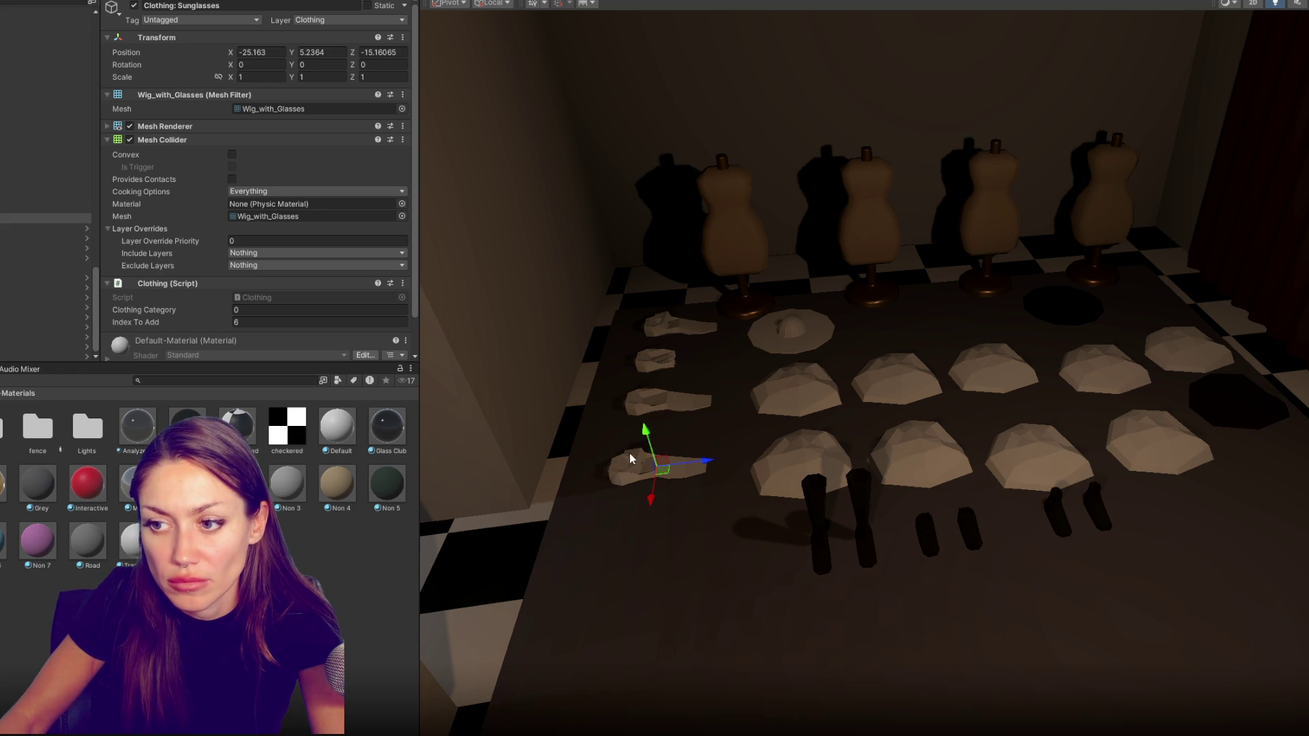
click(798, 322)
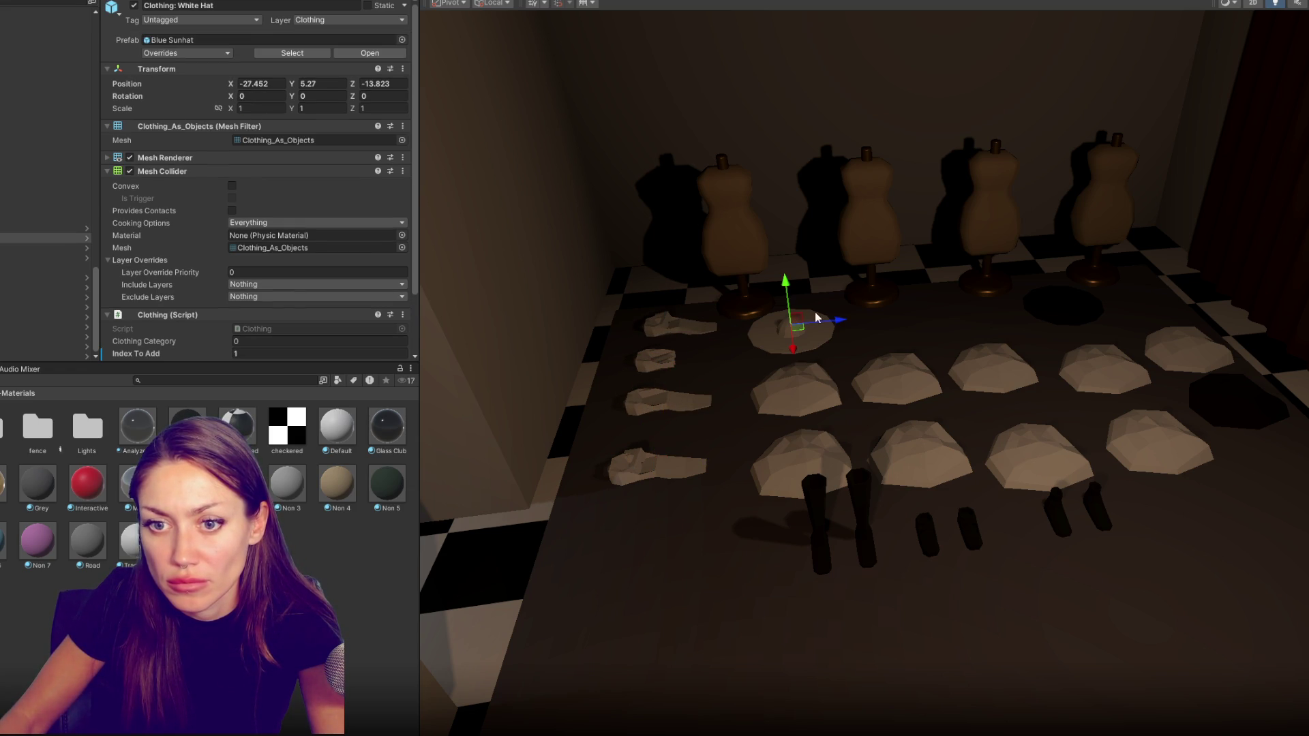
click(1074, 311)
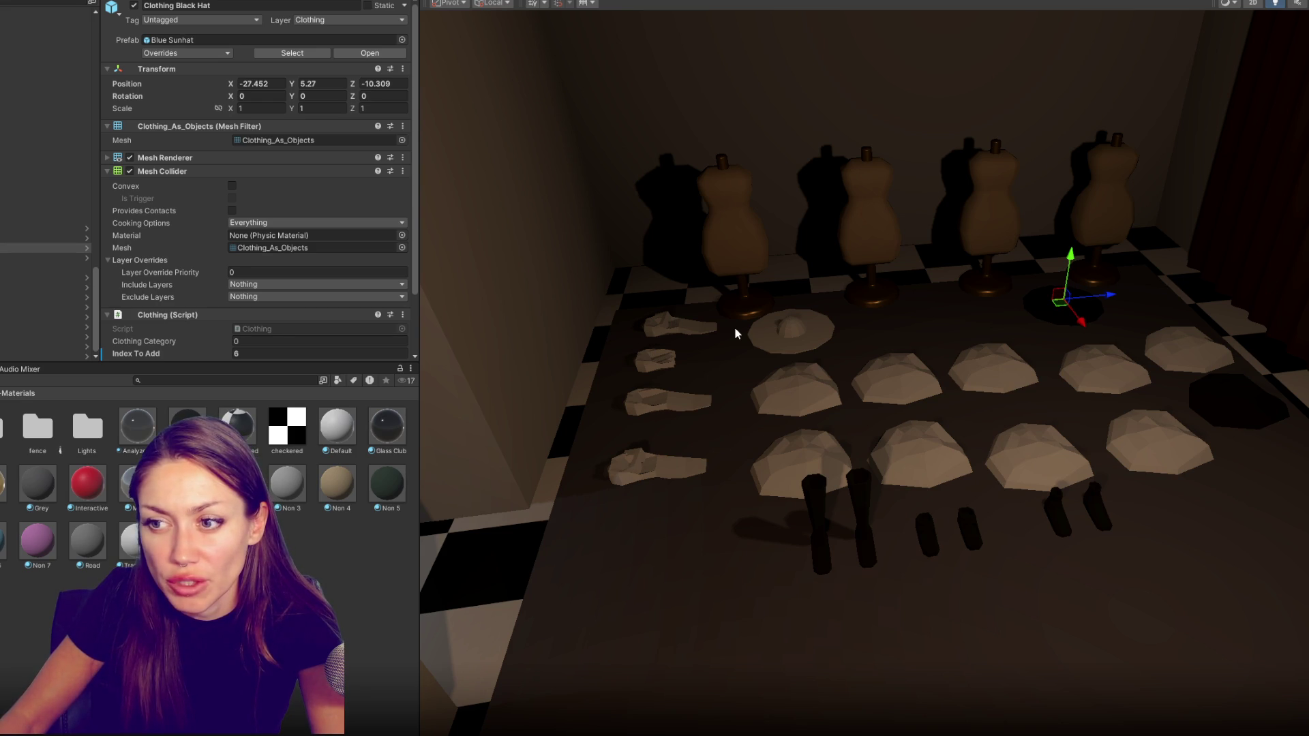
text(5)
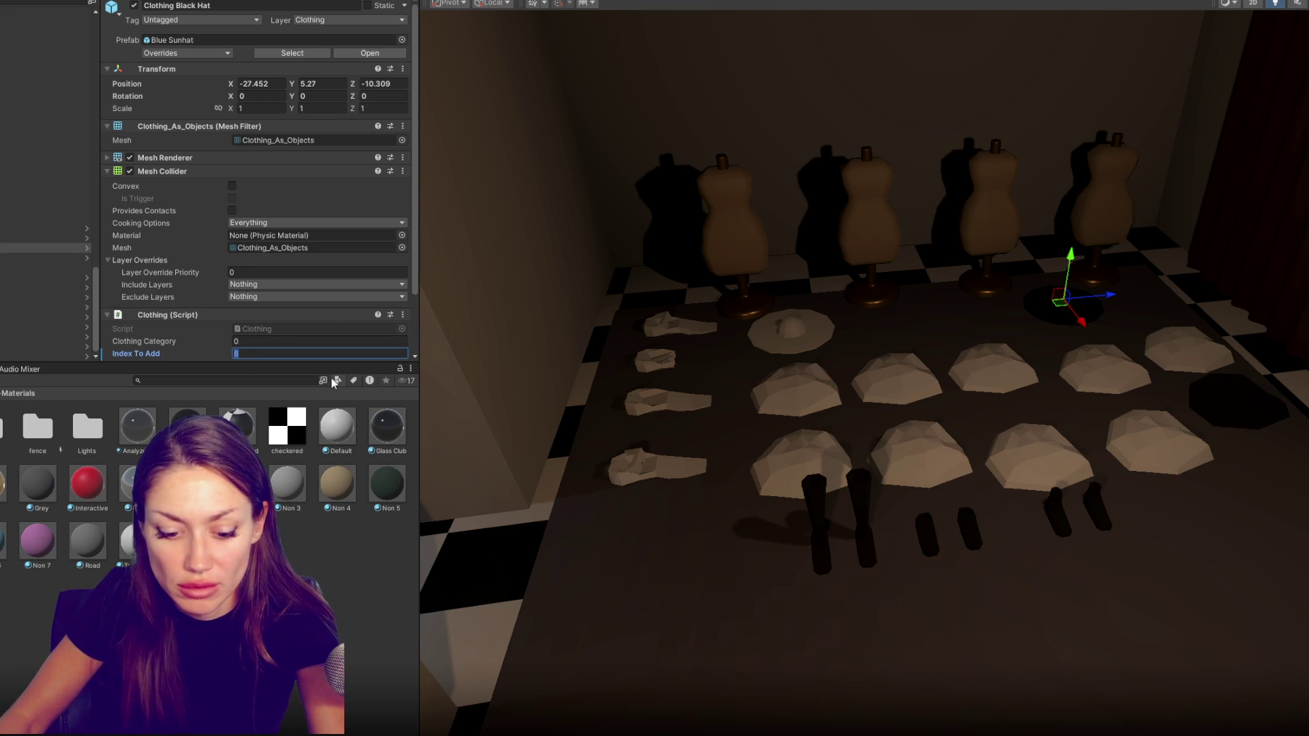
key(Return)
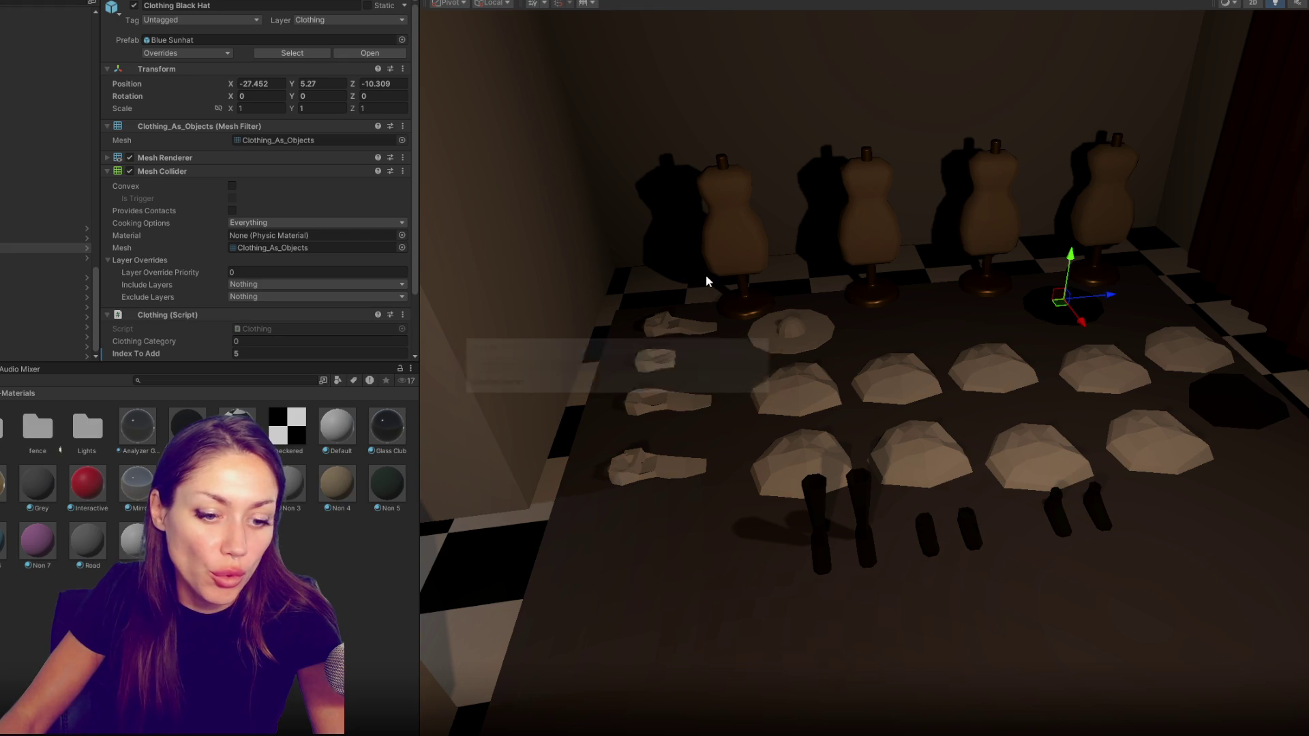
key(s)
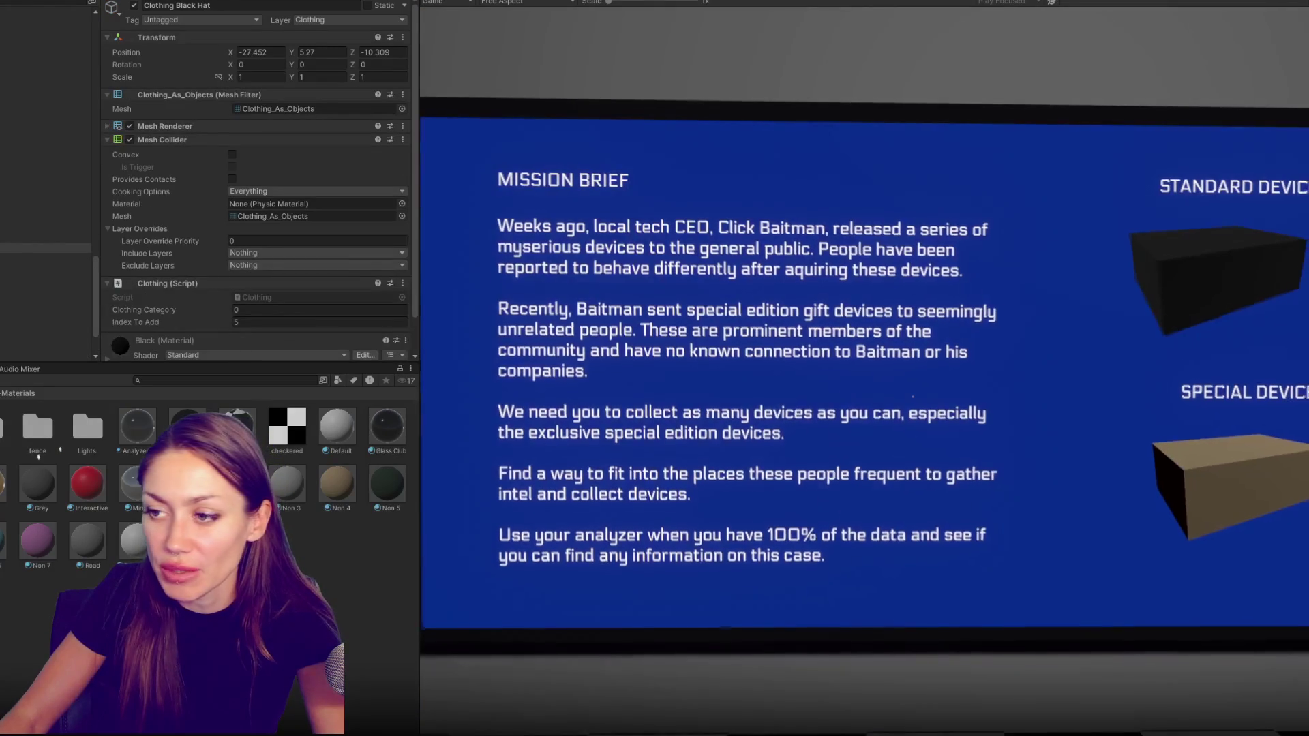
Walk through the red door into the dressing room and pick up the glasses
click(861, 433)
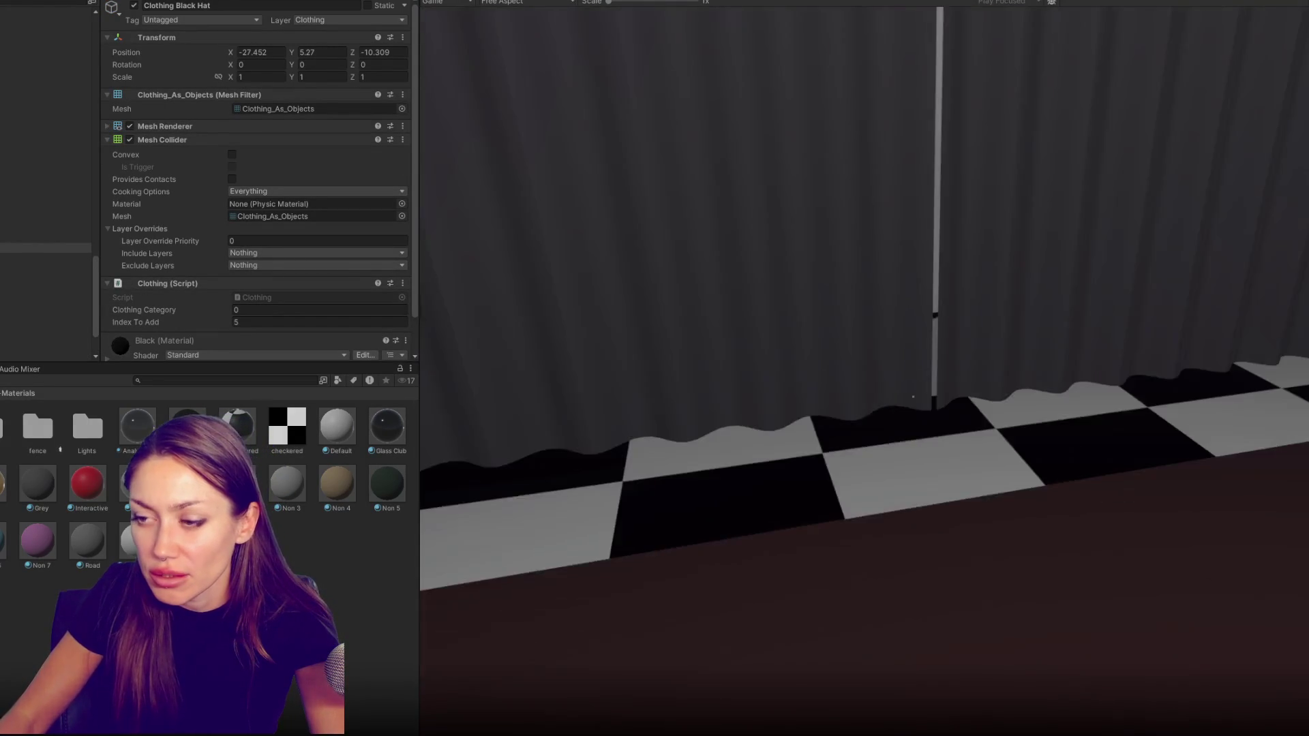
key(w)
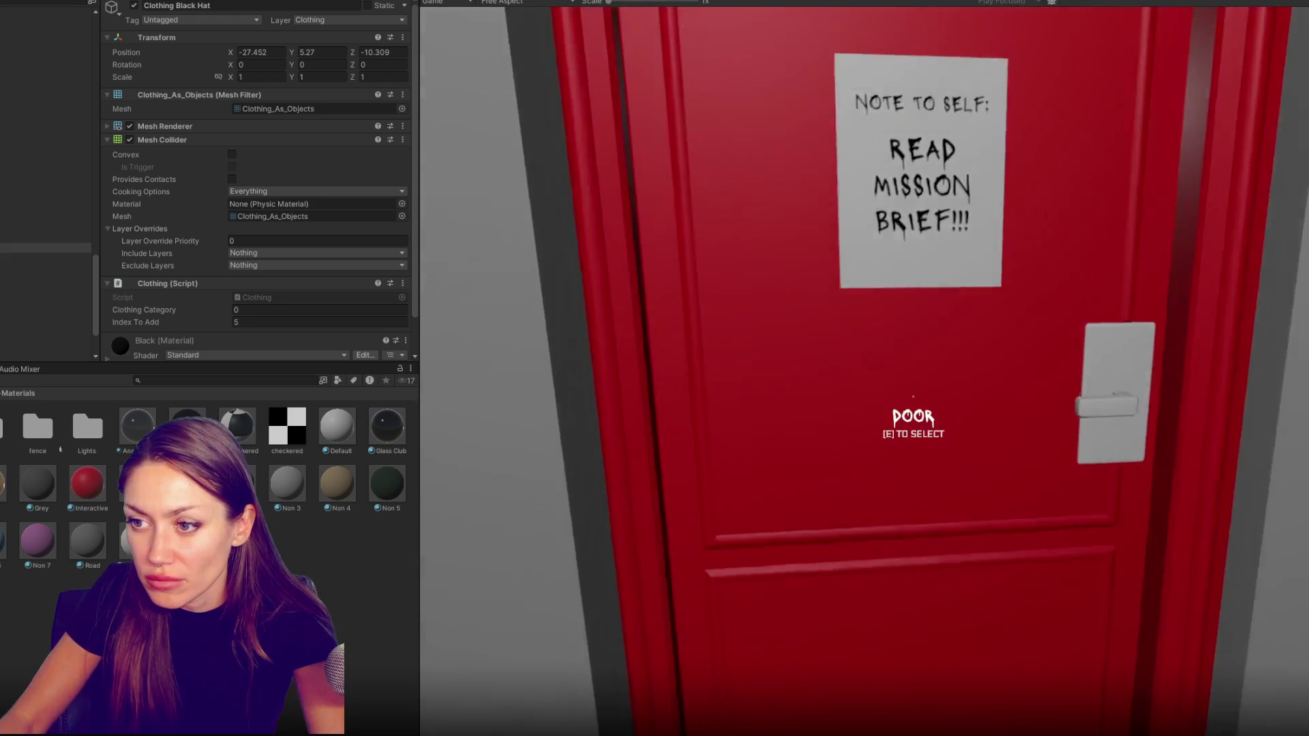
key(e)
key(w)
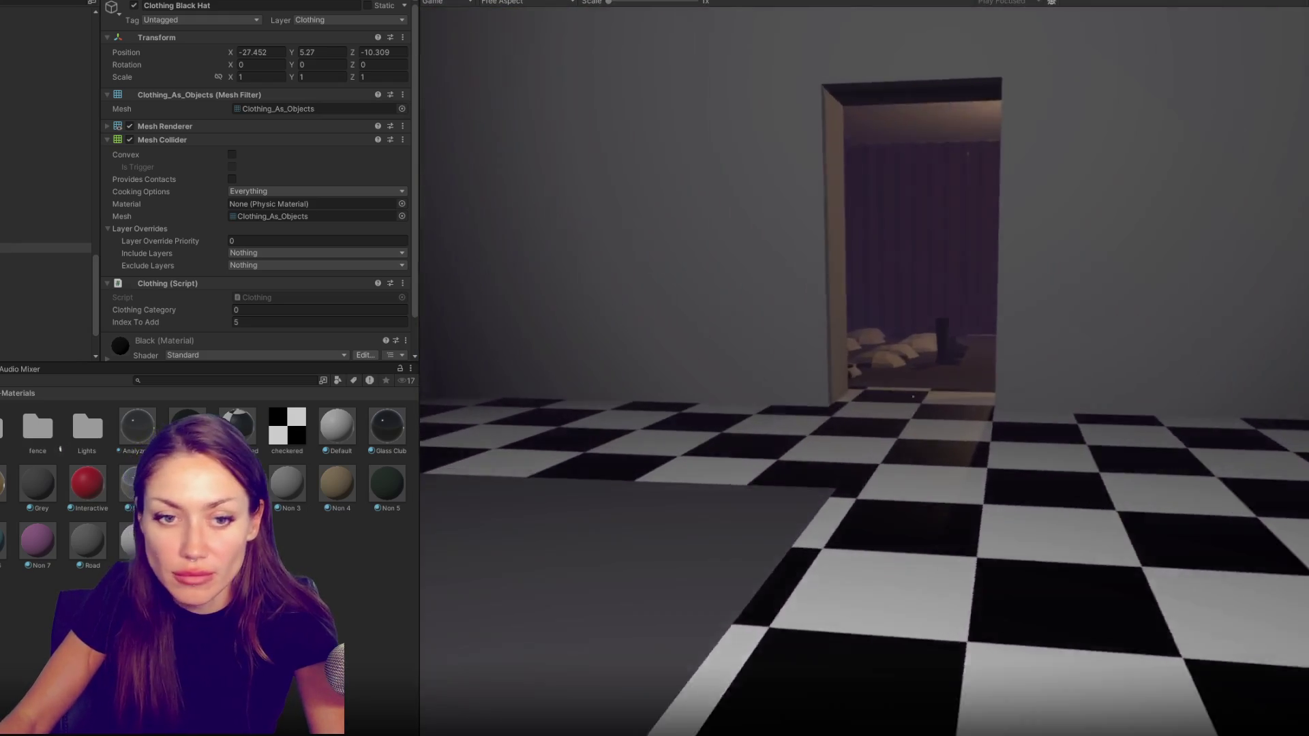
key(e)
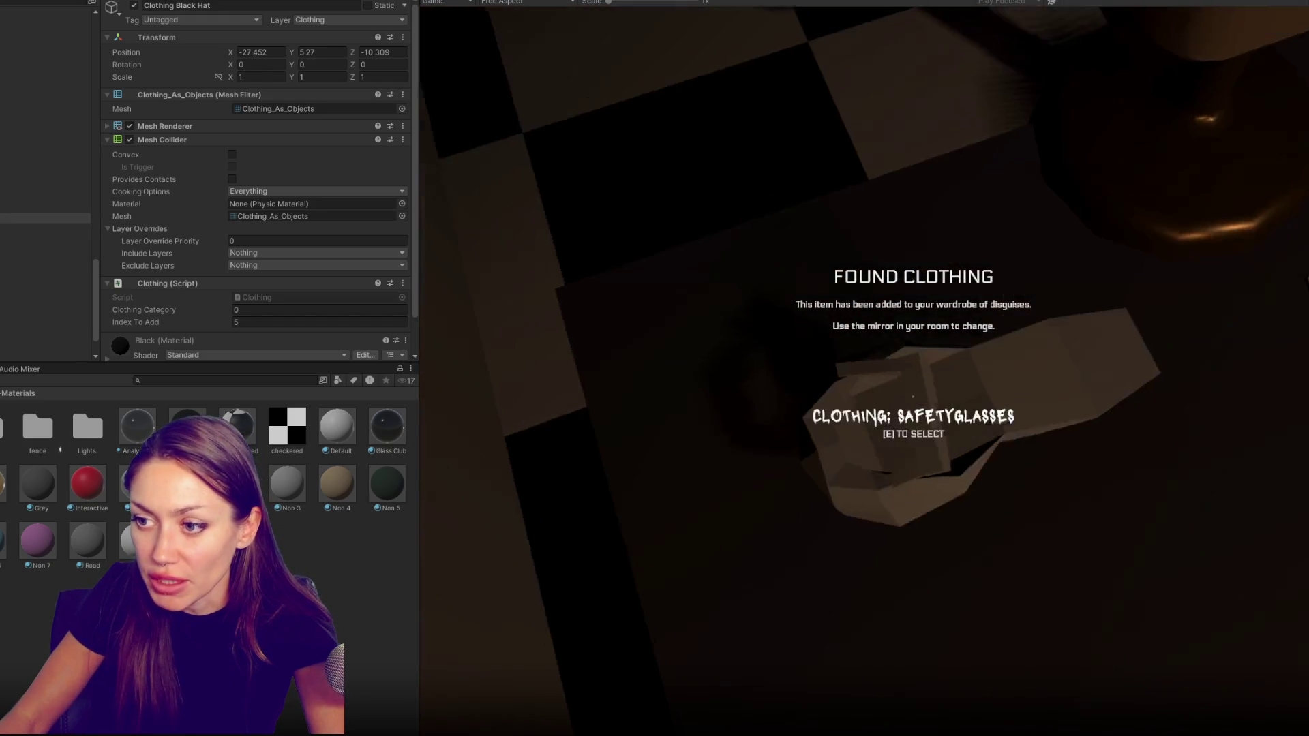
Pick up the black hat and boots, then use the mirror to open the disguise menu
key(w)
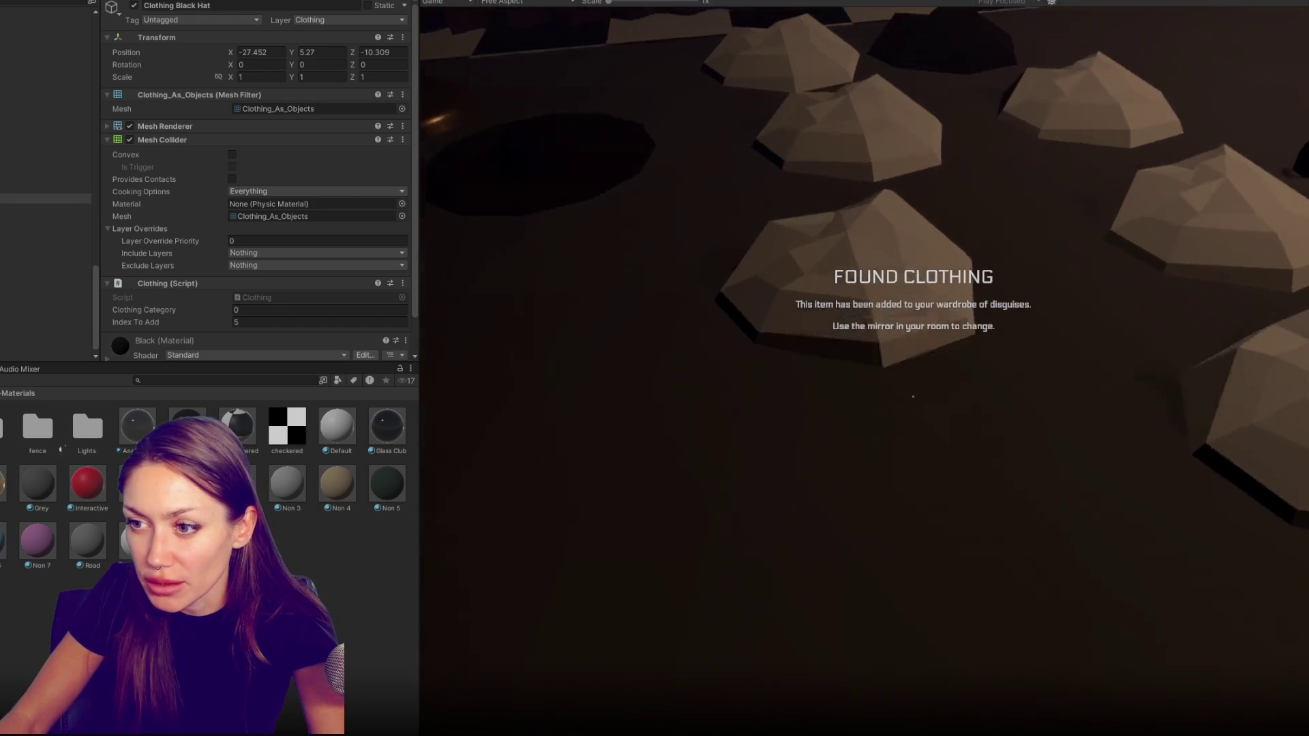
key(w)
key(e)
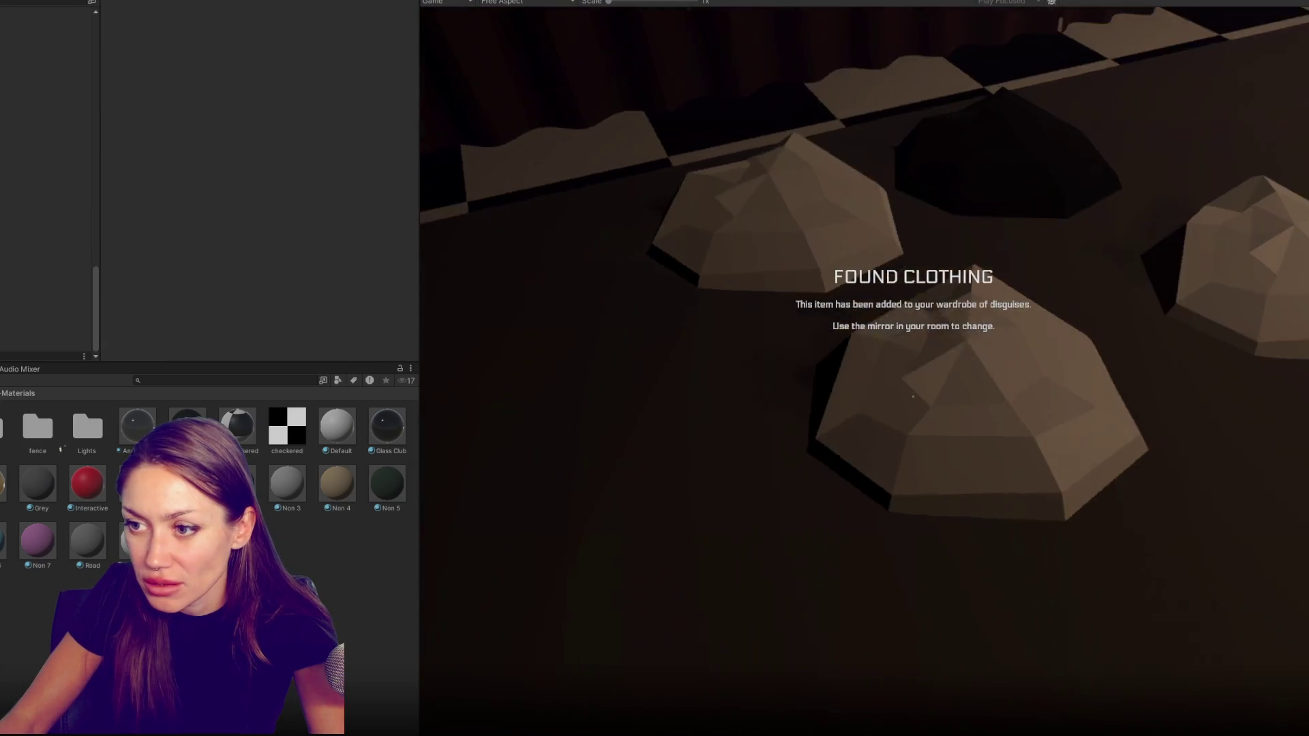
key(w)
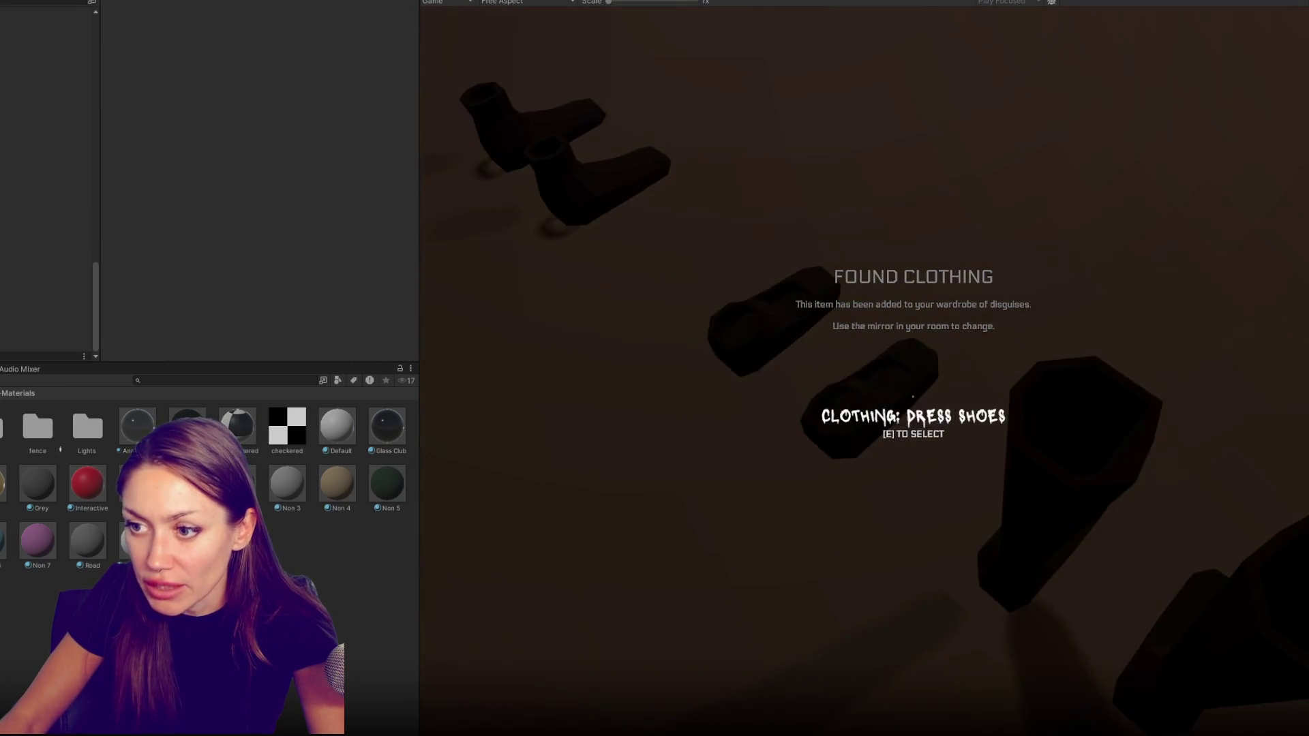
key(w)
key(w)
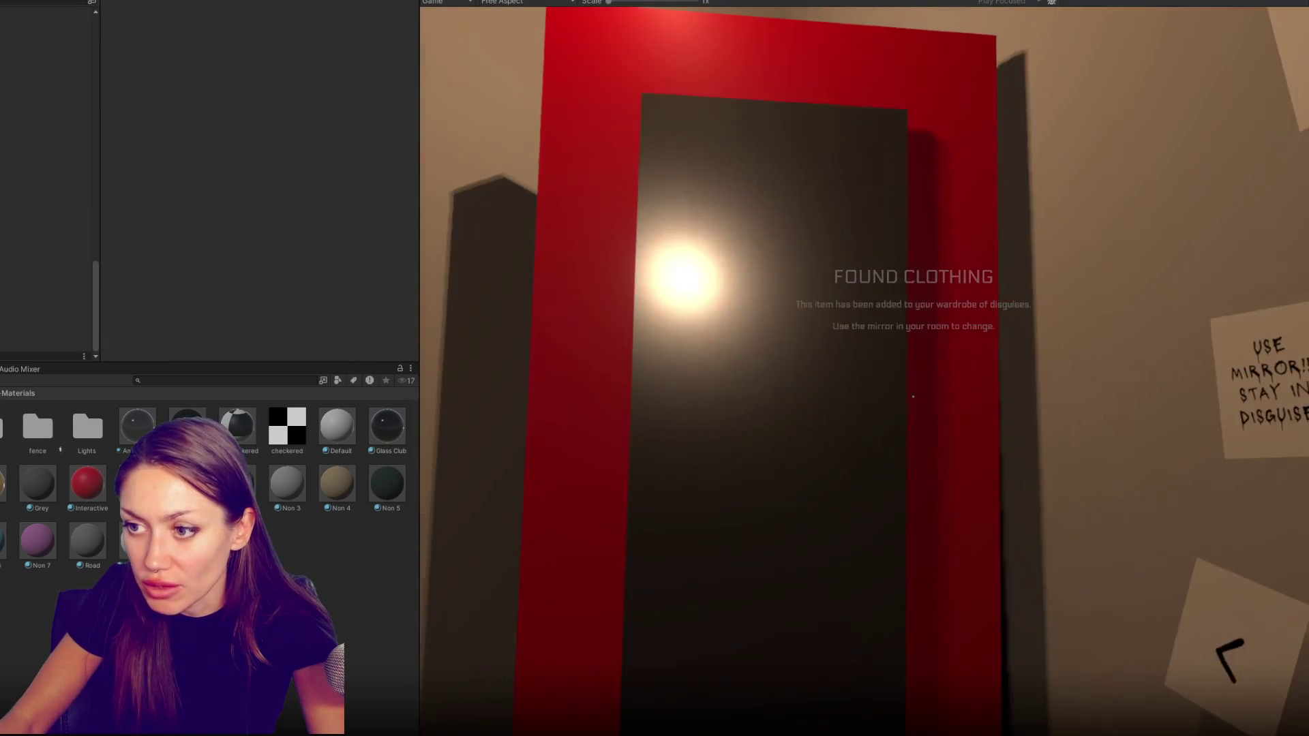
key(e)
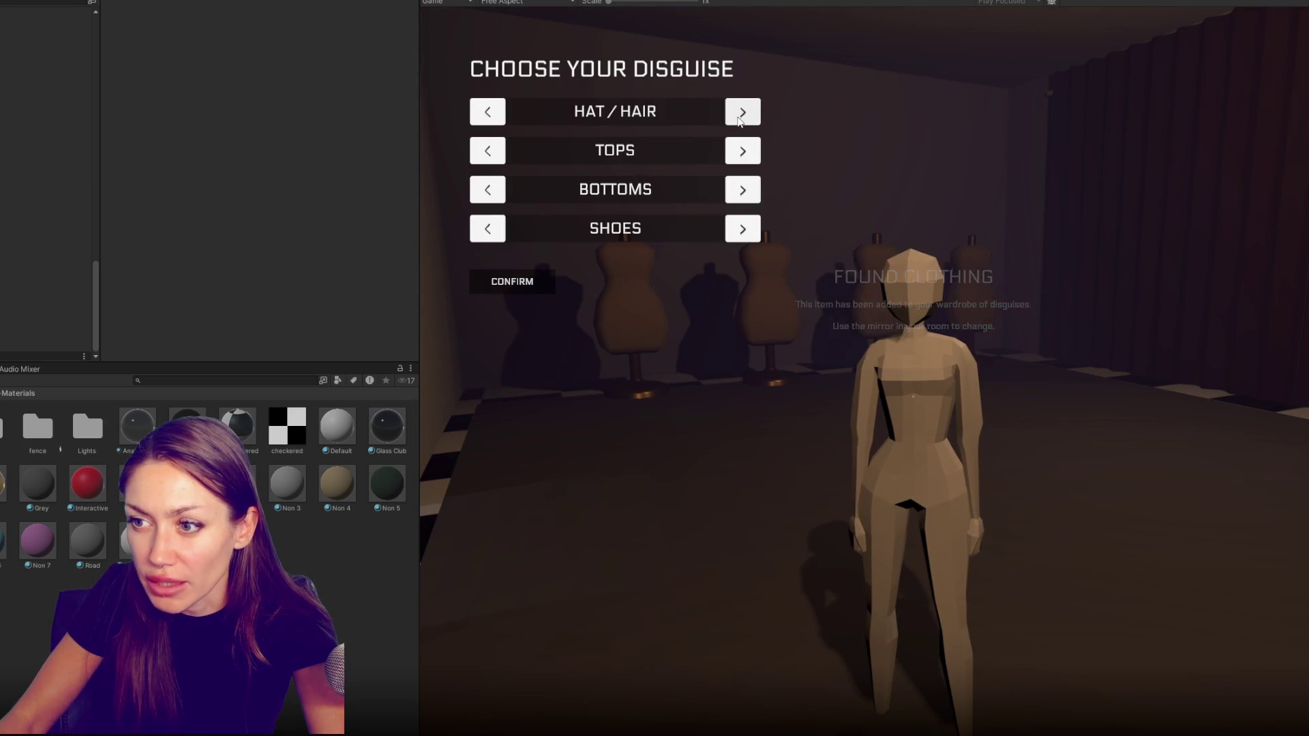
Cycle the mannequin through every hat and hair option, including sunglasses and bald, then stop the game
click(741, 115)
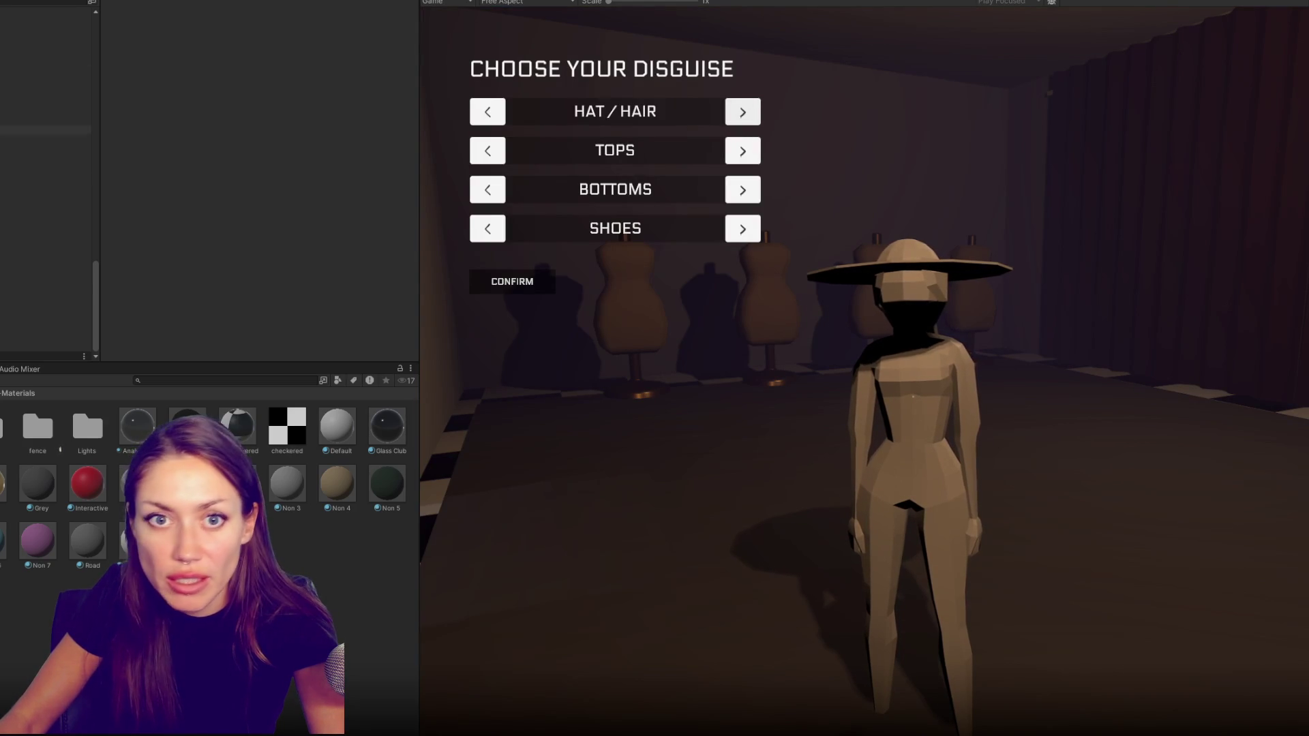
click(496, 118)
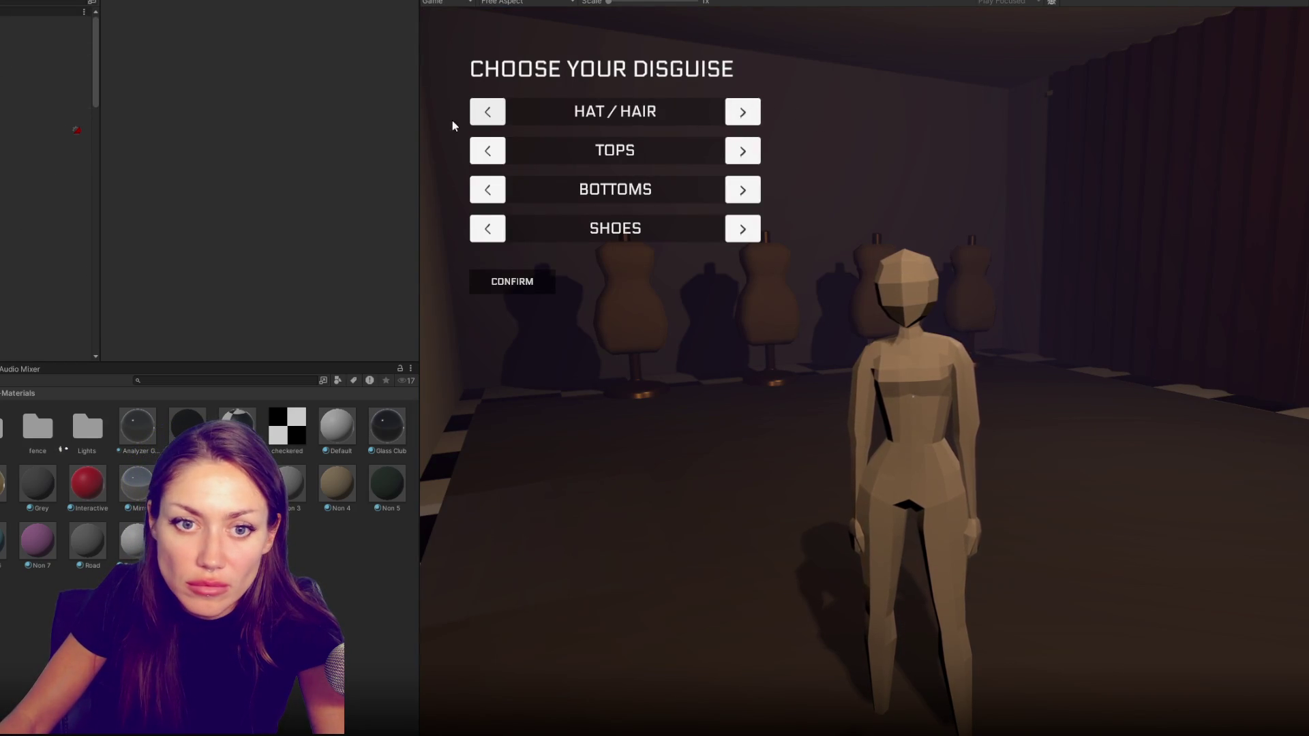
click(744, 116)
click(745, 116)
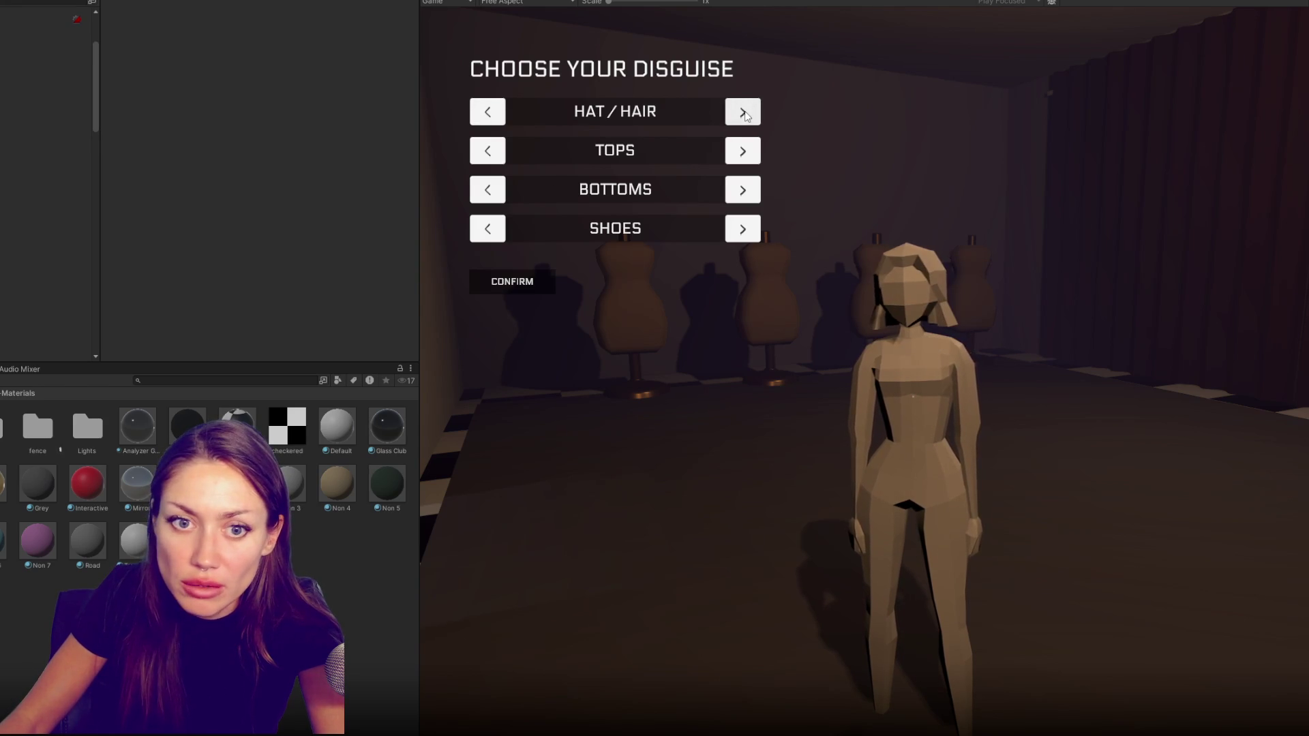
click(744, 115)
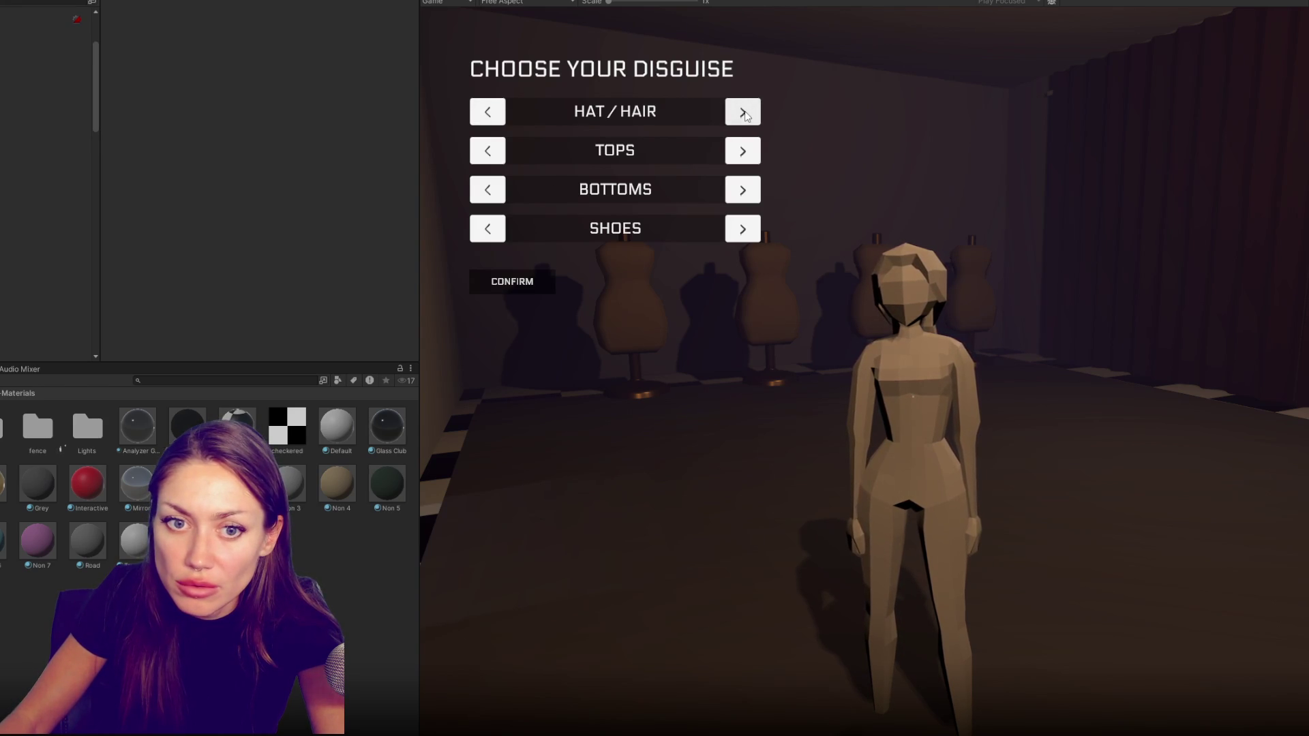
click(744, 116)
click(745, 115)
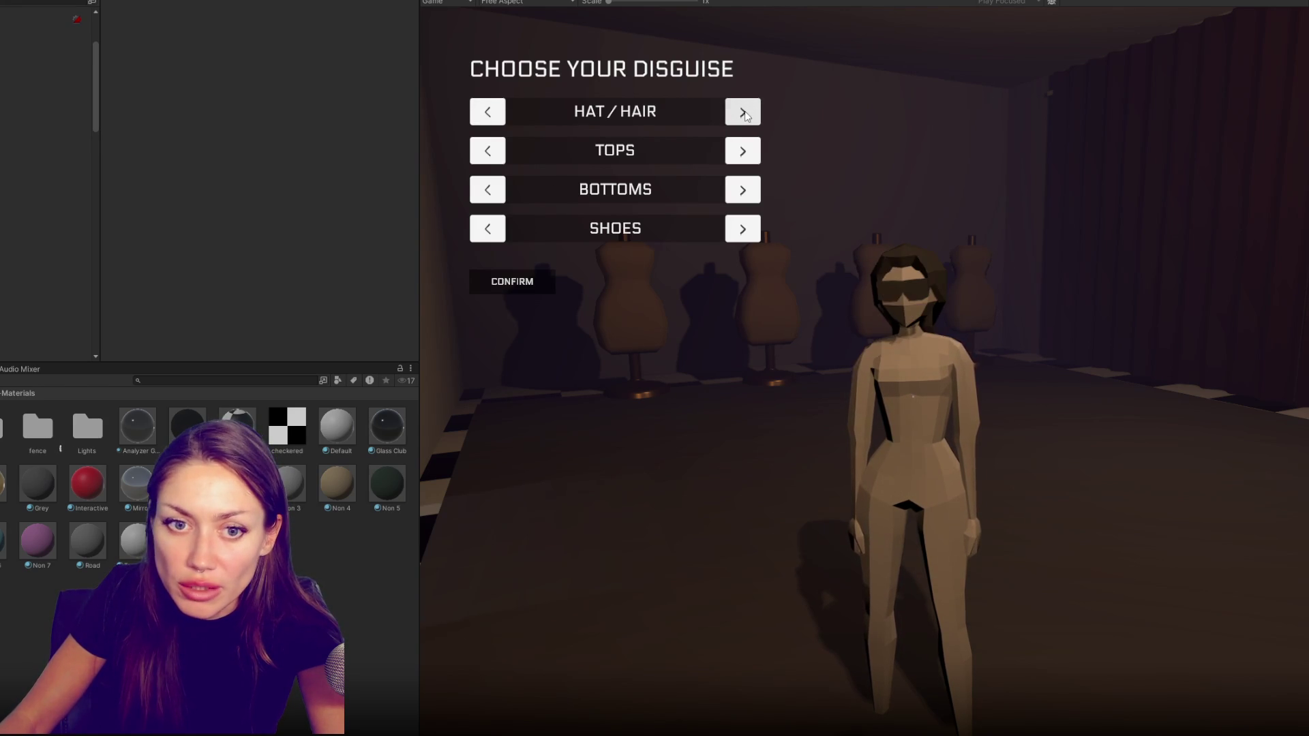
click(744, 116)
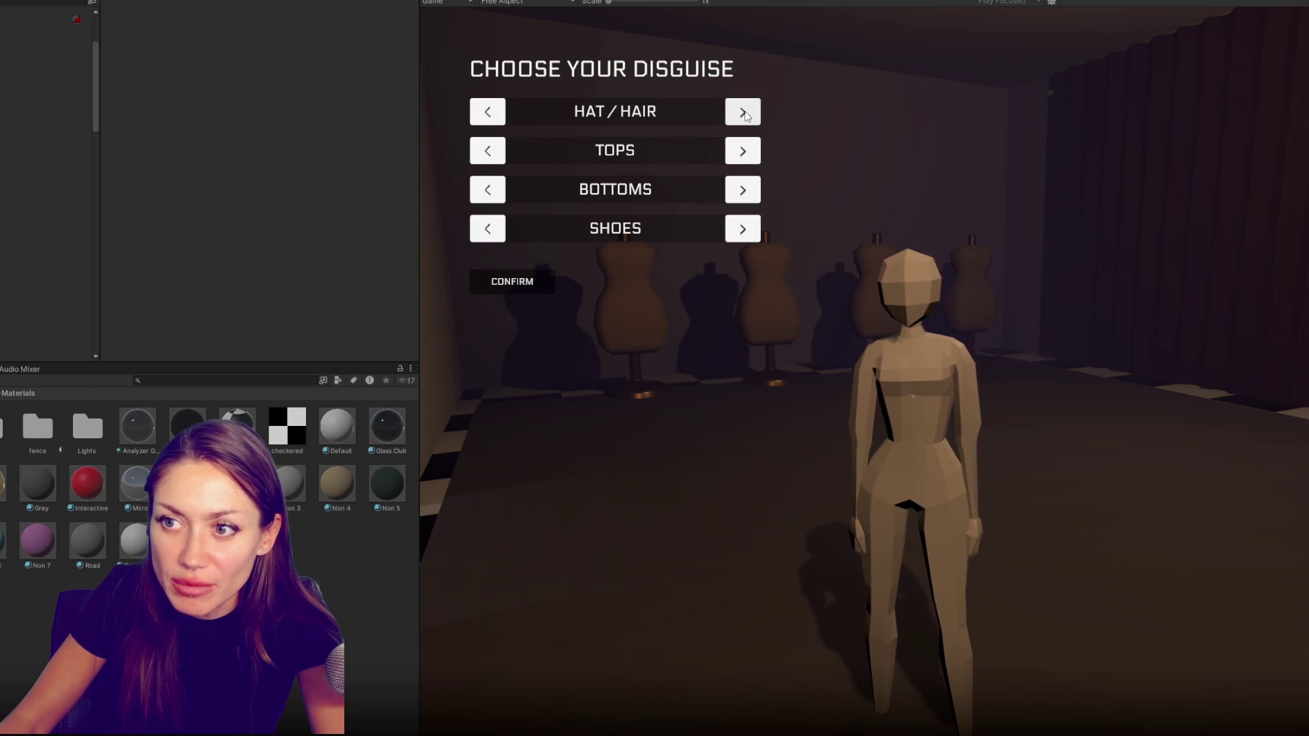
click(745, 116)
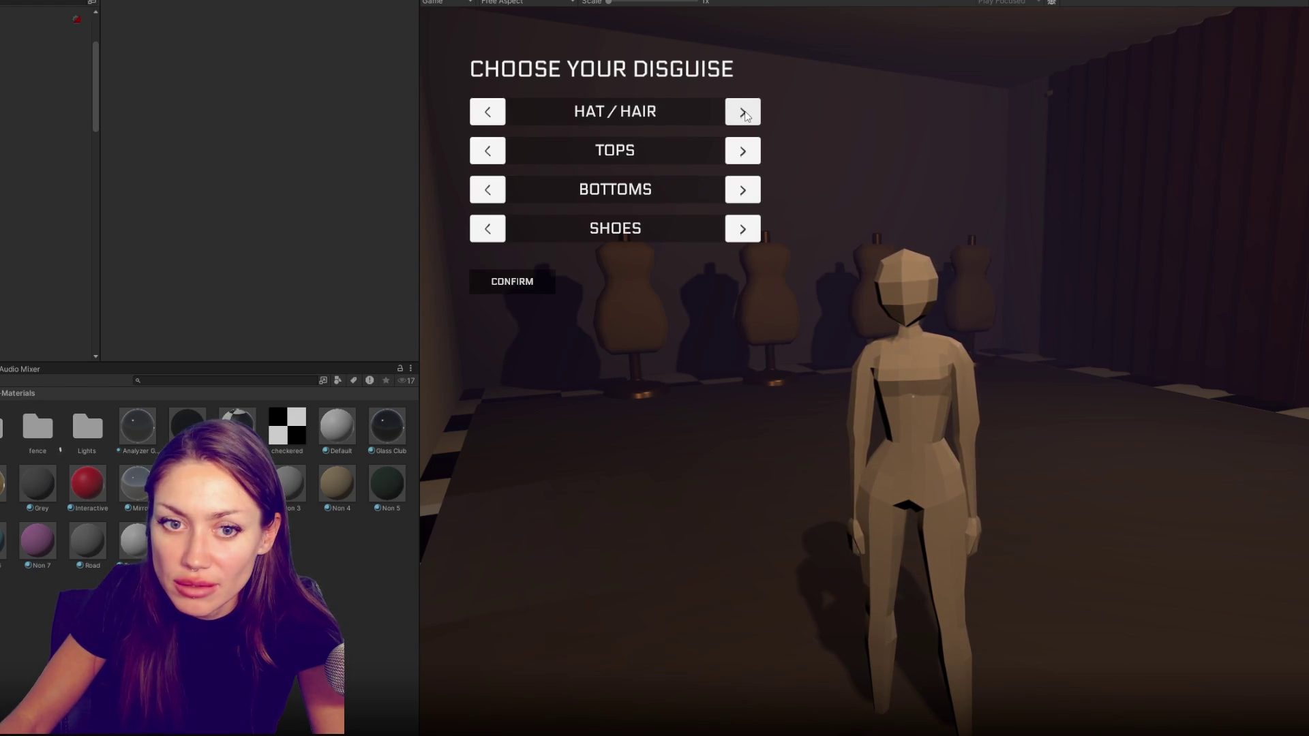
click(744, 116)
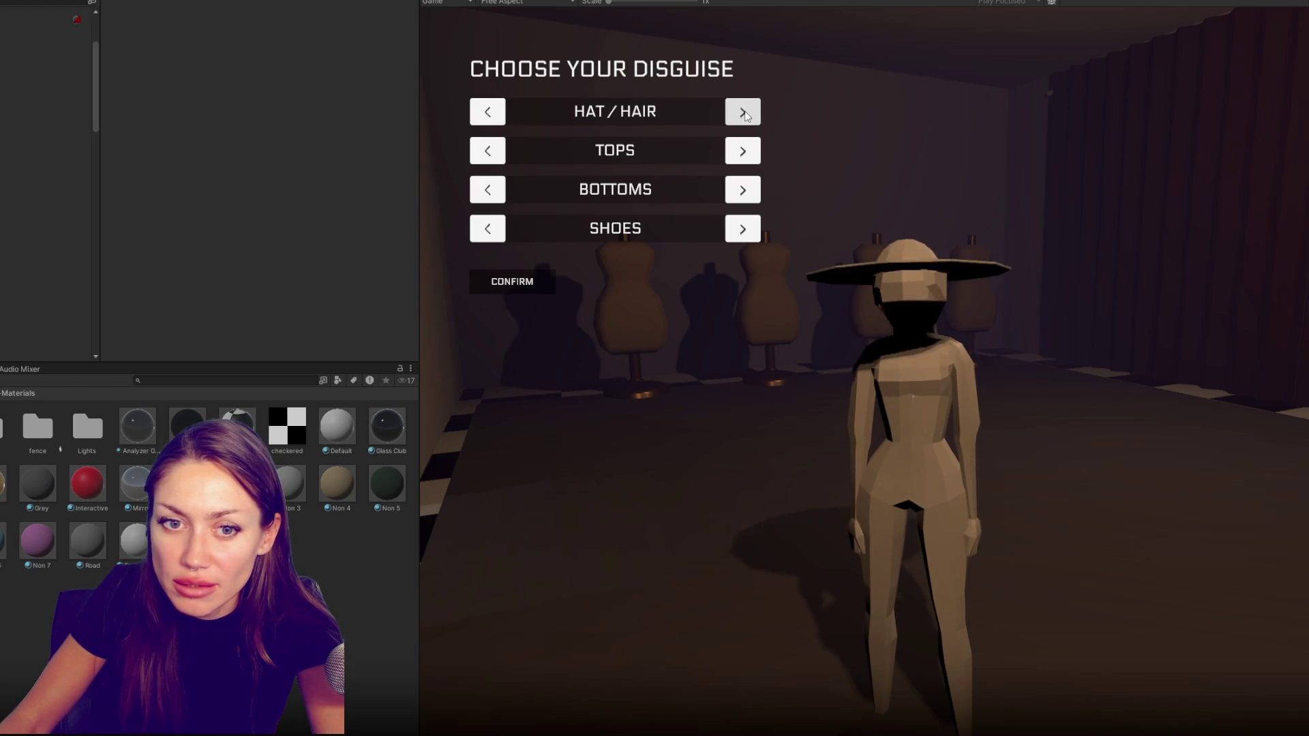
click(745, 116)
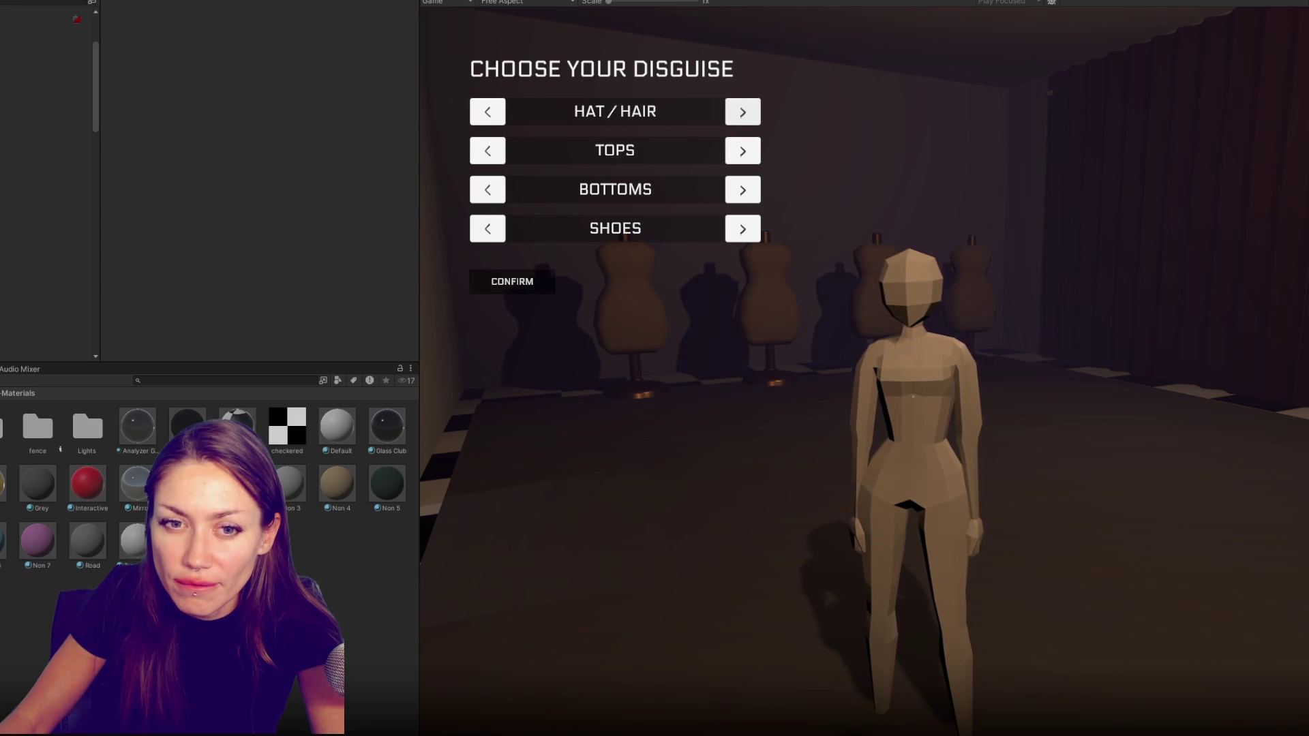
click(744, 115)
click(743, 113)
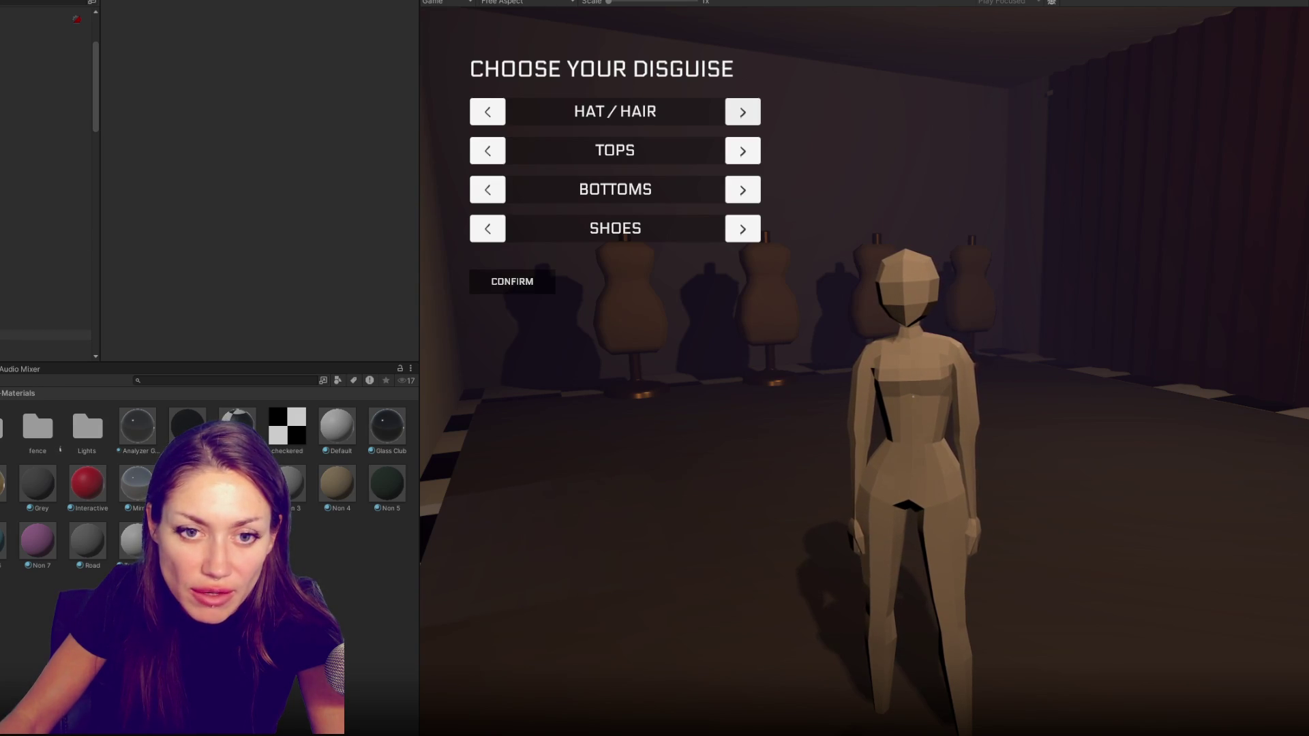
key(ctrl+p)
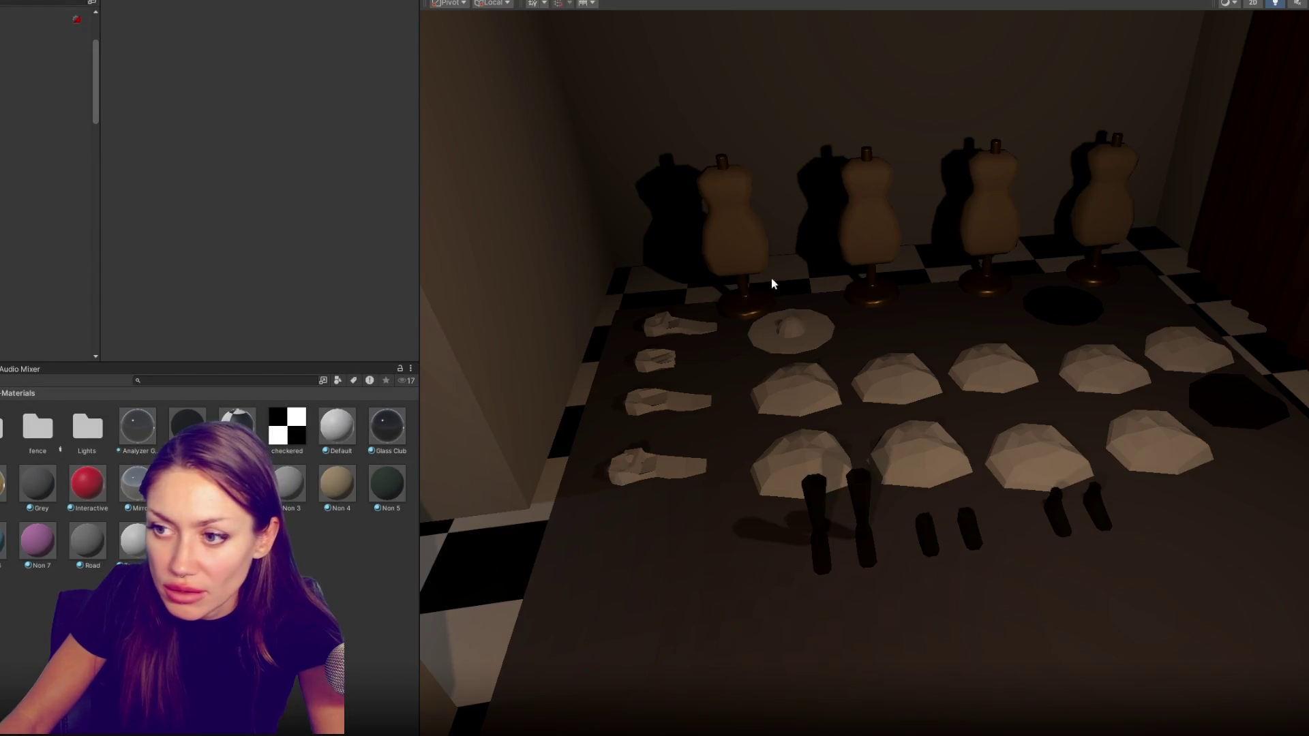
Set the sunglasses' Index To Add to 7 and apply the Non 4 and Black materials to the glasses
click(666, 328)
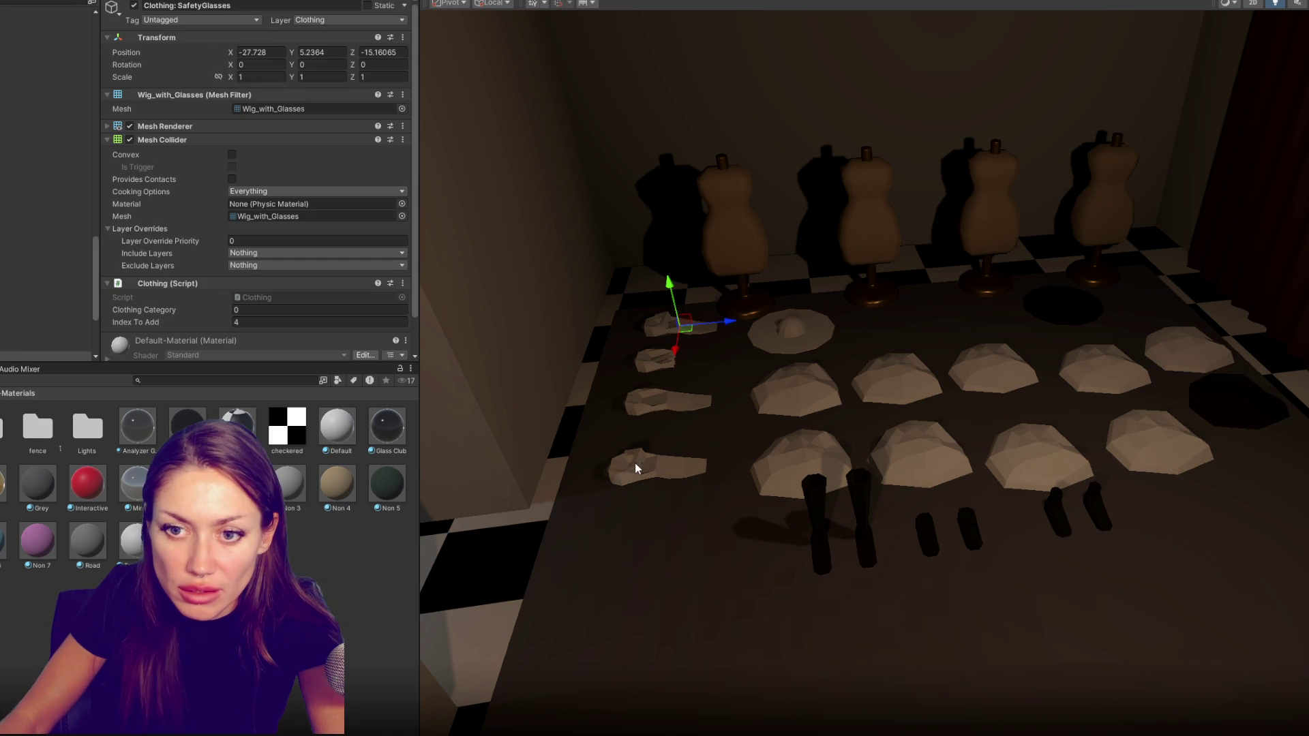
click(325, 322)
text(7)
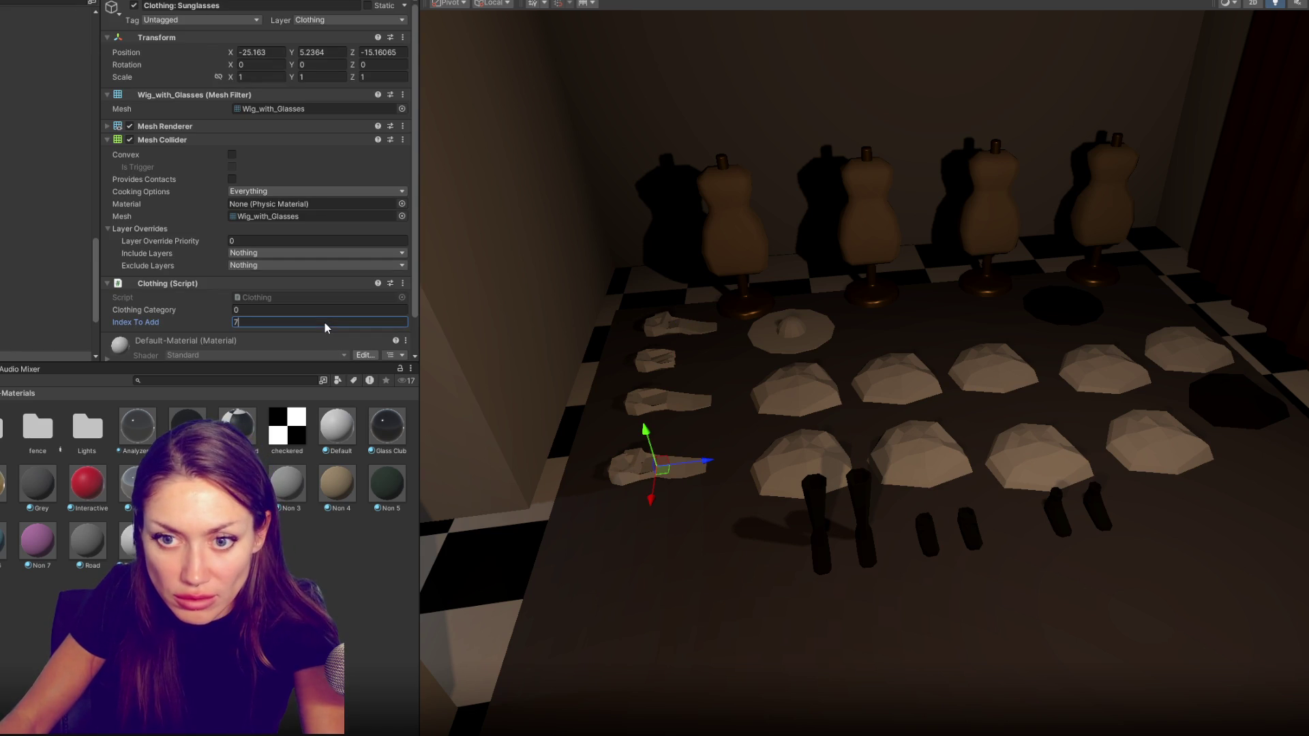
key(Return)
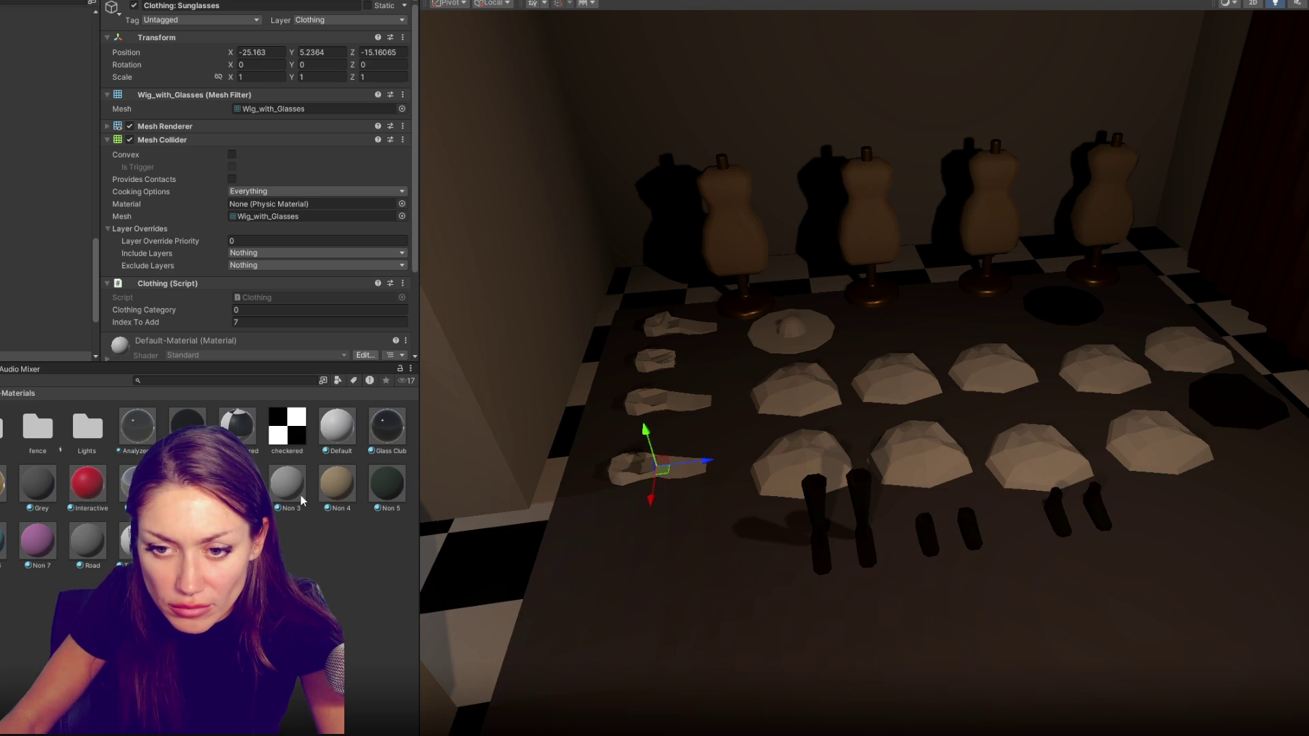
drag(336, 485, 618, 488)
mouse_move(334, 483)
mouse_down()
mouse_move(657, 381)
mouse_move(691, 325)
mouse_move(663, 333)
mouse_up()
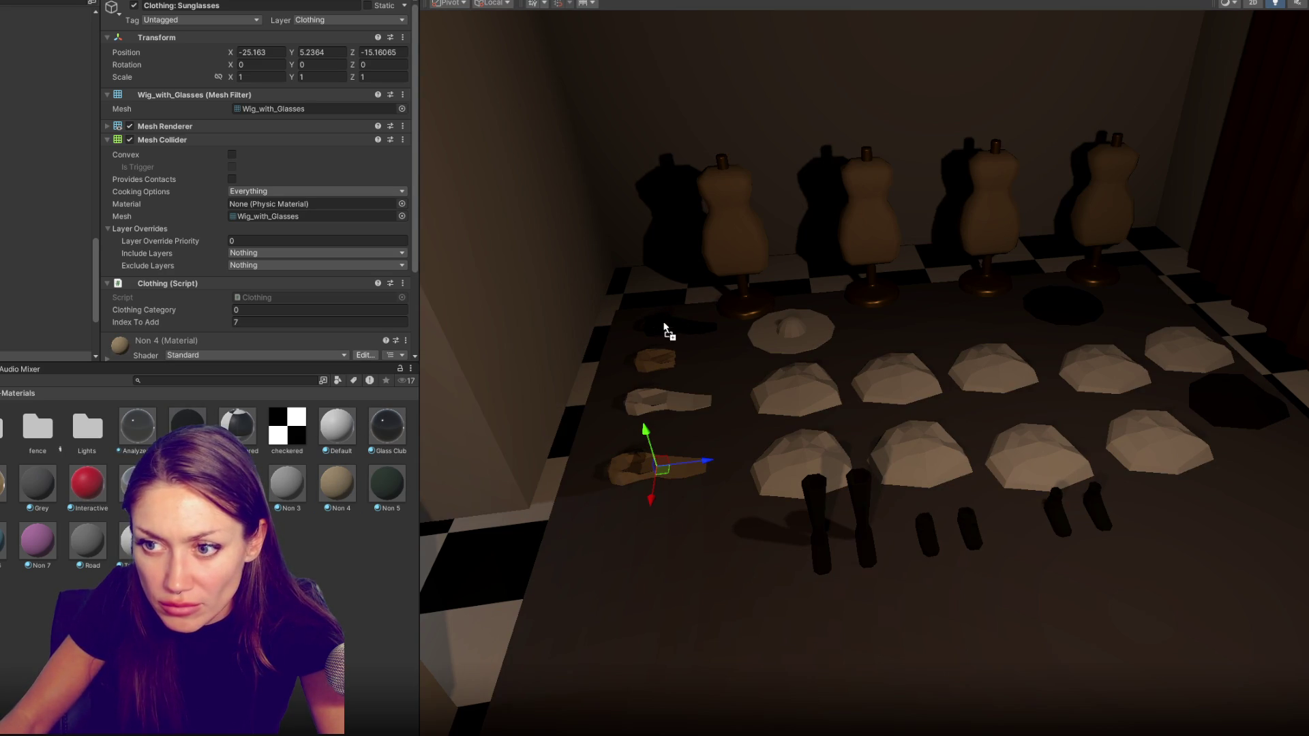
Check the Index To Add values of the safety glasses, wigs, black hat and white hat
click(667, 328)
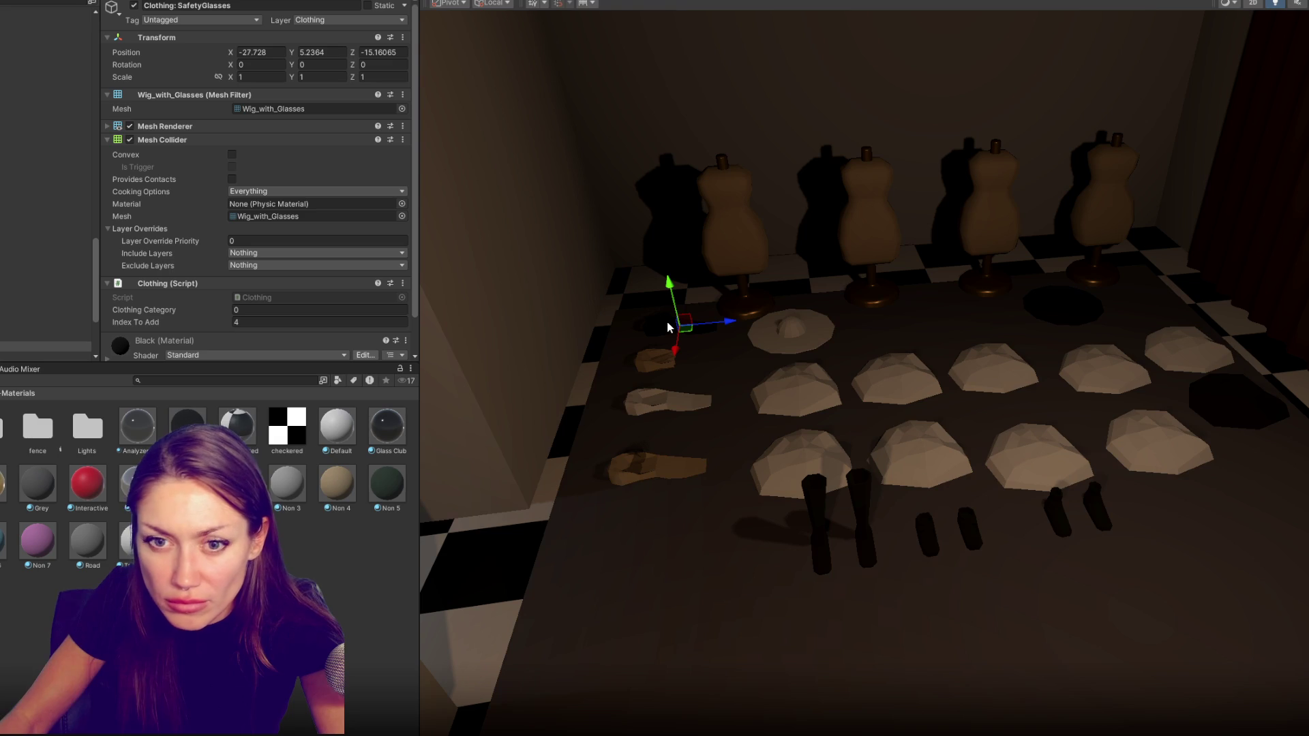
click(650, 401)
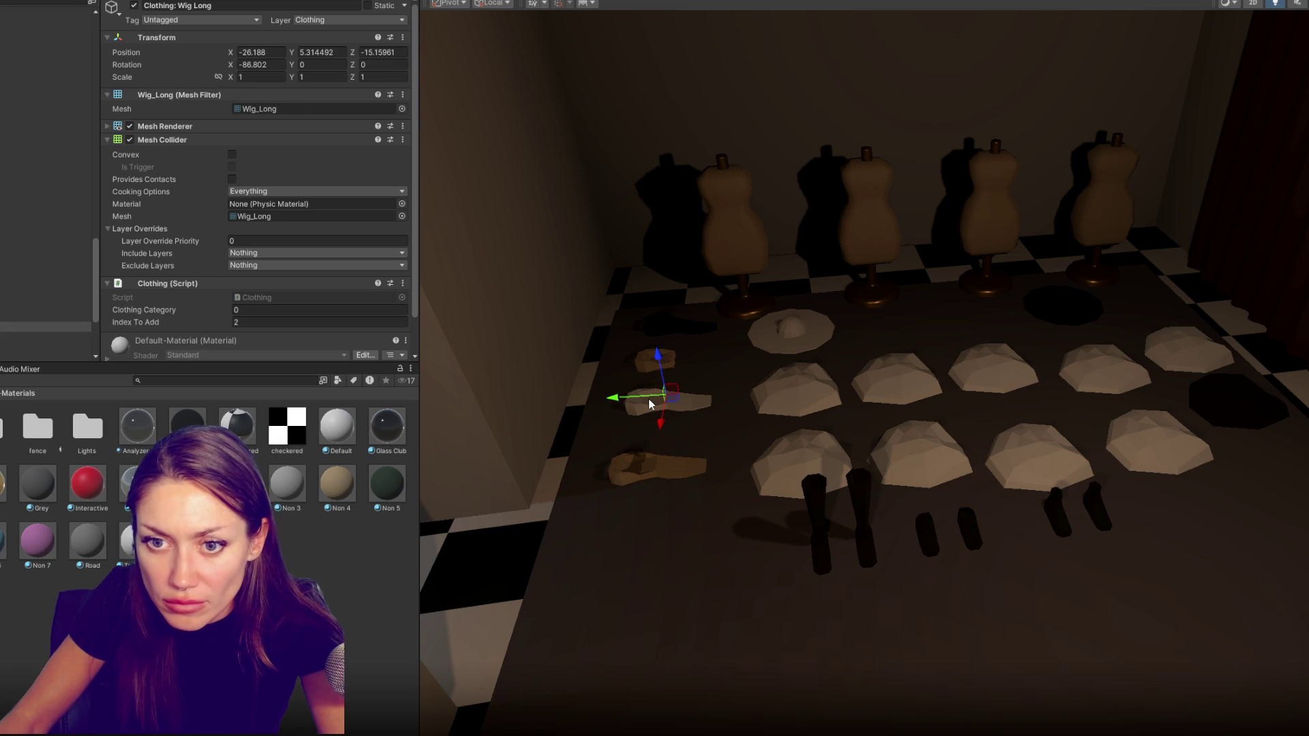
click(644, 359)
click(1030, 313)
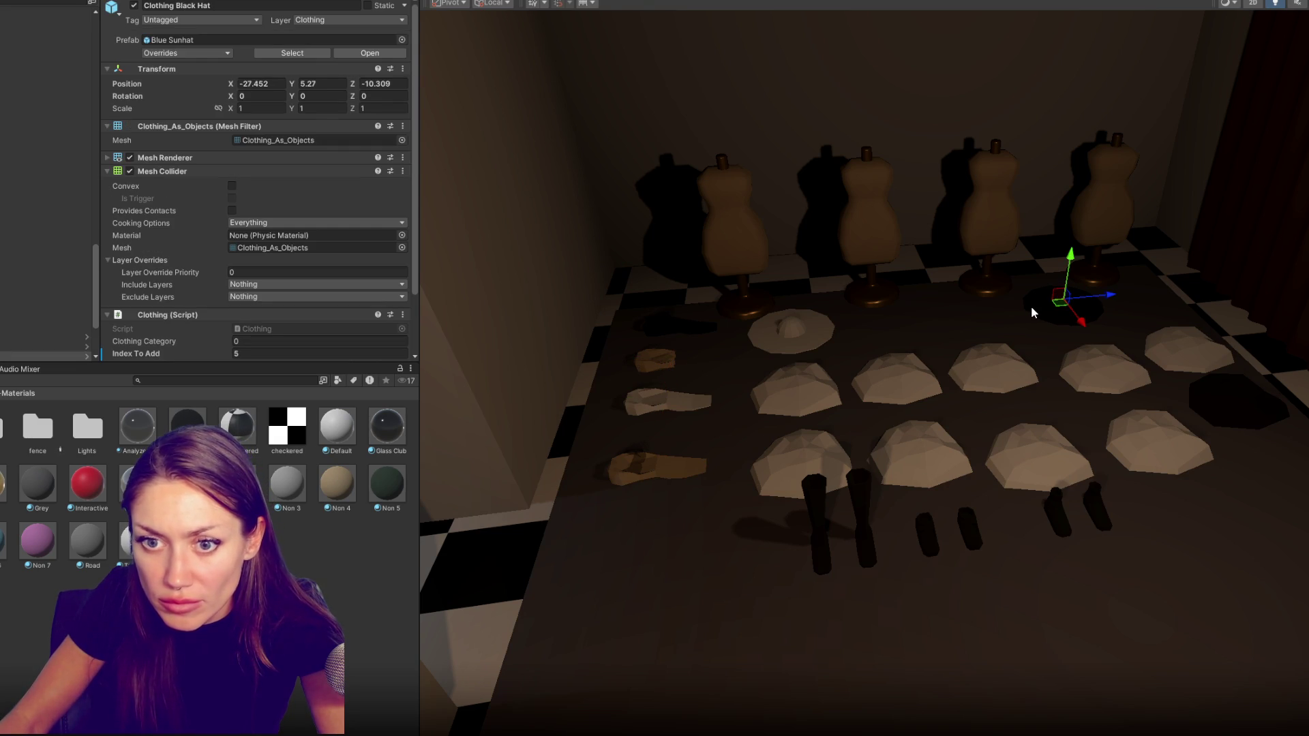
click(820, 328)
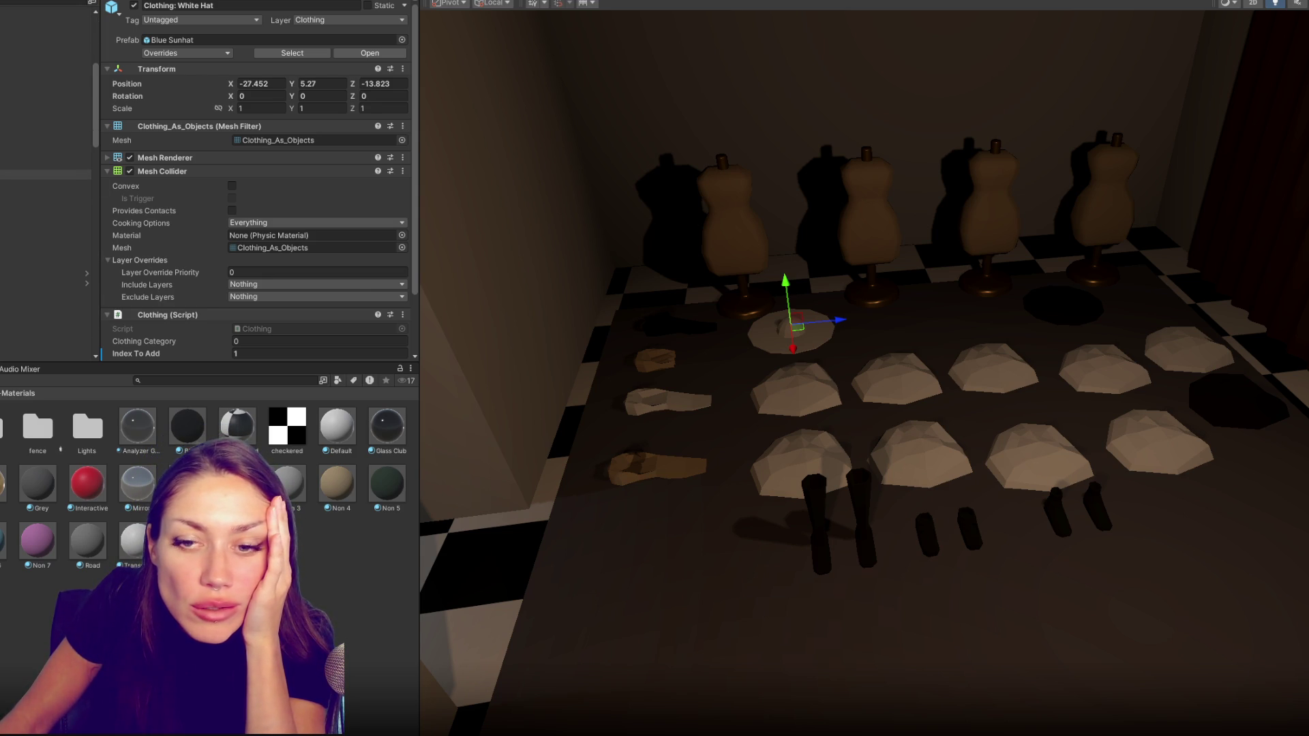
Give Short_Hair the beige Non 4 material and Hat_Only the Black material
click(46, 174)
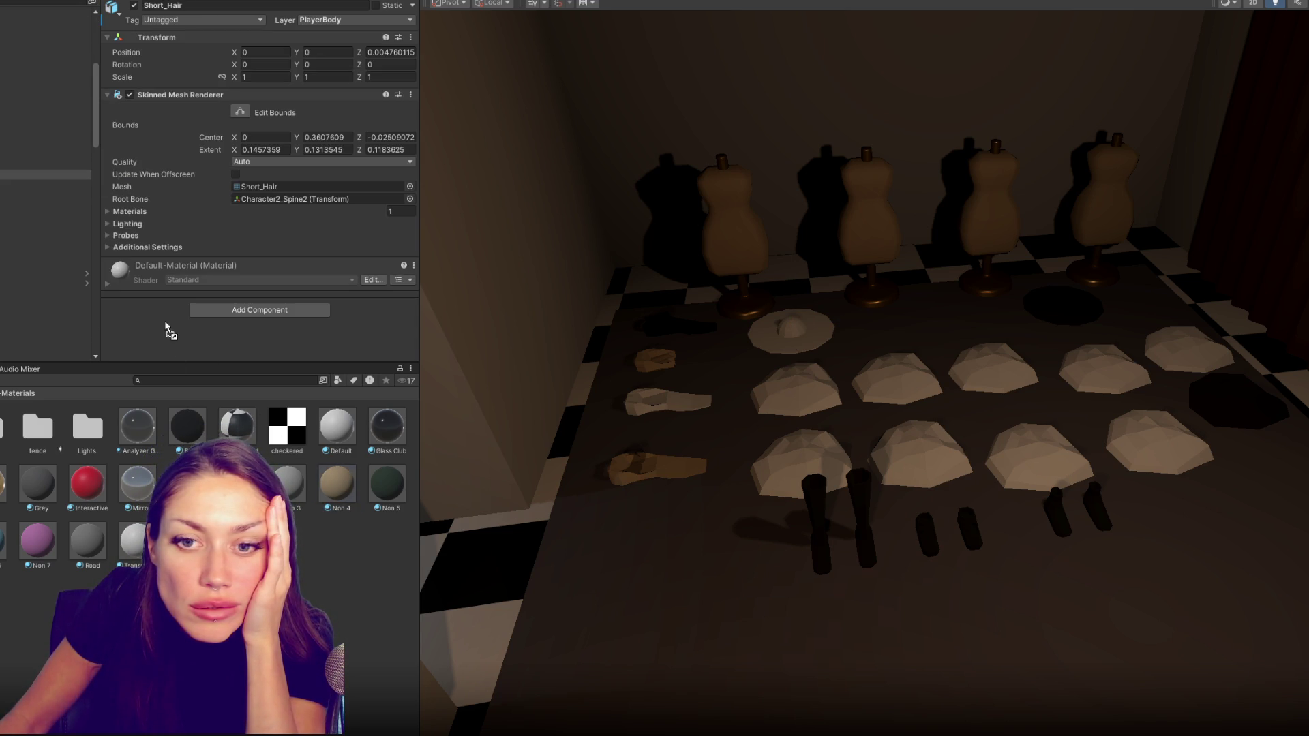
drag(207, 354, 215, 328)
key(Down)
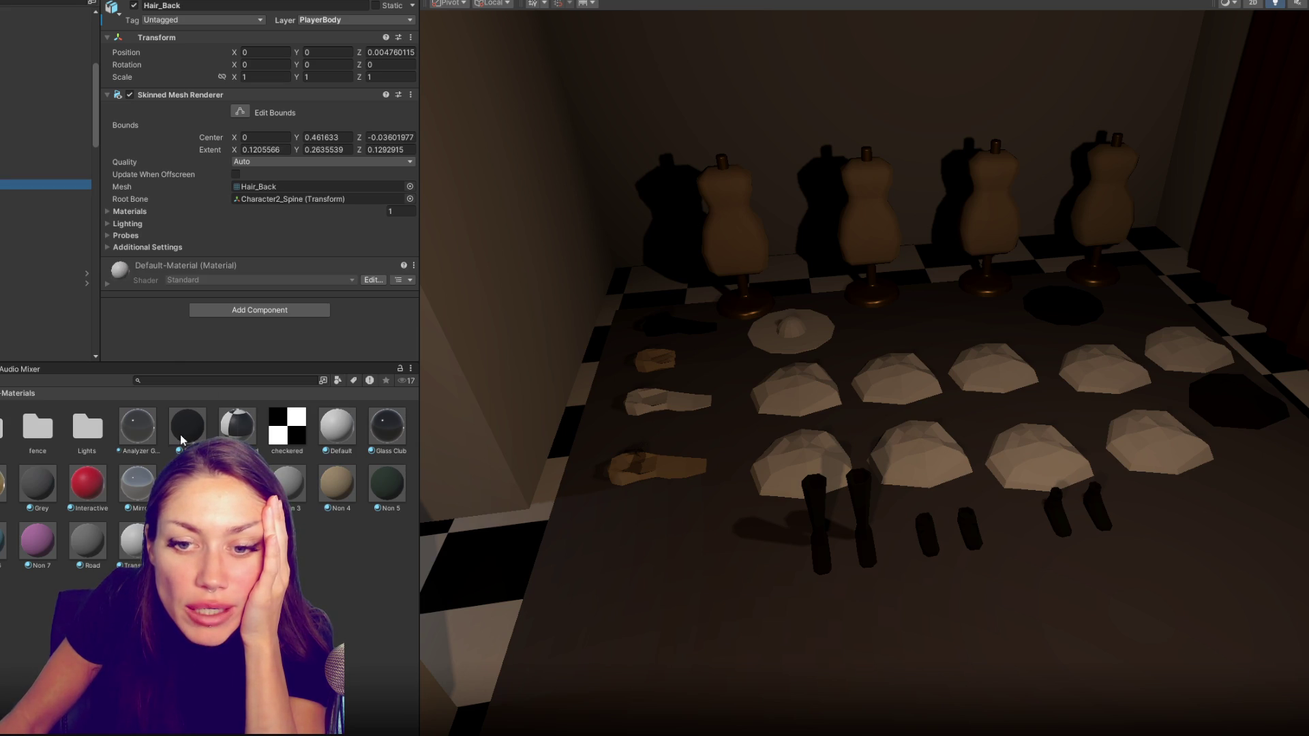
key(Down)
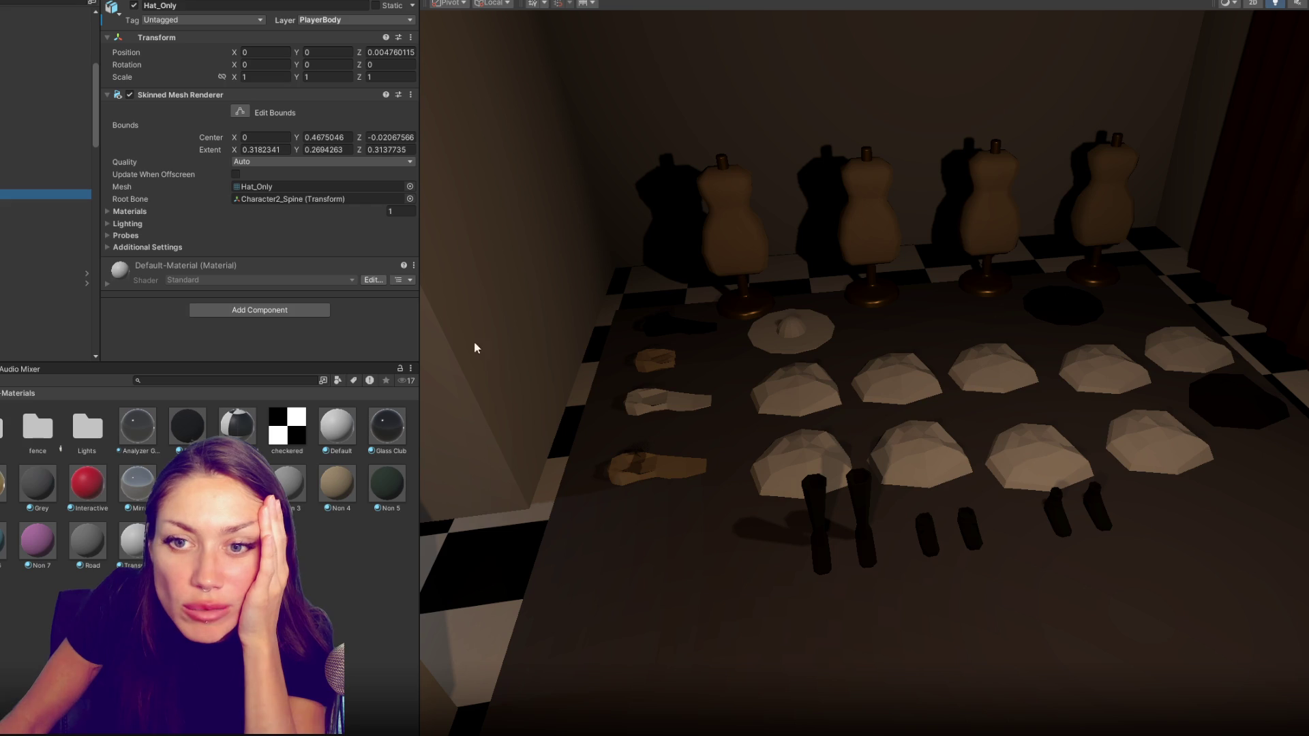
drag(191, 429, 176, 337)
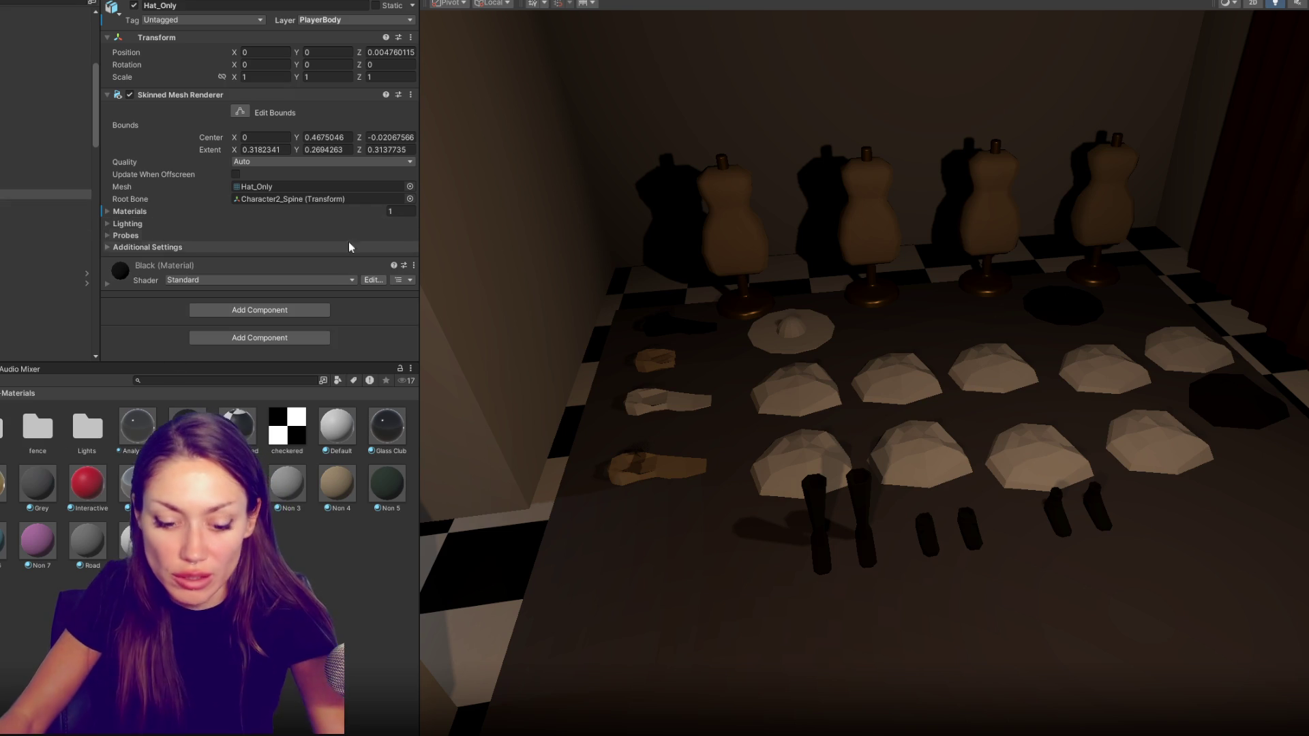
Inspect the hat and Sunhat (1) in isolation, then undo back to the full room view
key(f)
key(shift+h)
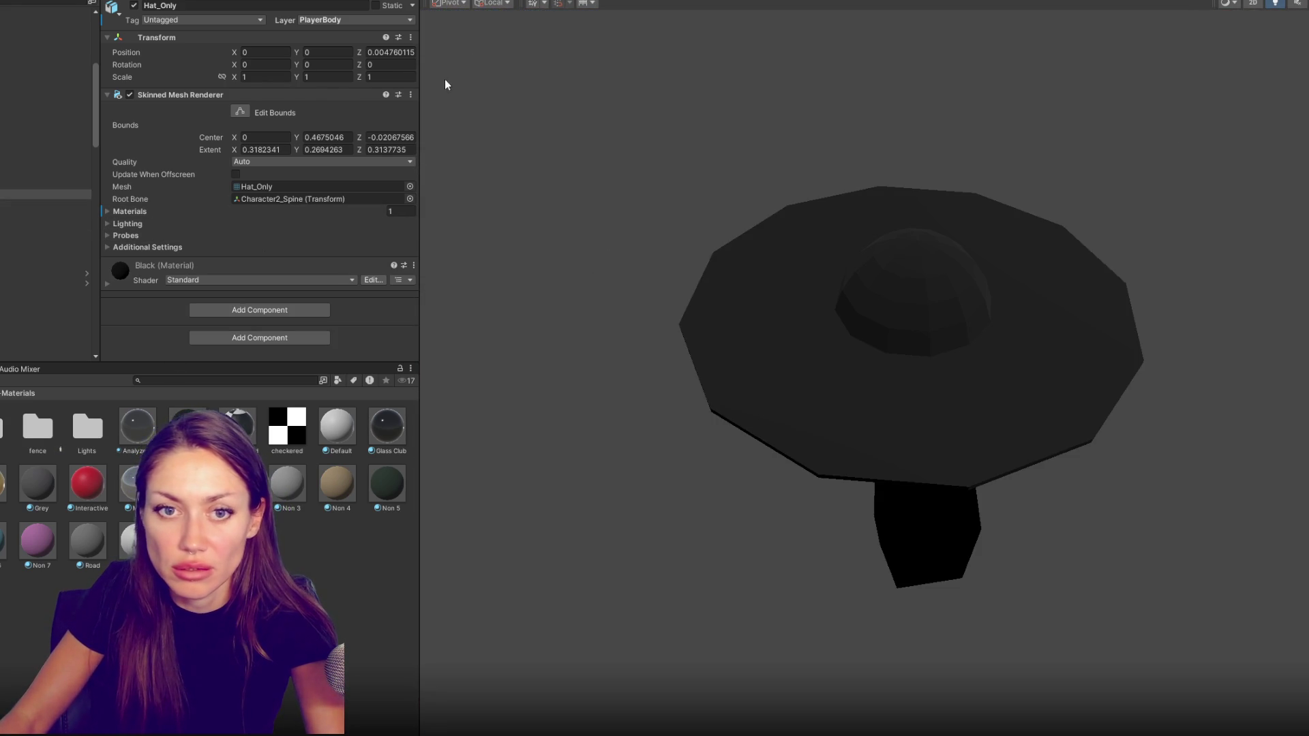
click(520, 93)
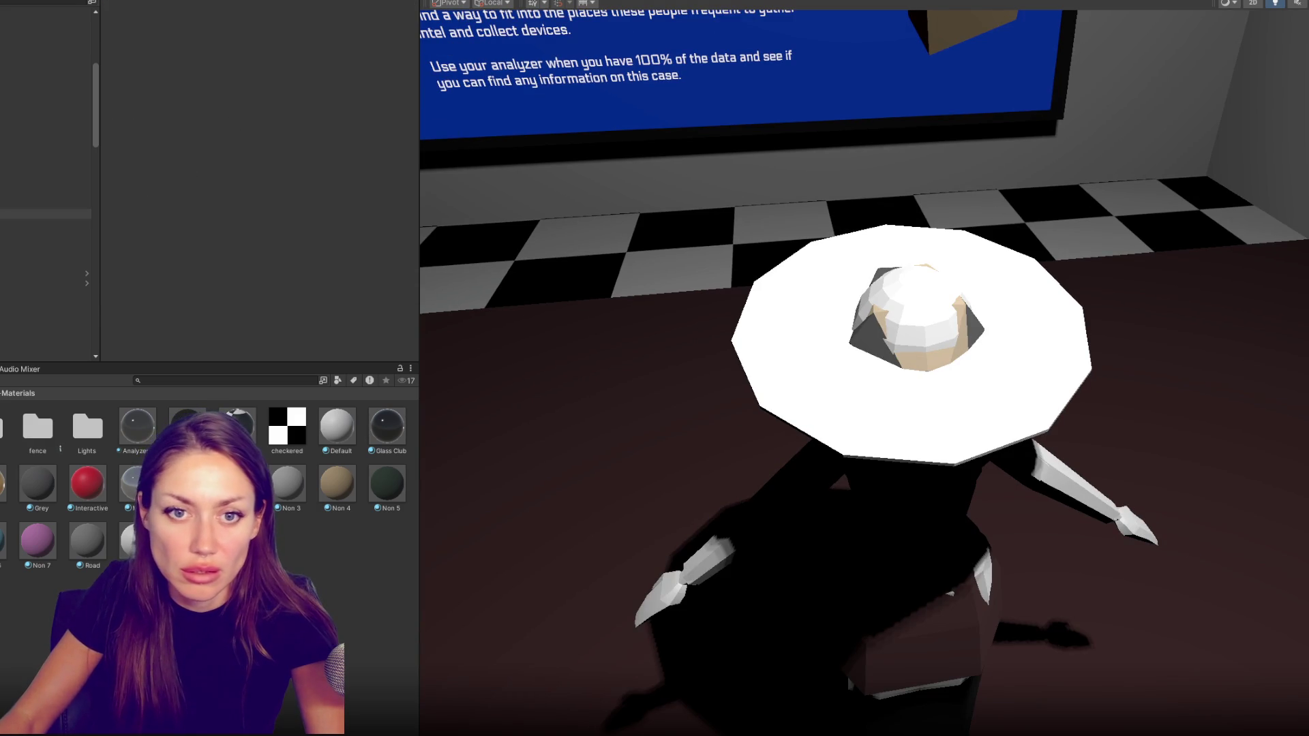
click(46, 214)
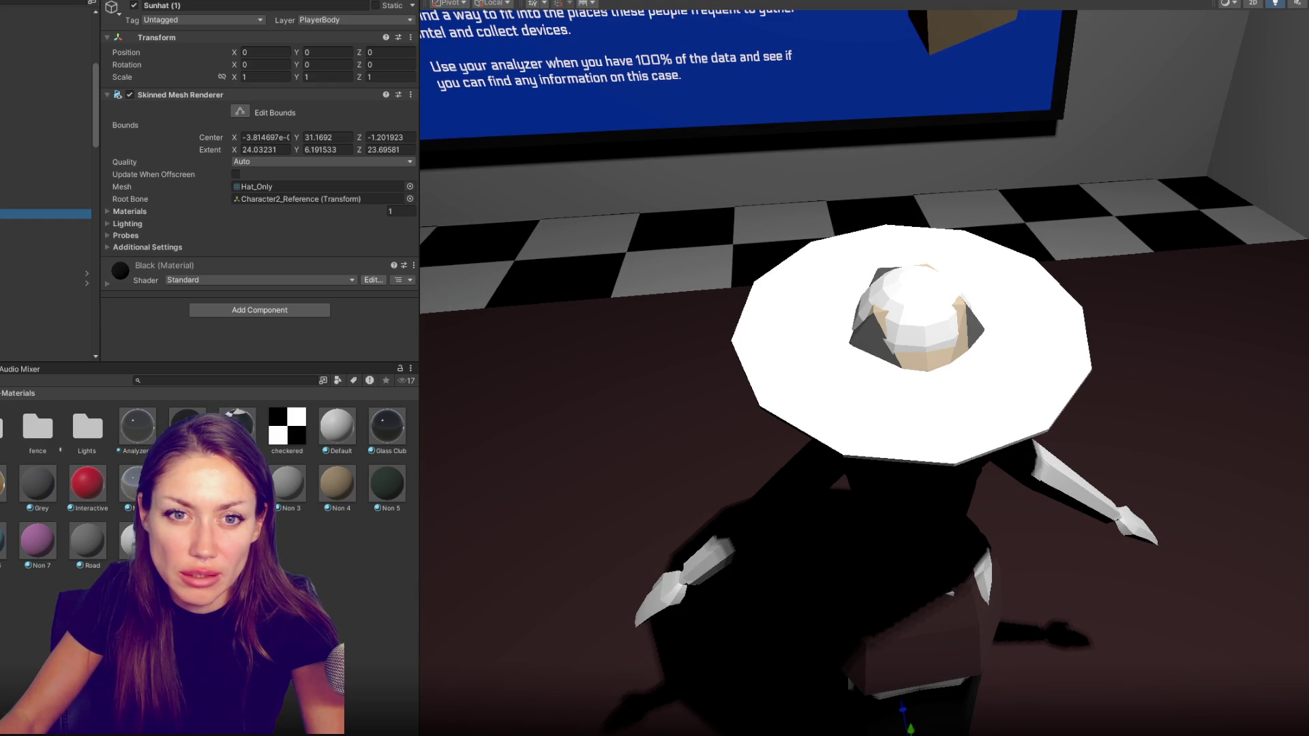
key(shift+h)
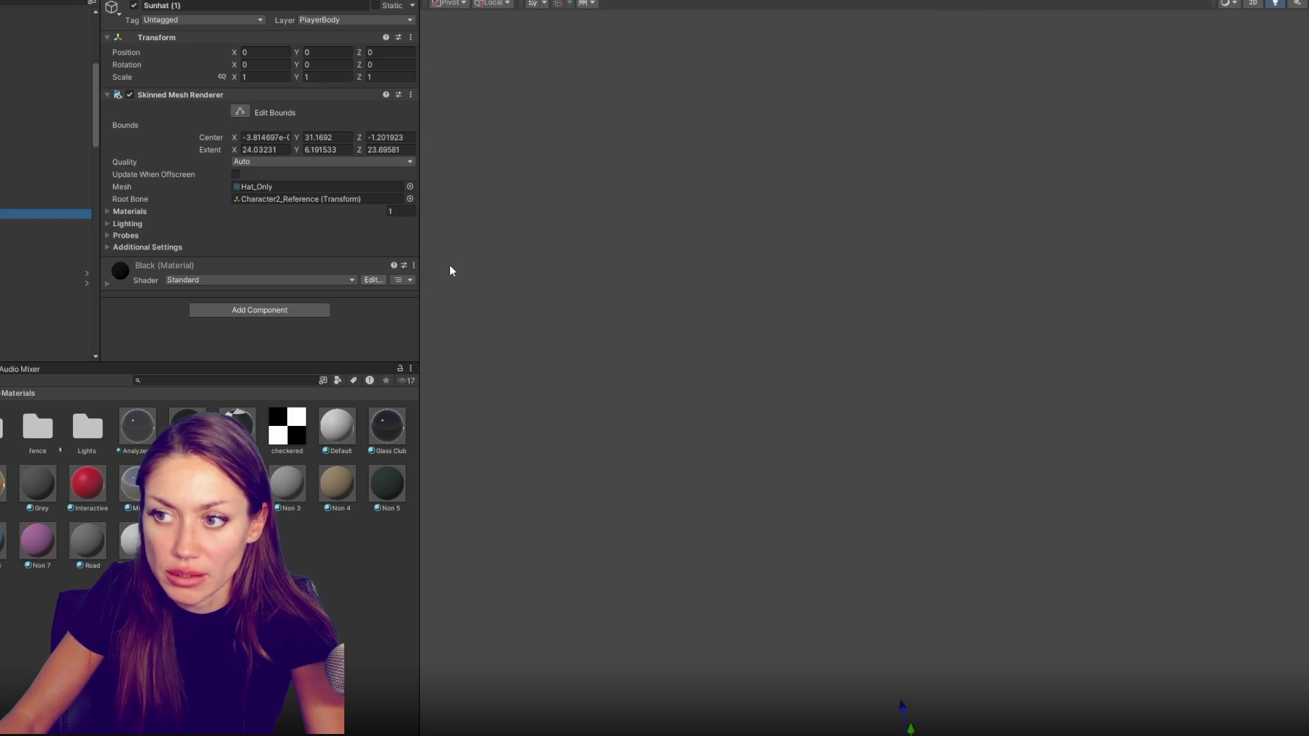
click(480, 263)
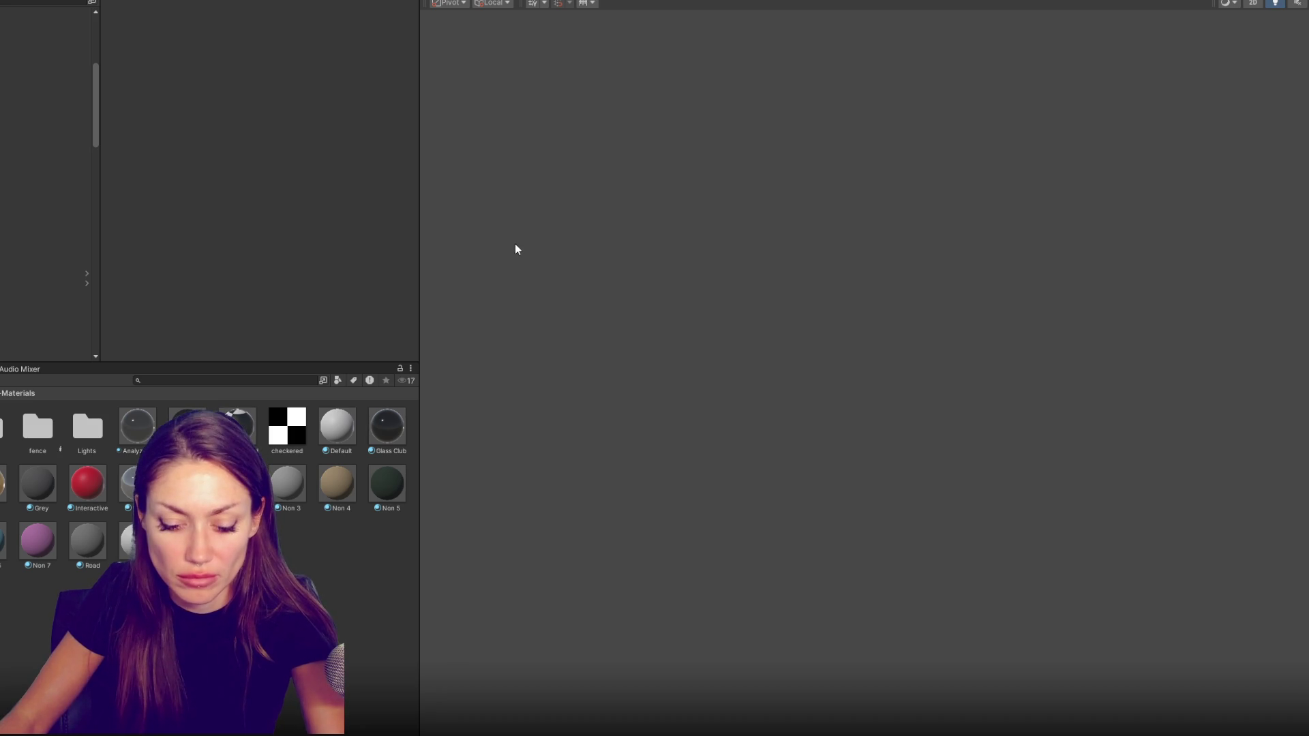
key(ctrl+z)
key(ctrl+z)
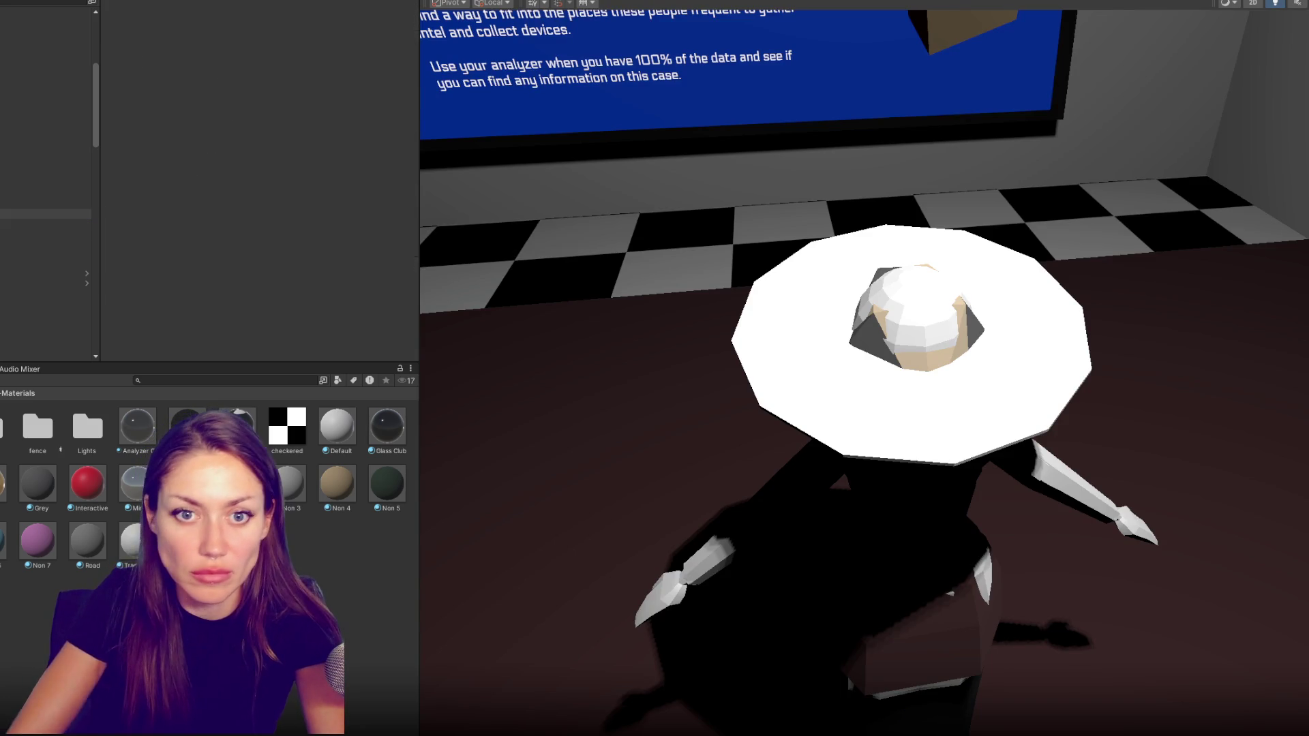
key(ctrl+z)
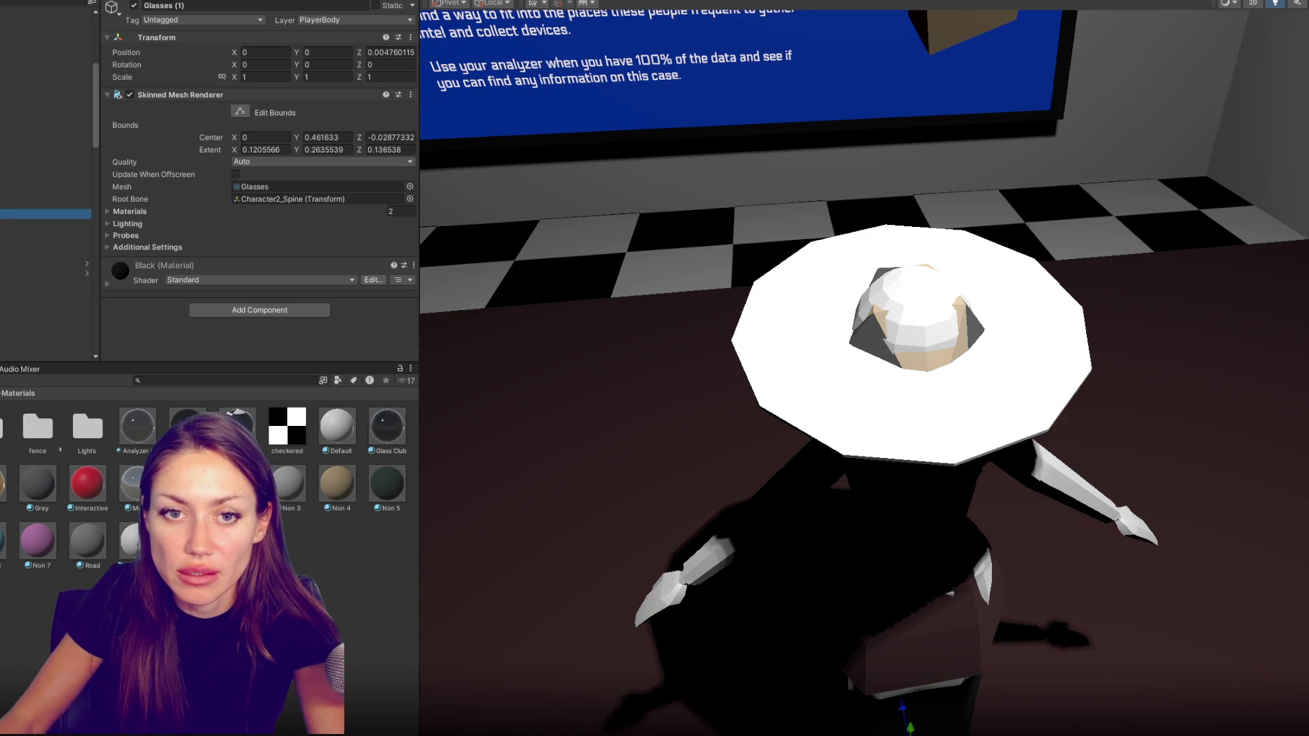
Make the Glasses materials Black, trying Analyzer Glass and Non 4 on the second slot
key(ctrl+z)
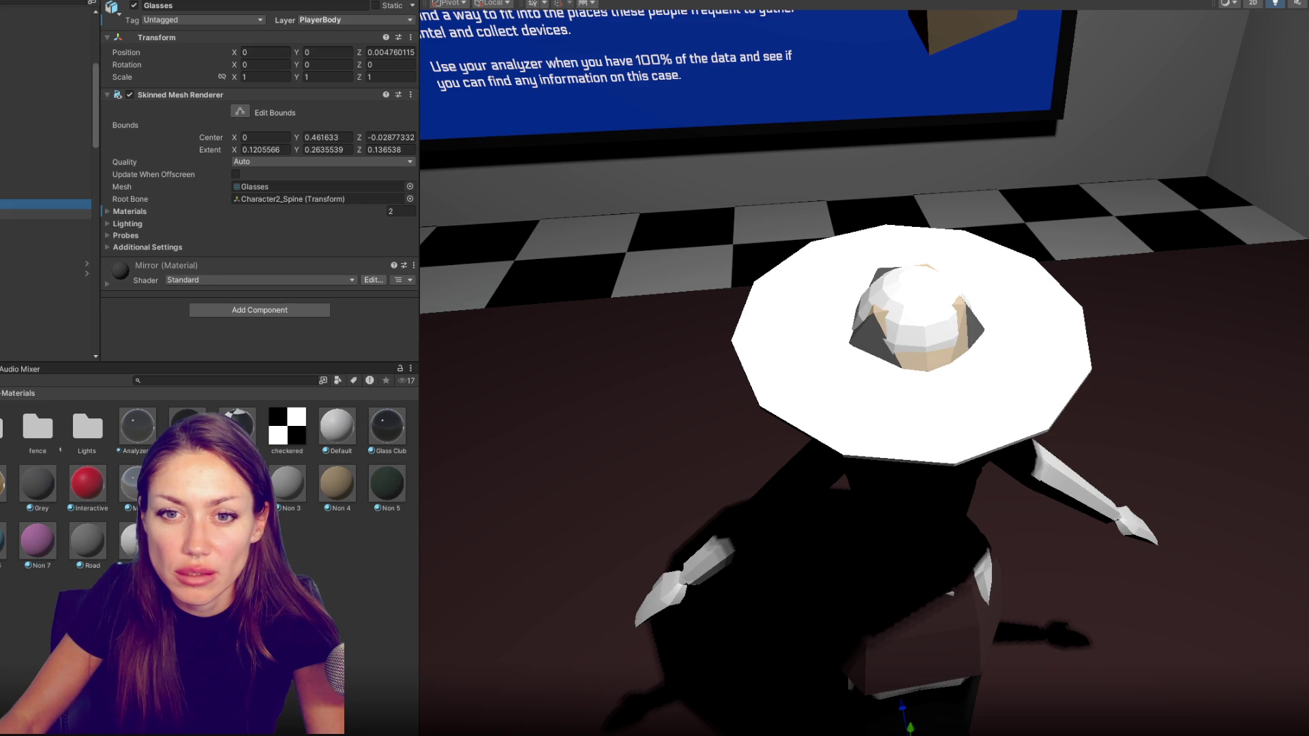
click(112, 212)
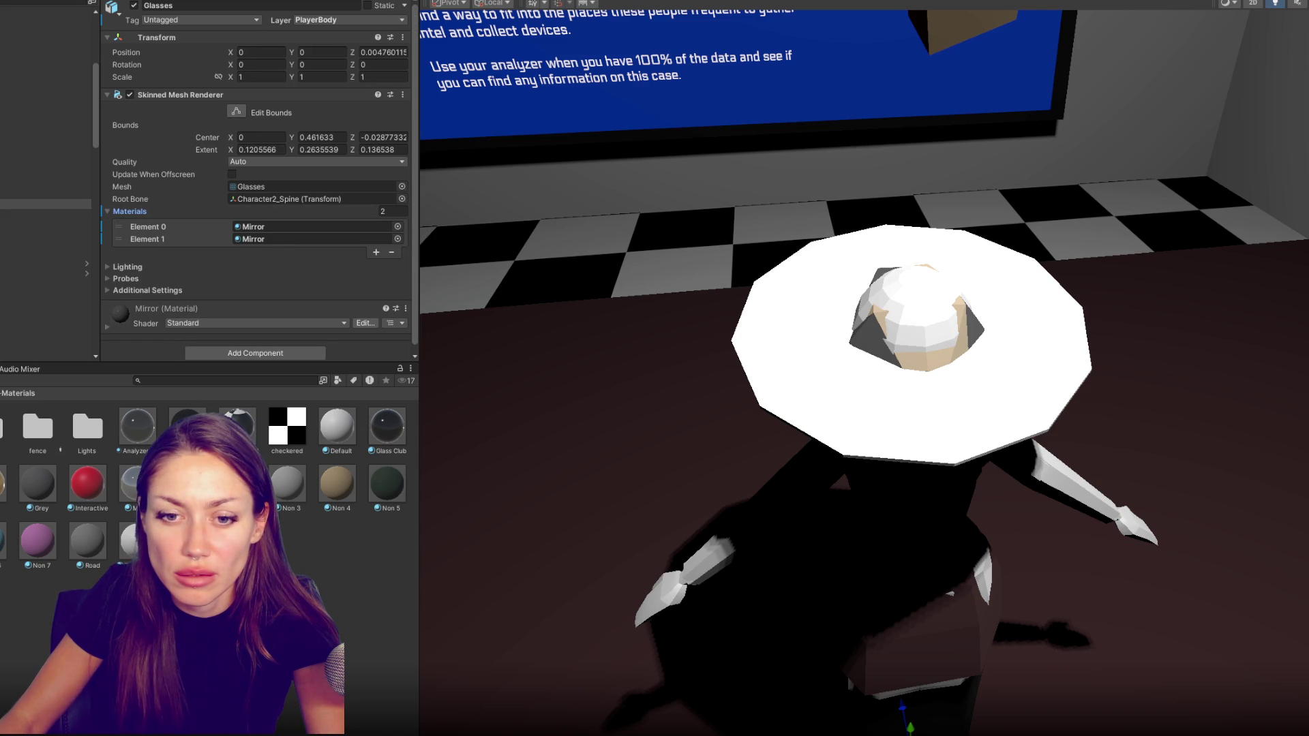
drag(187, 424, 298, 226)
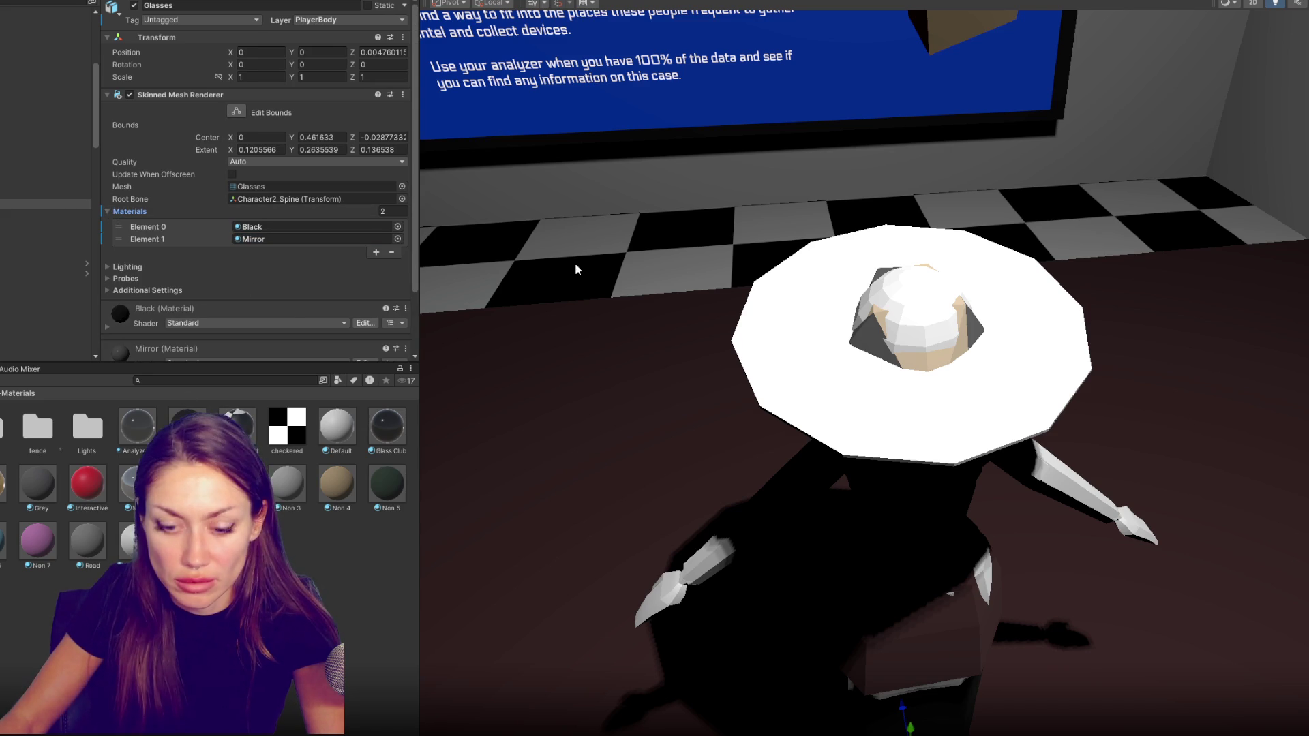
click(85, 205)
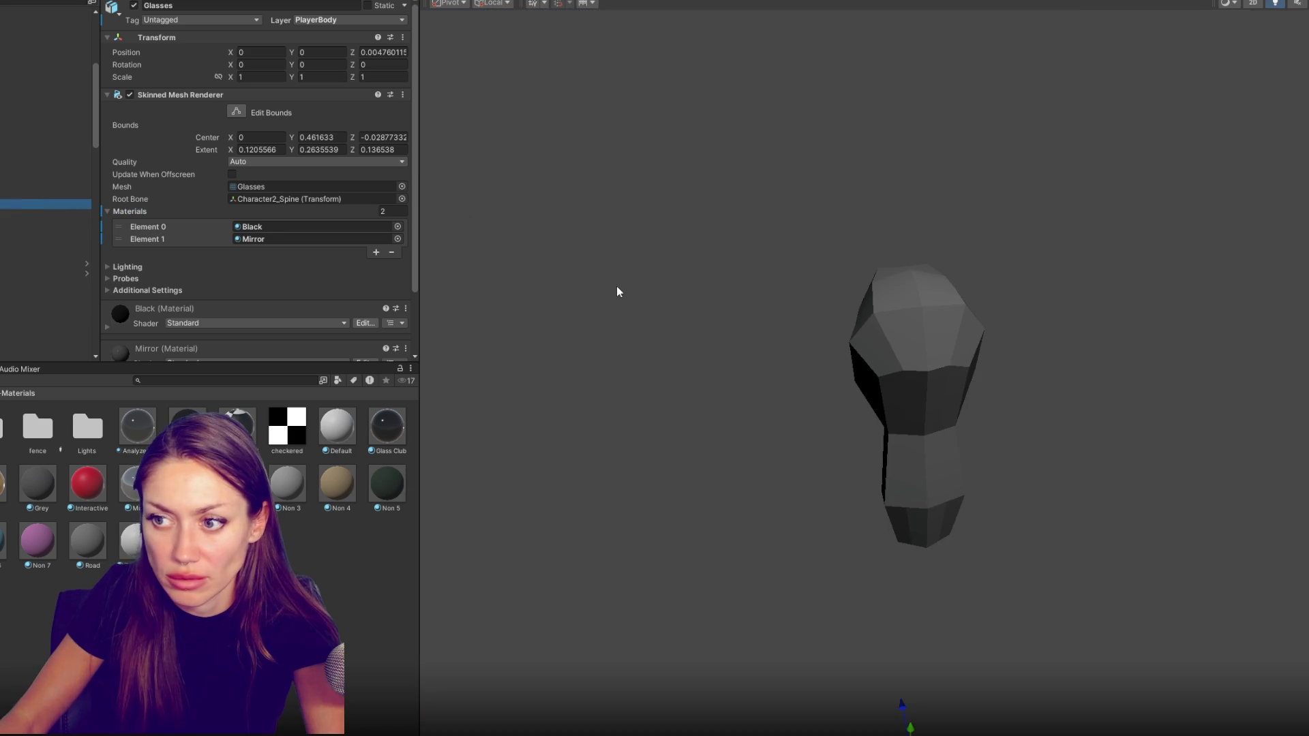
drag(631, 331, 1131, 293)
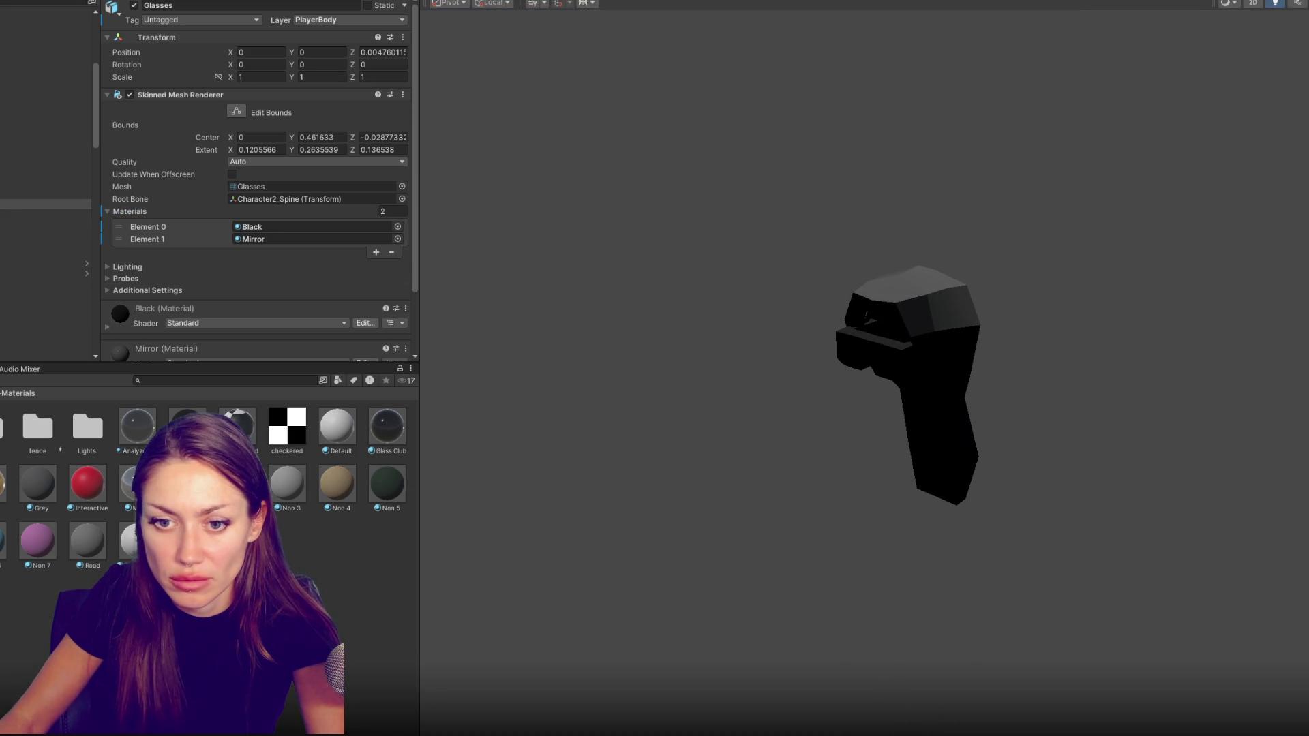
drag(143, 433, 905, 309)
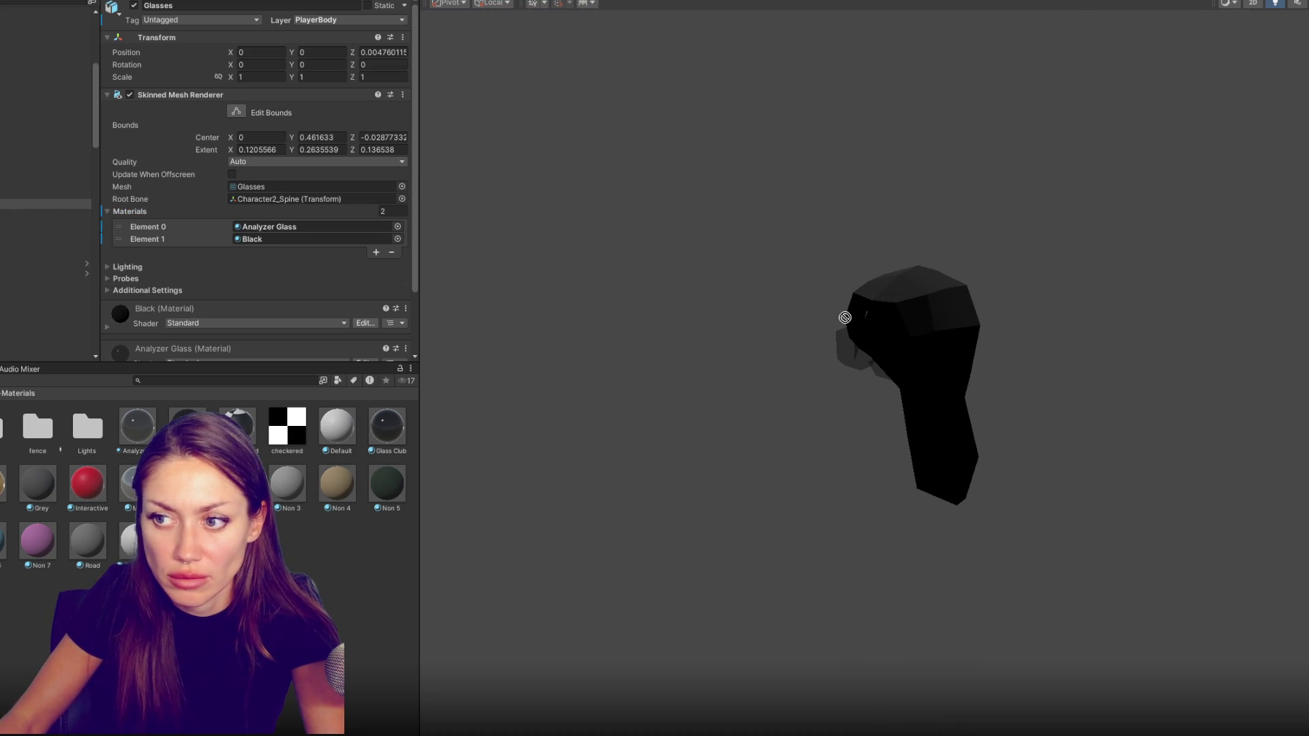
drag(336, 482, 877, 295)
Turn both Glasses (1) material slots black and rename it 'Glasses black'
click(46, 212)
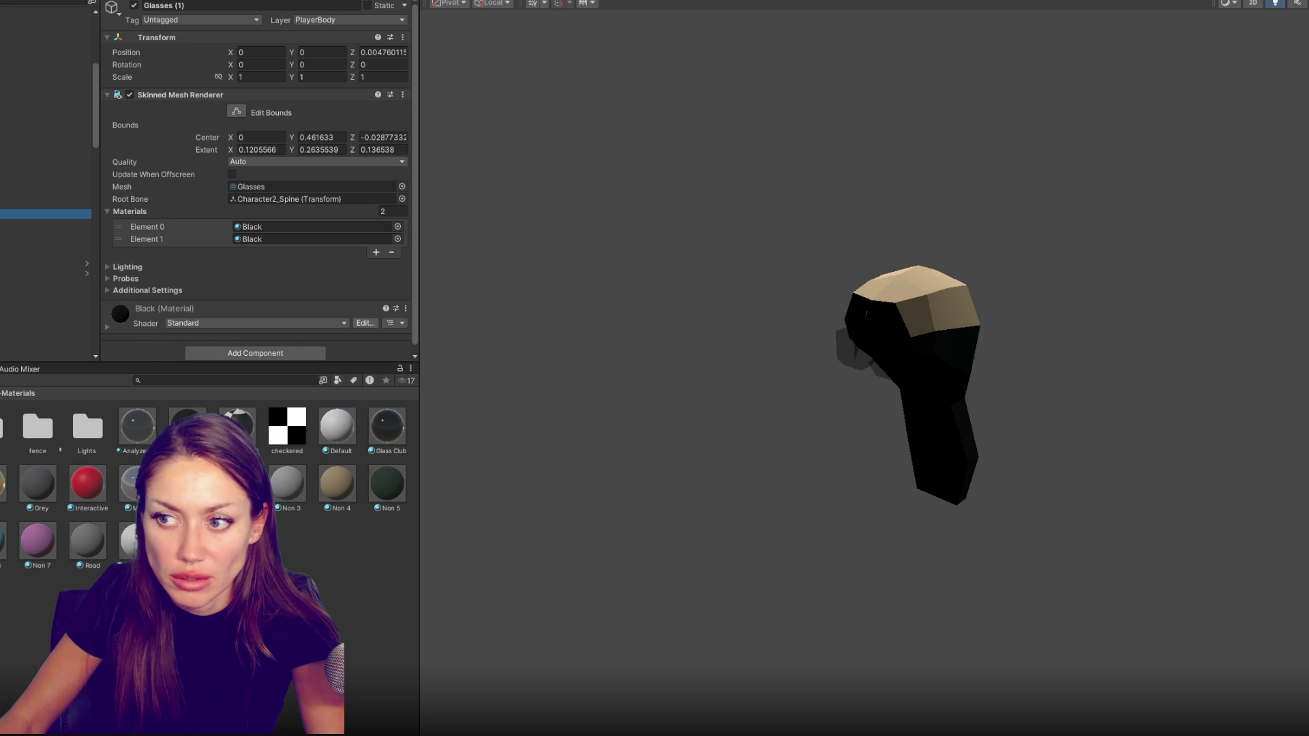
drag(188, 425, 840, 351)
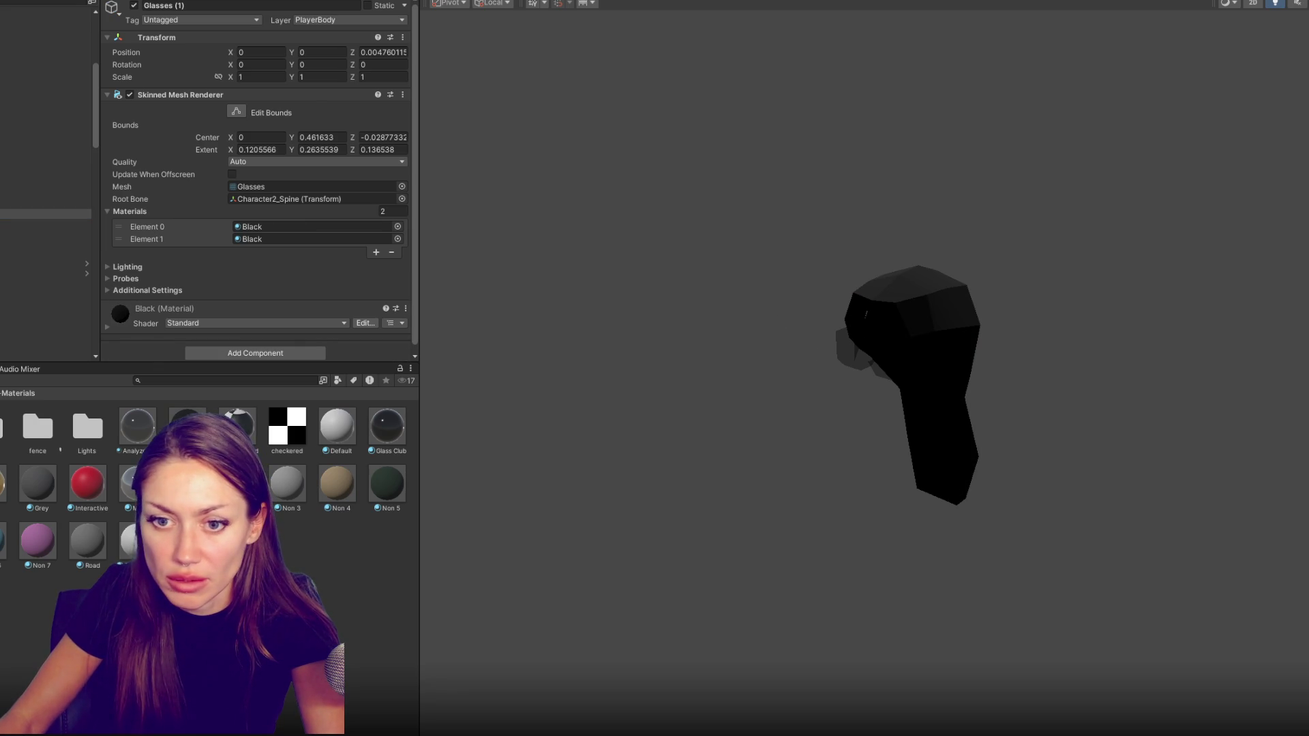
click(41, 213)
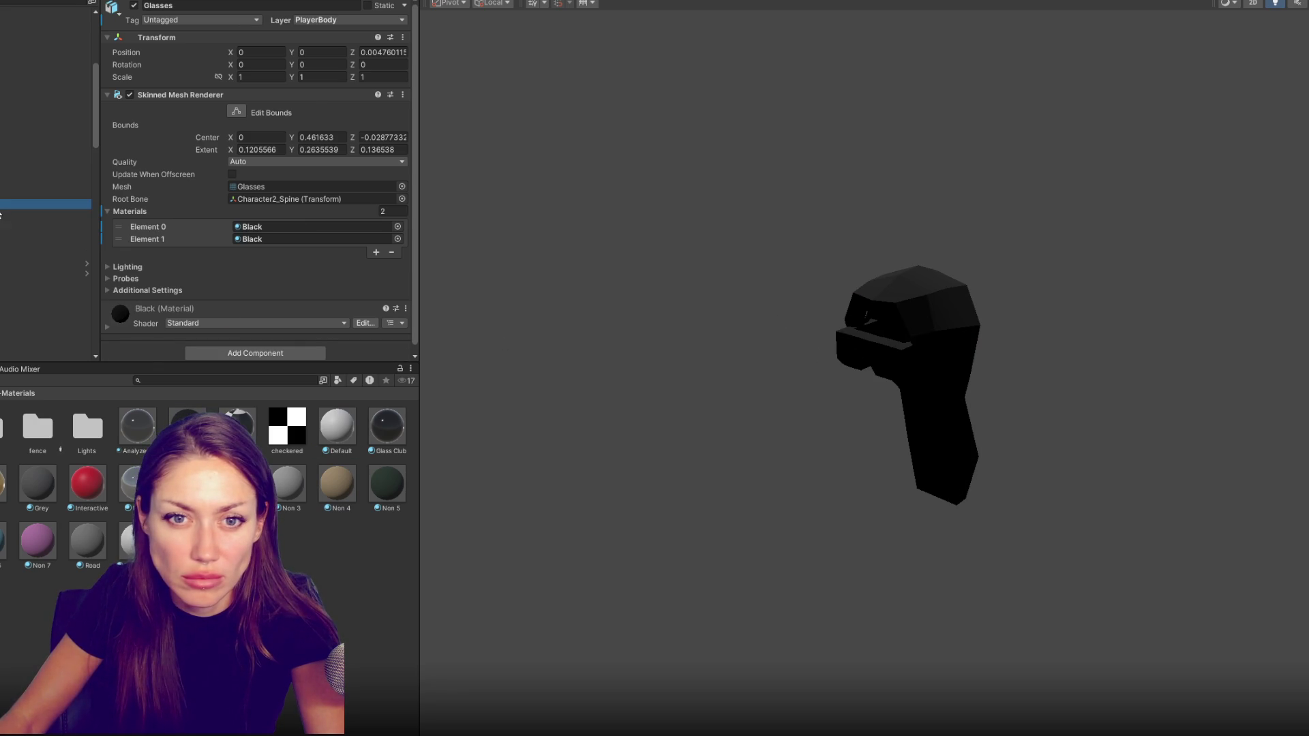
click(164, 5)
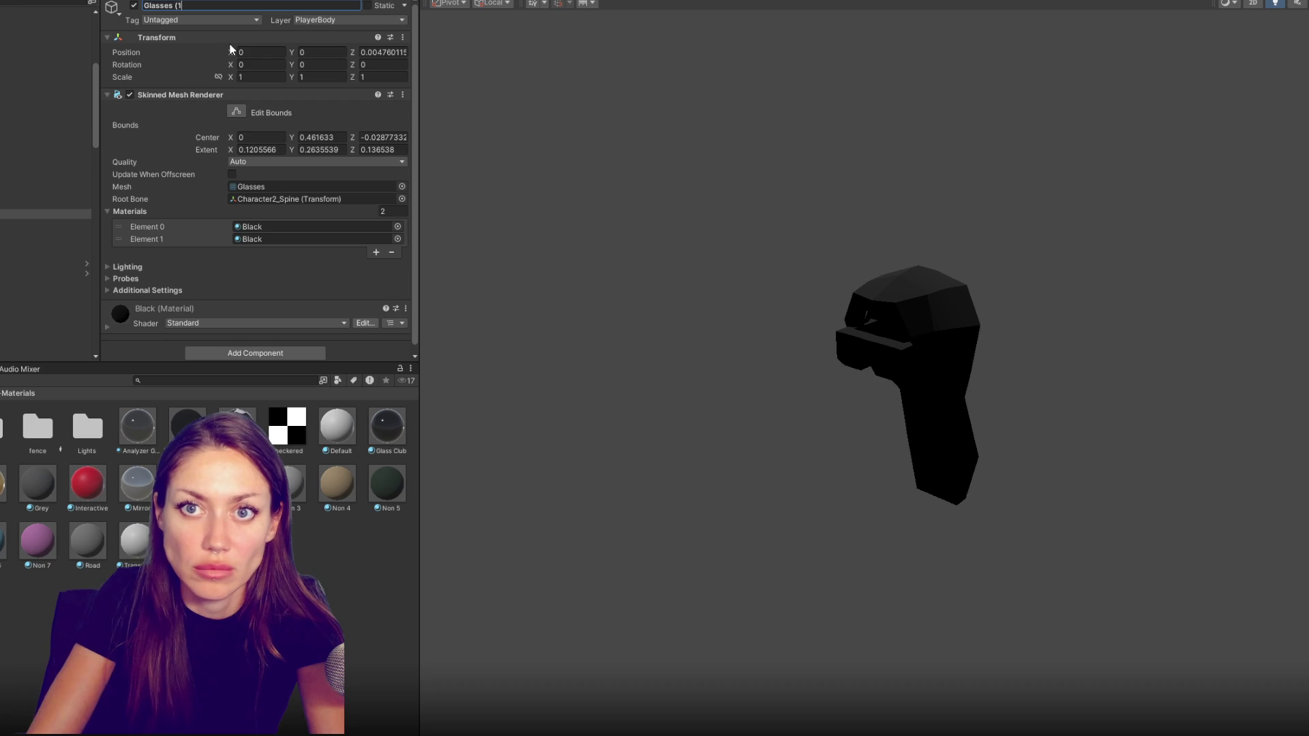
key(BackSpace)
key(BackSpace)
key(BackSpace)
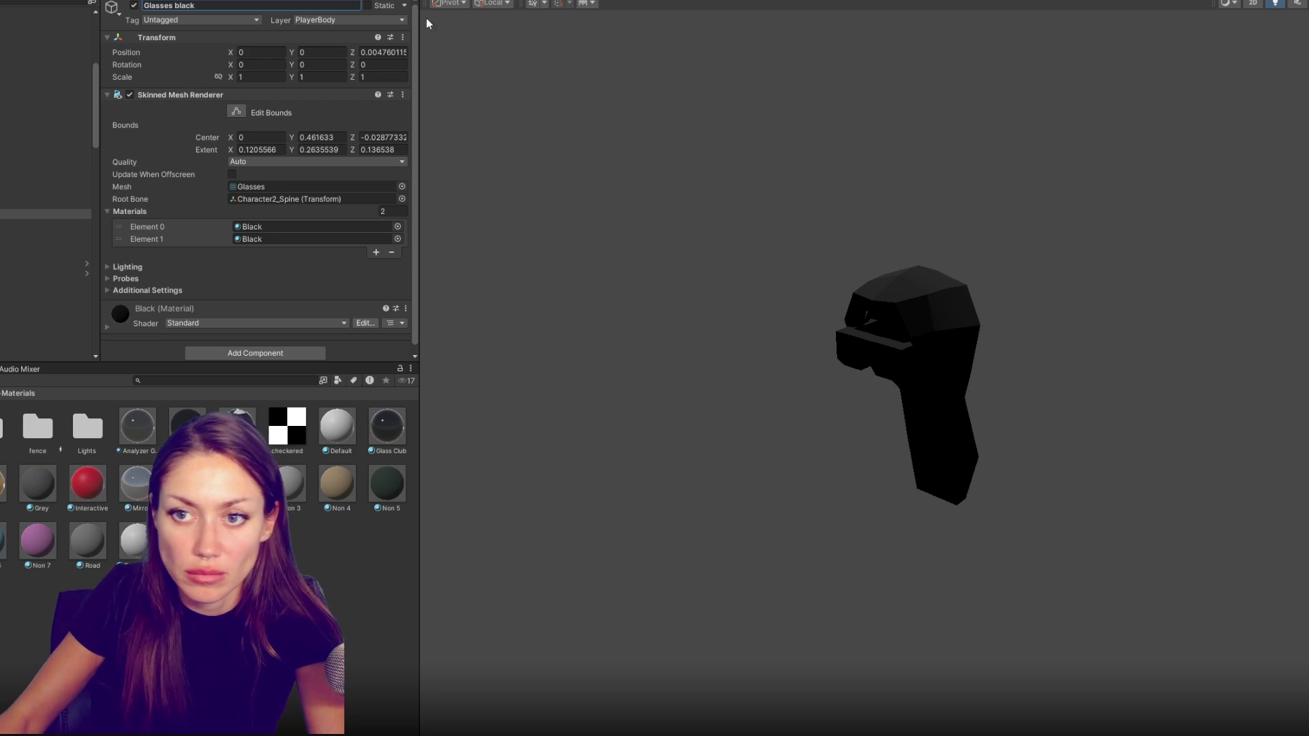
click(592, 176)
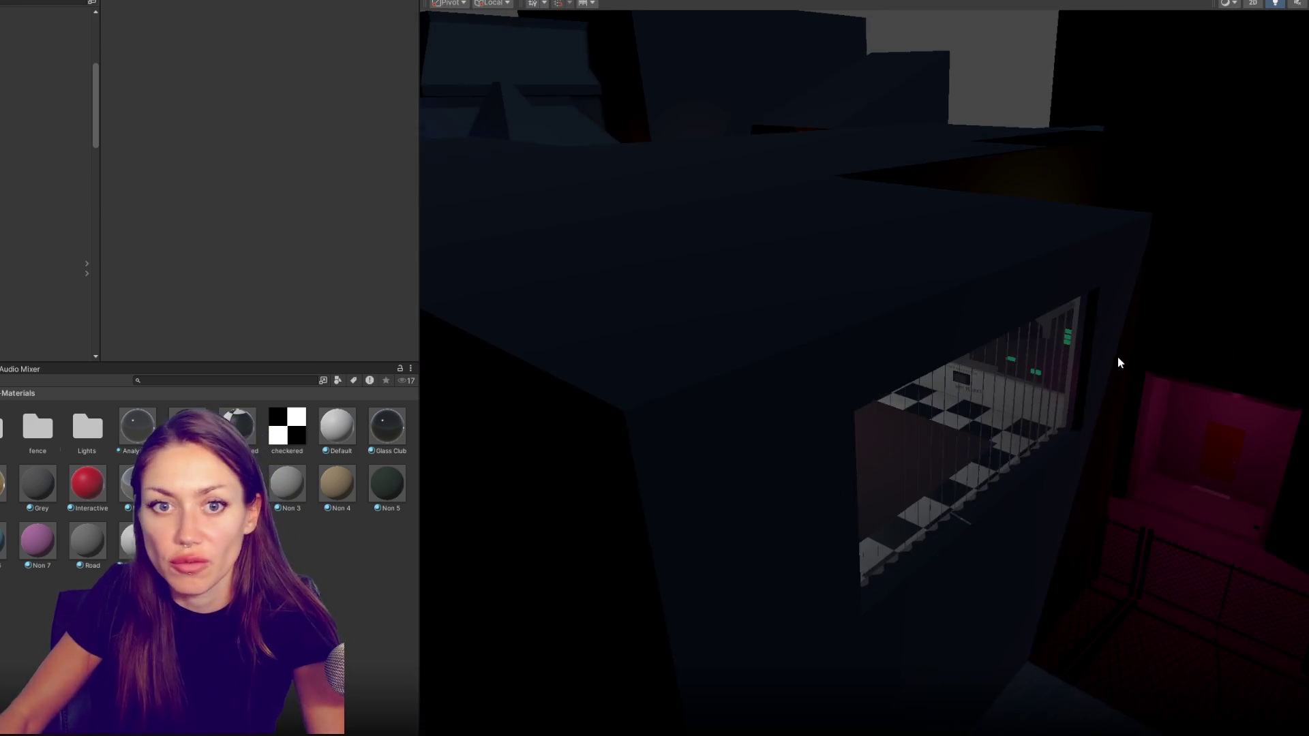
Set Index To Add to 5 on Sunglasses and 6 on SafetyGlasses, then start the game
drag(1118, 362, 890, 286)
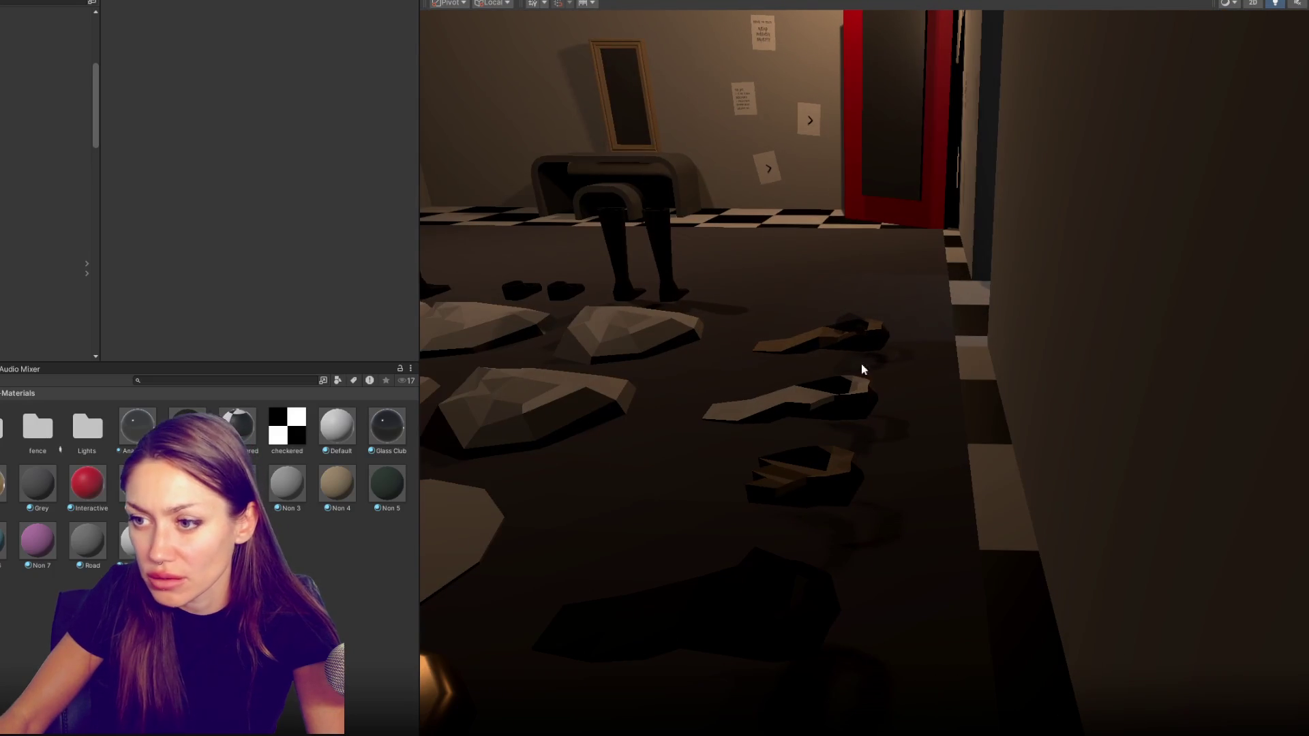
click(843, 344)
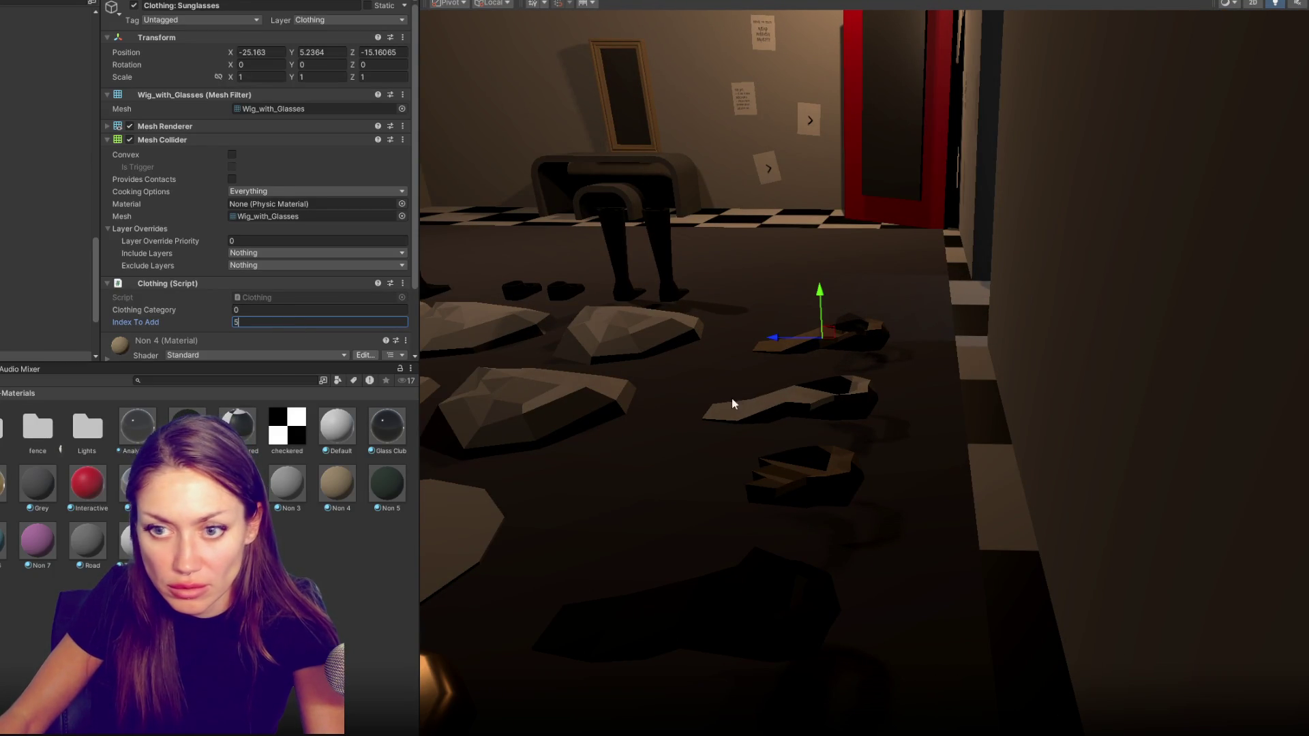
click(774, 586)
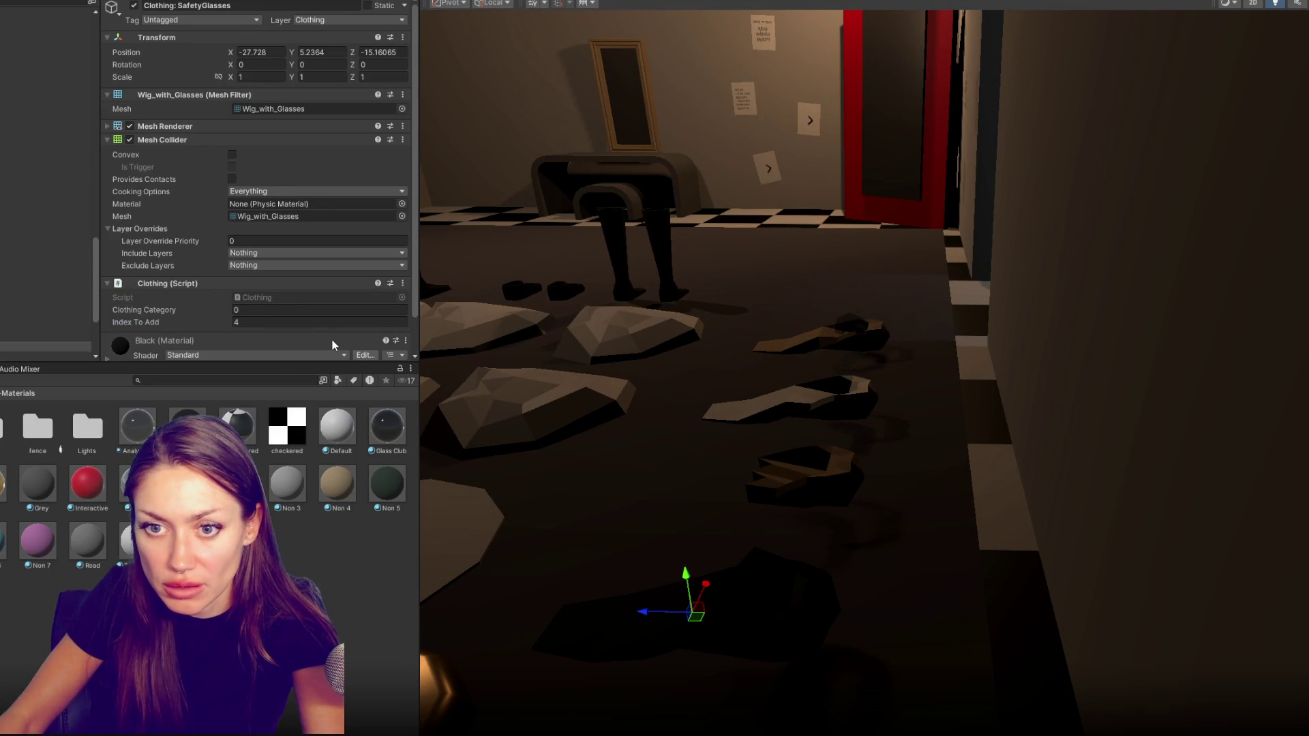
key(ctrl+p)
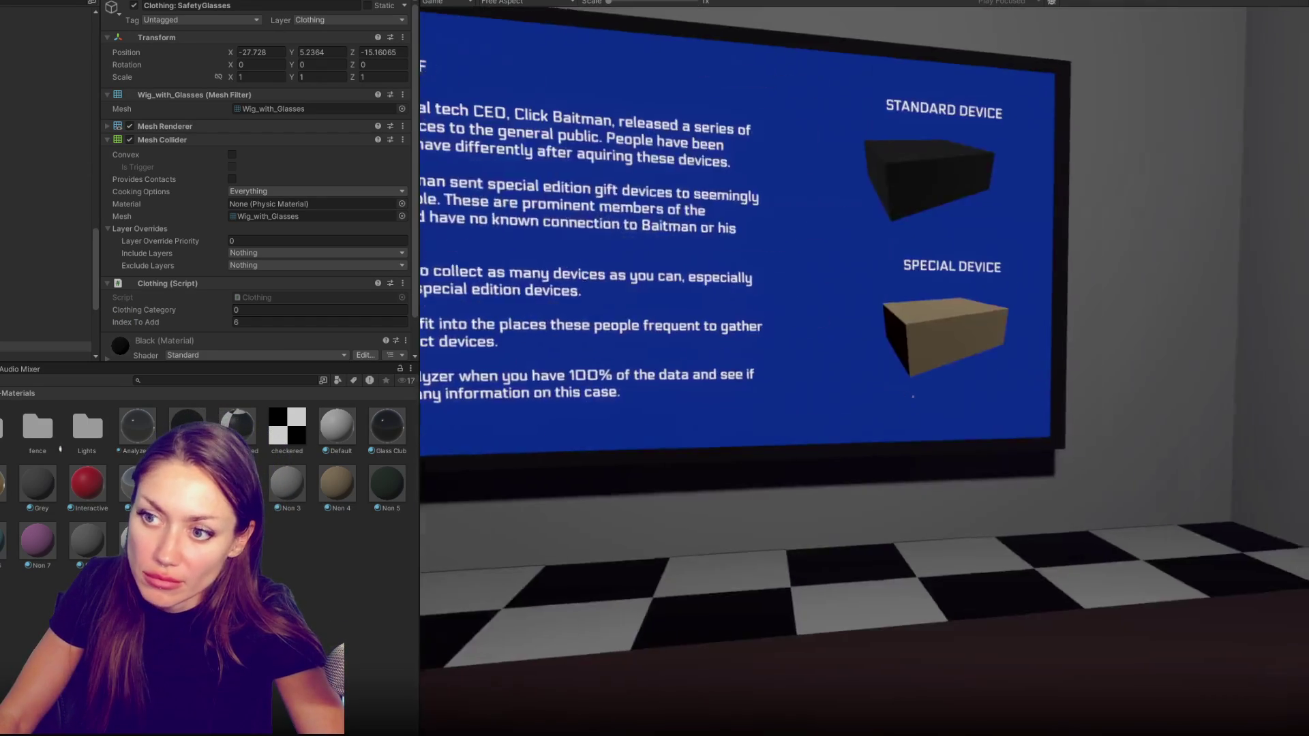
Walk to the clothing item, collect it, and open the disguise menu at the mirror
key(w)
key(w)
key(w)
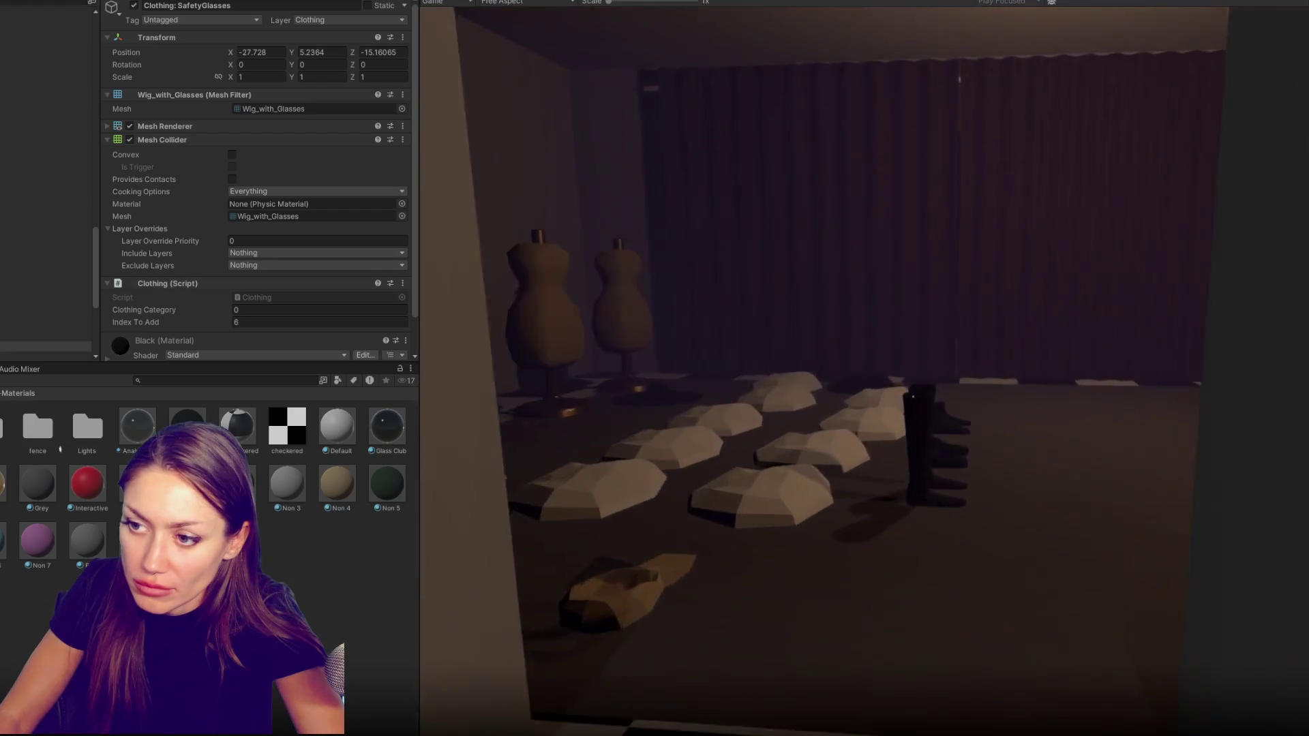
key(e)
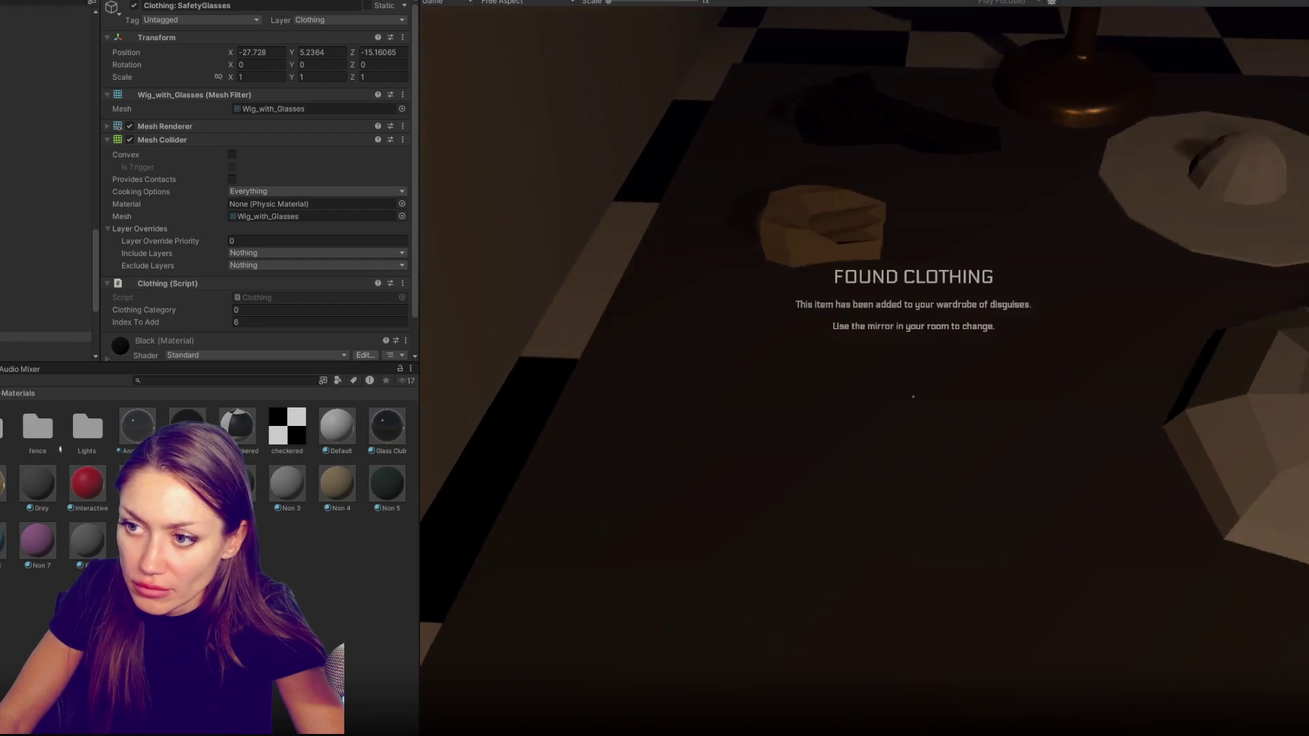
key(w)
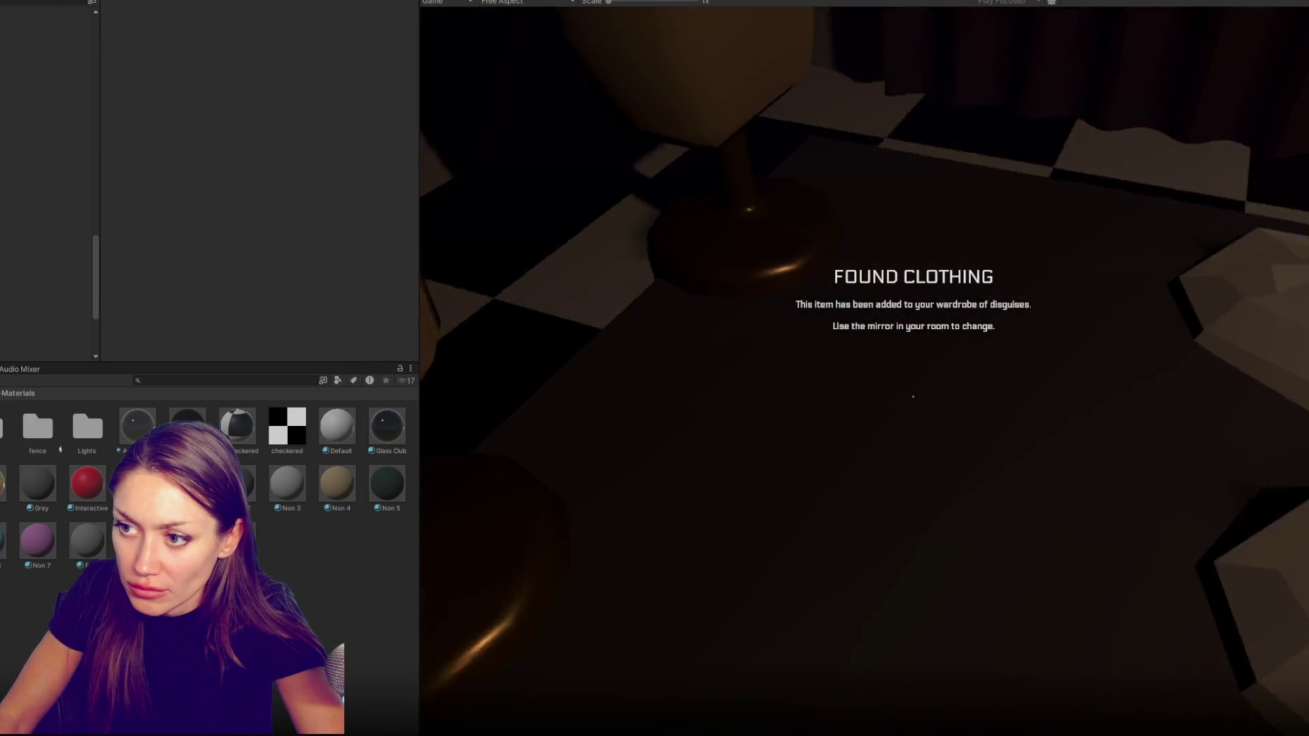
key(w)
key(e)
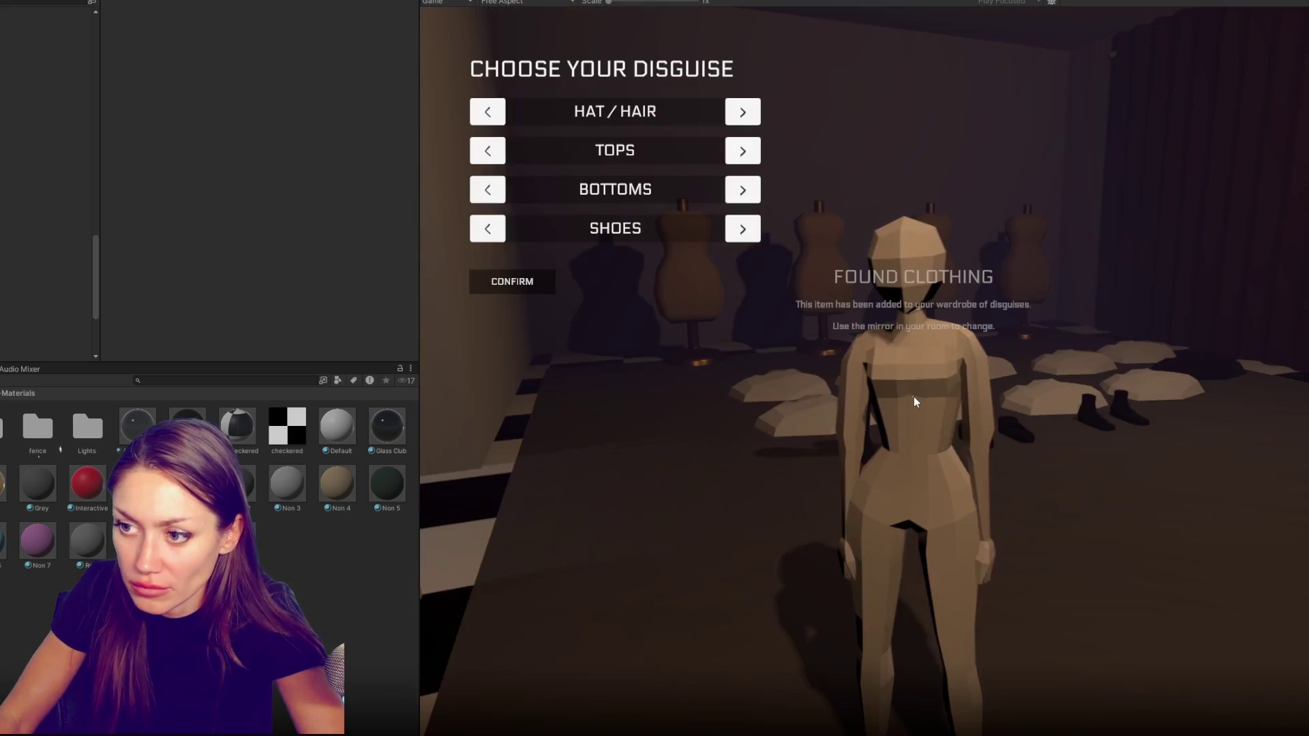
Cycle the headwear options to the bob hairstyle on the character
click(743, 115)
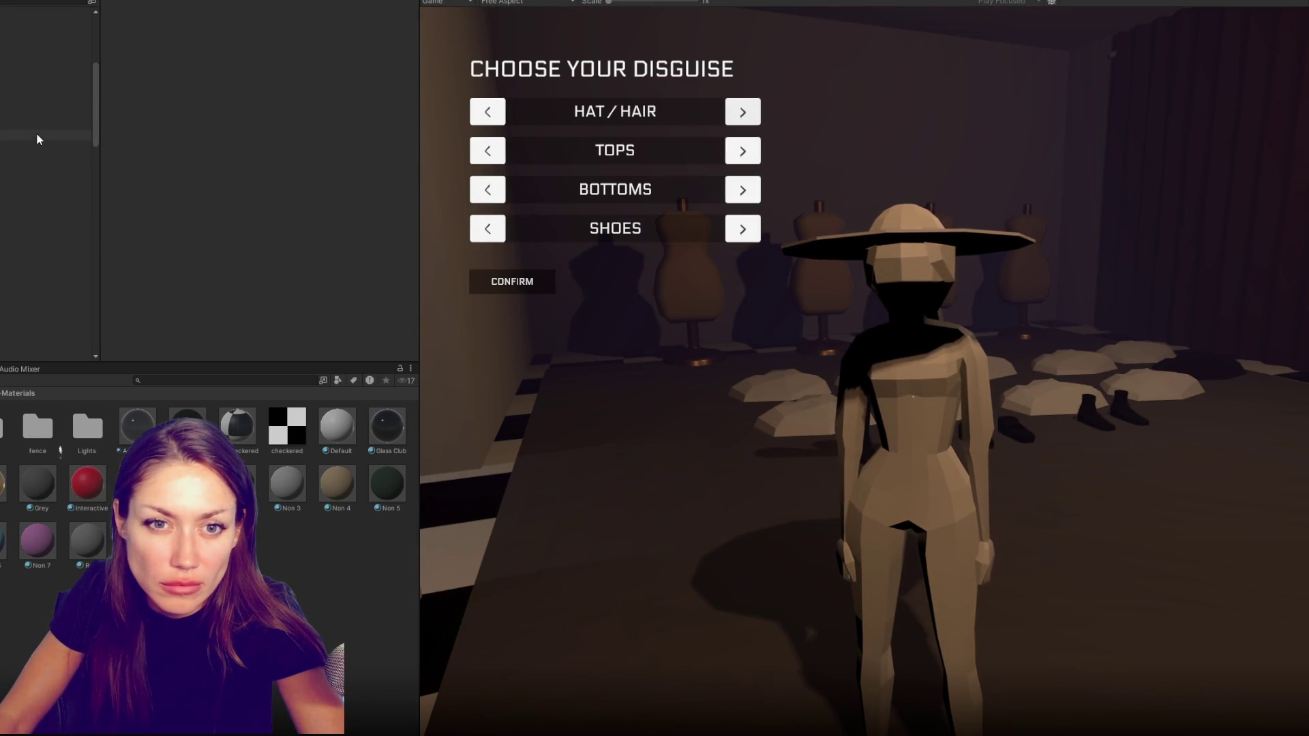
click(744, 113)
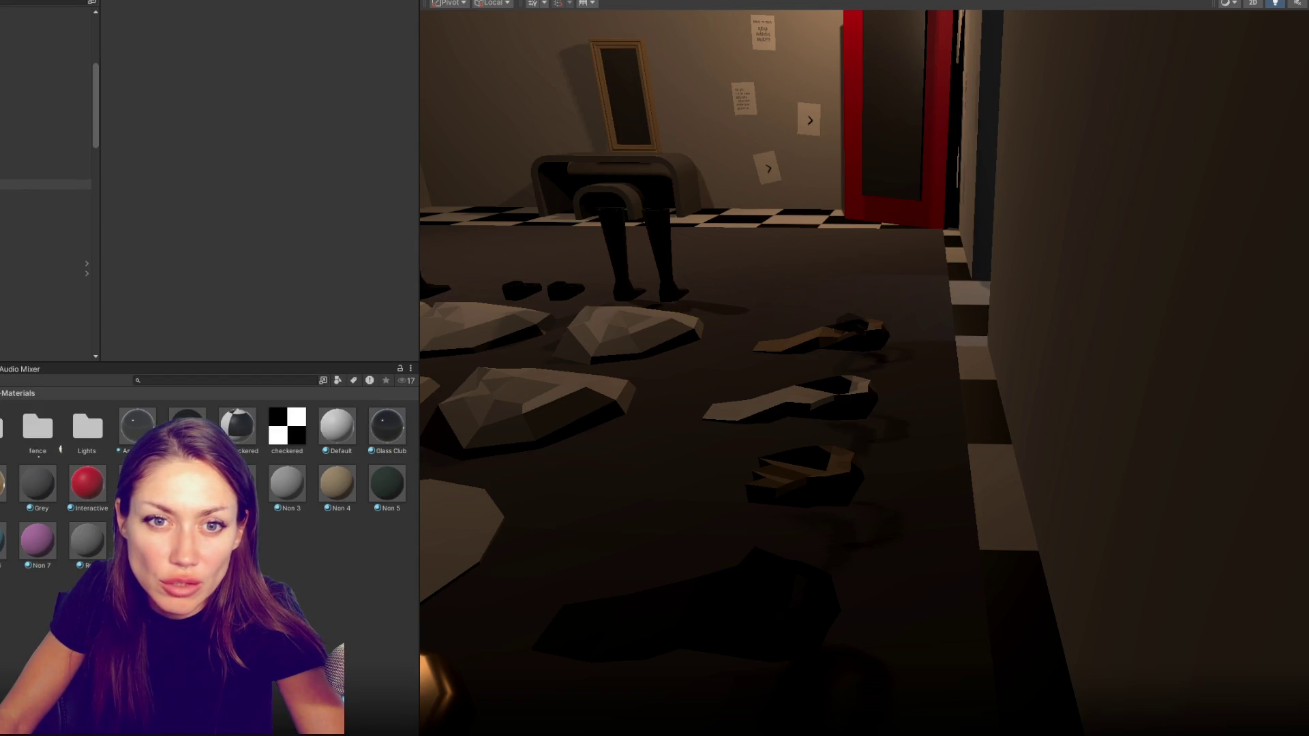
Move LD Char 001 (1) into the dressing room so Position X reads 23.04
mouse_move(958, 334)
mouse_down()
mouse_move(1142, 396)
mouse_move(903, 418)
mouse_move(925, 462)
mouse_up()
click(1201, 437)
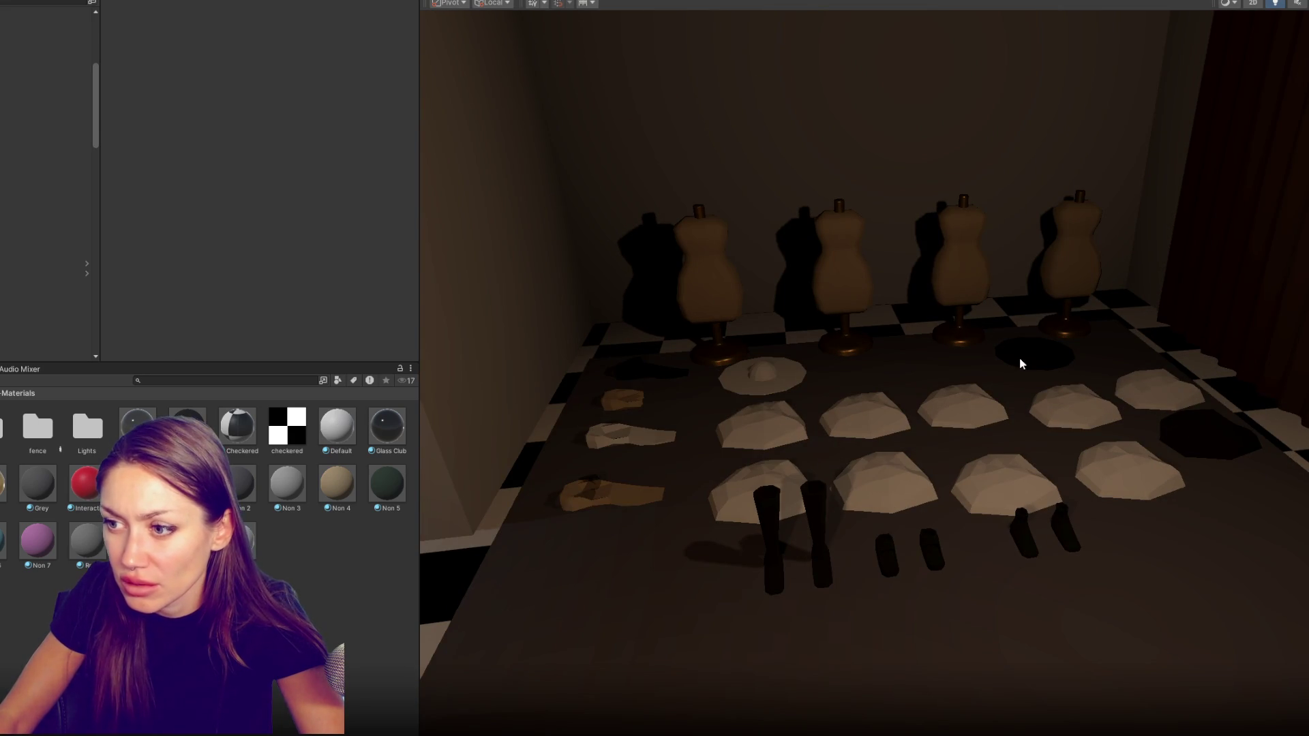
scroll(275, 272, down, 2)
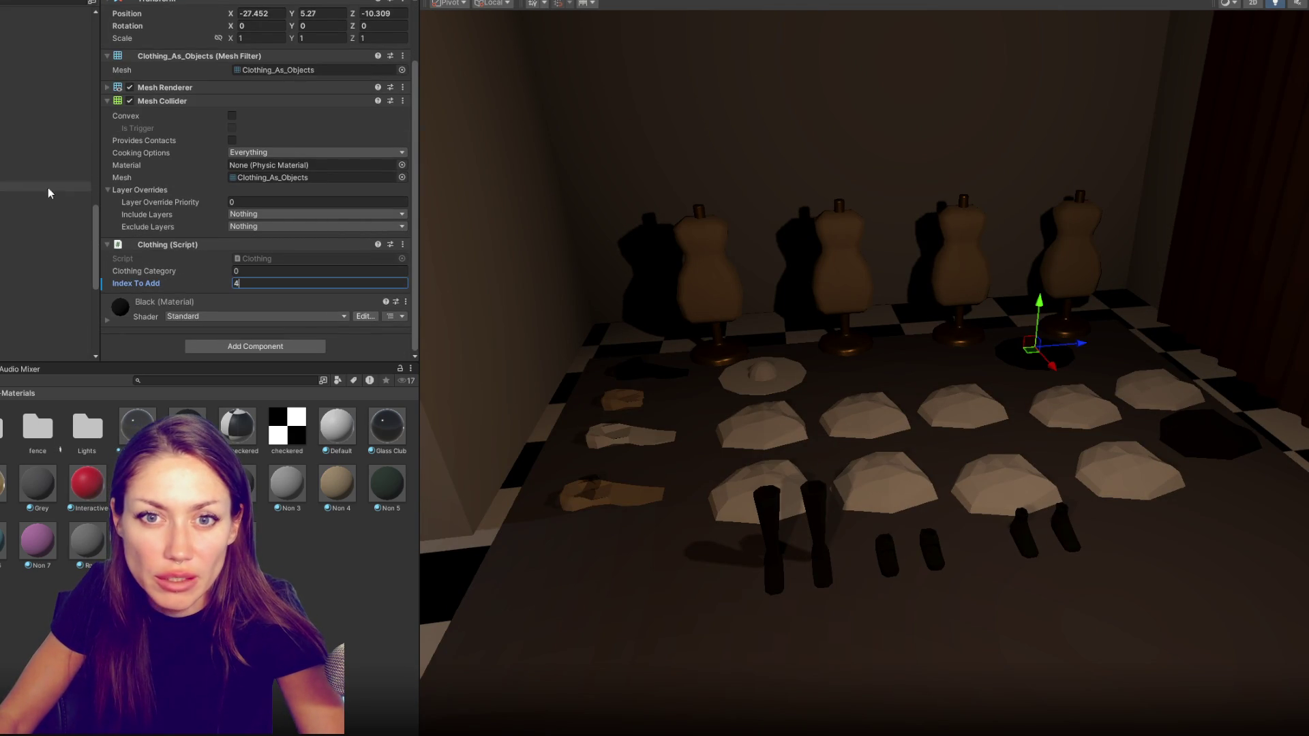
click(46, 77)
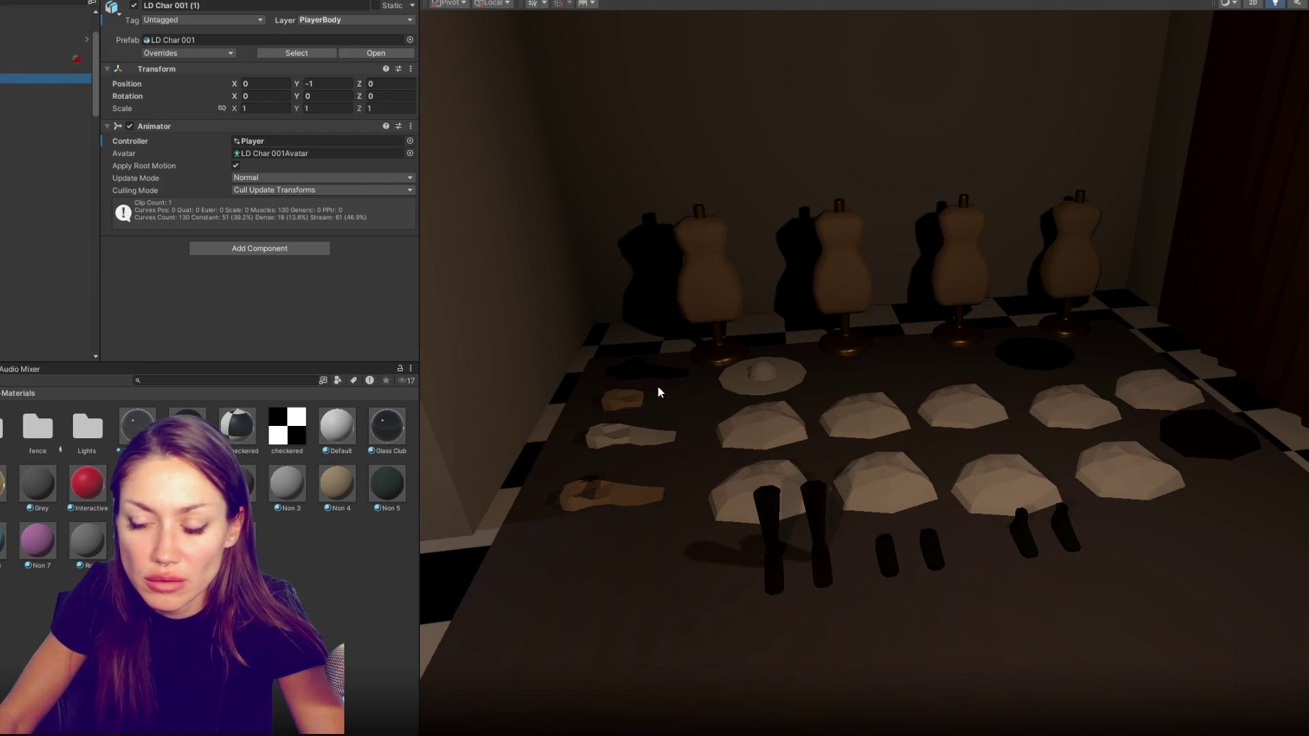
key(f)
scroll(600, 434, down, 3)
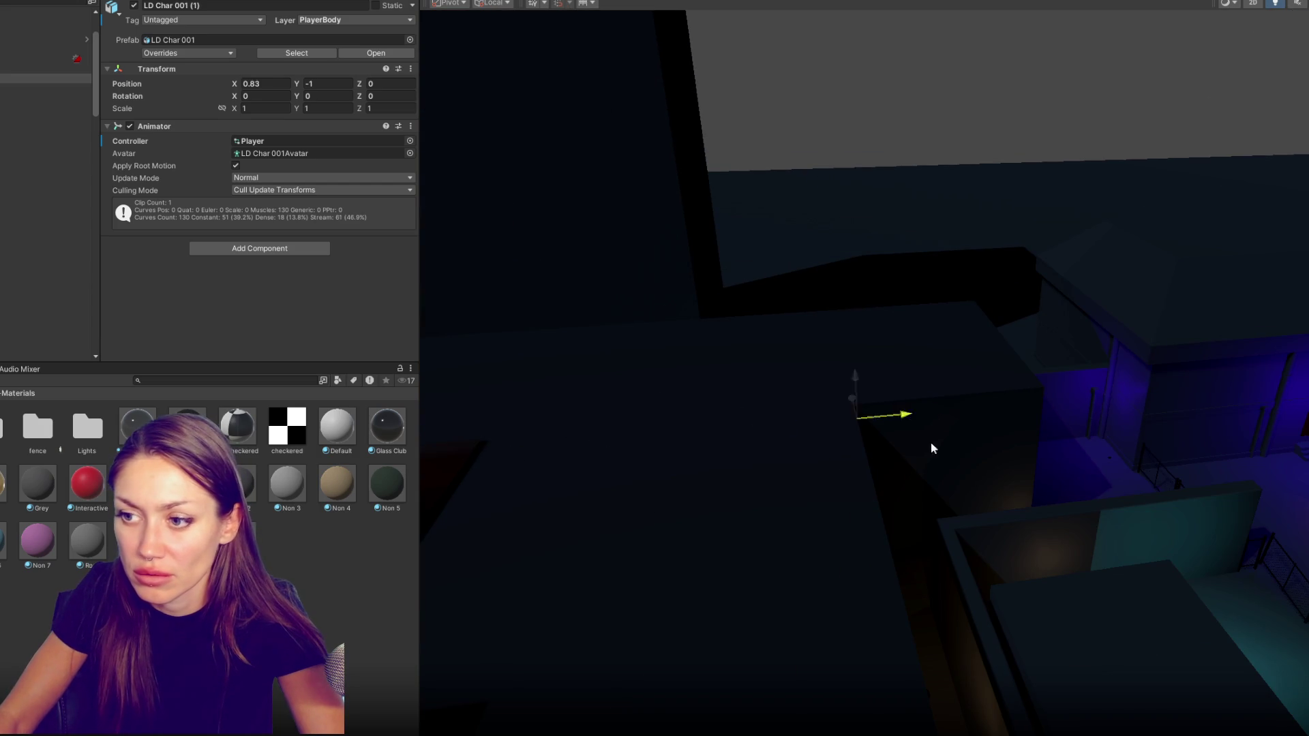
drag(862, 448, 940, 441)
key(f)
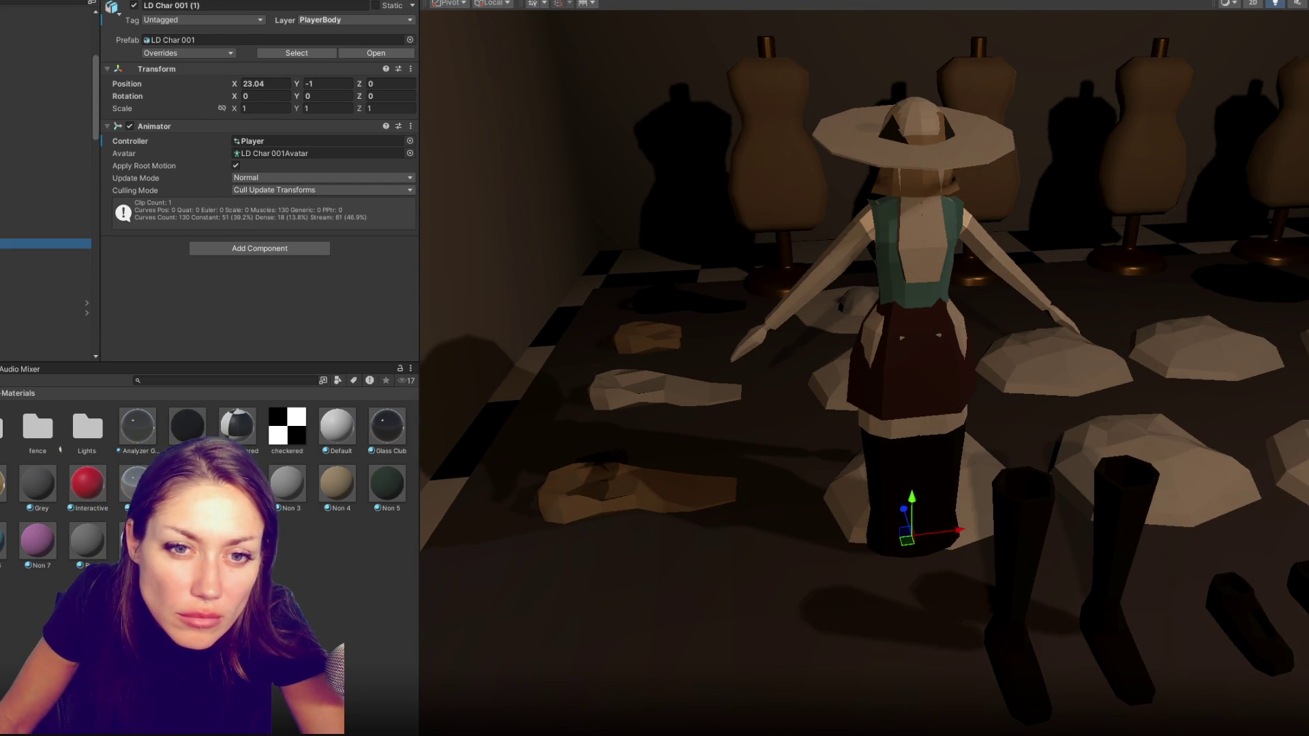
Isolate the character's Glasses mesh for inspection
click(538, 199)
key(shift+h)
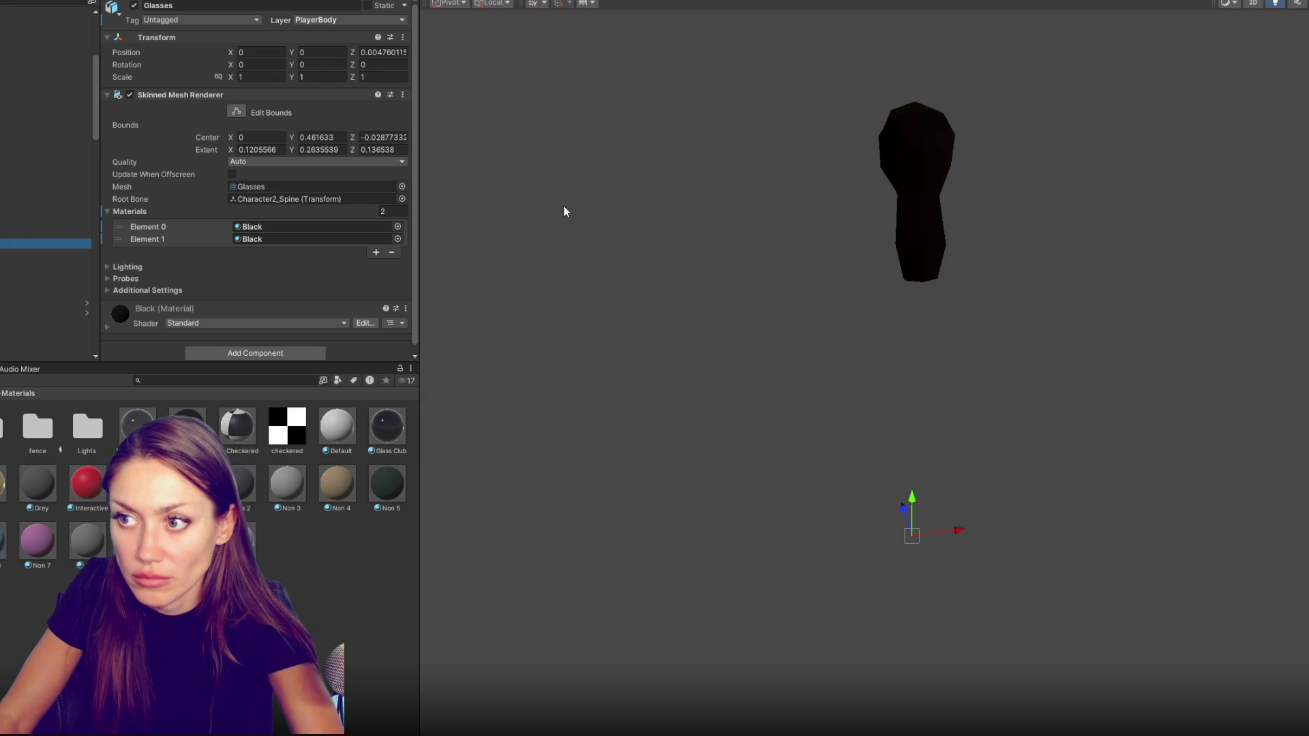
Apply Non 4 to the Glasses second material and check Glasses black stays all black
drag(564, 212, 998, 230)
drag(352, 475, 940, 215)
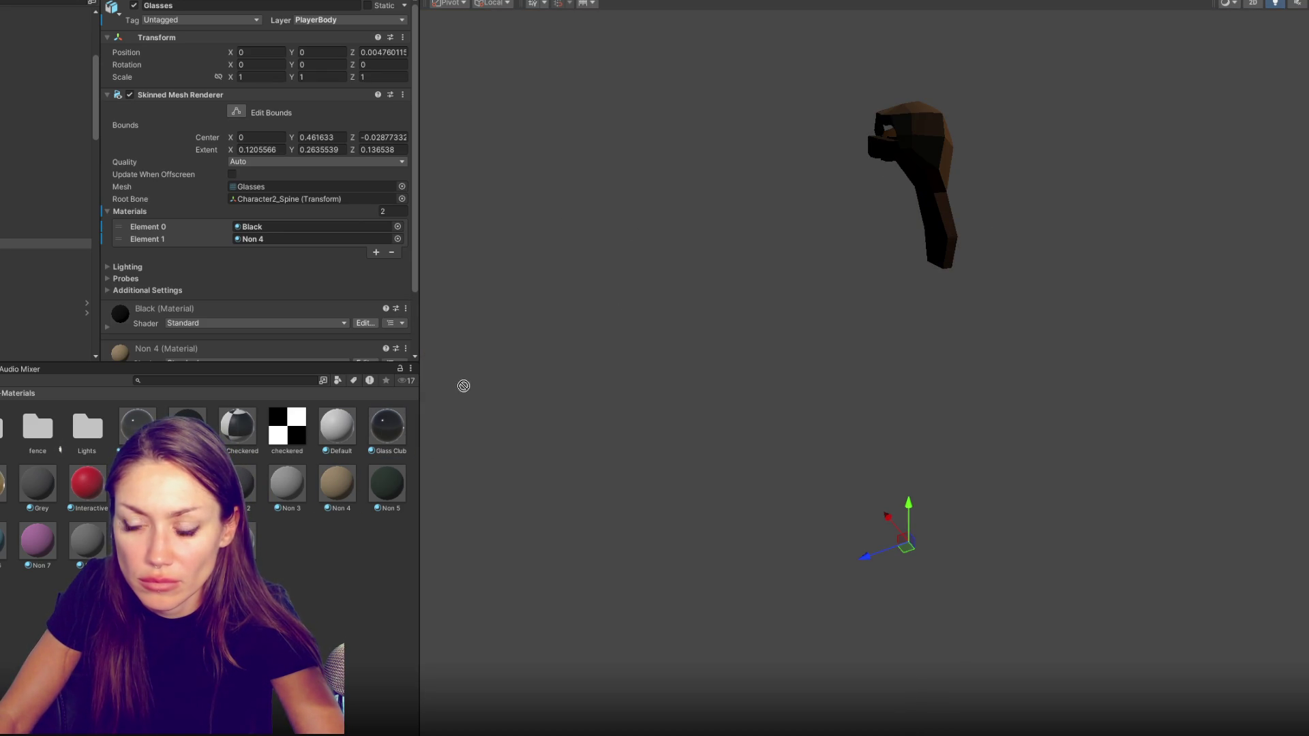
click(45, 255)
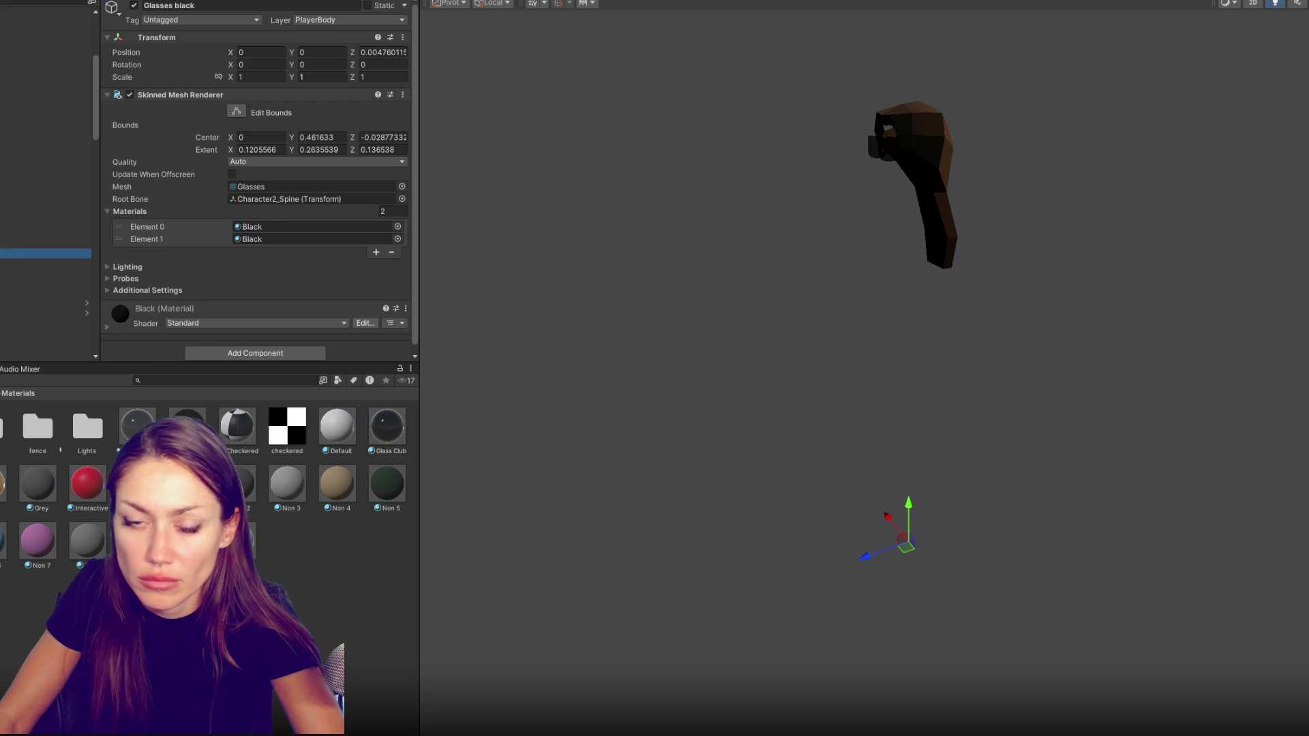
key(shift+h)
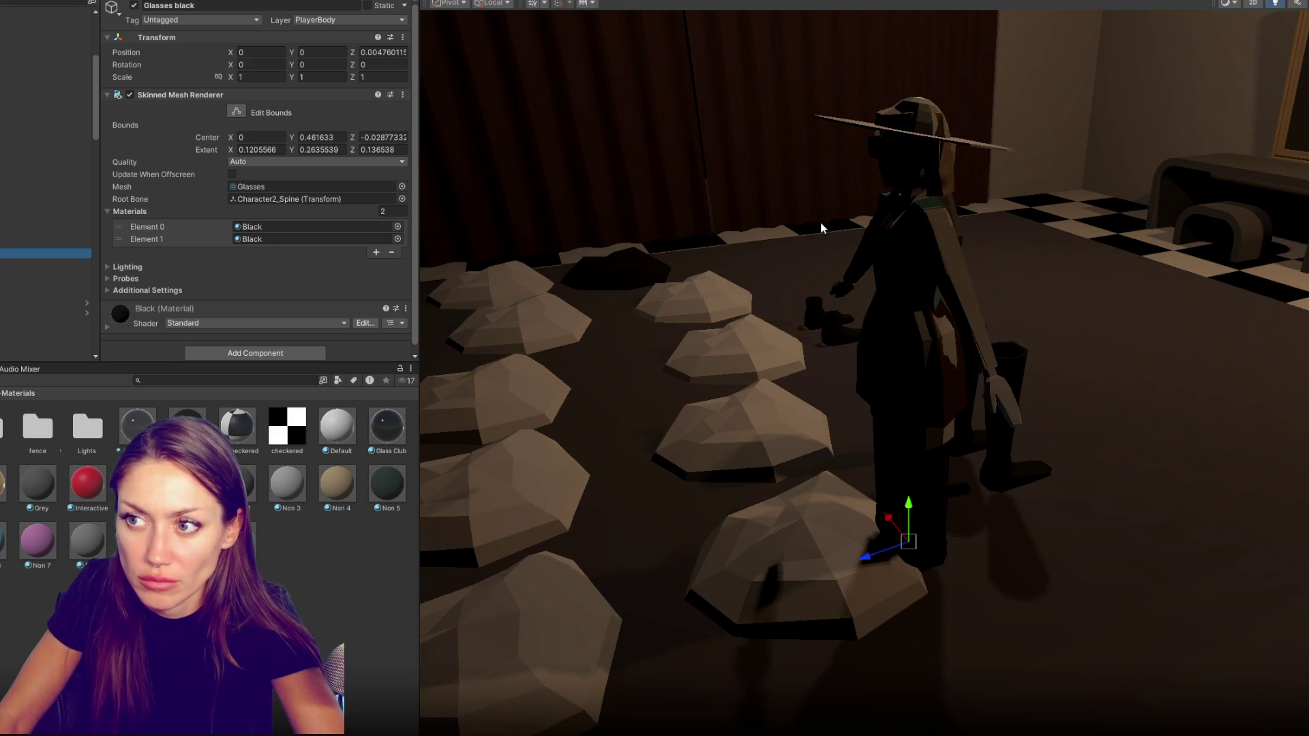
key(shift+h)
key(shift+h)
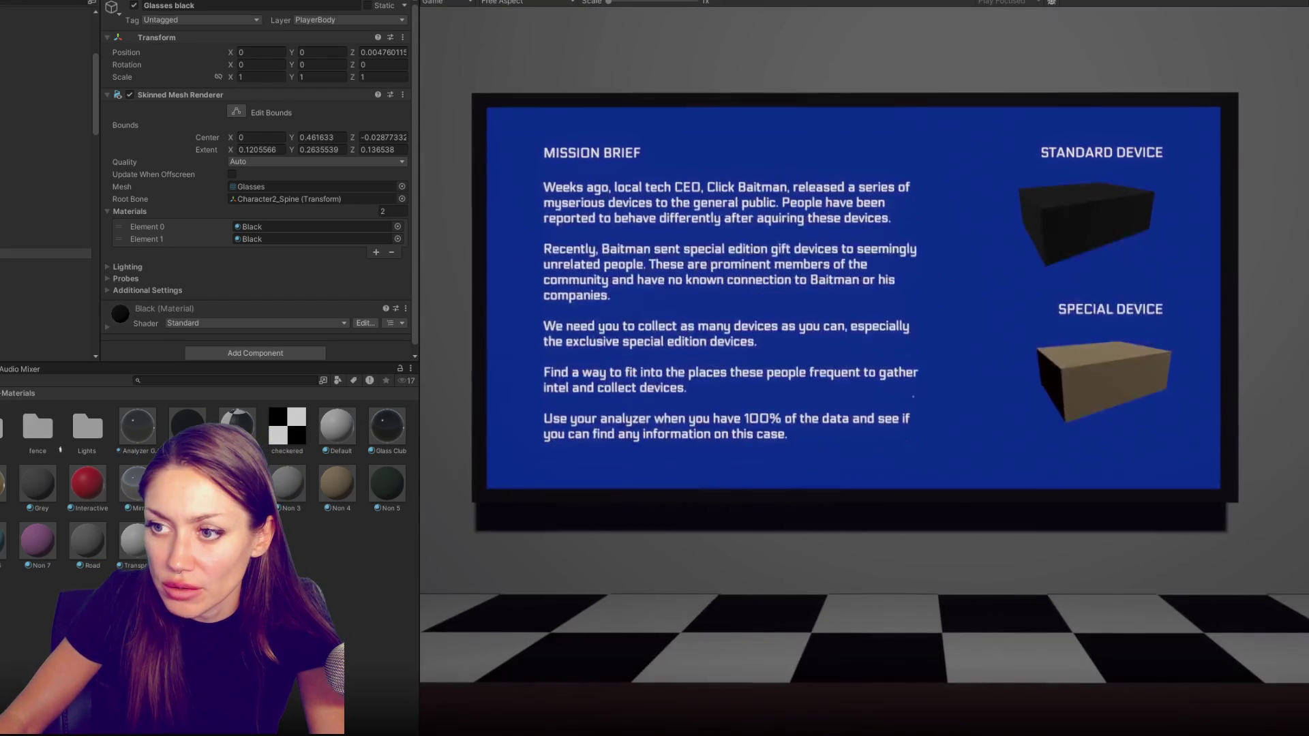
Walk into the dressing room, pick up the short wig, open the mirror menu, then stop the game
key(w)
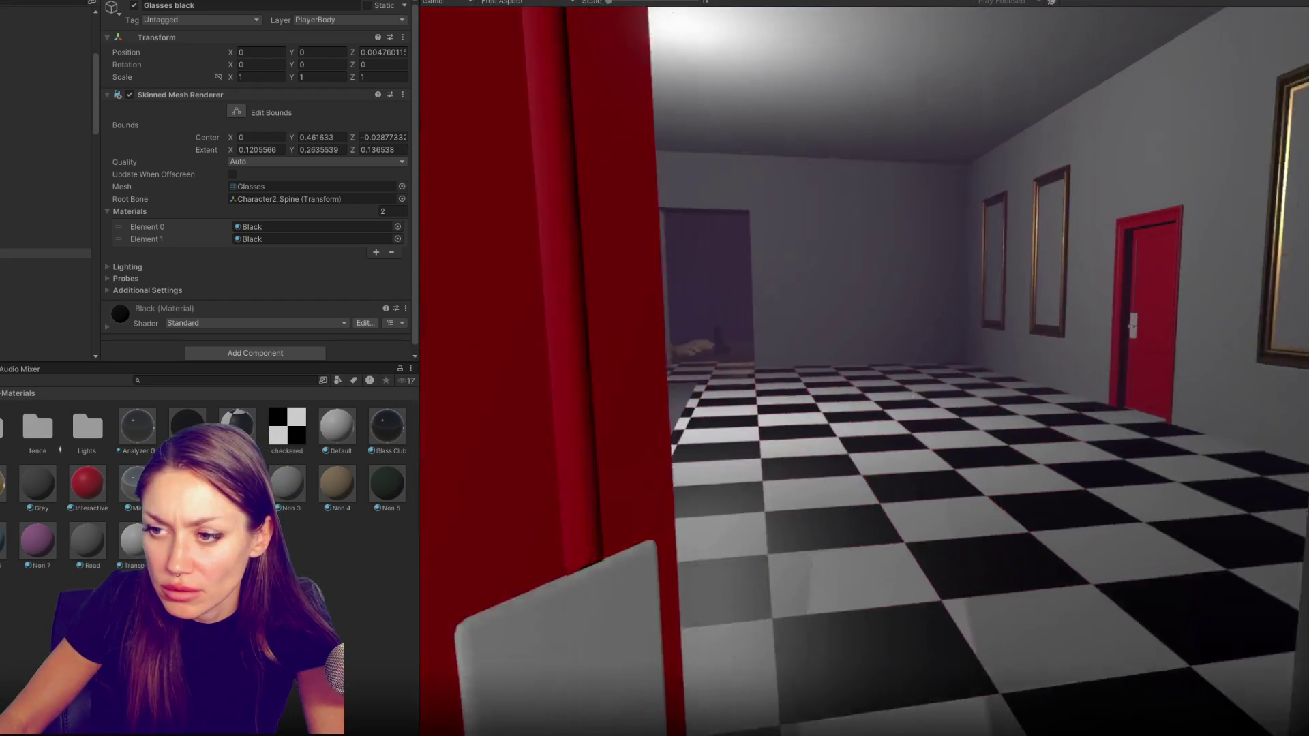
key(w)
key(w)
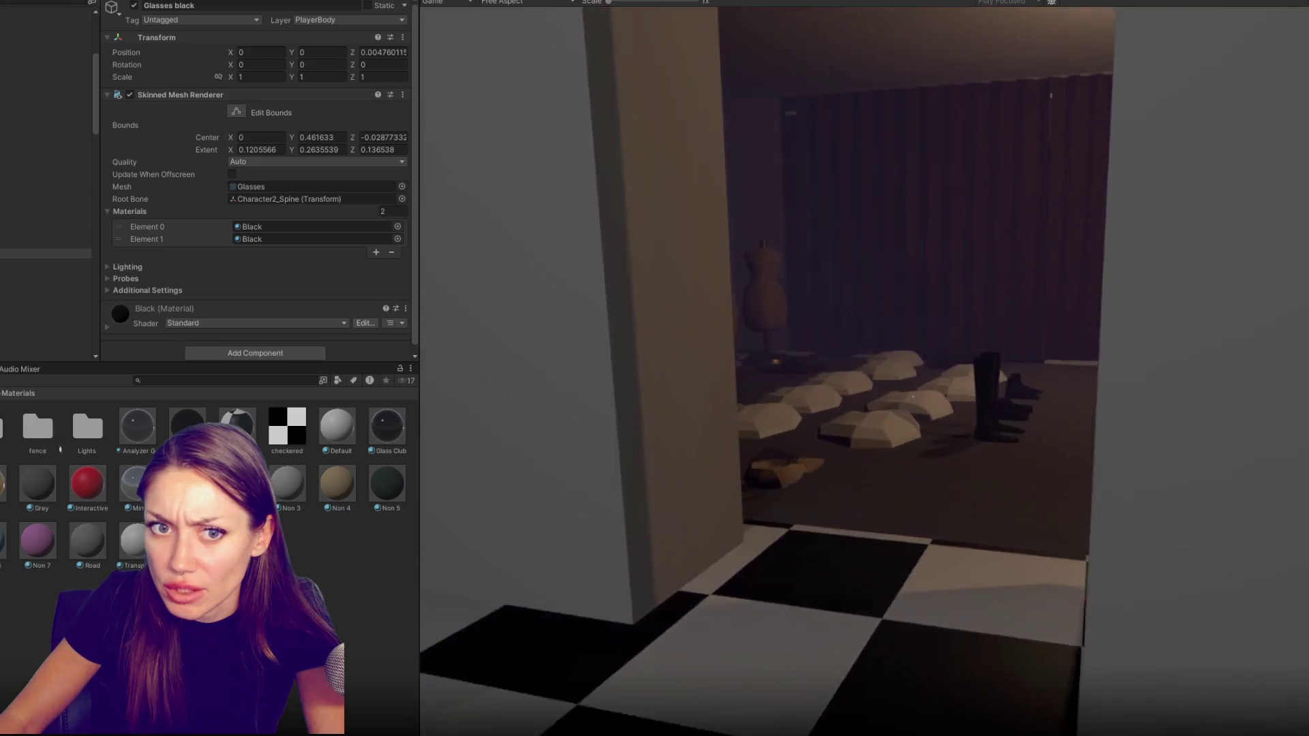
key(e)
key(w)
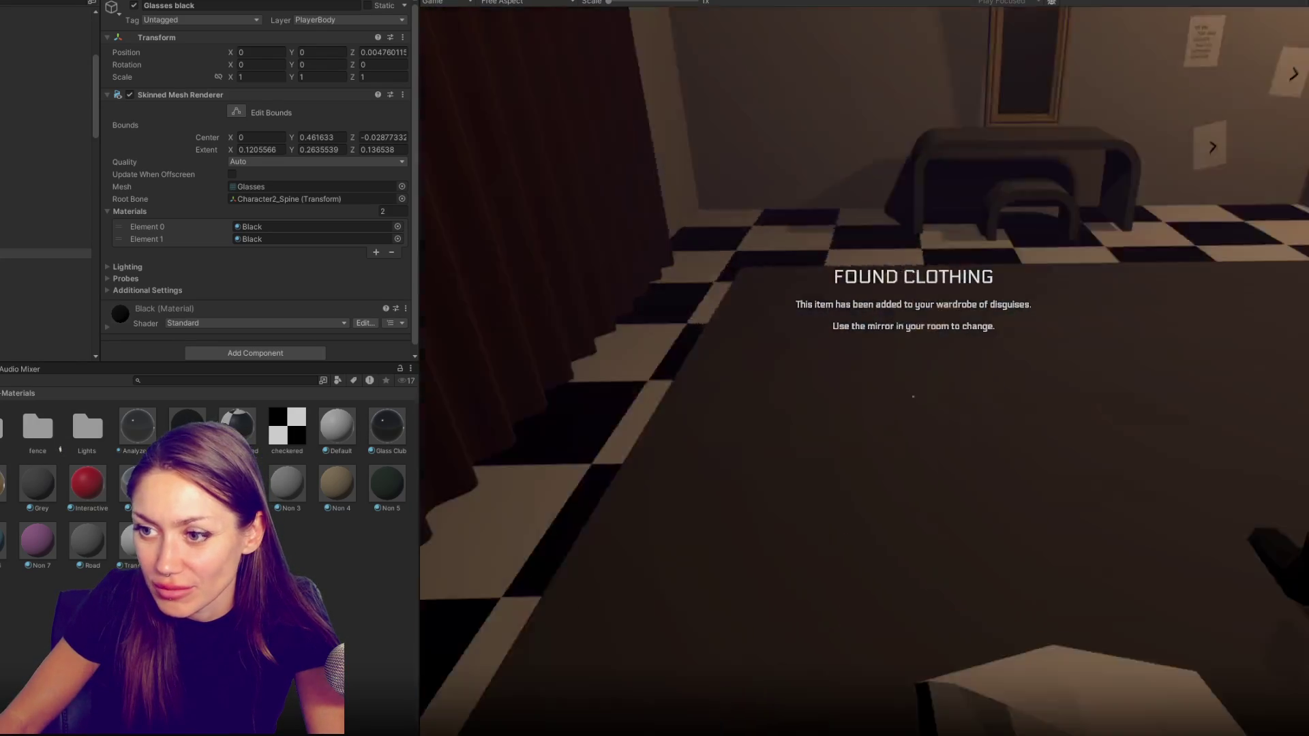
key(w)
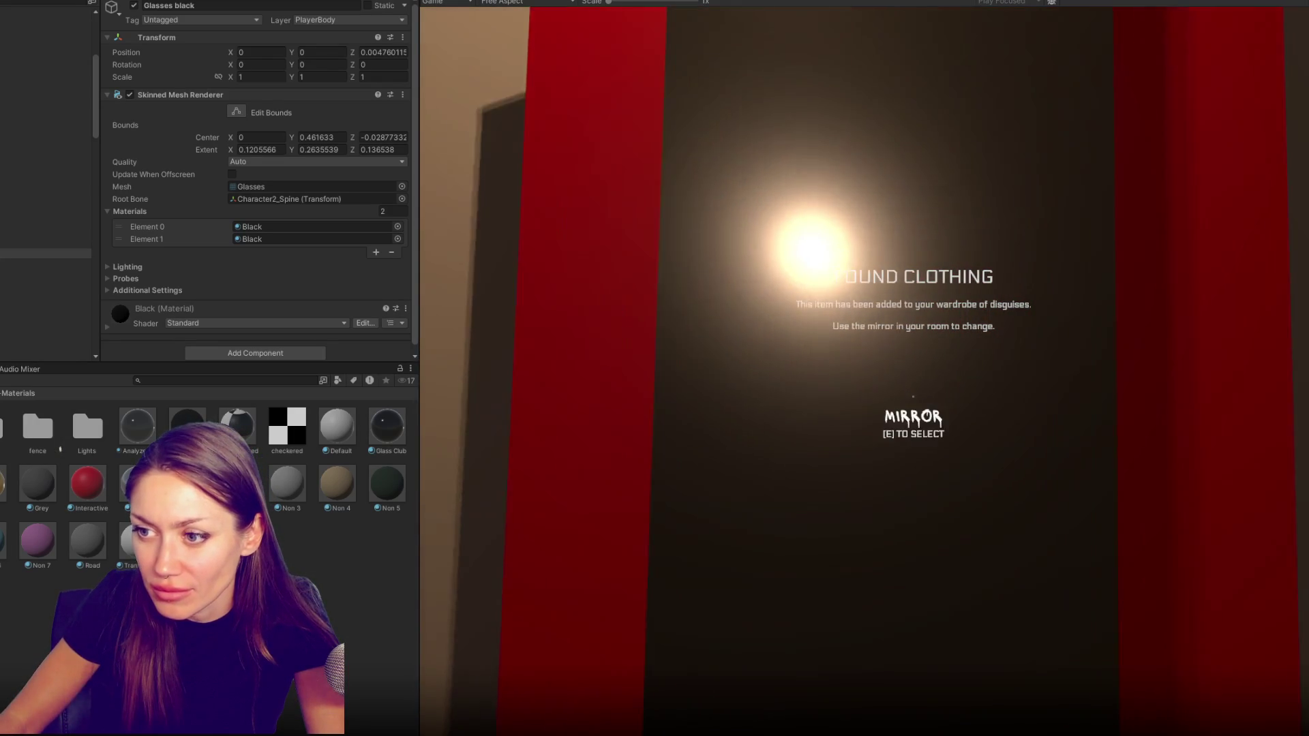
key(e)
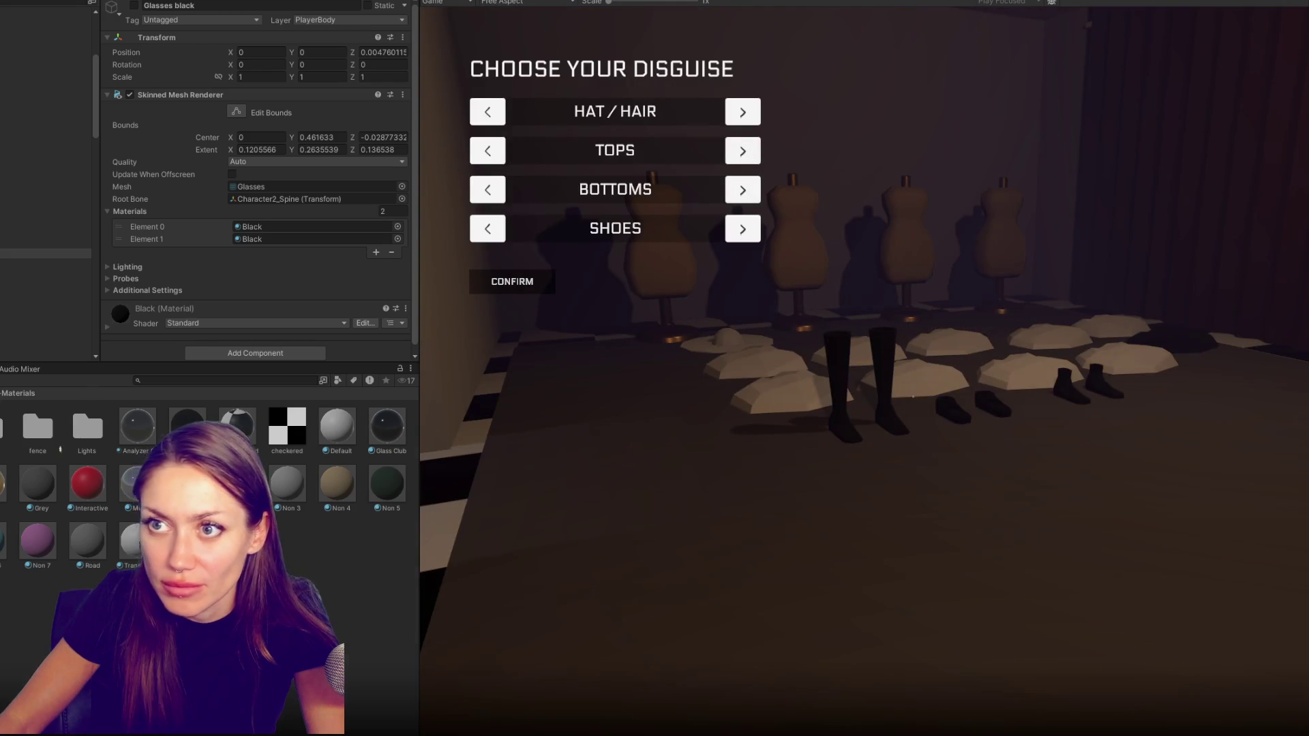
key(ctrl+p)
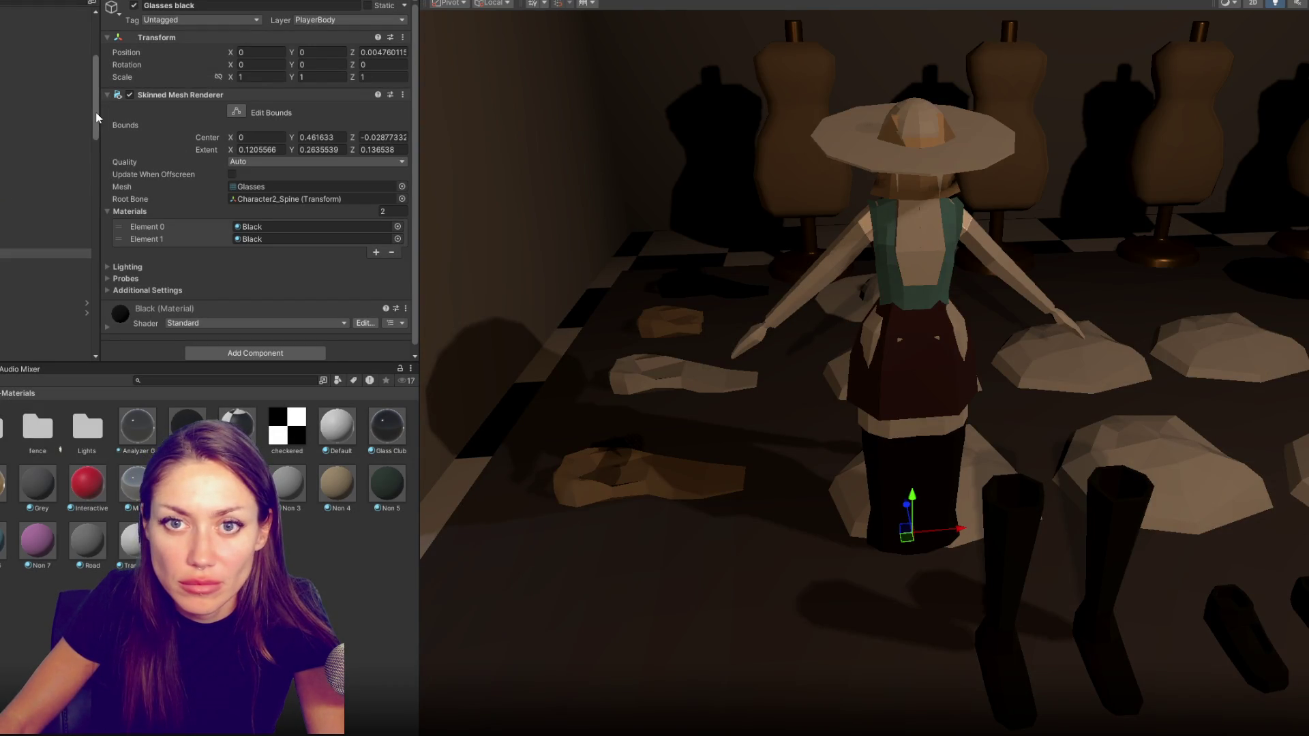
Reset the FPSController's position values to 0, 0, 0
click(41, 109)
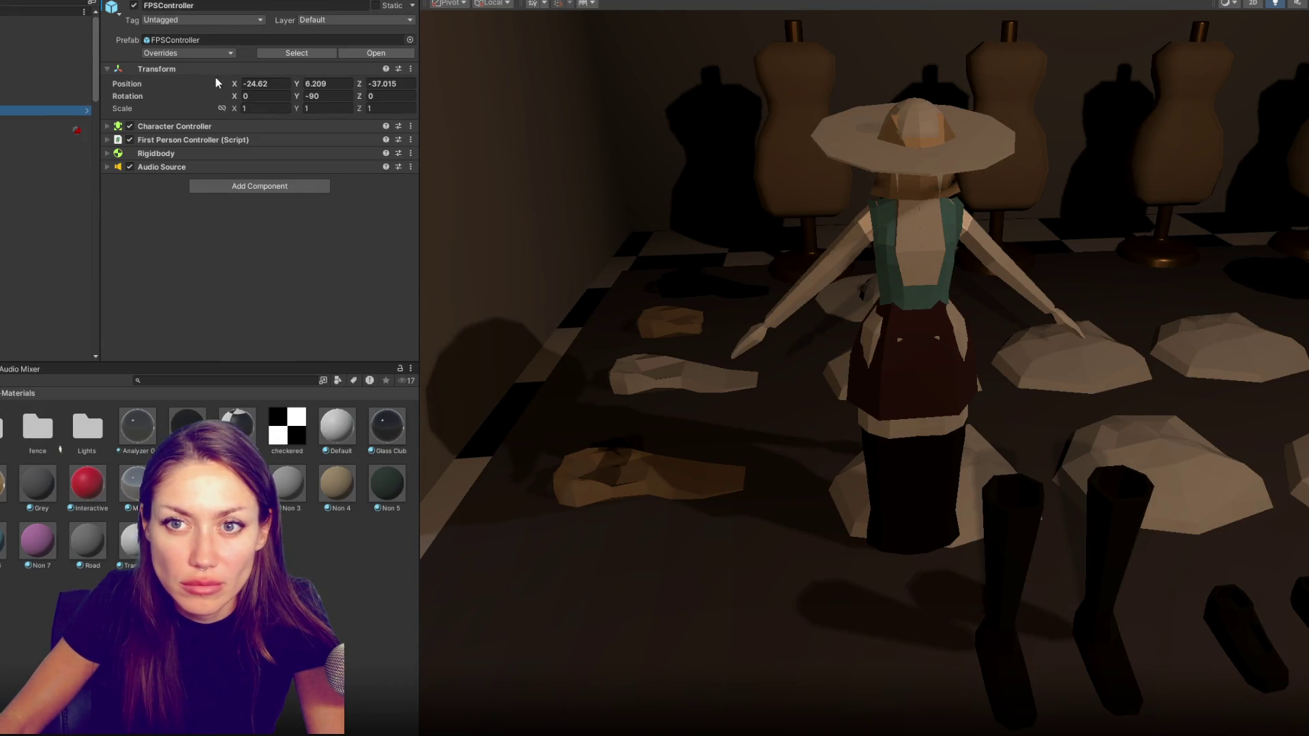
text(0)
key(Tab)
text(0)
key(Tab)
text(0)
key(Tab)
key(Tab)
text(0)
click(265, 84)
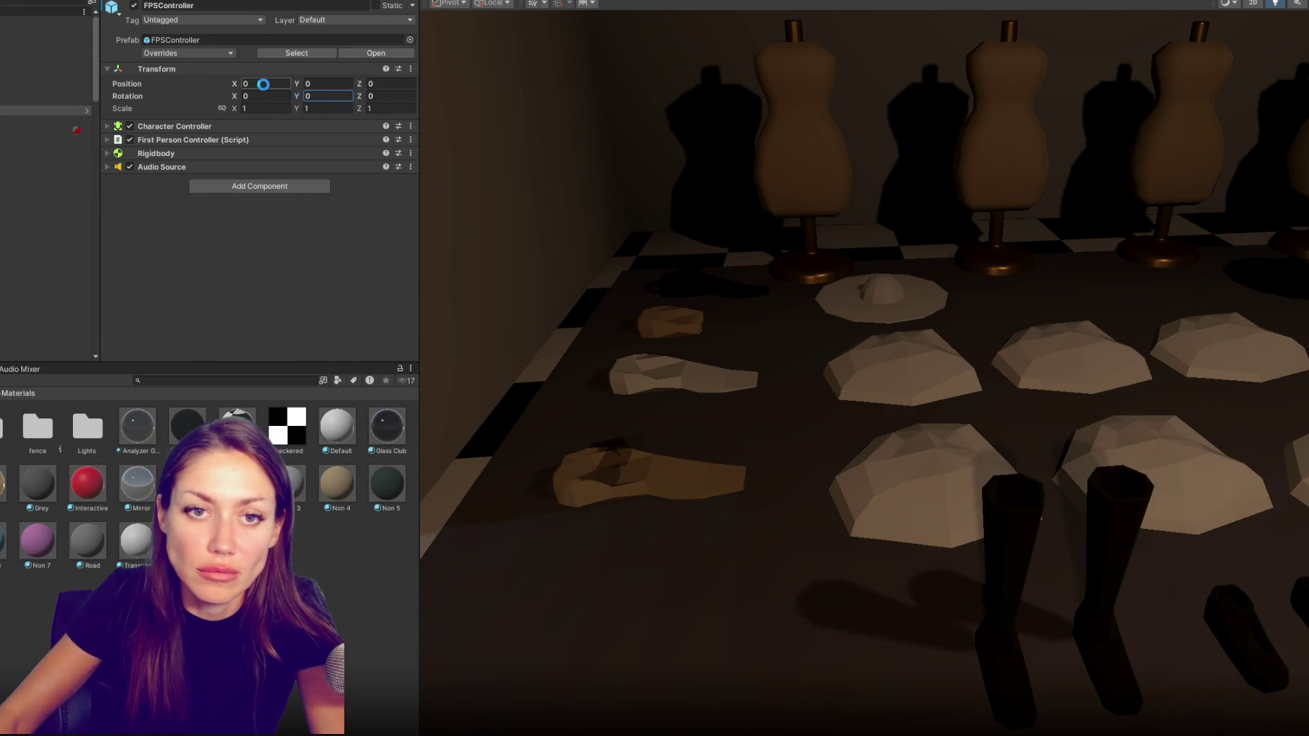
Set LD Char 001 (1) Position X to 0, returning it to the origin
click(788, 201)
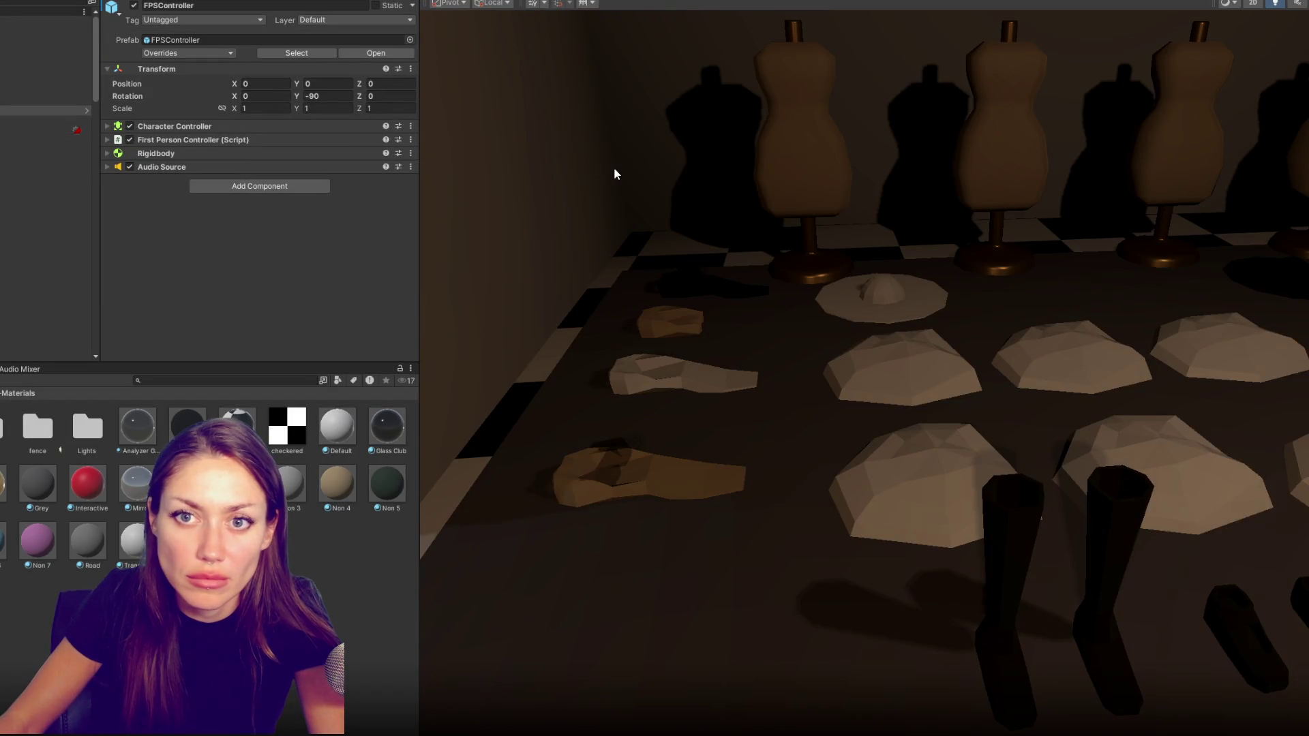
click(26, 150)
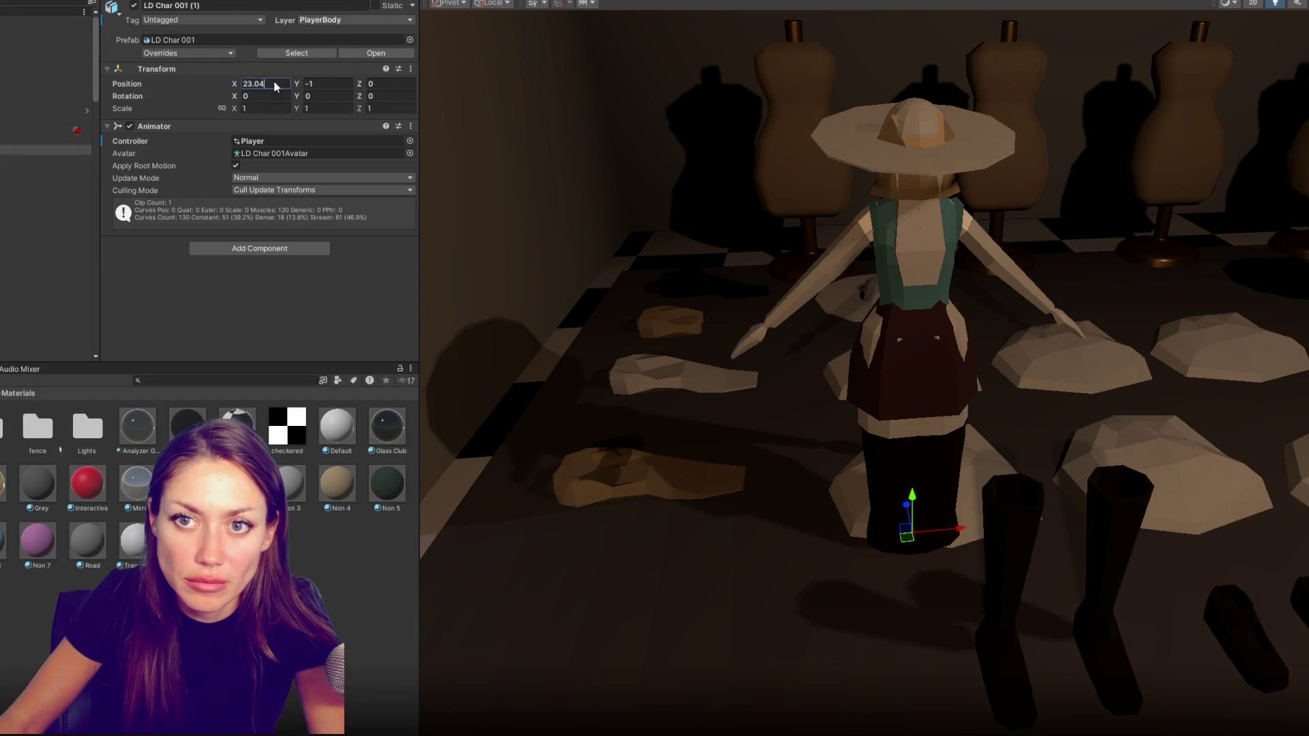
text(0)
key(Tab)
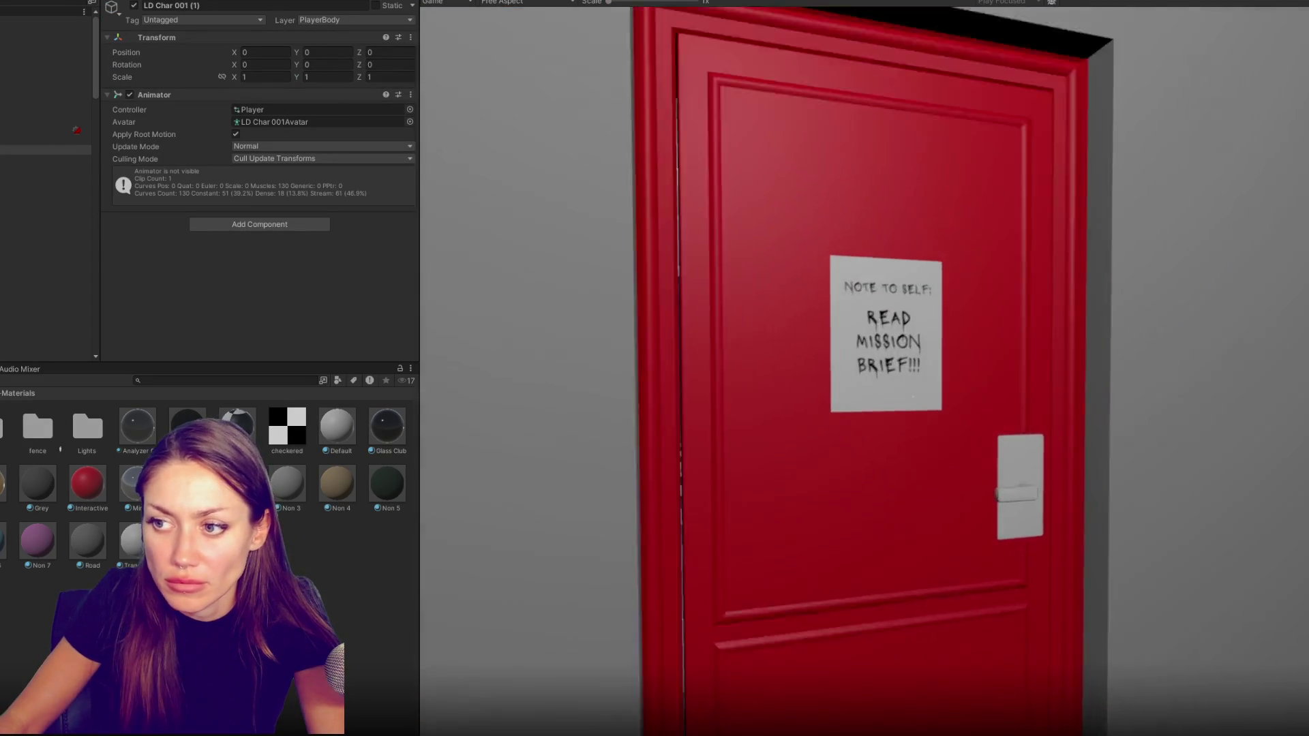
Collect the sunglasses, open the disguise menu at the mirror, then stop the game
key(w)
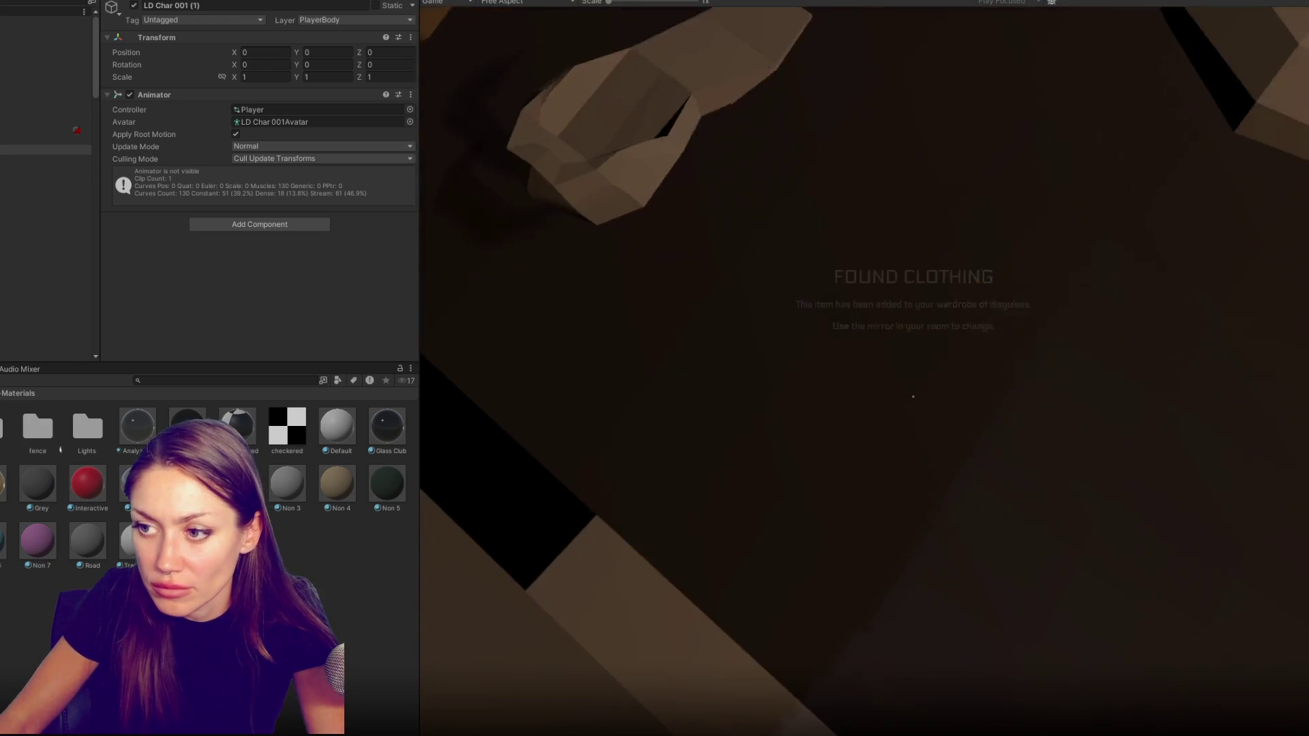
key(e)
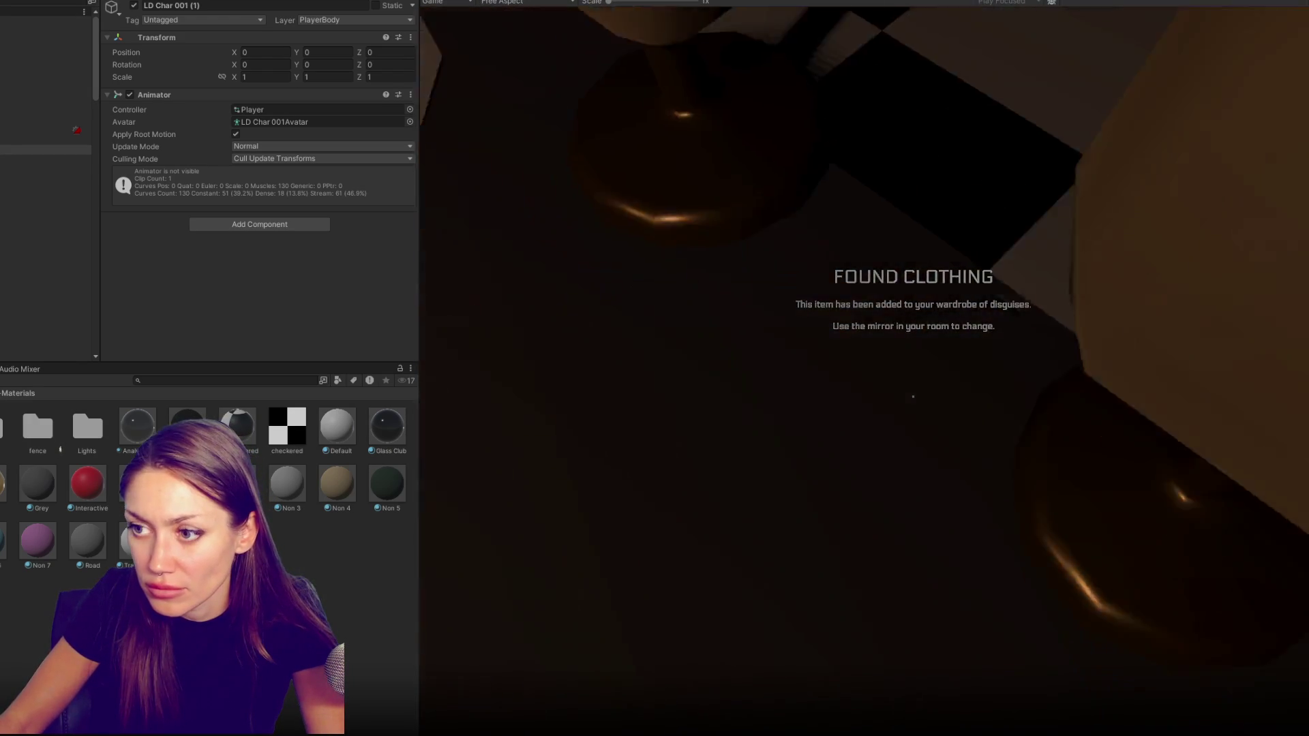
key(w)
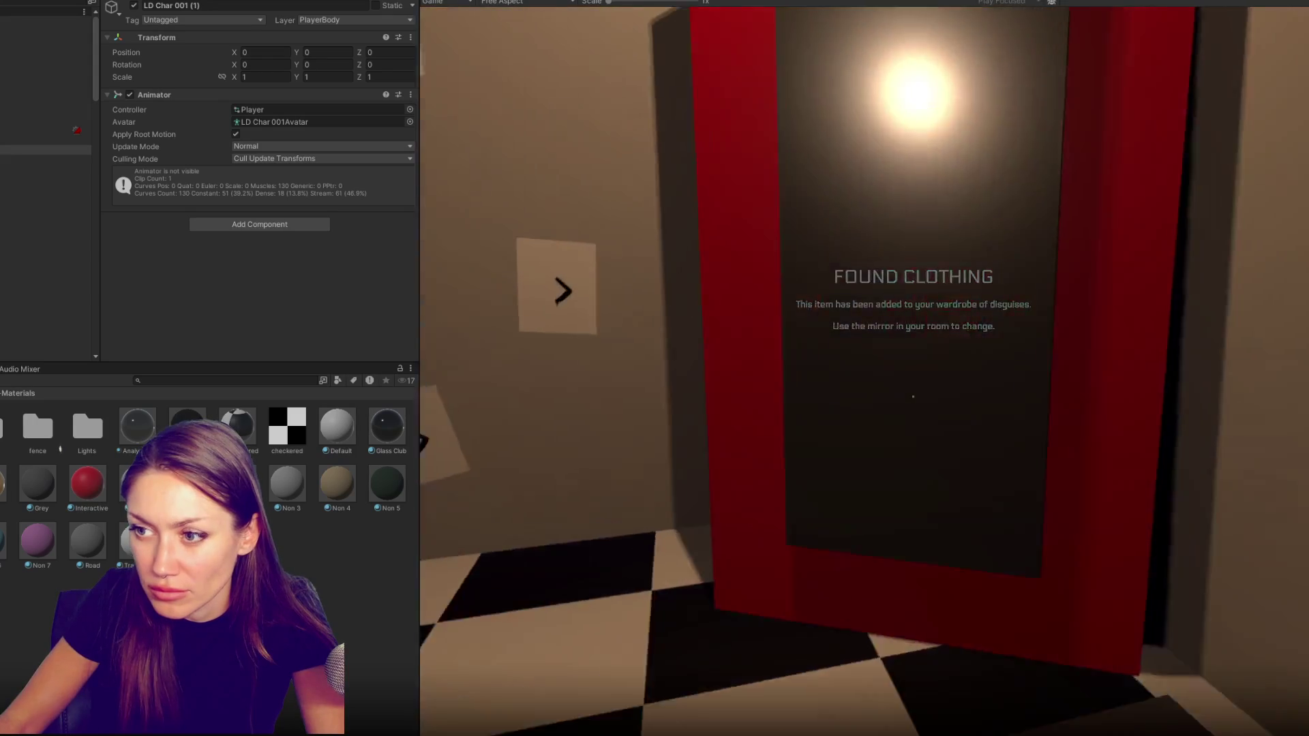
key(e)
key(ctrl+p)
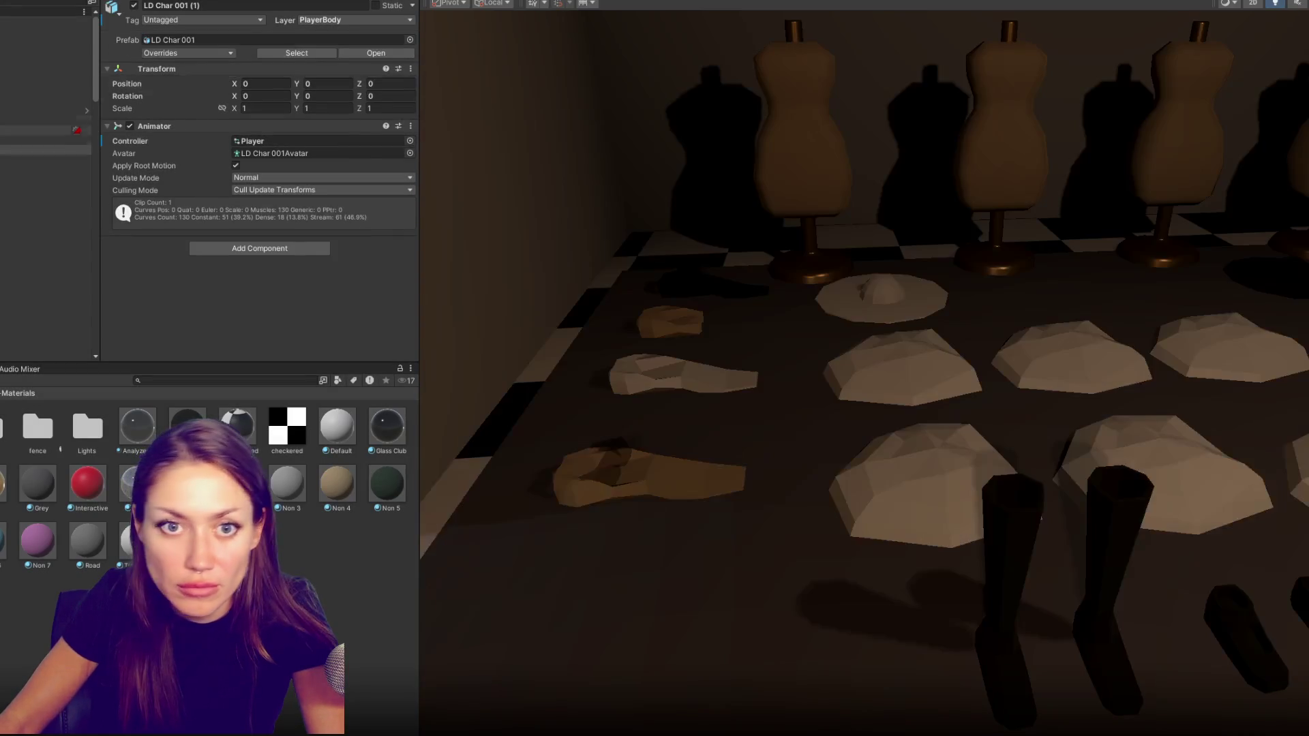
text(-1)
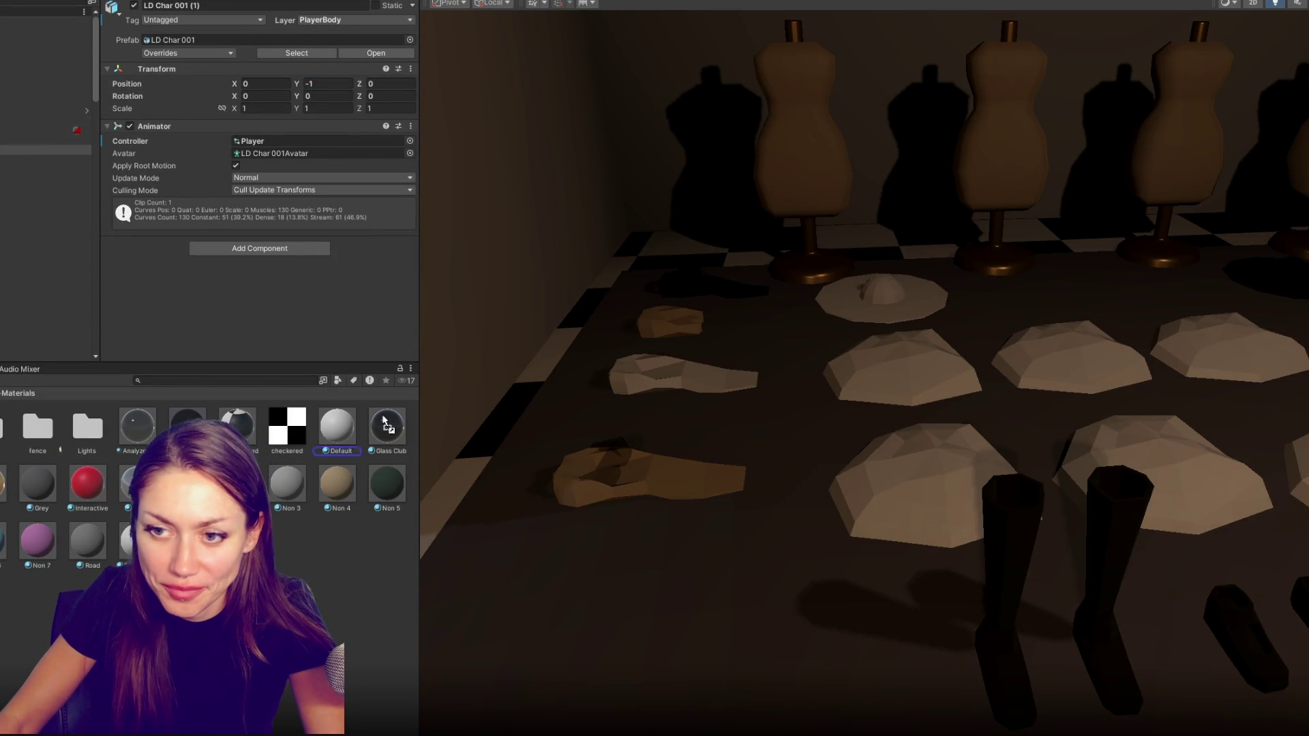
Try a different material on the character model and relaunch the game
drag(237, 423, 676, 383)
key(ctrl+p)
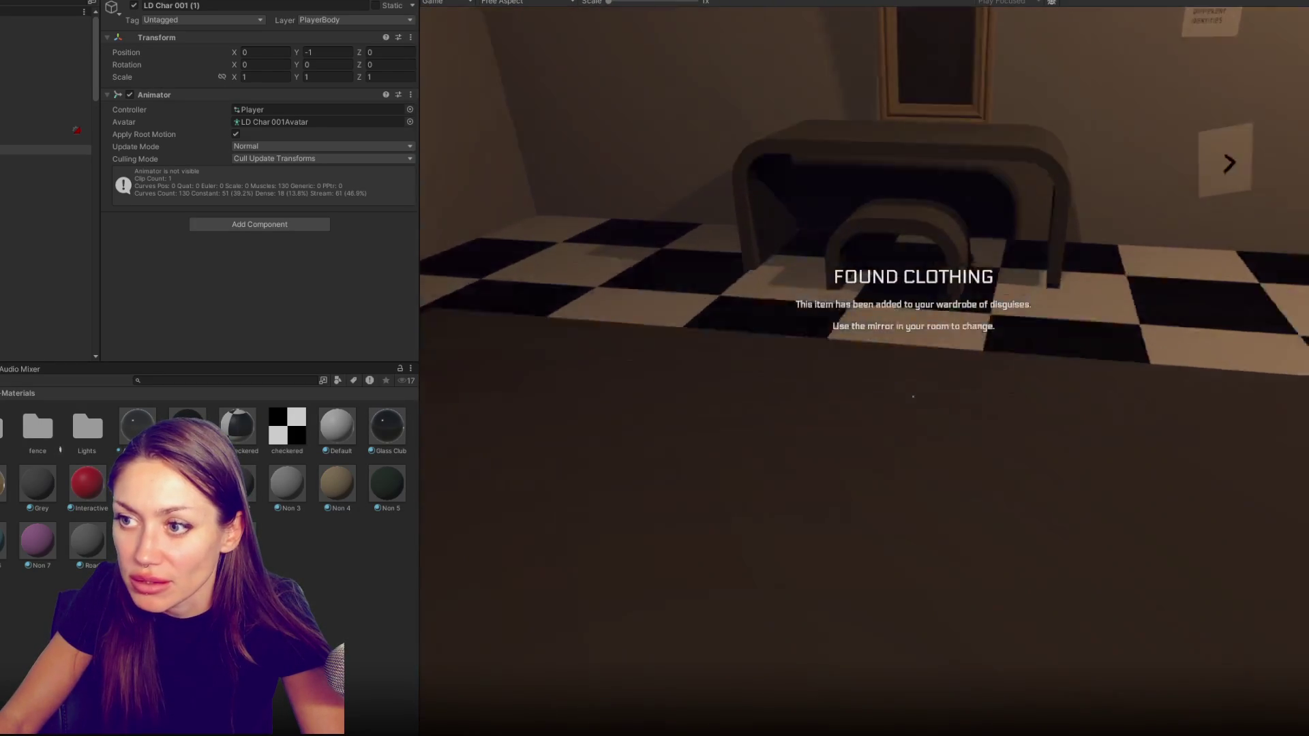
At the mirror, cycle the hat/hair disguise through the wide hat, sunglasses and hairstyles back to bare head
key(e)
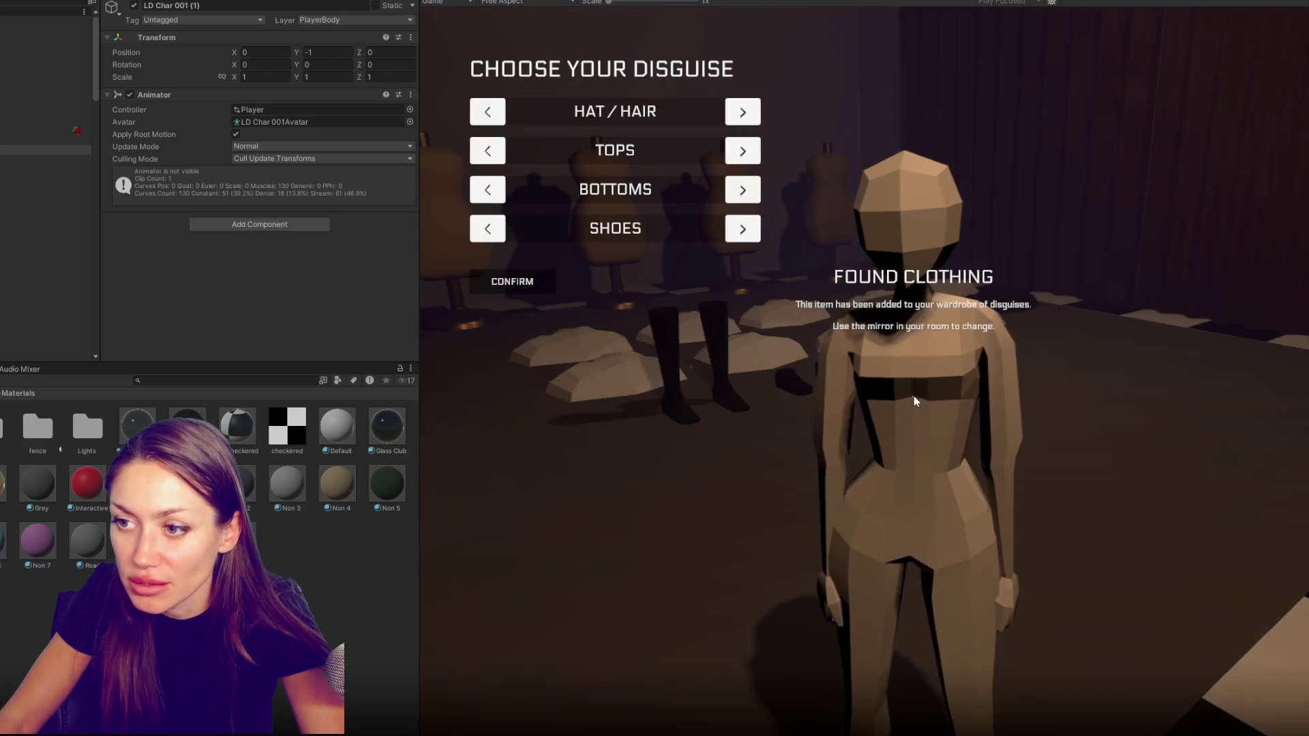
click(742, 113)
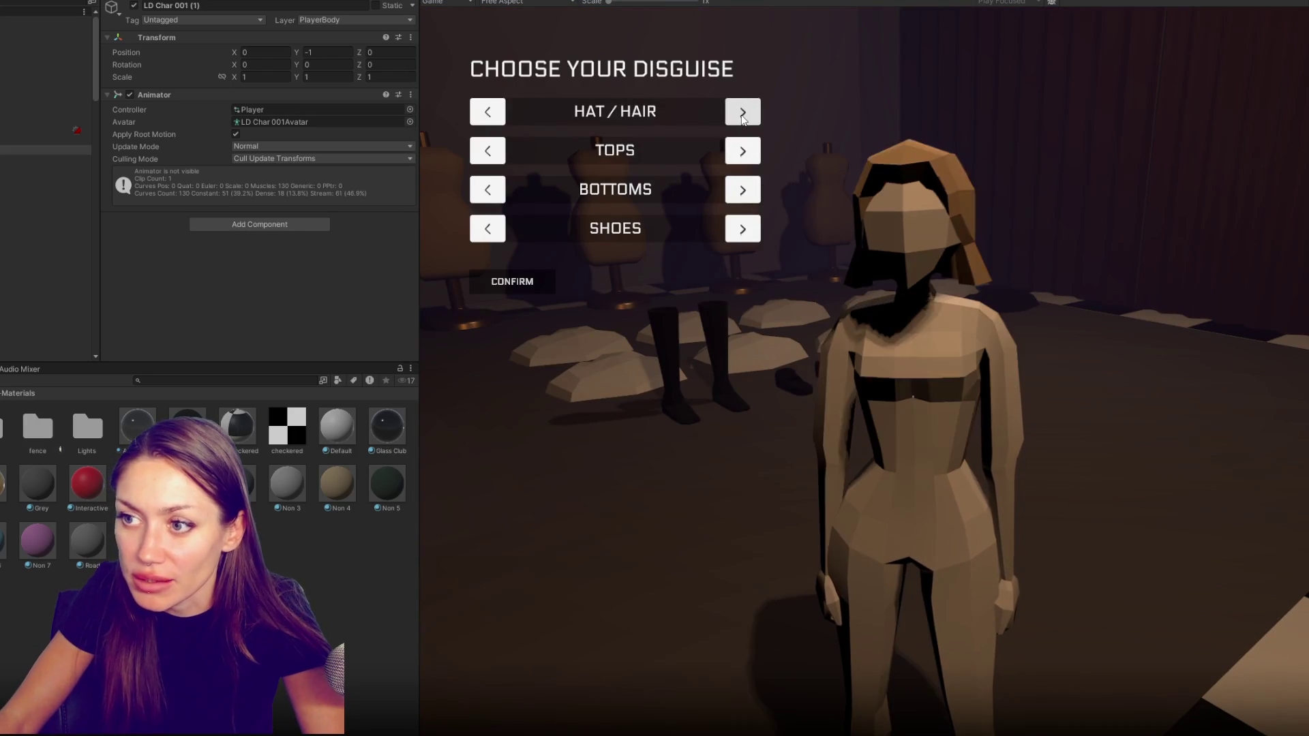
click(742, 113)
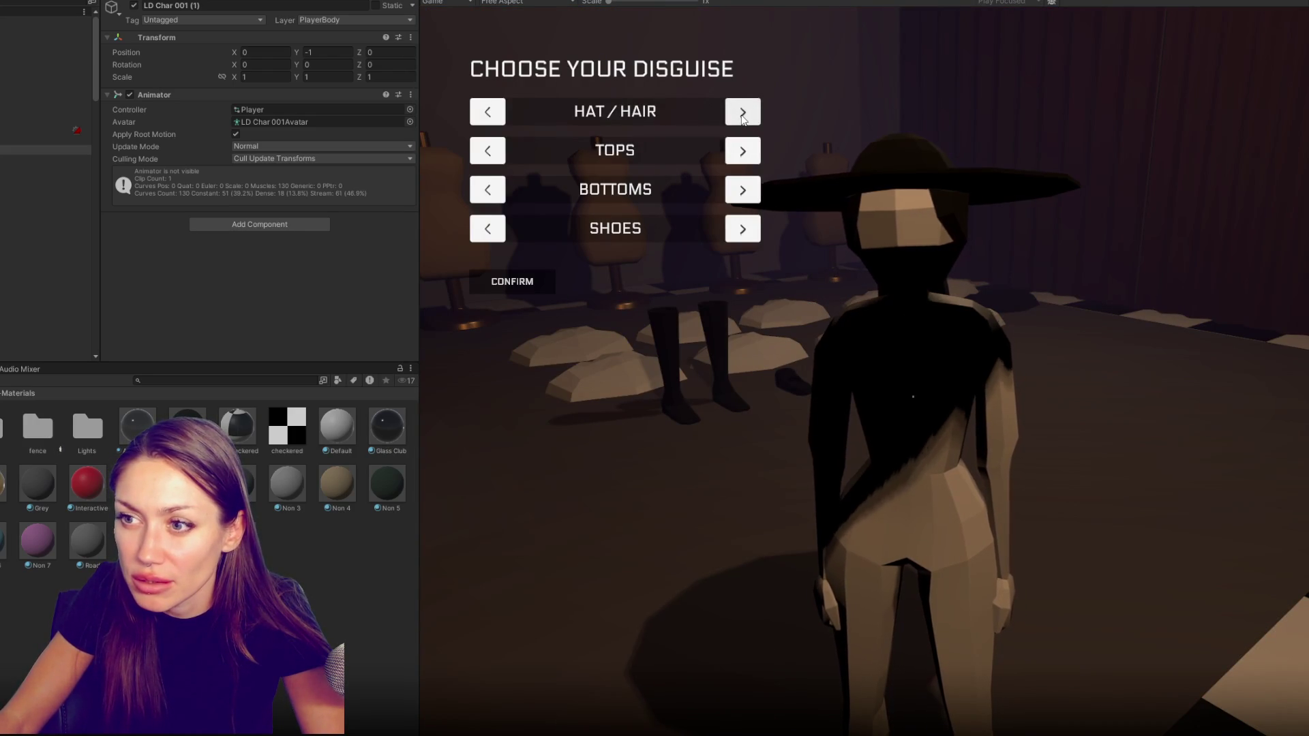
click(743, 113)
click(743, 113)
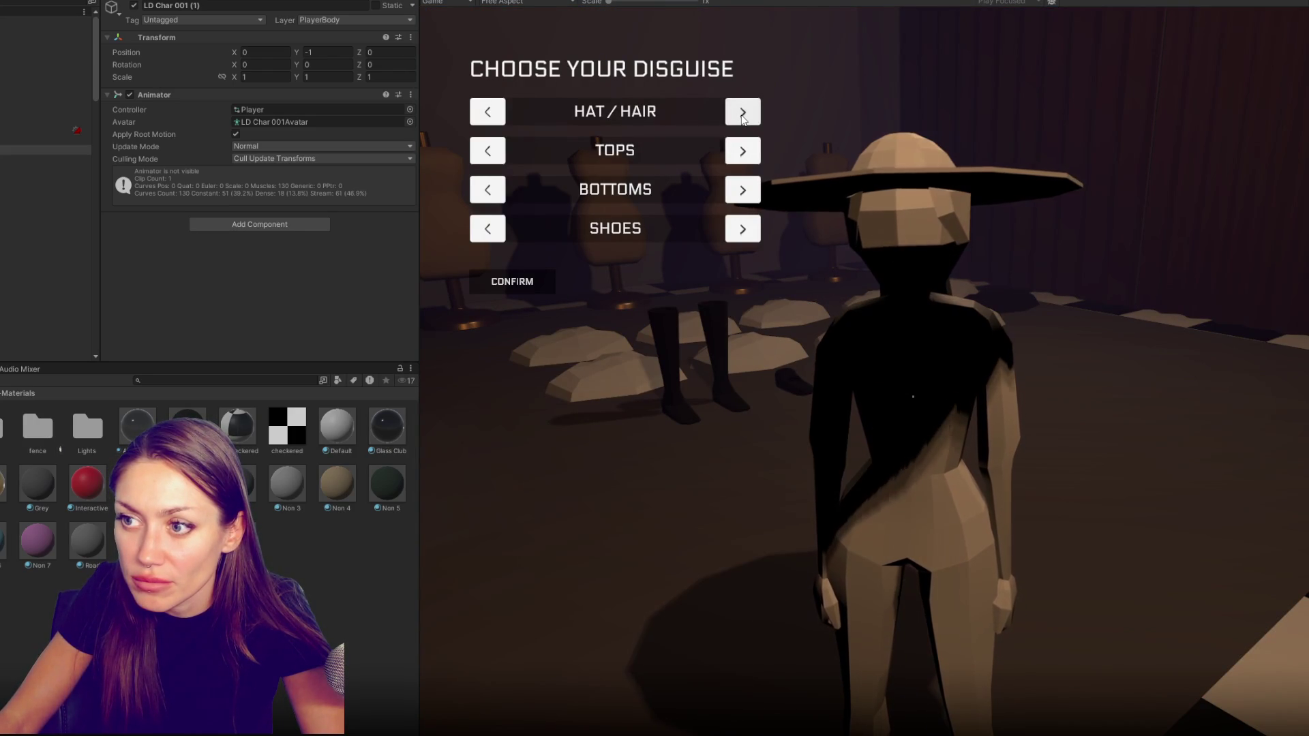
click(743, 113)
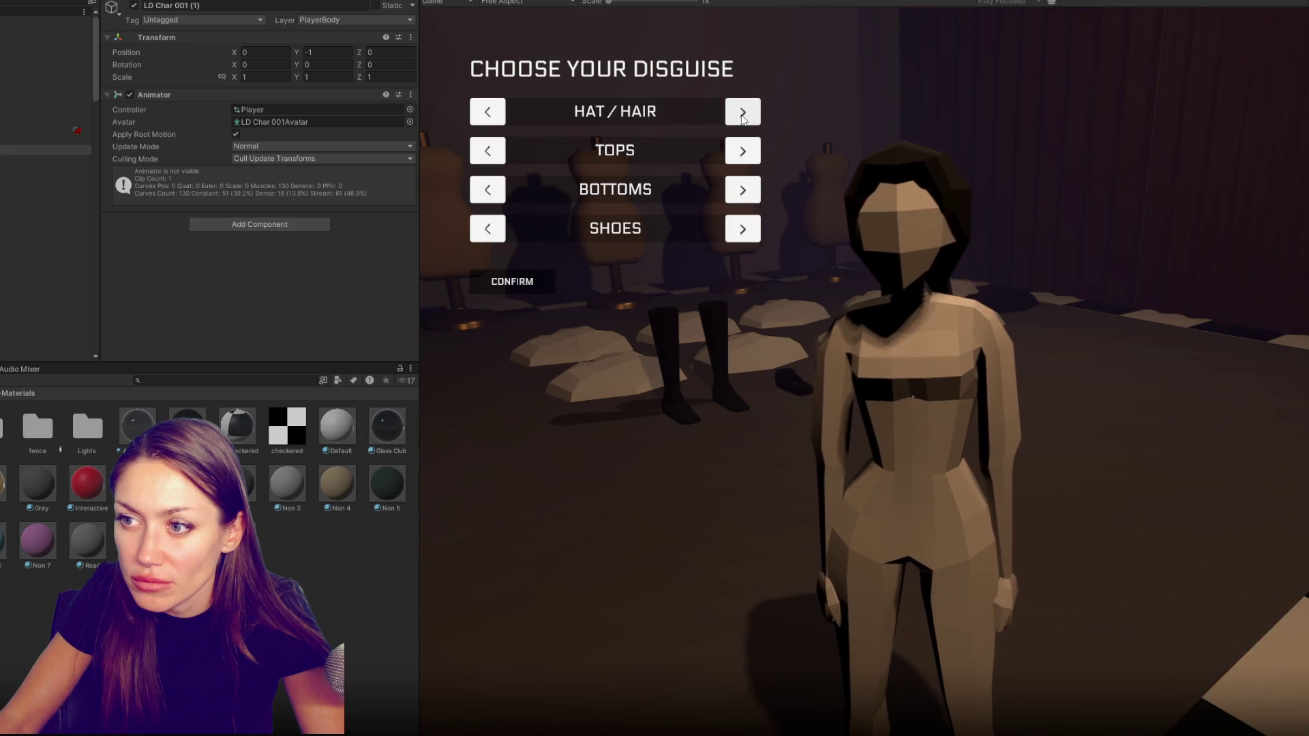
click(742, 113)
click(743, 112)
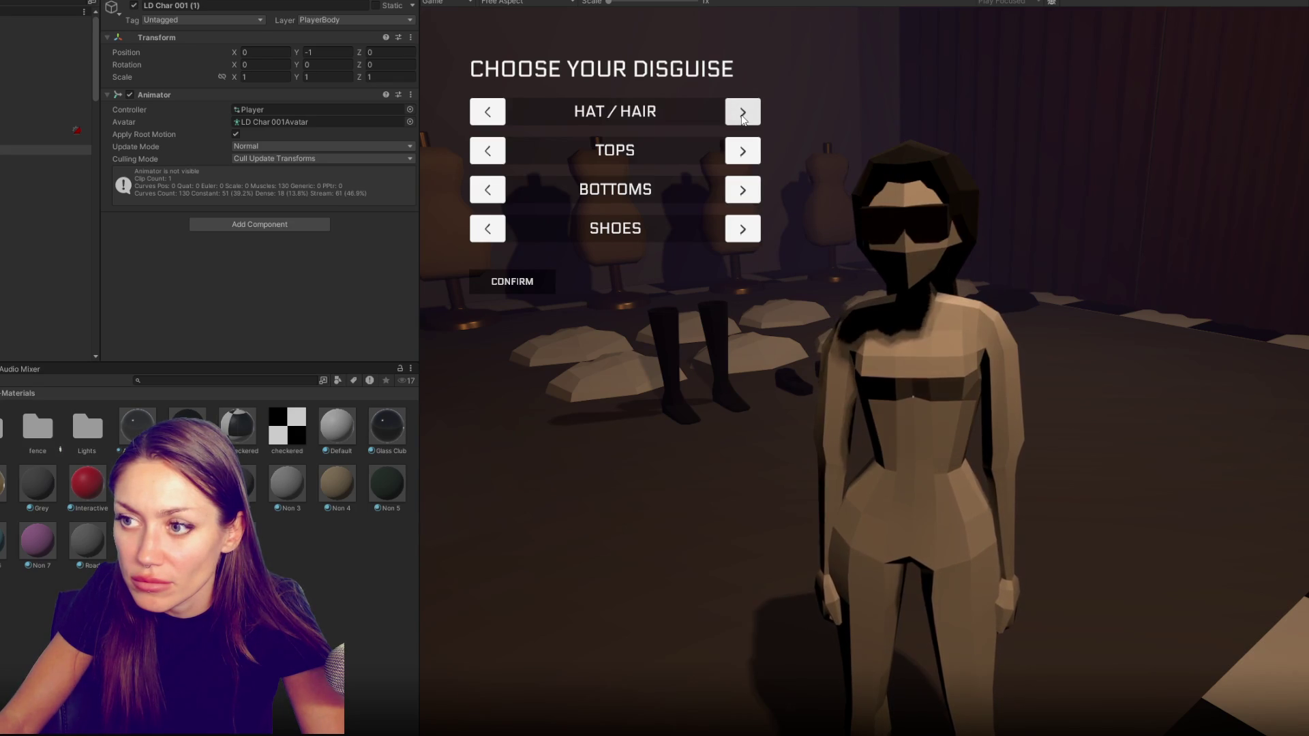
click(743, 112)
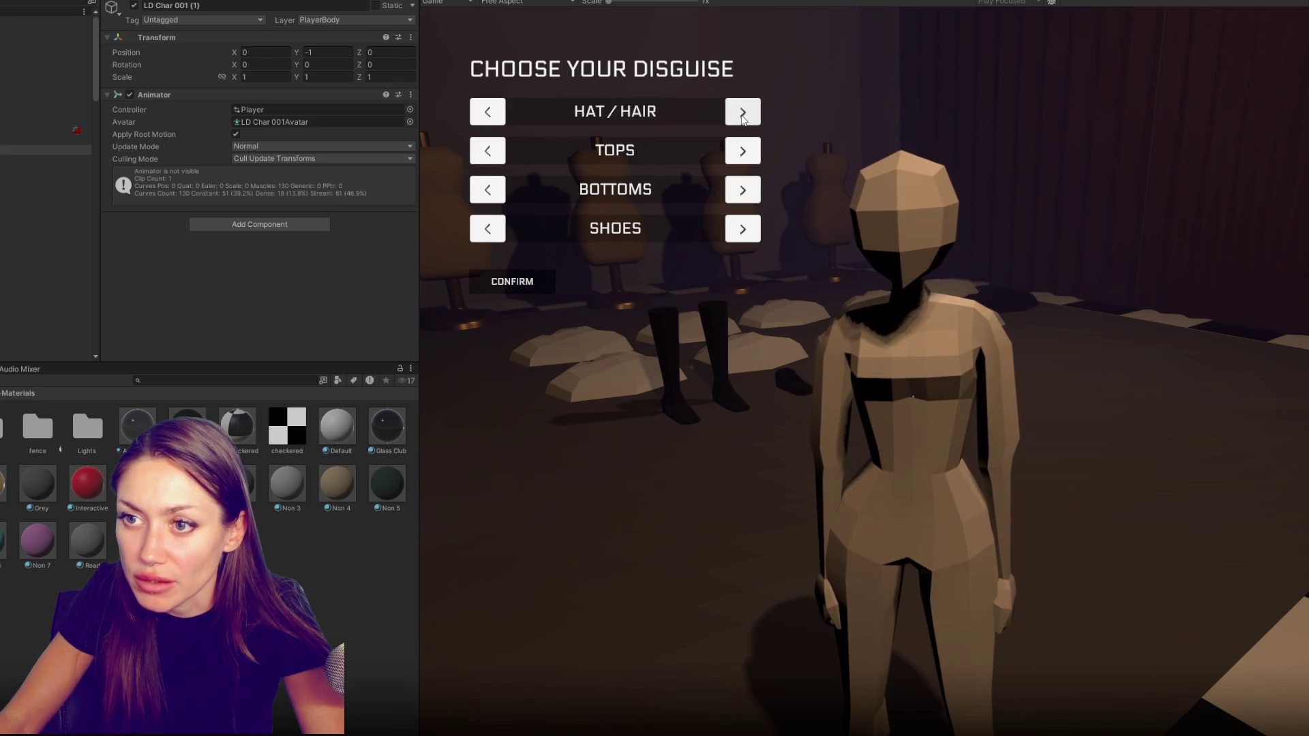
key(Escape)
Collect the boots, wear them as the character's shoes, then collect another clothing item
key(e)
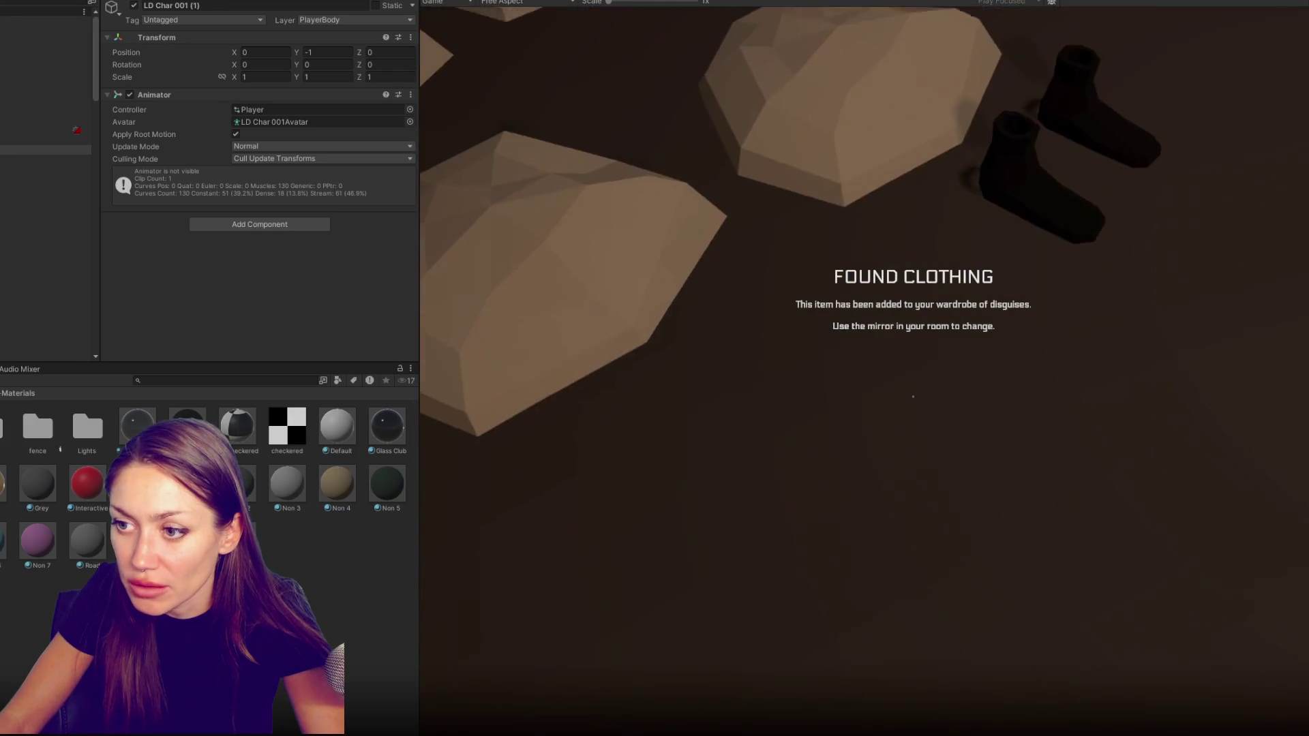
key(e)
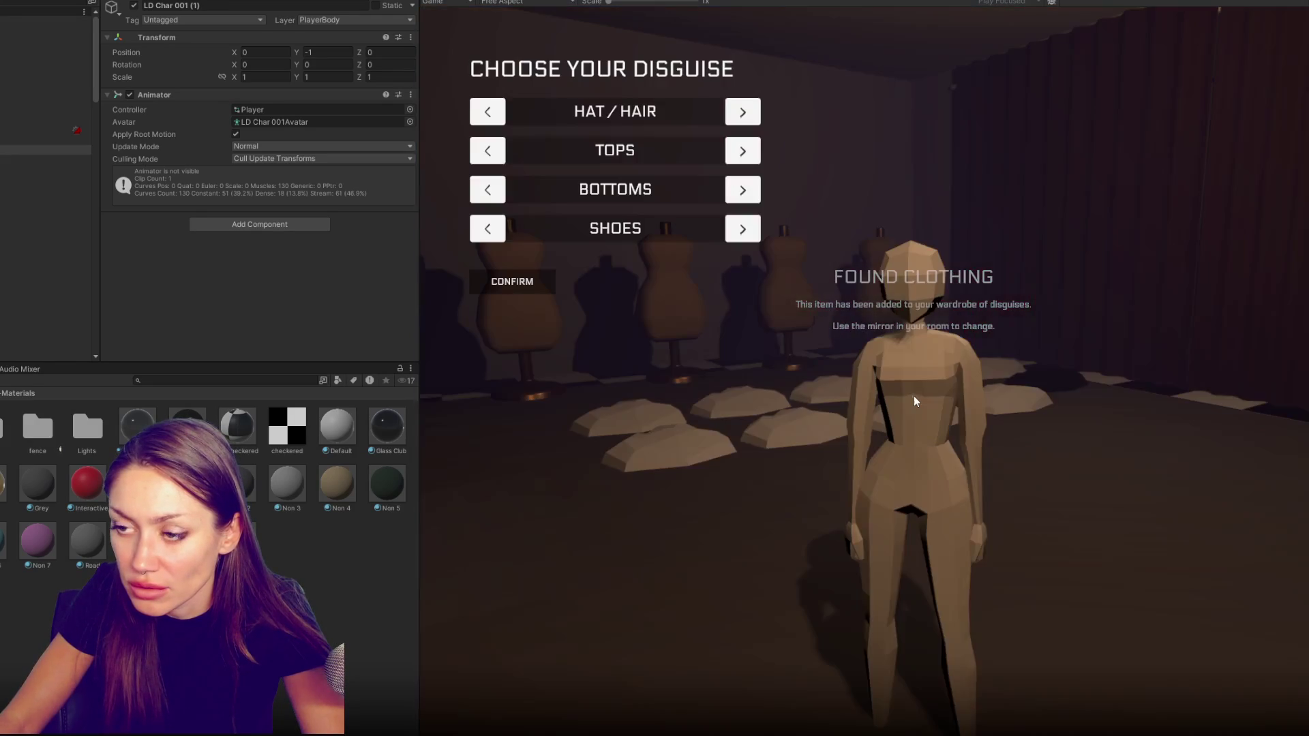
click(744, 231)
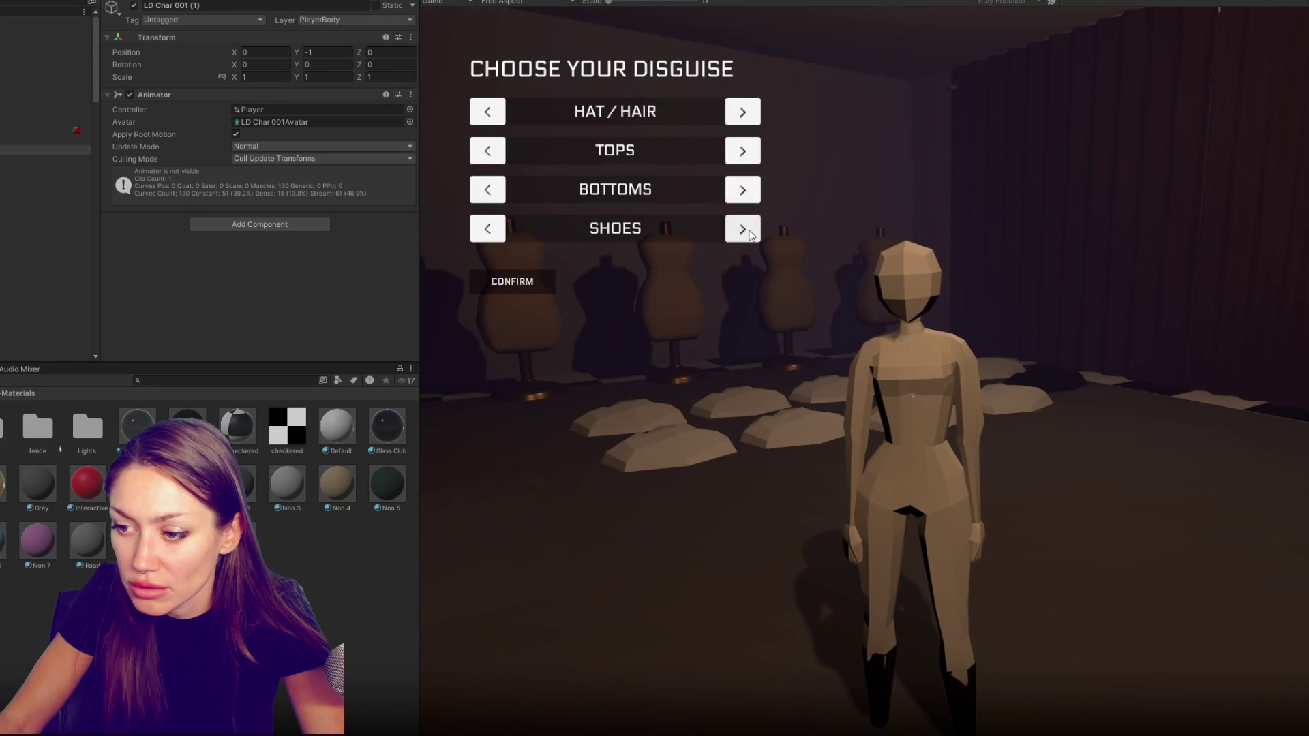
key(Escape)
key(e)
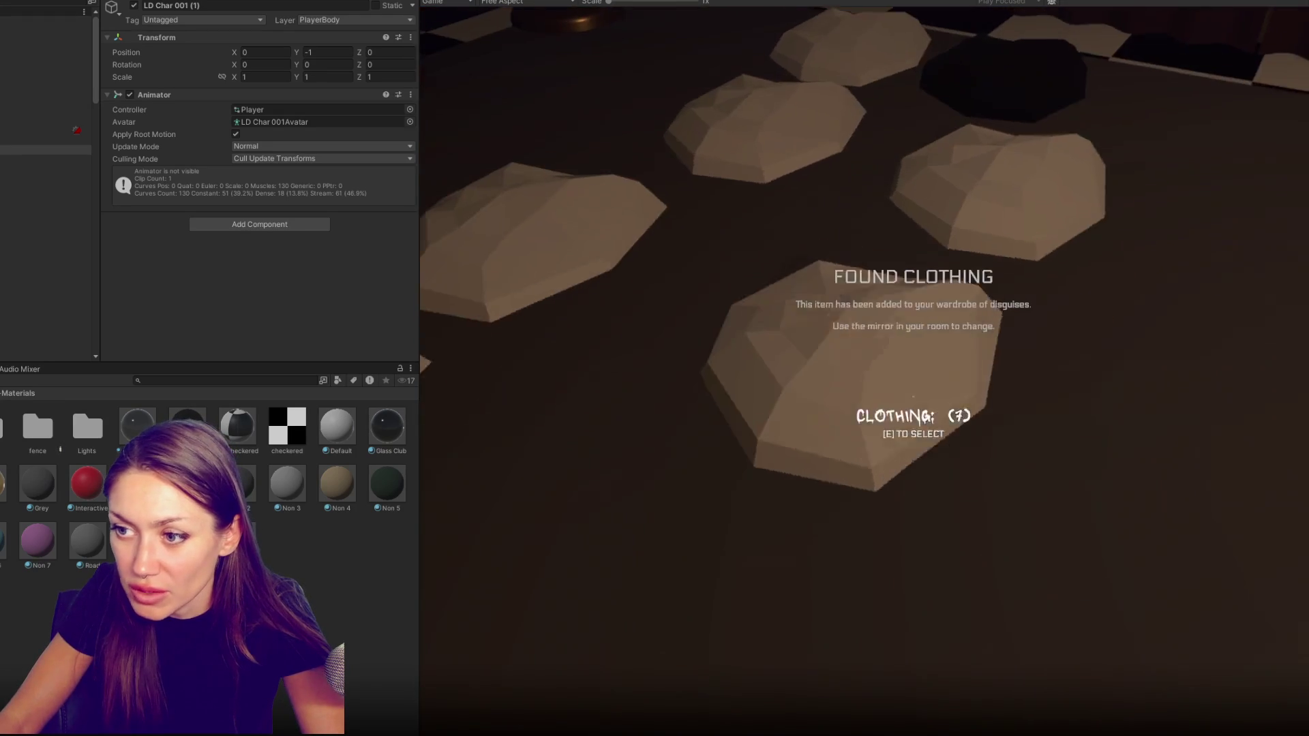
key(w)
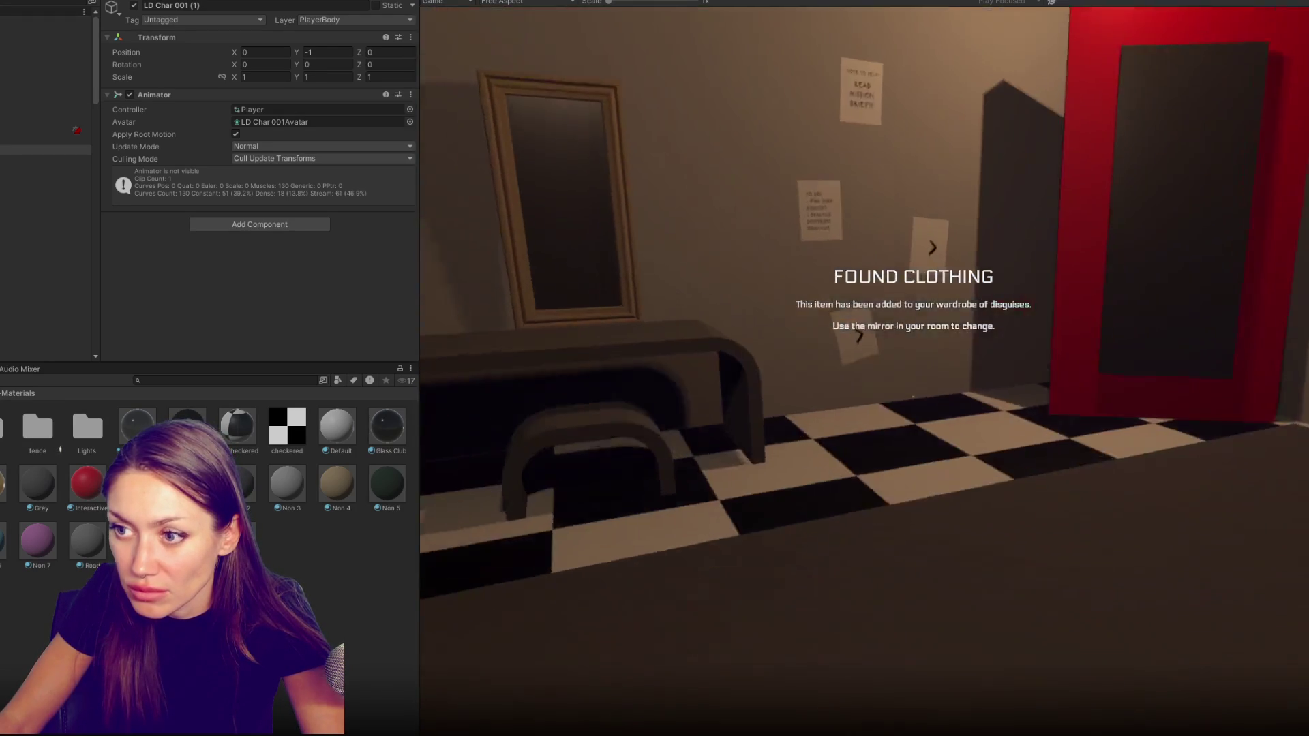
Cycle the bottoms through black pants, shorts and long skirt back to none
key(e)
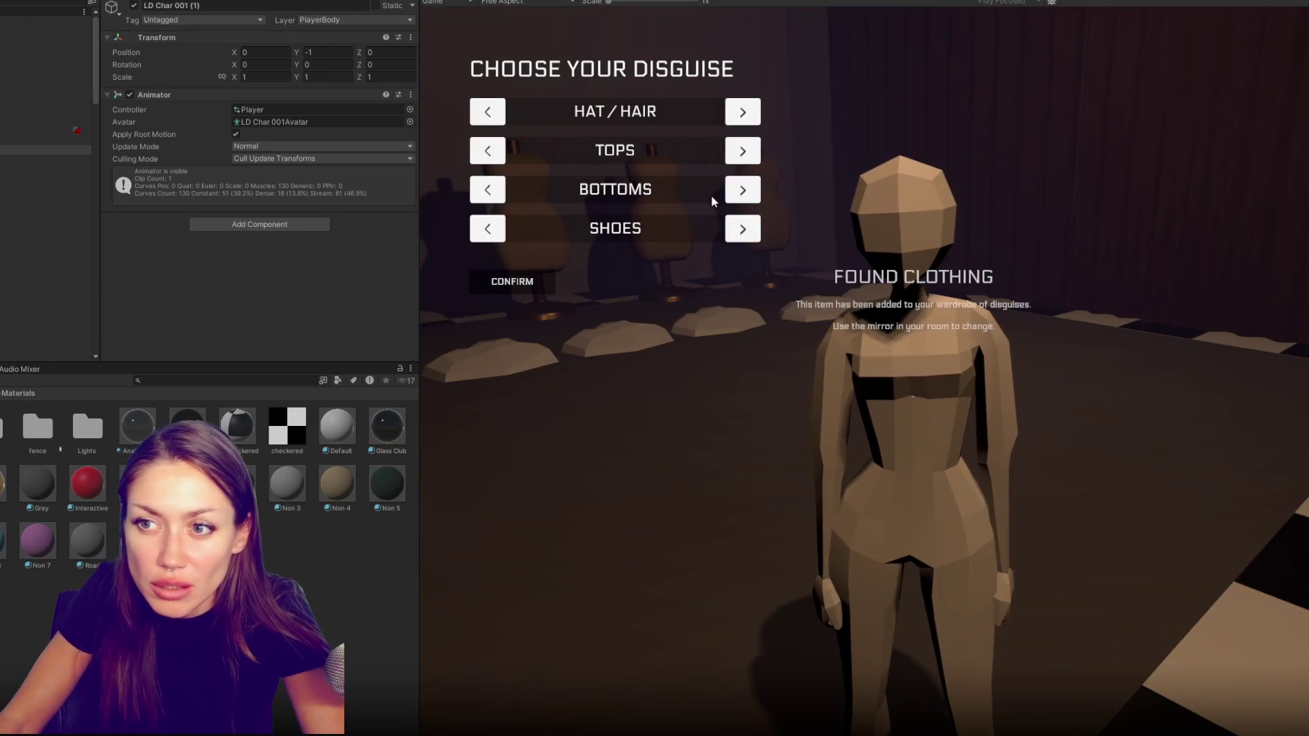
click(743, 189)
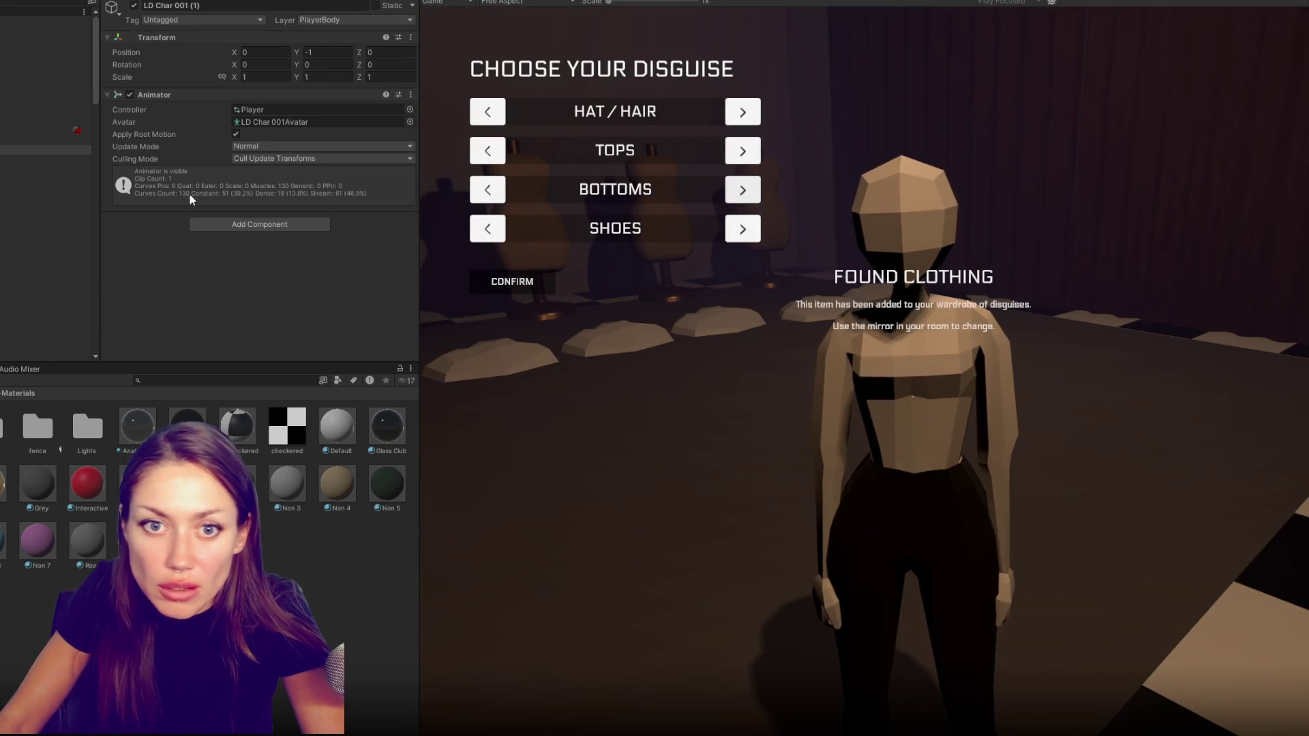
click(740, 190)
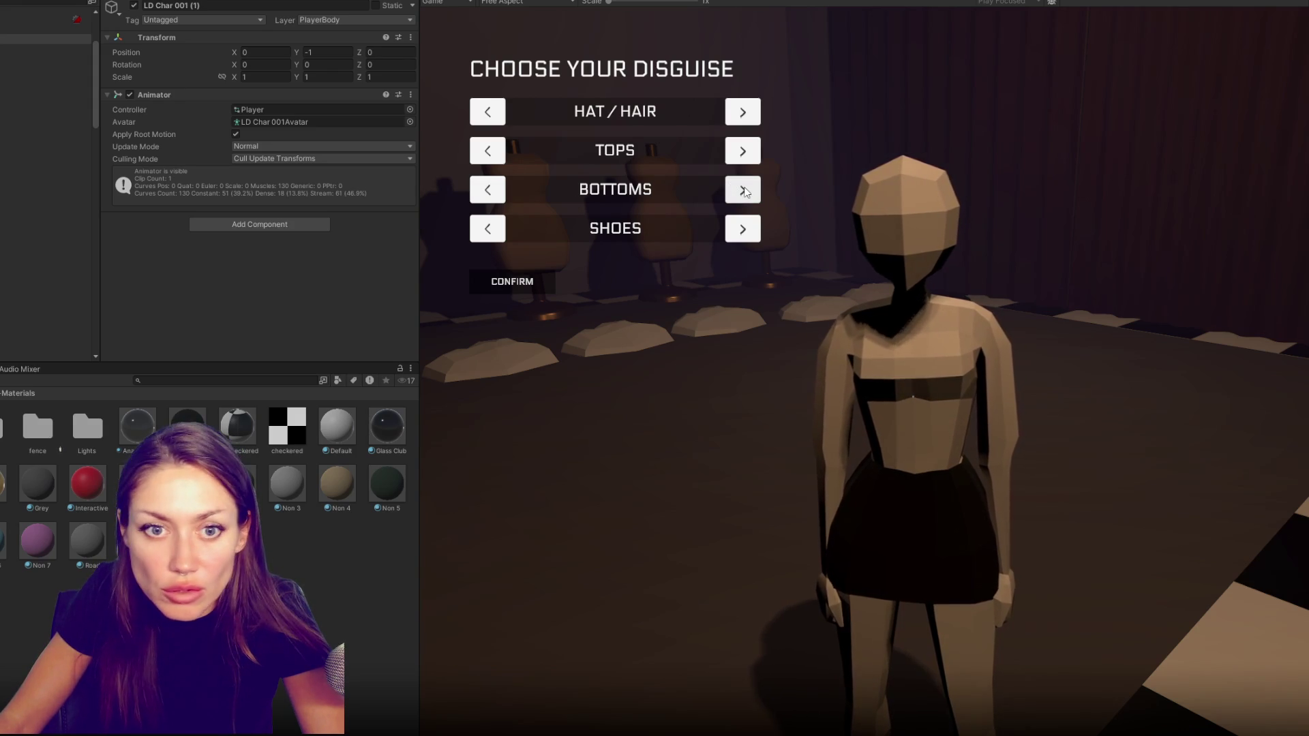
click(744, 191)
click(743, 190)
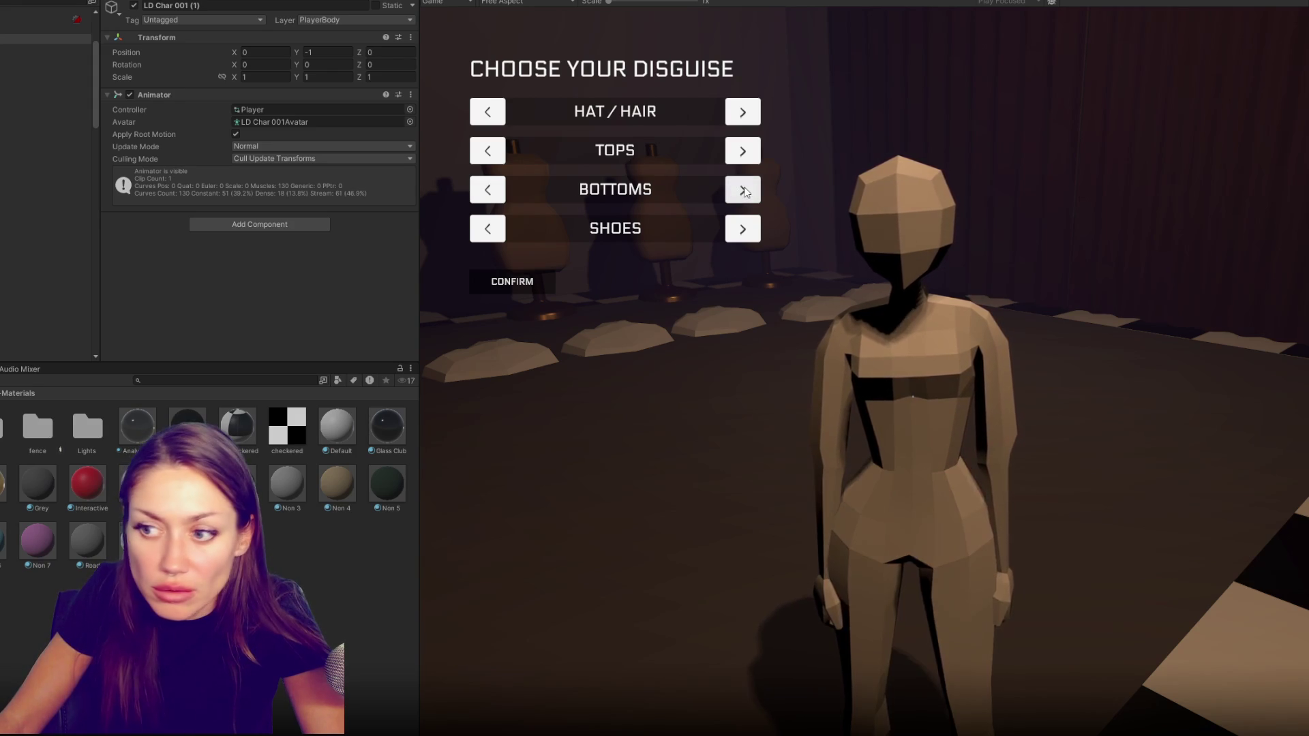
click(743, 191)
click(743, 190)
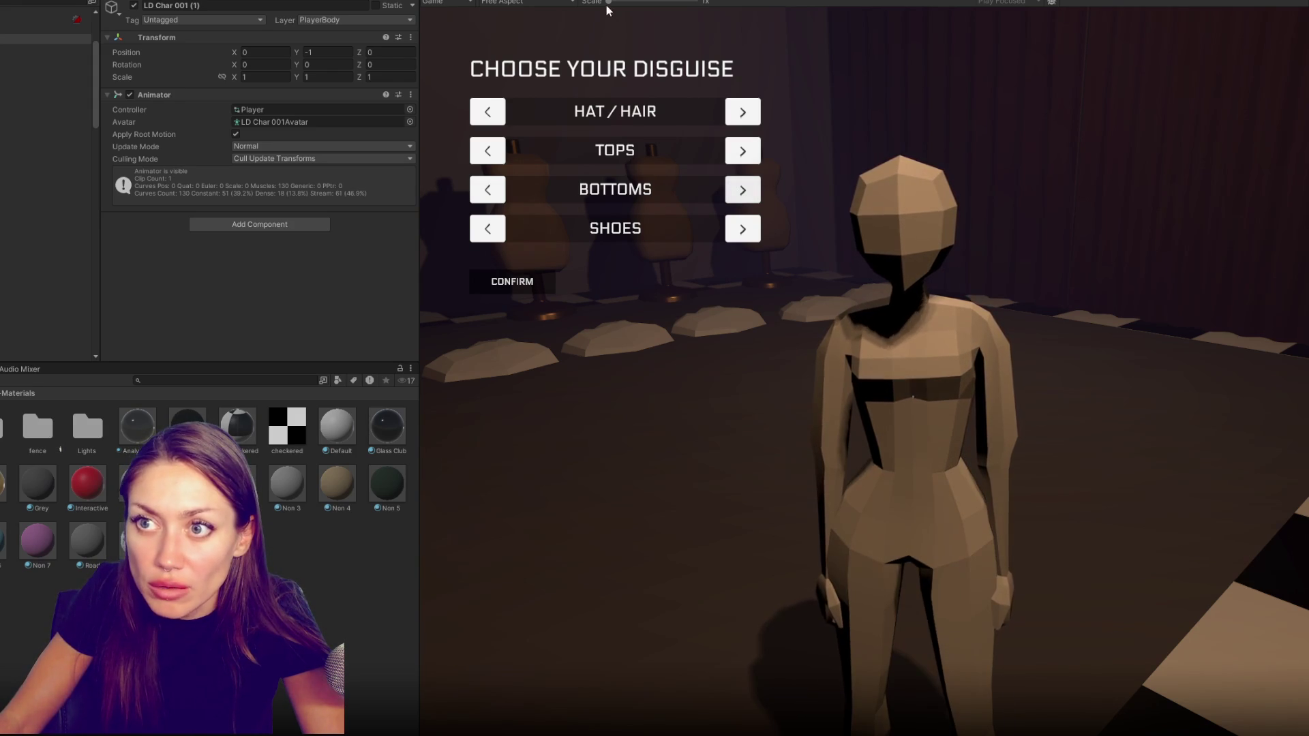
key(Escape)
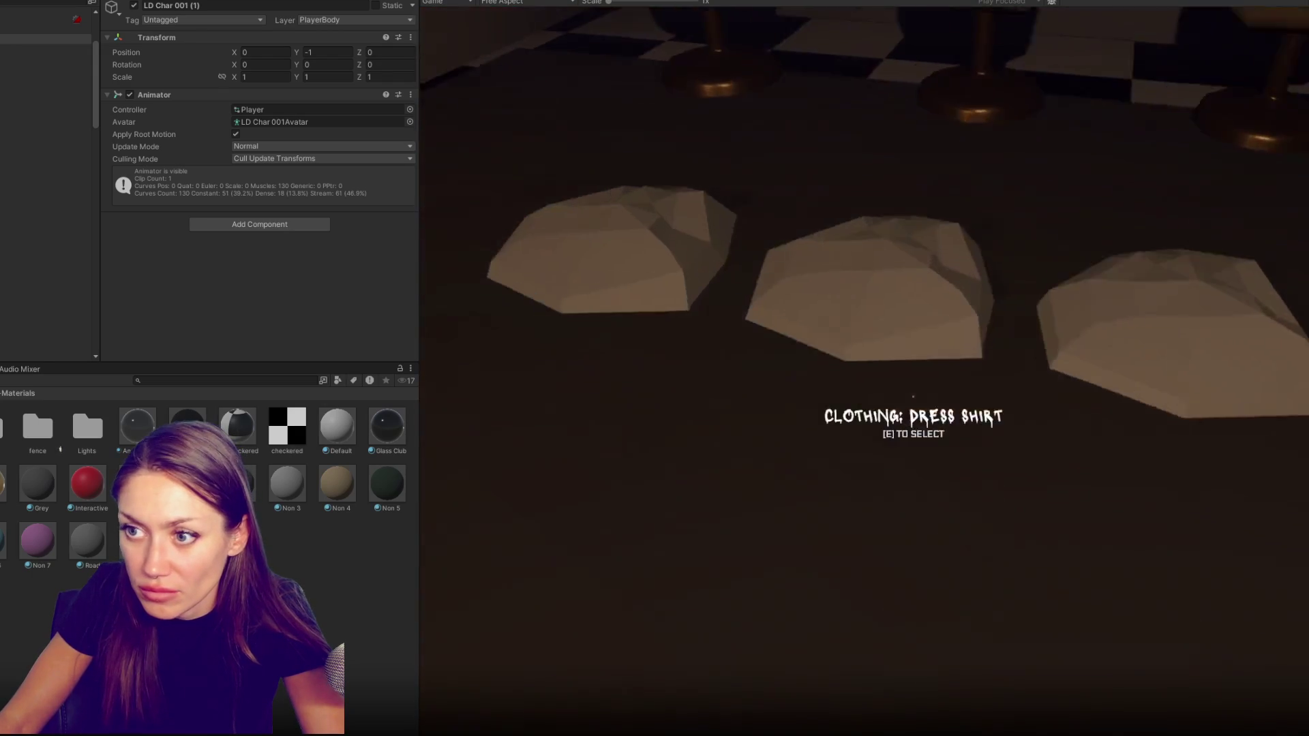
Collect the dress shirt, then cycle the tops through the dark red dress, green vest and tighter top
key(e)
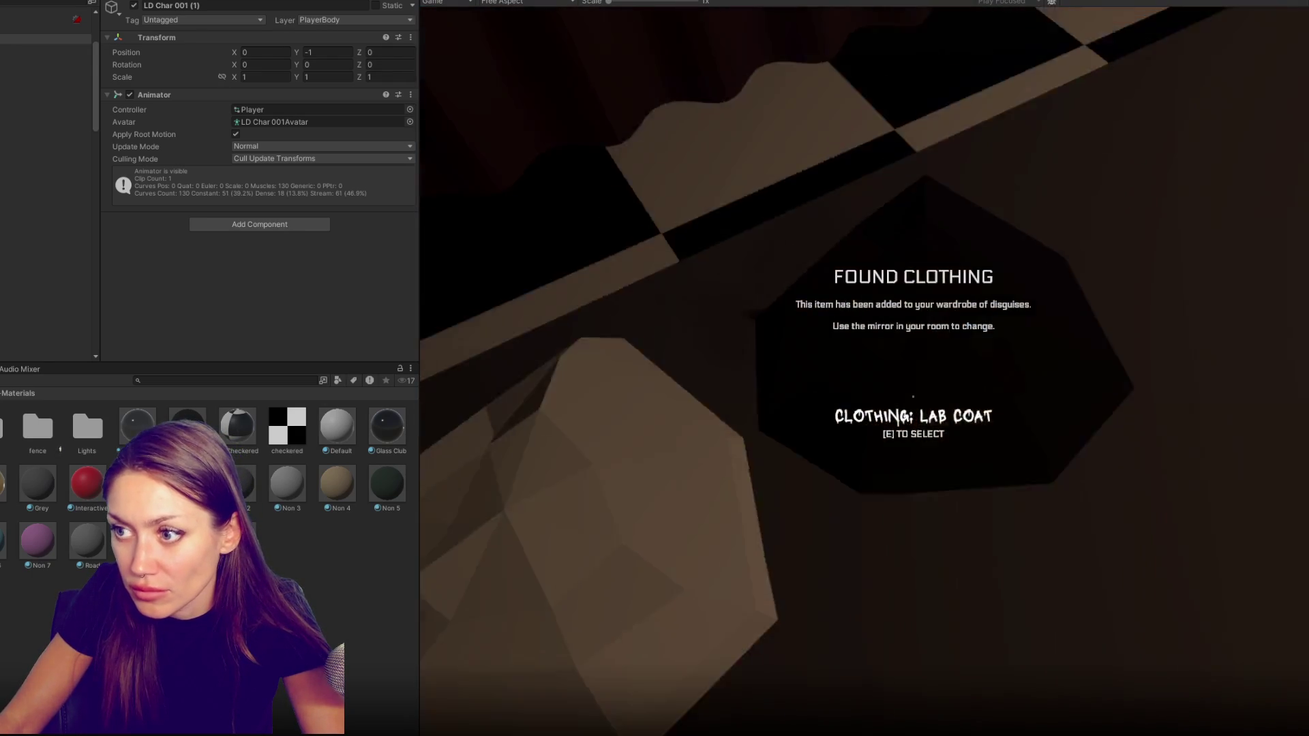
key(e)
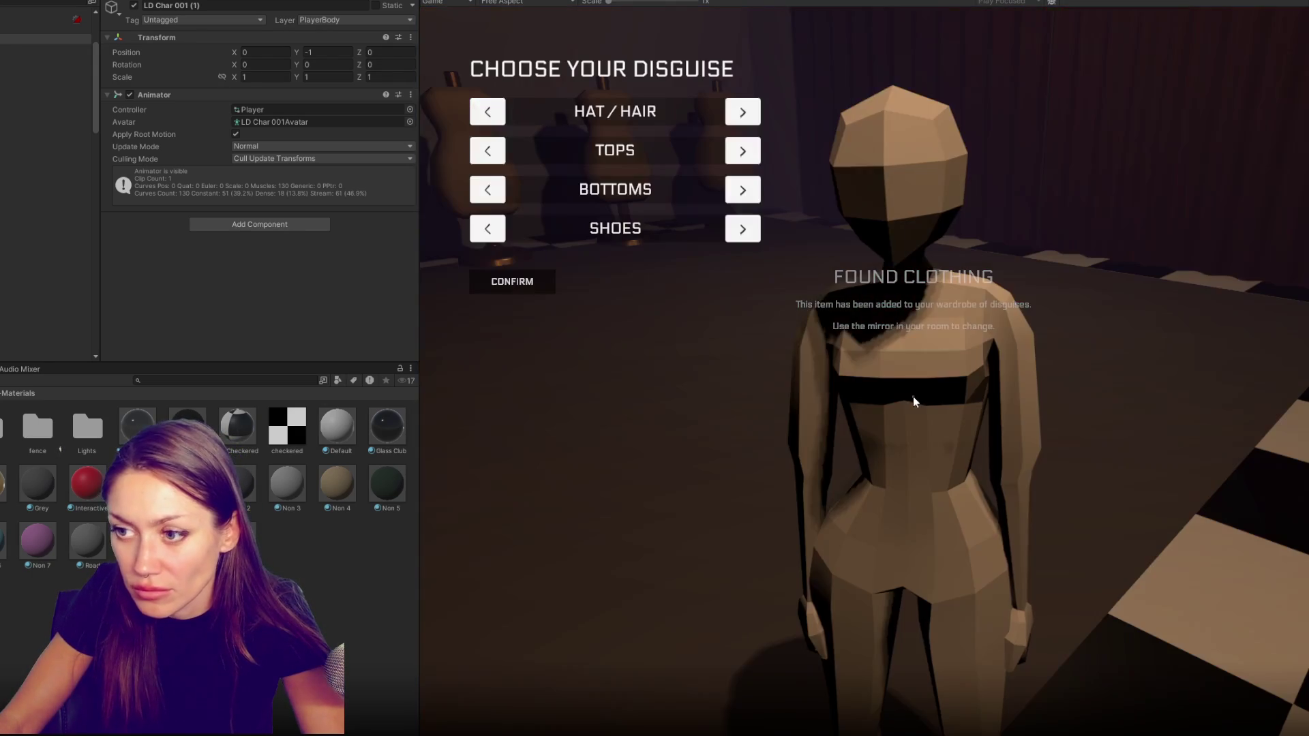
click(743, 150)
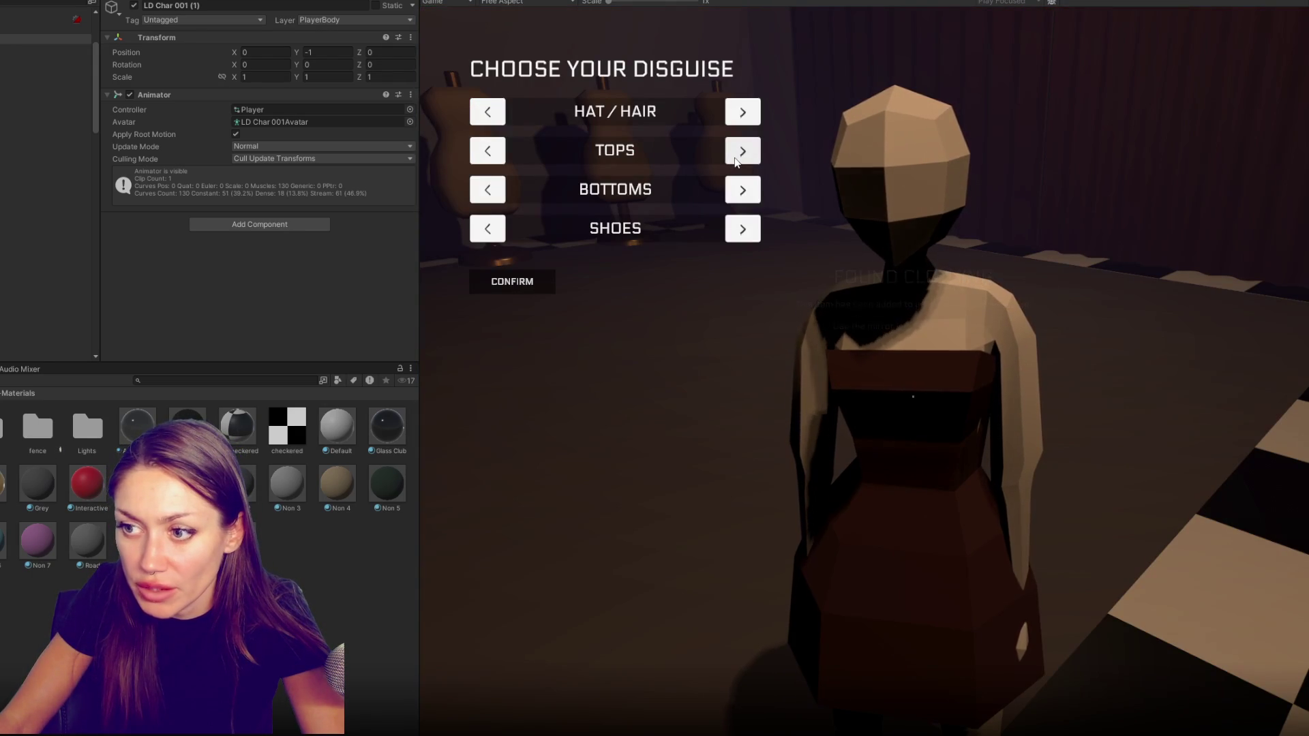
click(735, 159)
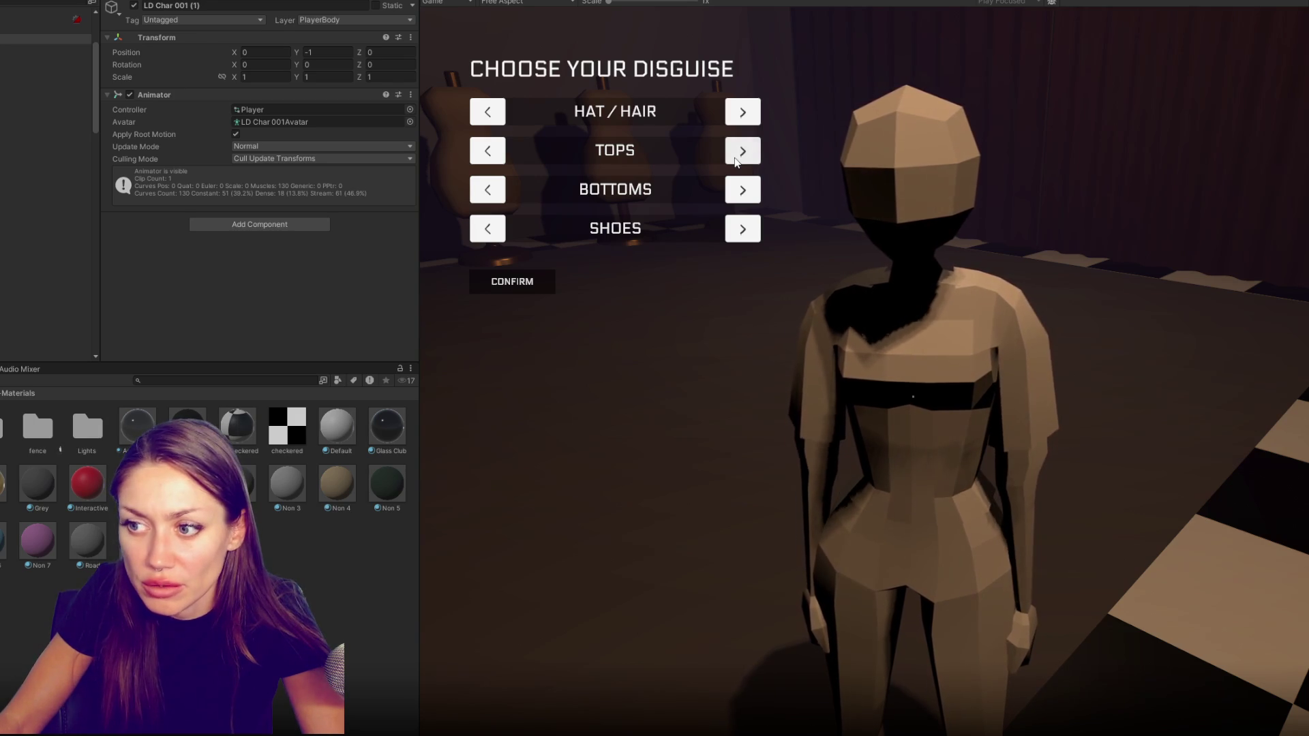
click(735, 160)
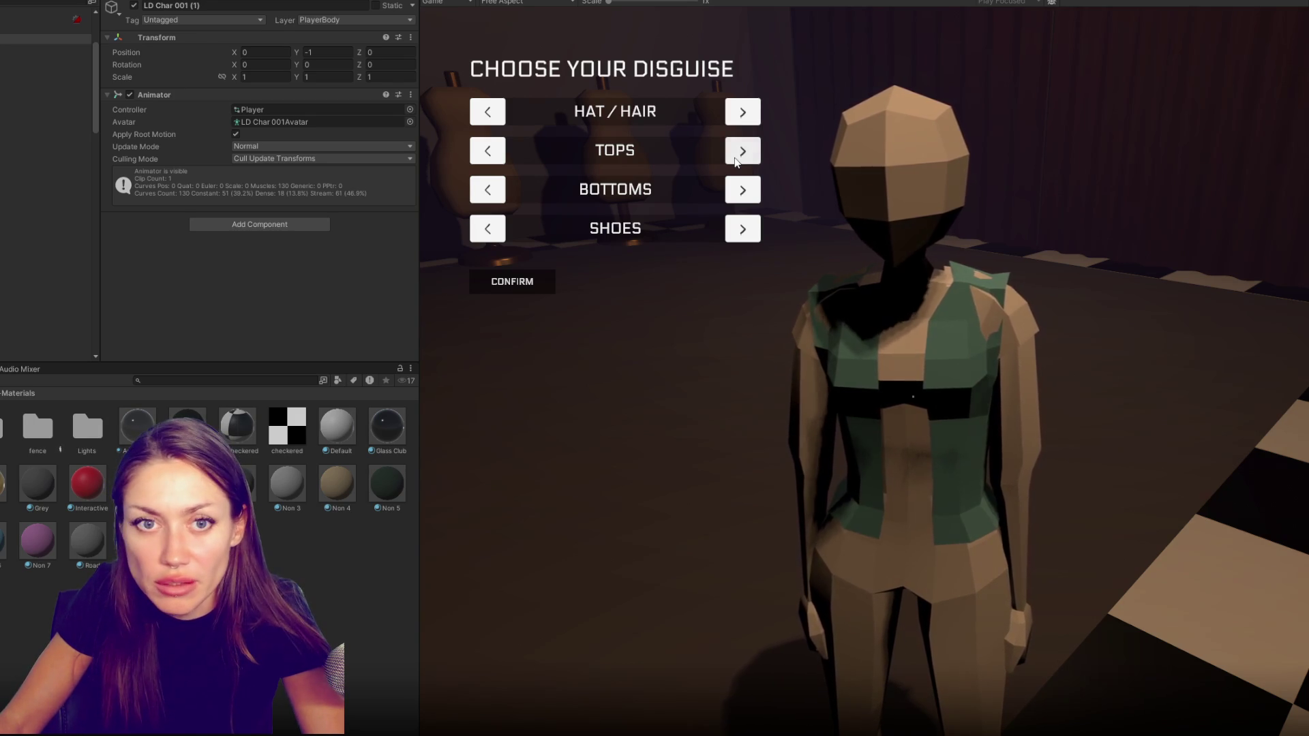
click(736, 160)
click(734, 160)
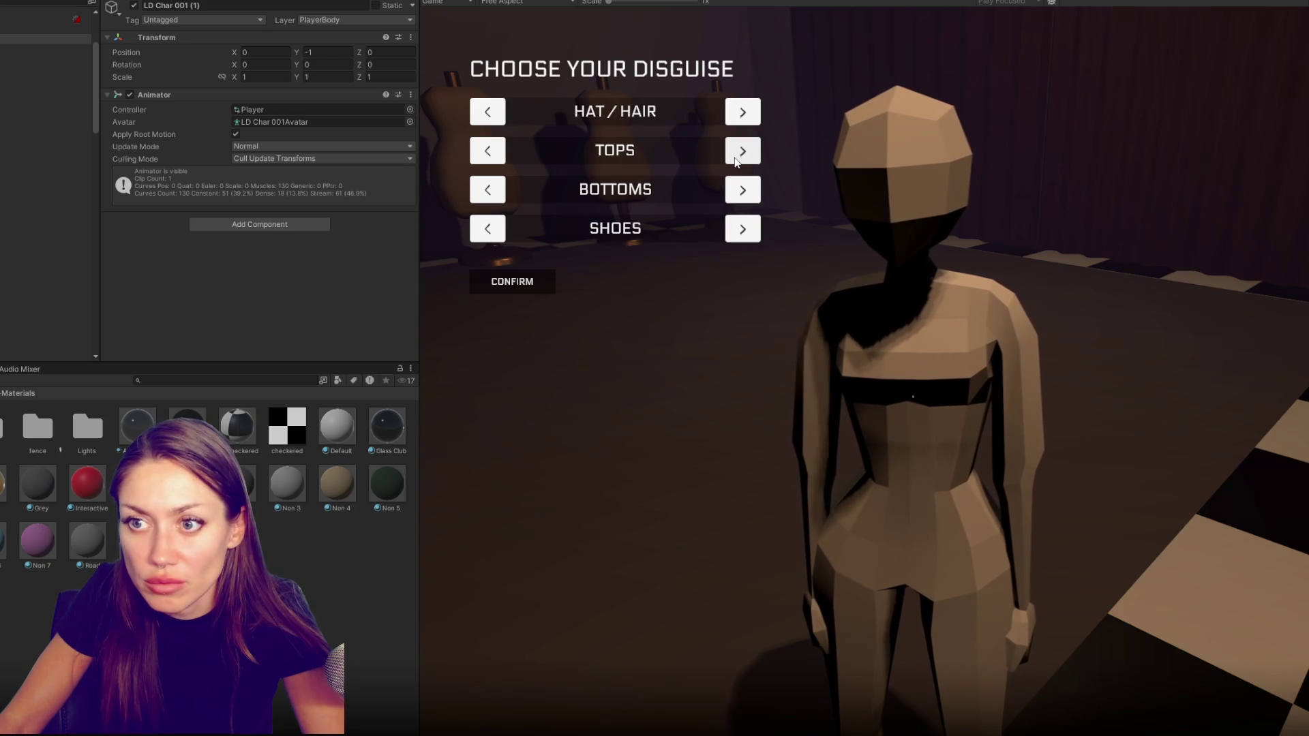
Stop the game and inspect the Jacket object's Black materials in the editor
key(ctrl+p)
click(25, 143)
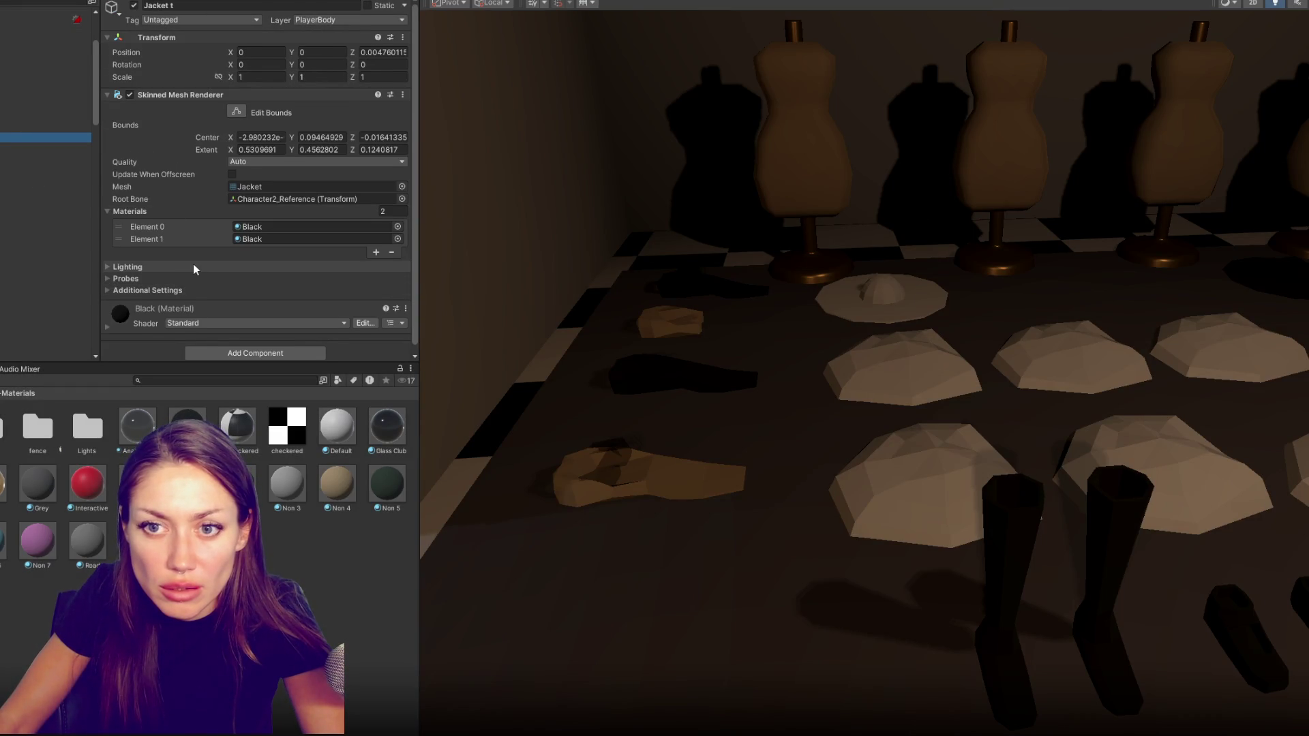
scroll(193, 259, down, 1)
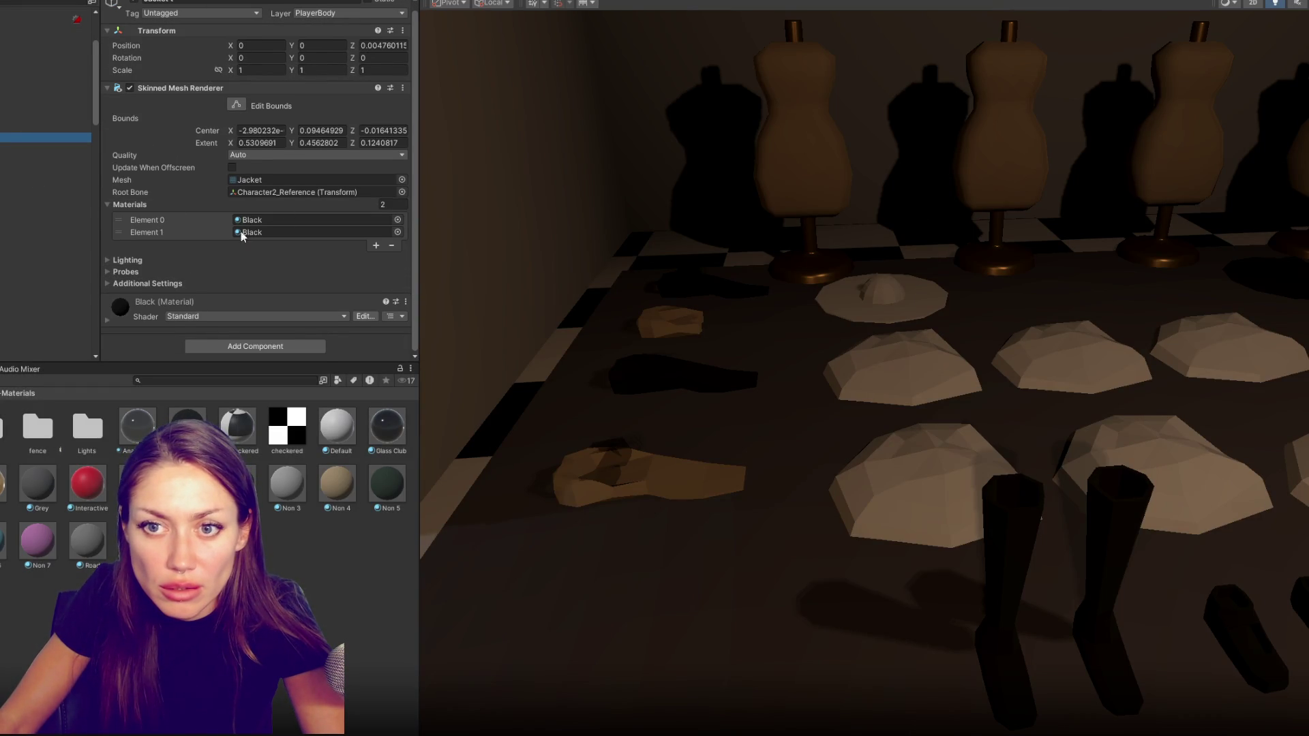
Assign the Black material to both Skinned Mesh Renderer slots of Jacket lab (1)
ctrl+click(35, 135)
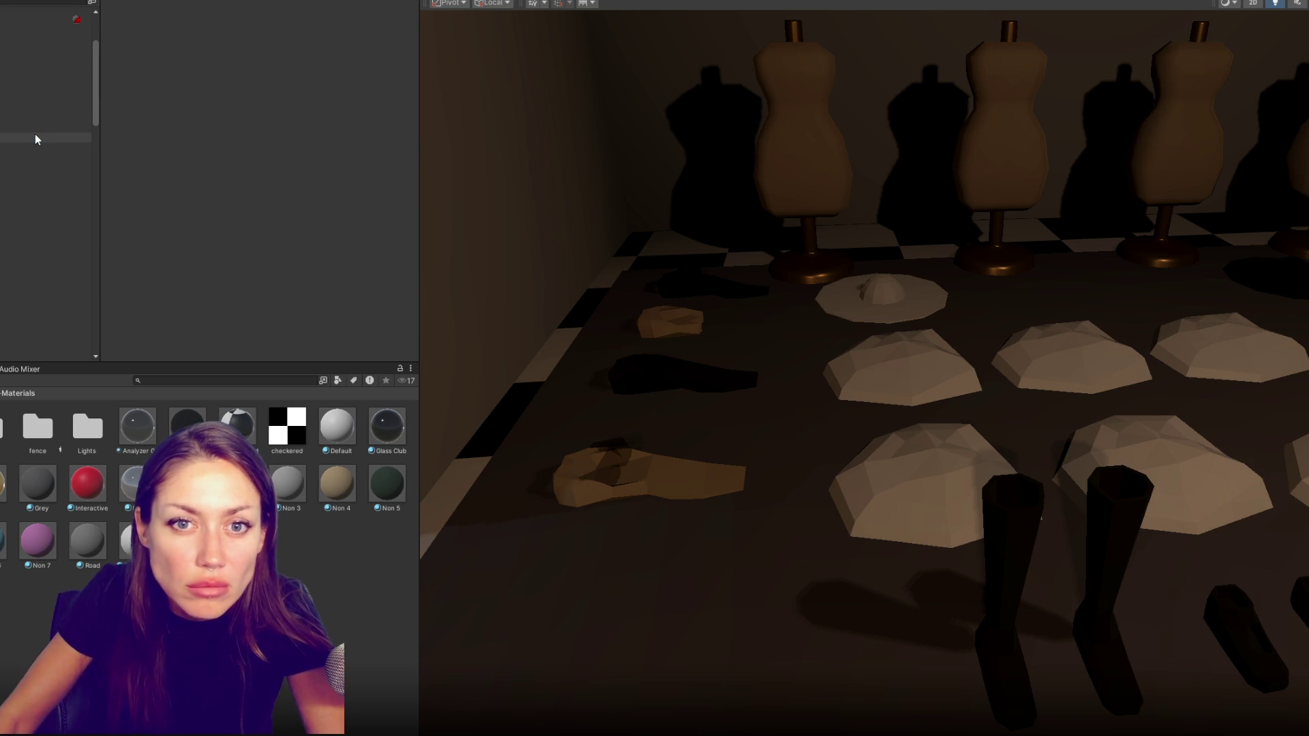
click(56, 135)
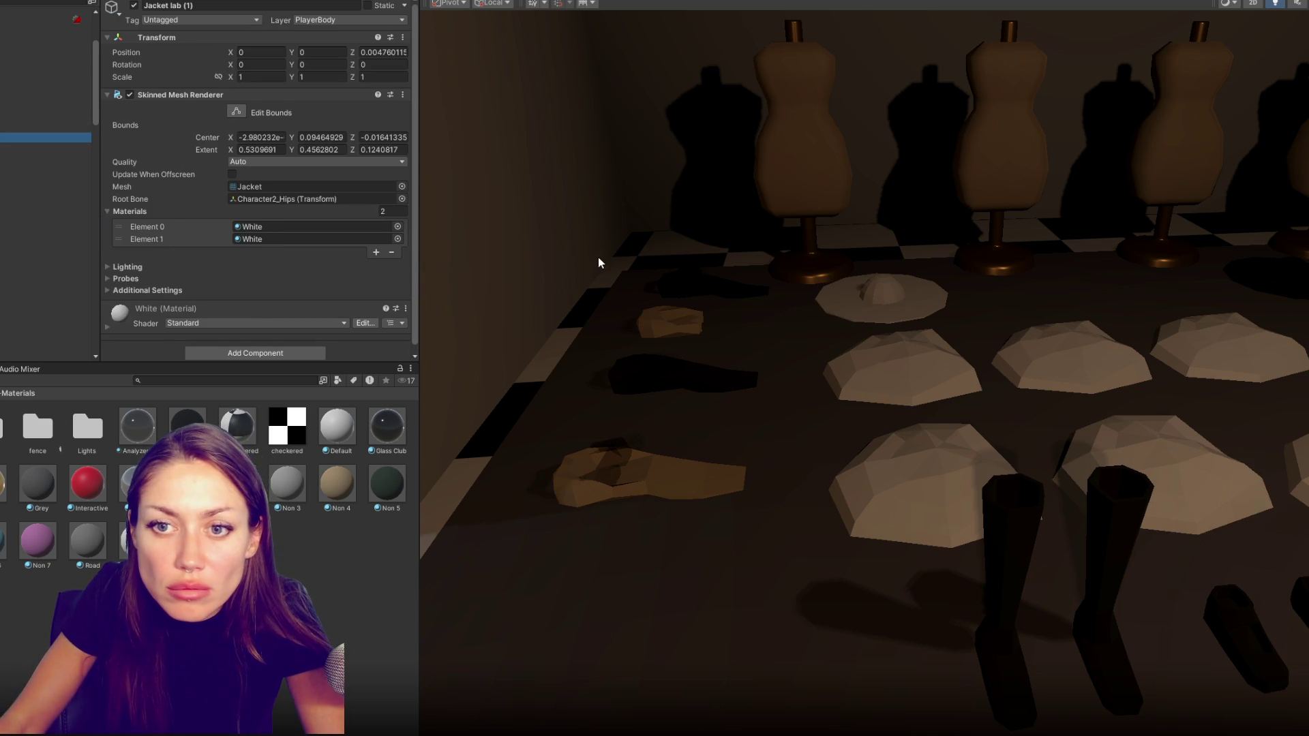
drag(188, 425, 307, 239)
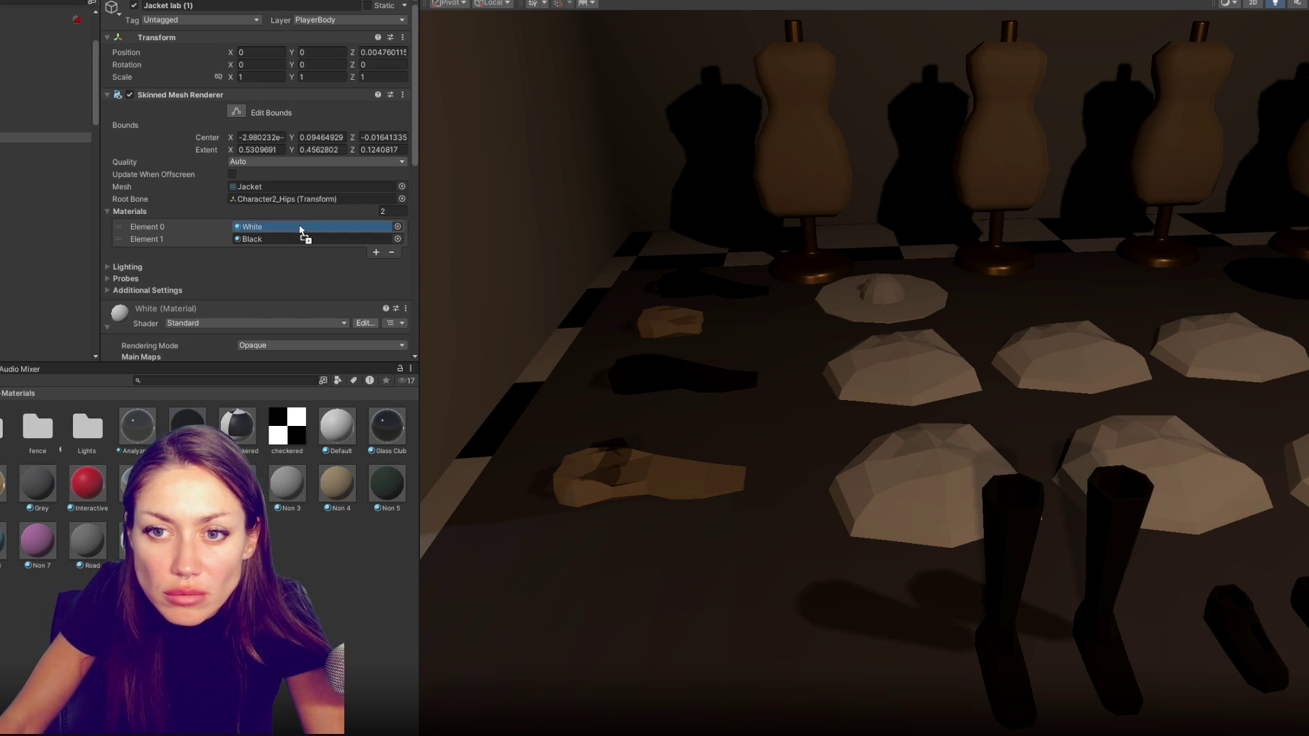
drag(281, 293, 306, 226)
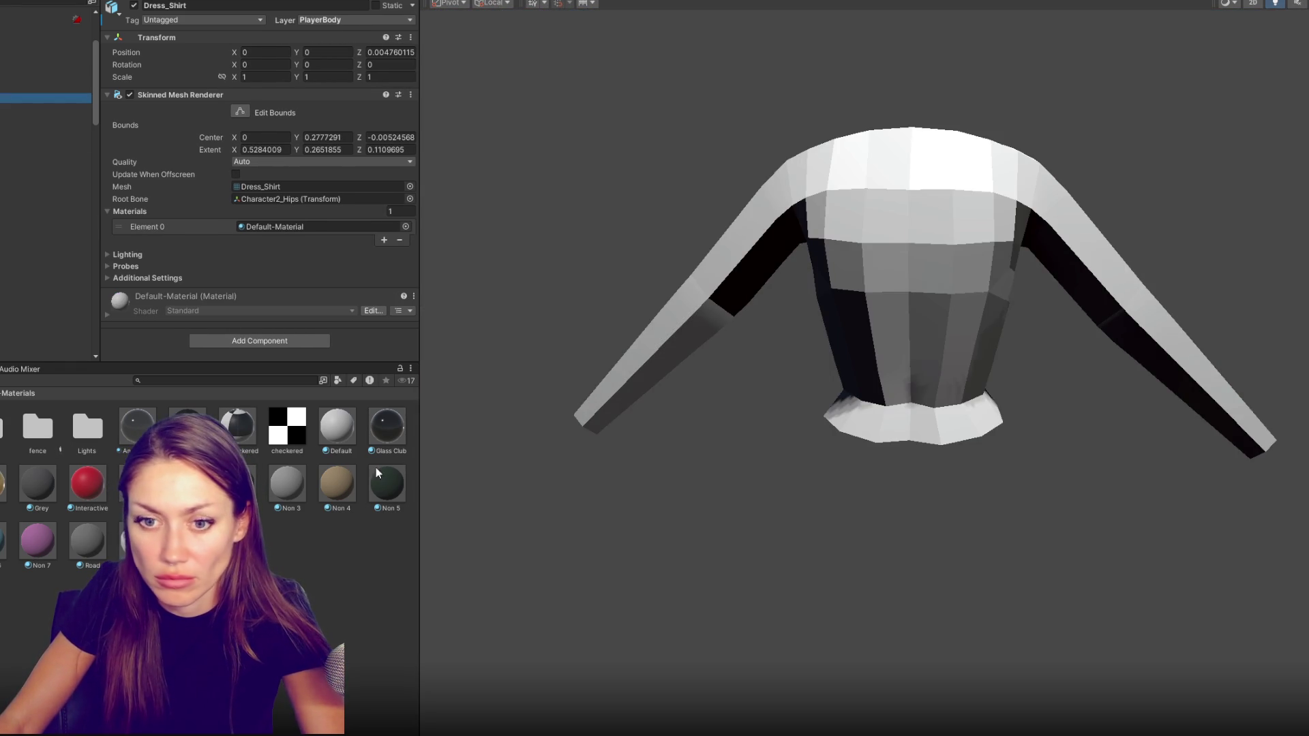
Recolor Tshirt1 pink with Non 7 and the lab jacket's first slot blue with Non 6
drag(18, 556, 876, 283)
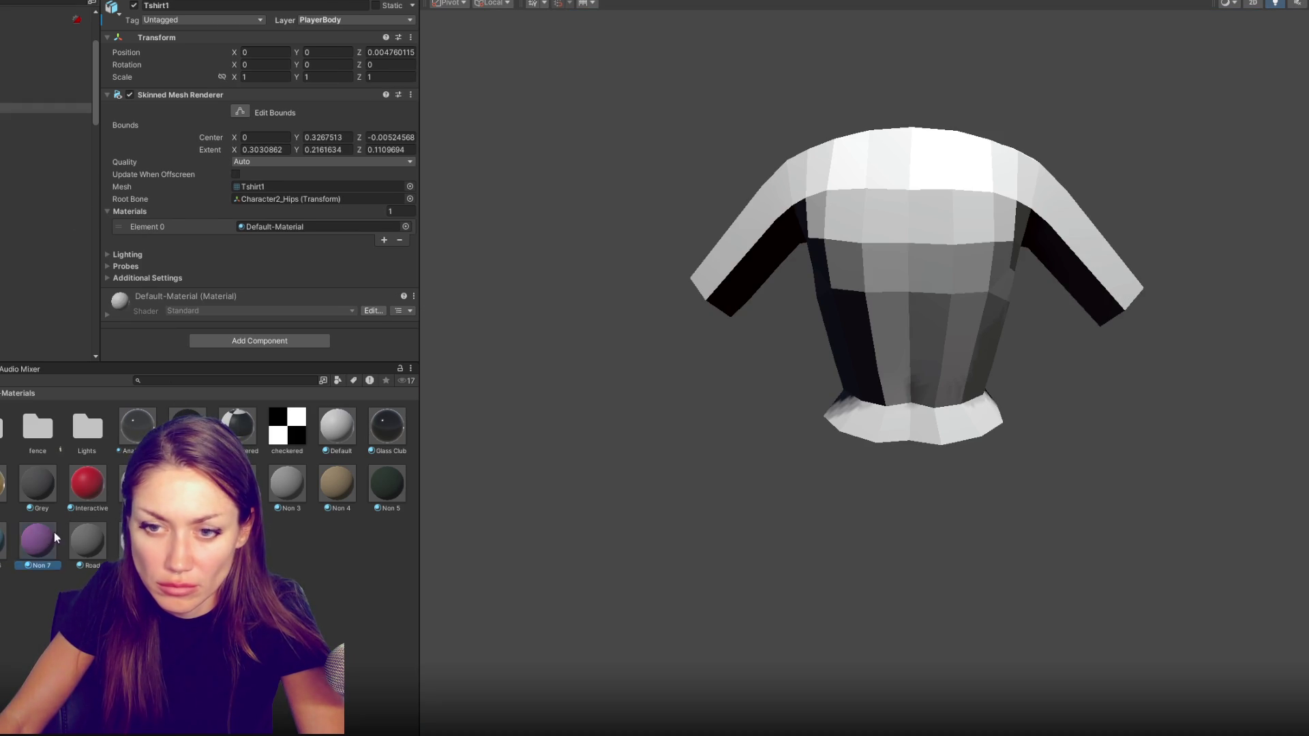
drag(46, 536, 867, 257)
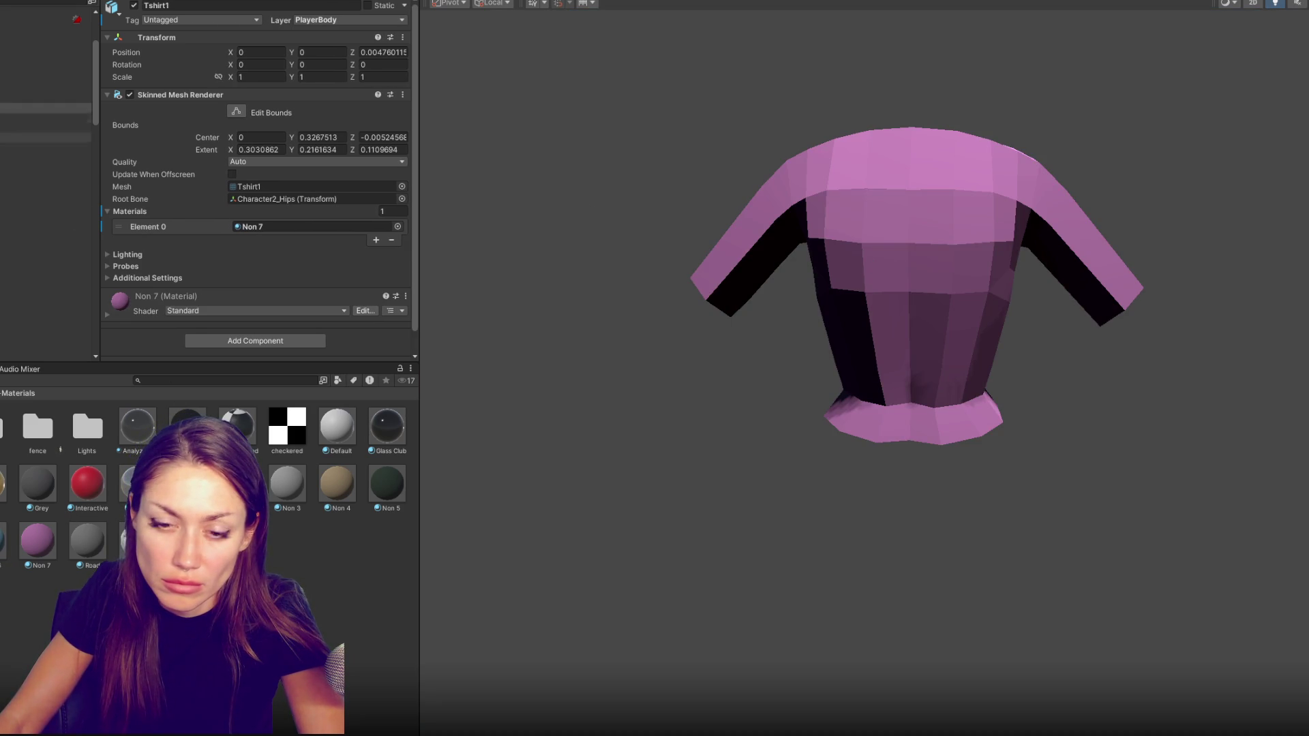
click(4, 119)
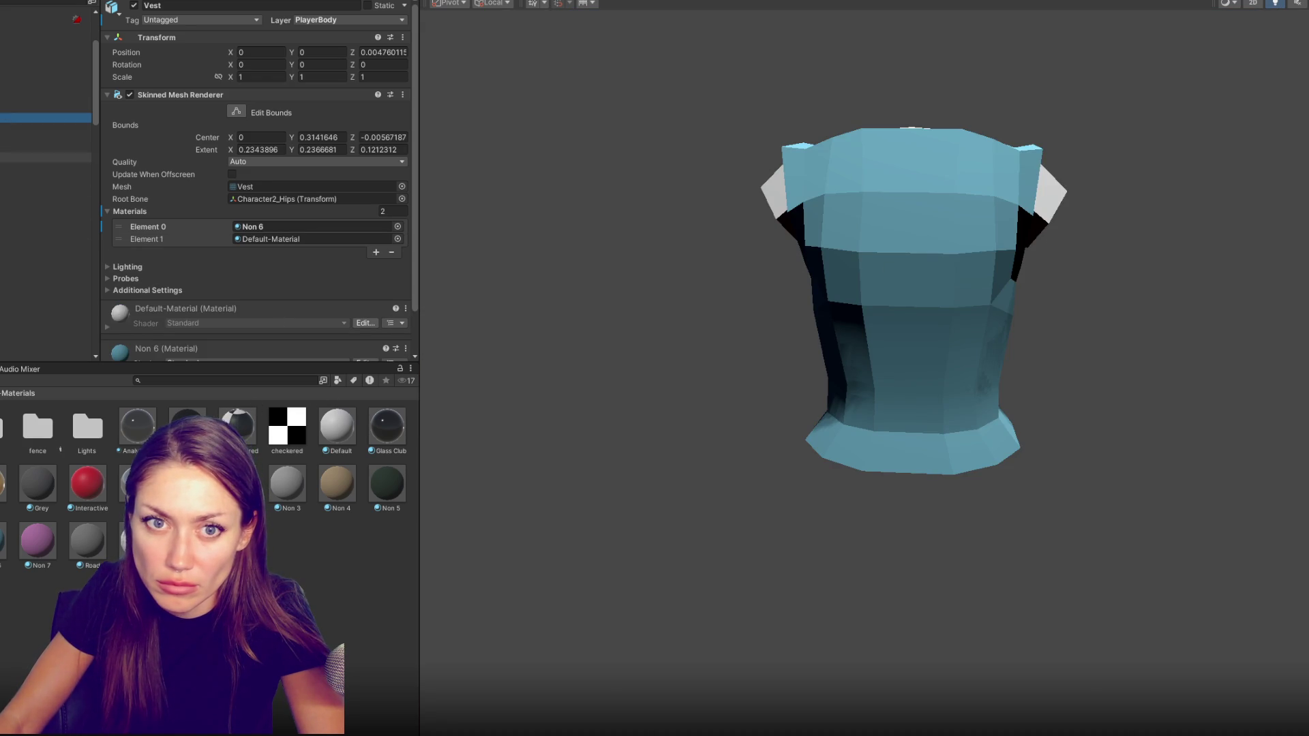
key(Down)
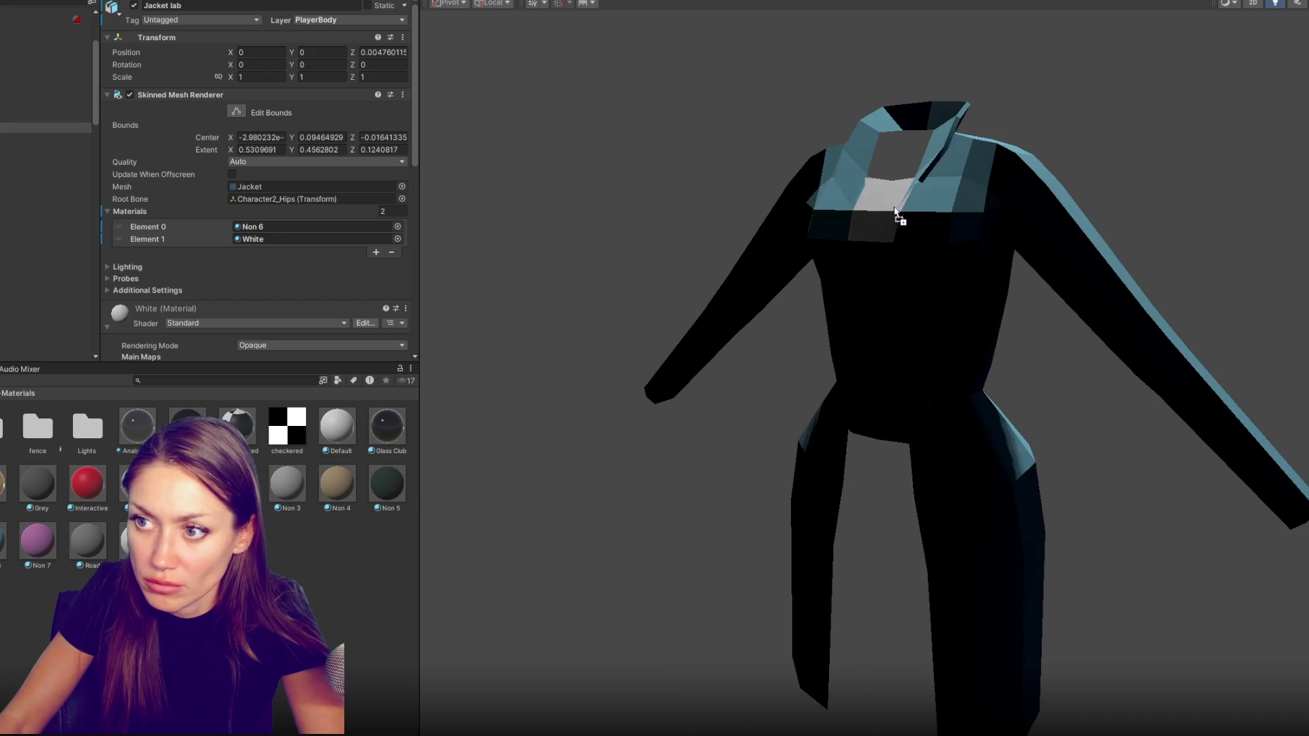
drag(187, 481, 1140, 225)
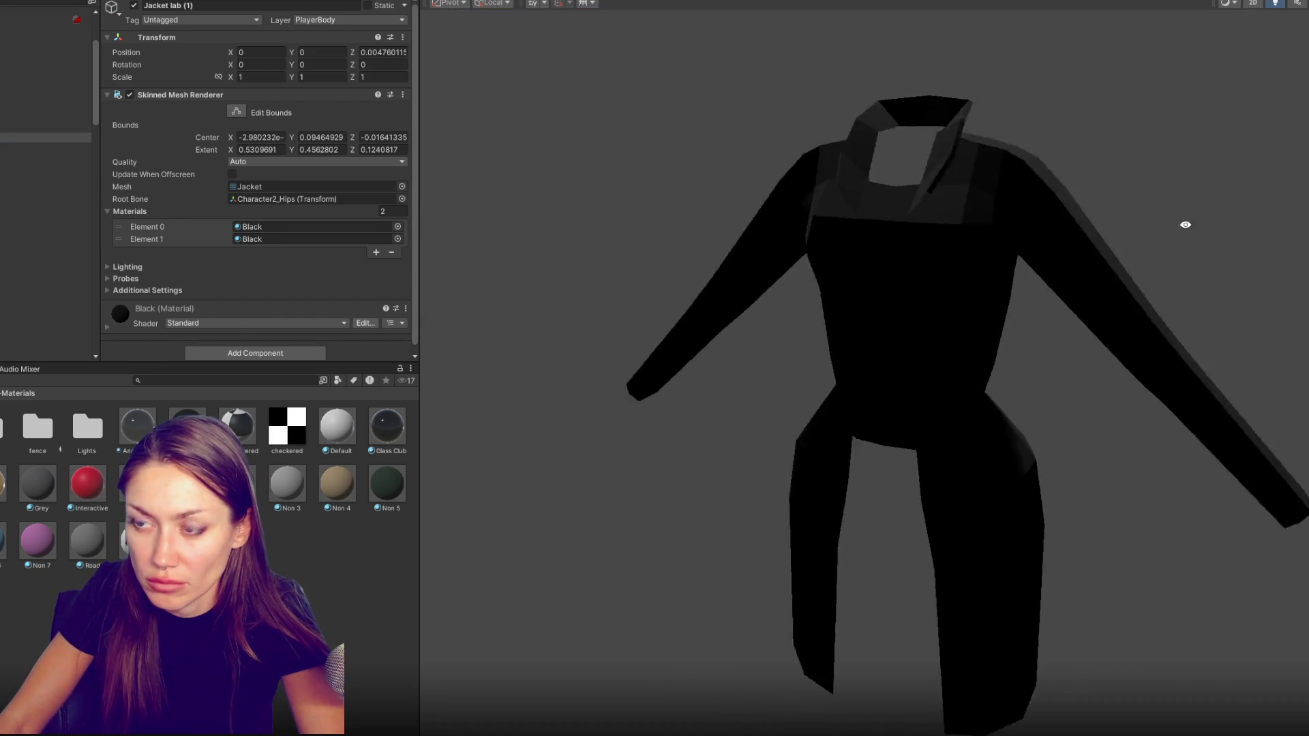
drag(1107, 227, 811, 221)
click(743, 127)
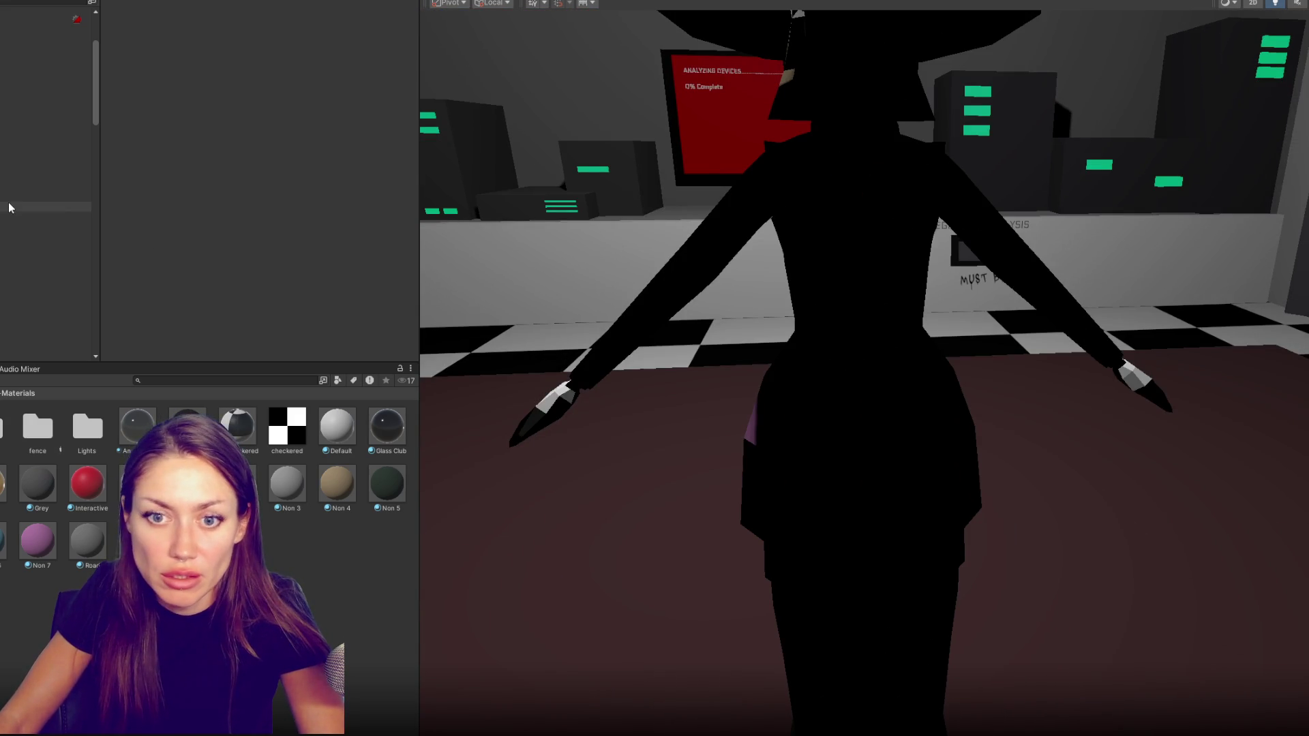
Isolate the Pants, Shorts and Long_Skirt meshes in turn to review them in black
click(45, 216)
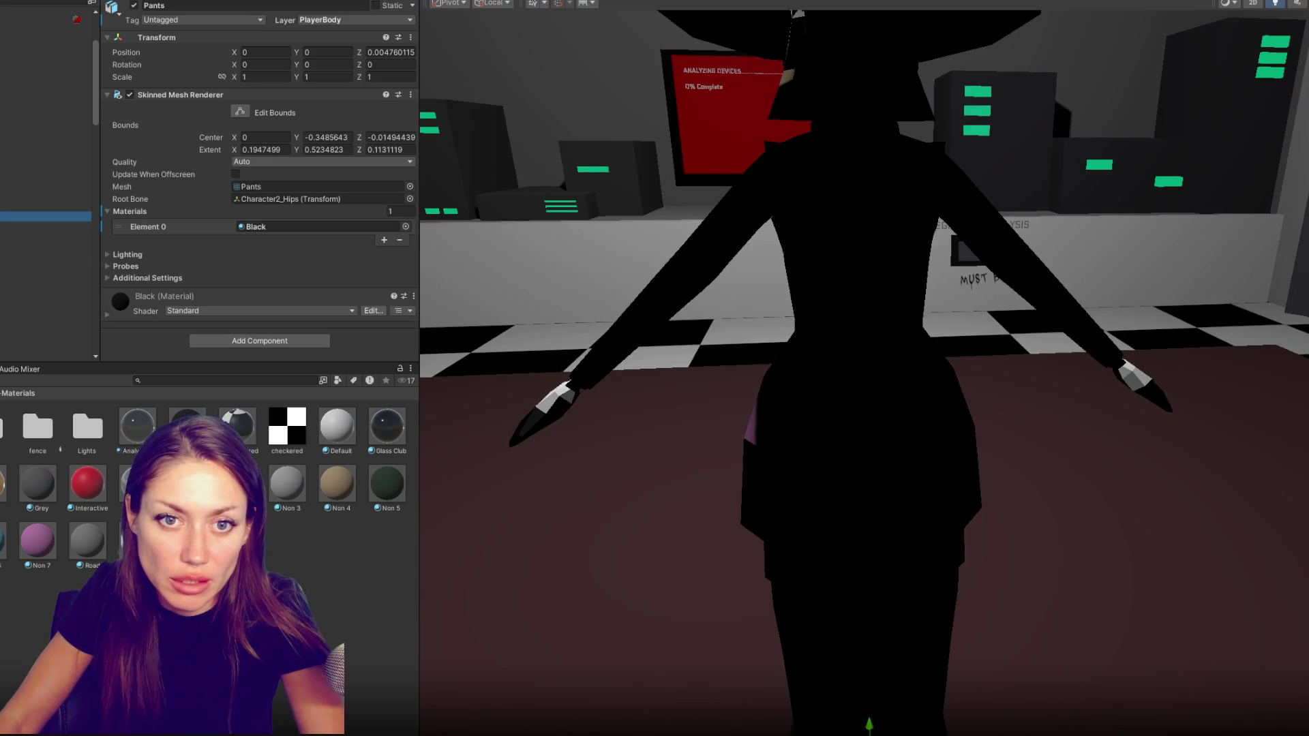
key(shift+h)
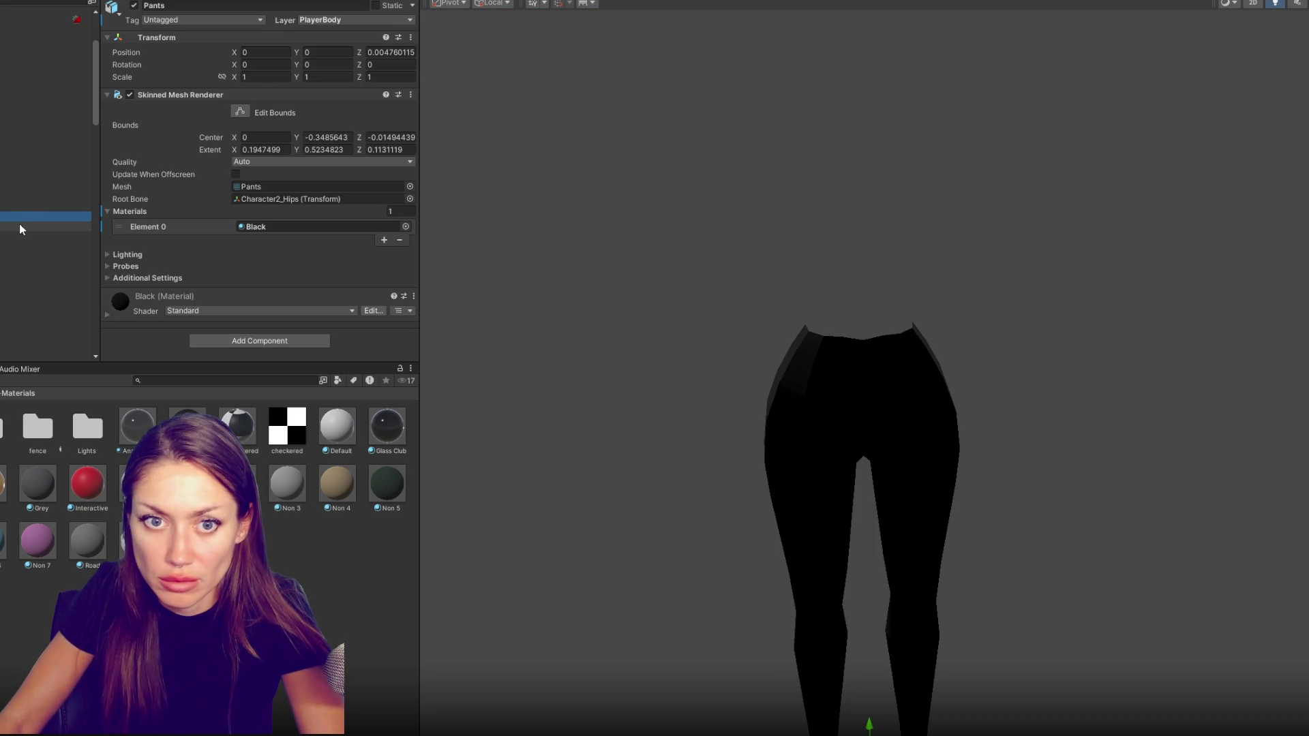
click(20, 227)
key(shift+h)
key(shift+h)
click(31, 244)
key(shift+h)
key(shift+h)
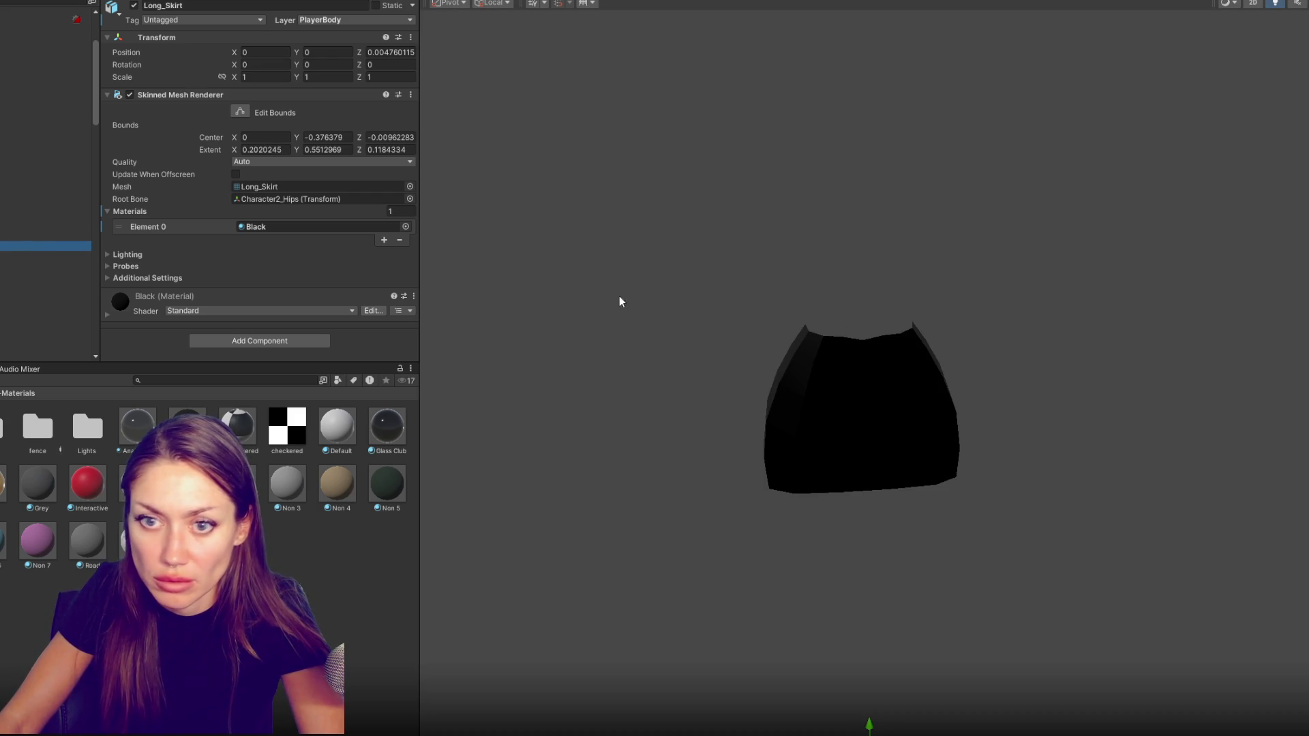
key(shift+h)
key(shift+h)
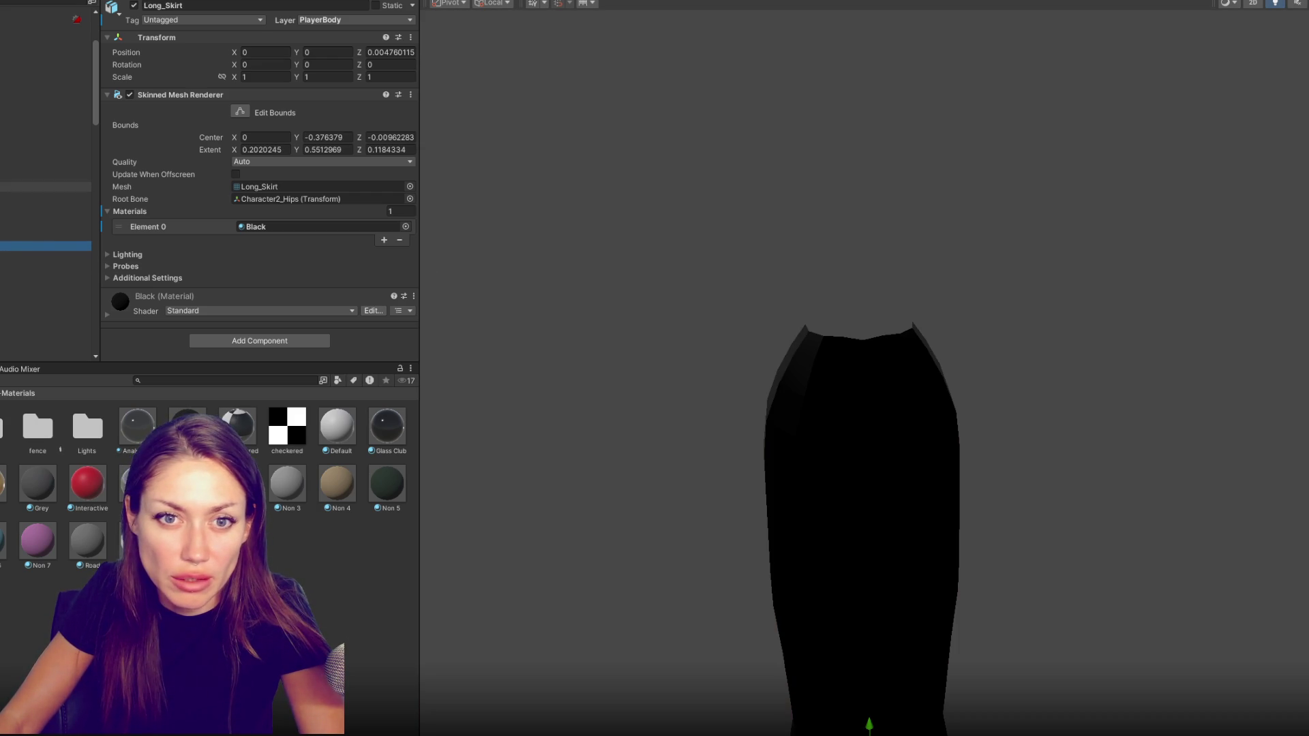
Isolate and frame LD Char 001 (1) to review the fully black-dressed character from side and front
click(31, 39)
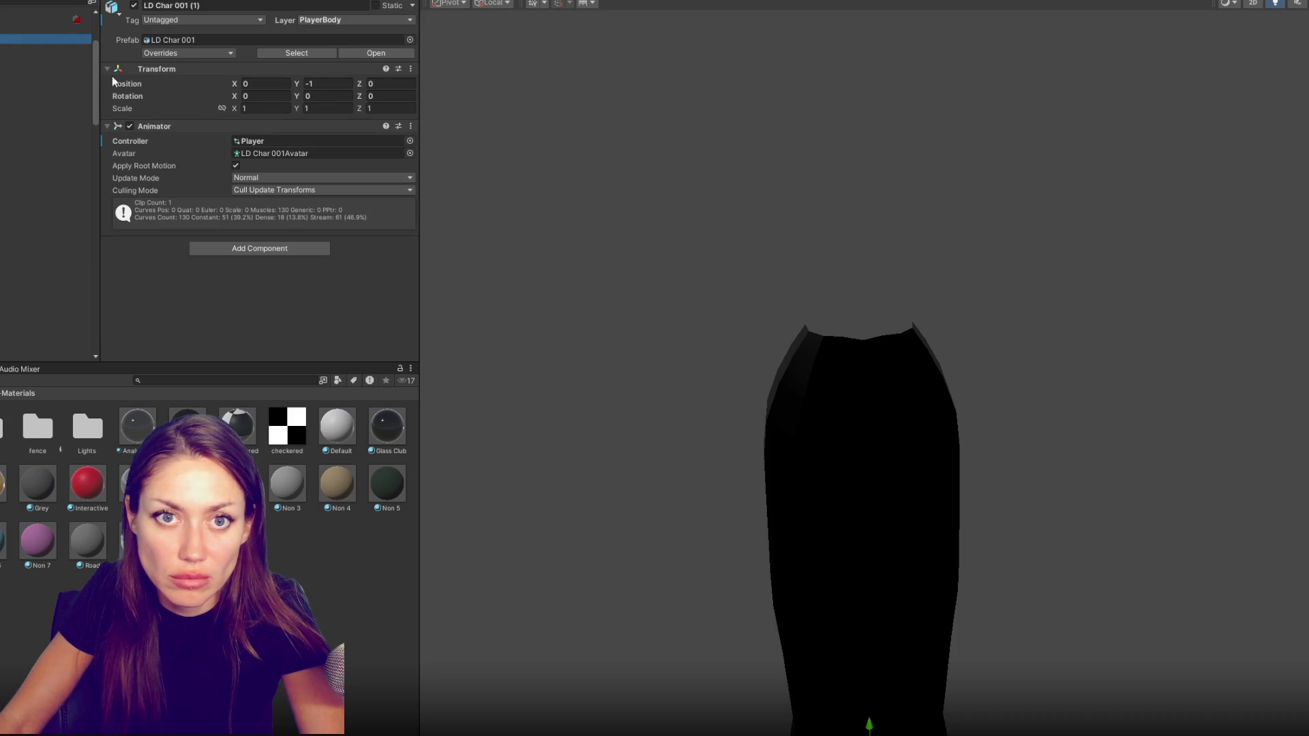
click(595, 184)
key(shift+h)
click(21, 47)
scroll(608, 266, down, 3)
scroll(608, 266, down, 2)
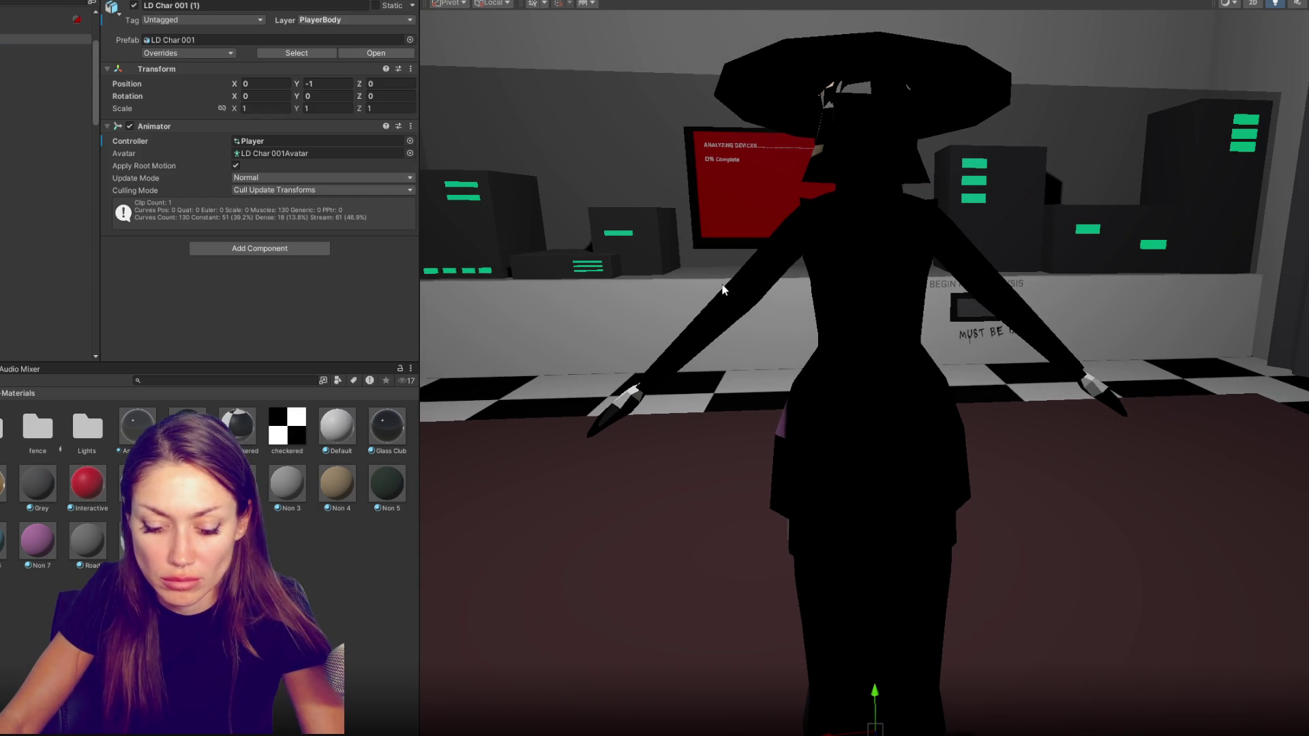
key(shift+h)
drag(895, 336, 1169, 359)
scroll(884, 215, up, 3)
drag(884, 214, 1124, 220)
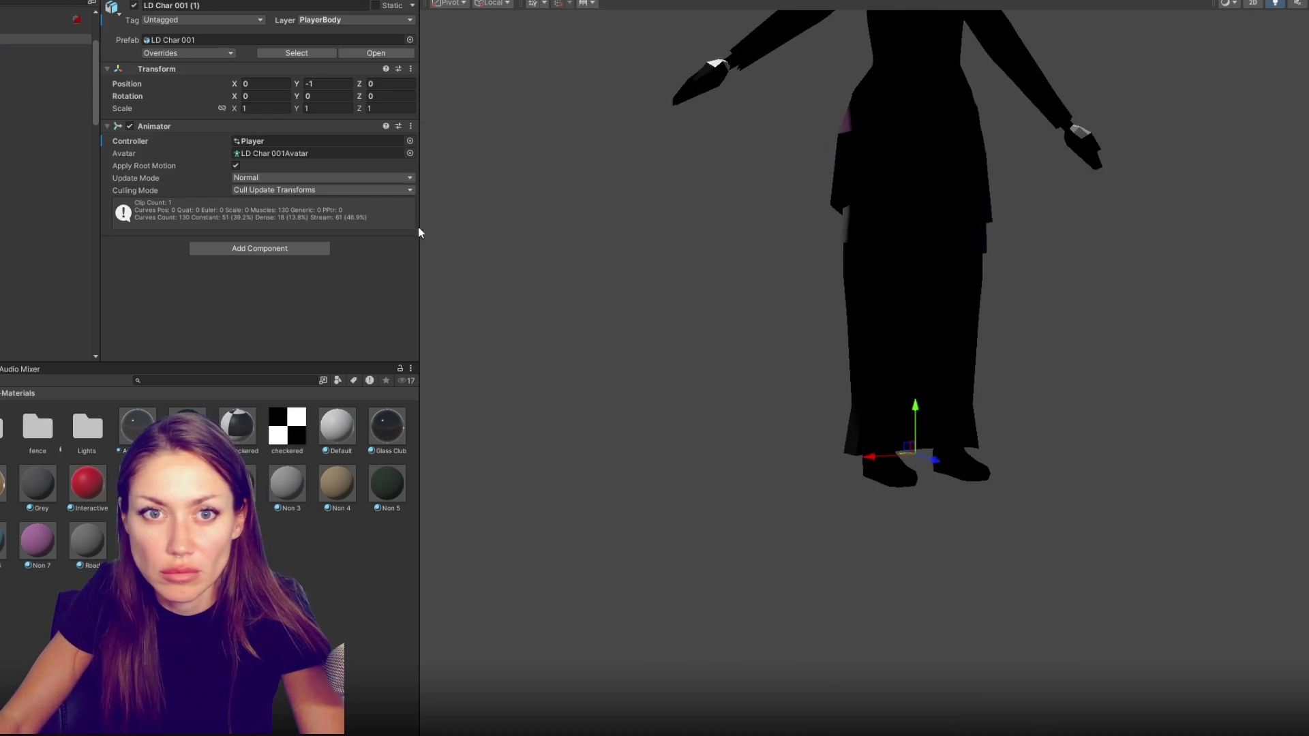
click(31, 30)
click(879, 267)
key(f)
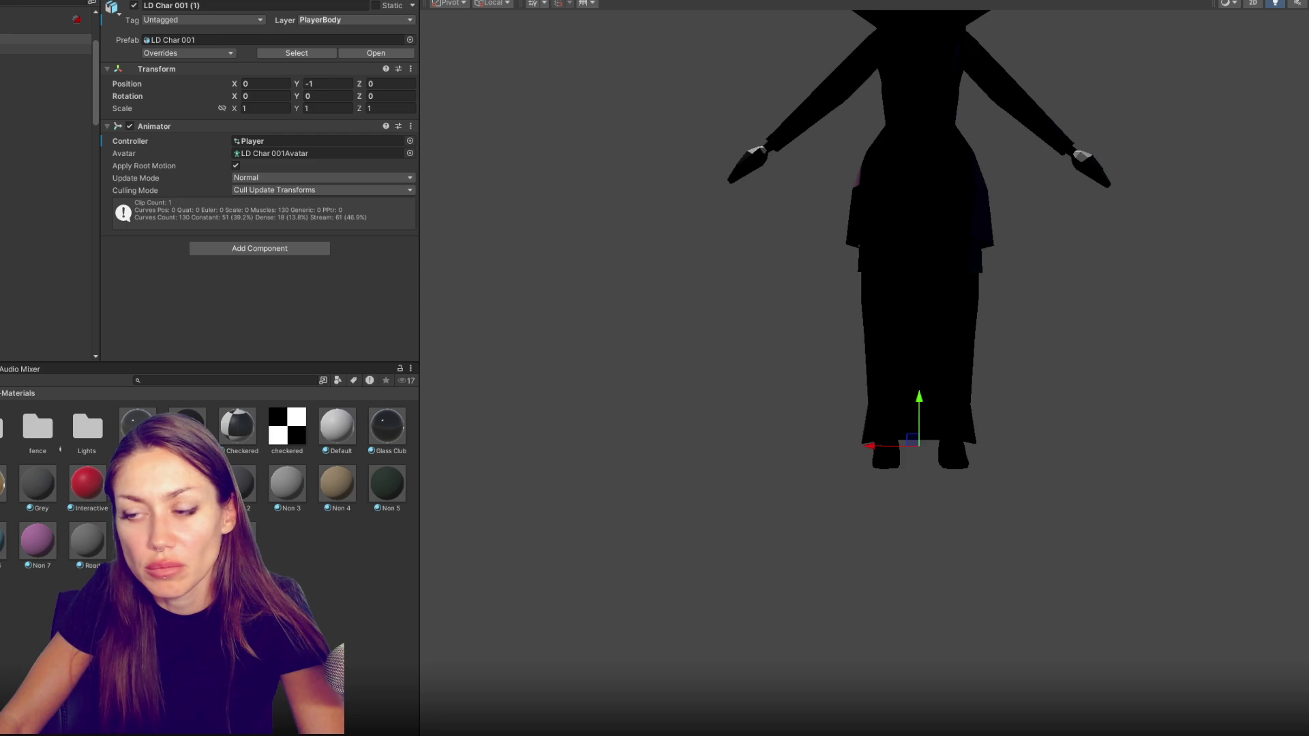
click(5, 25)
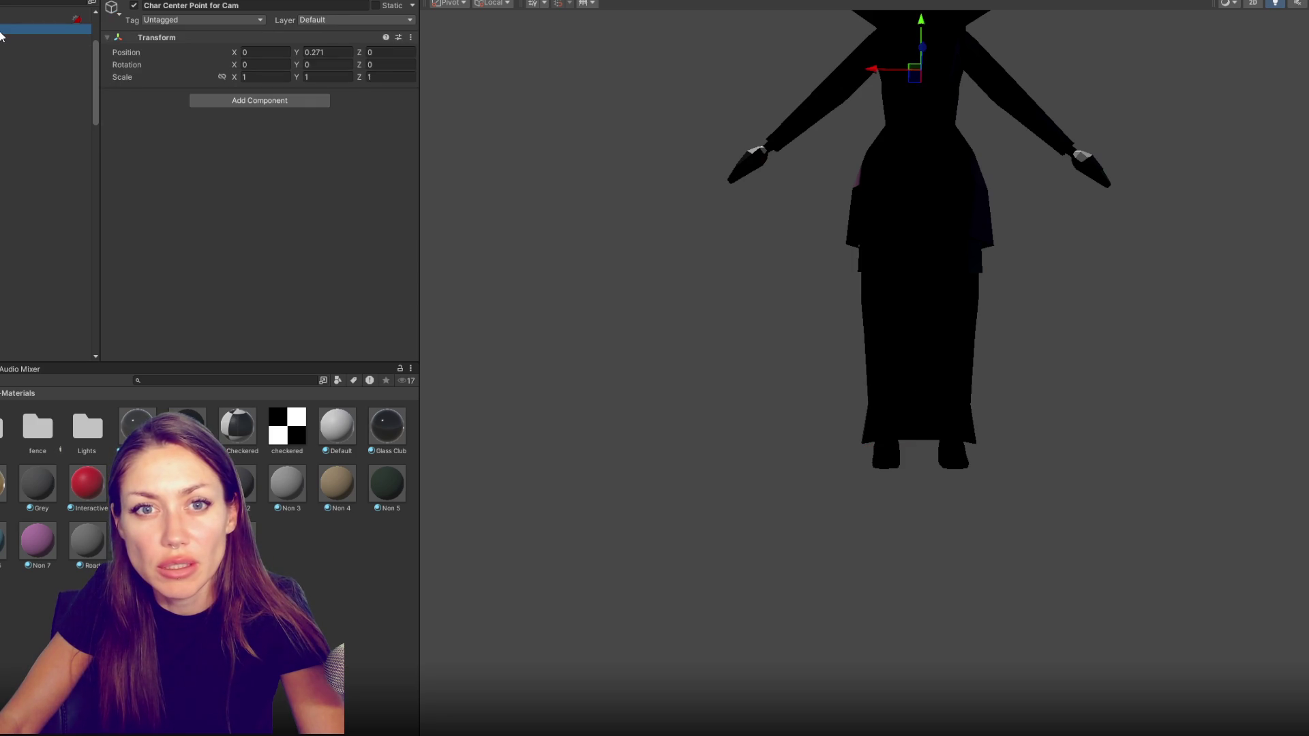
scroll(46, 153, up, 2)
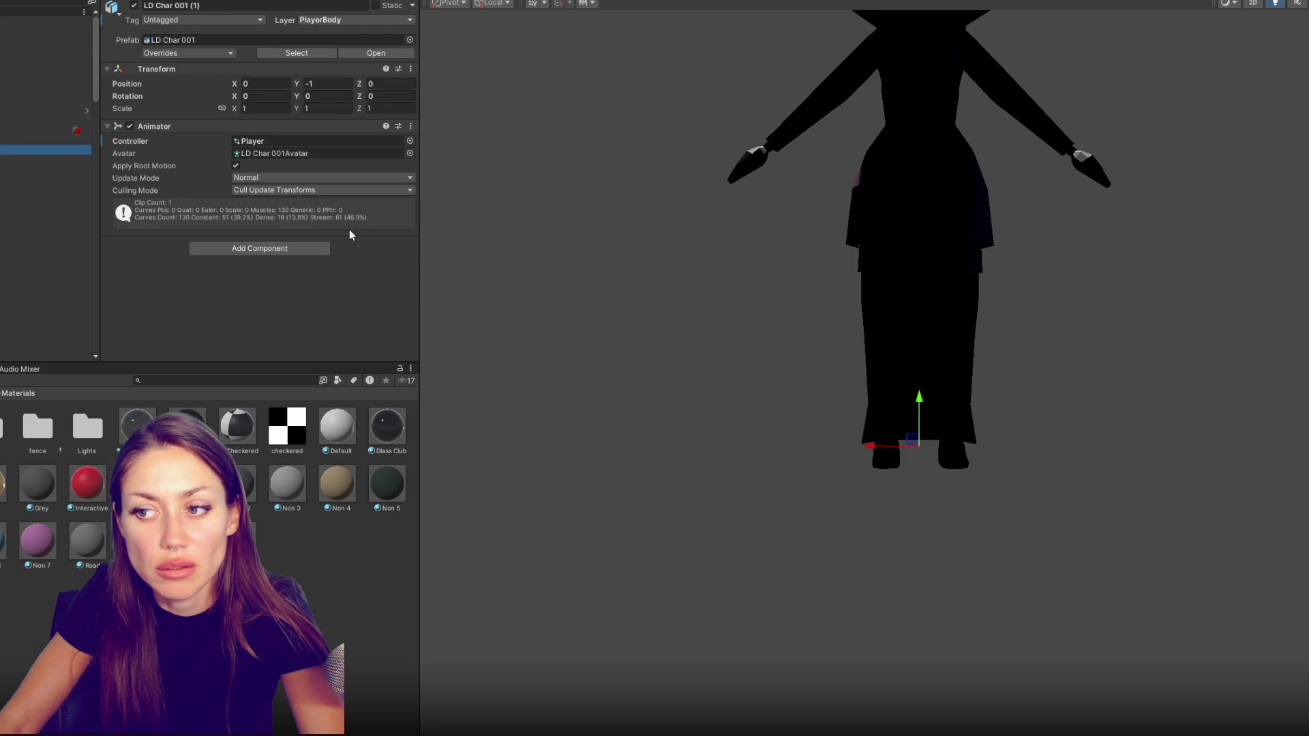
Raise LD Char 001 (1) slightly along Y with the move gizmo
key(Up)
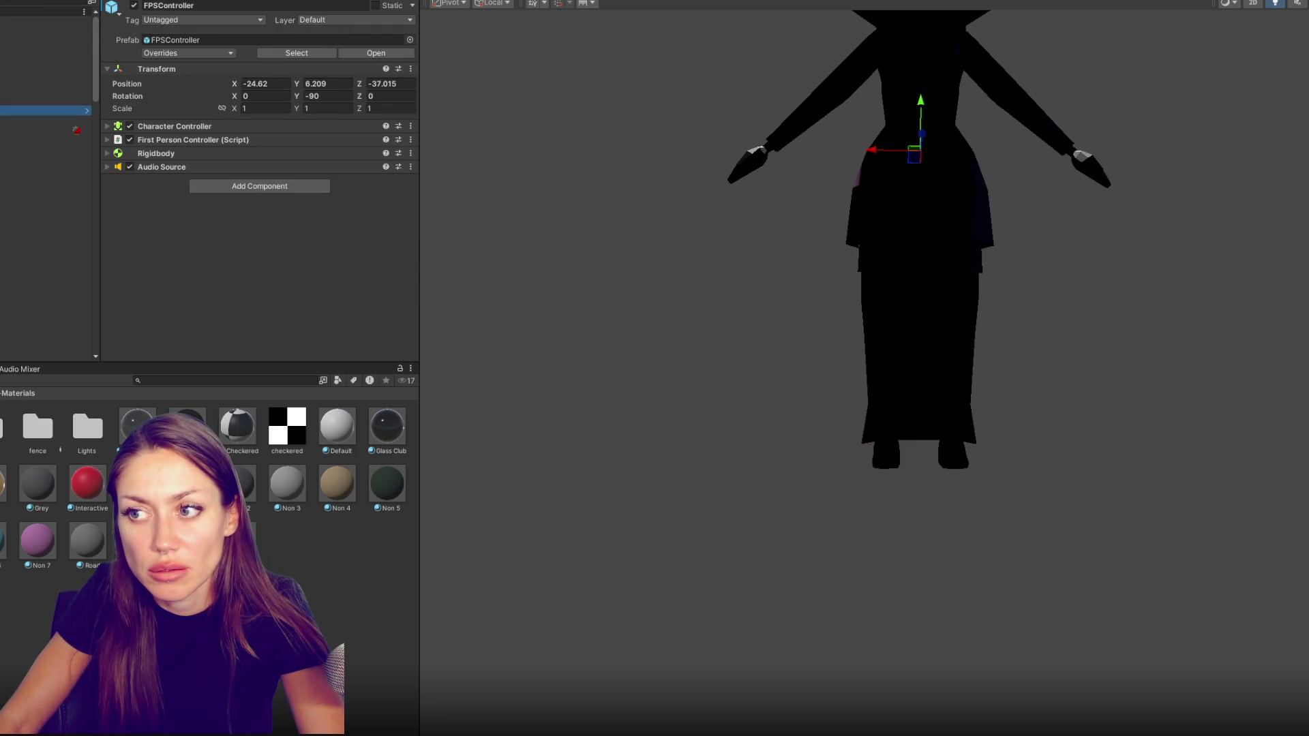
key(Down)
key(Down)
key(Down)
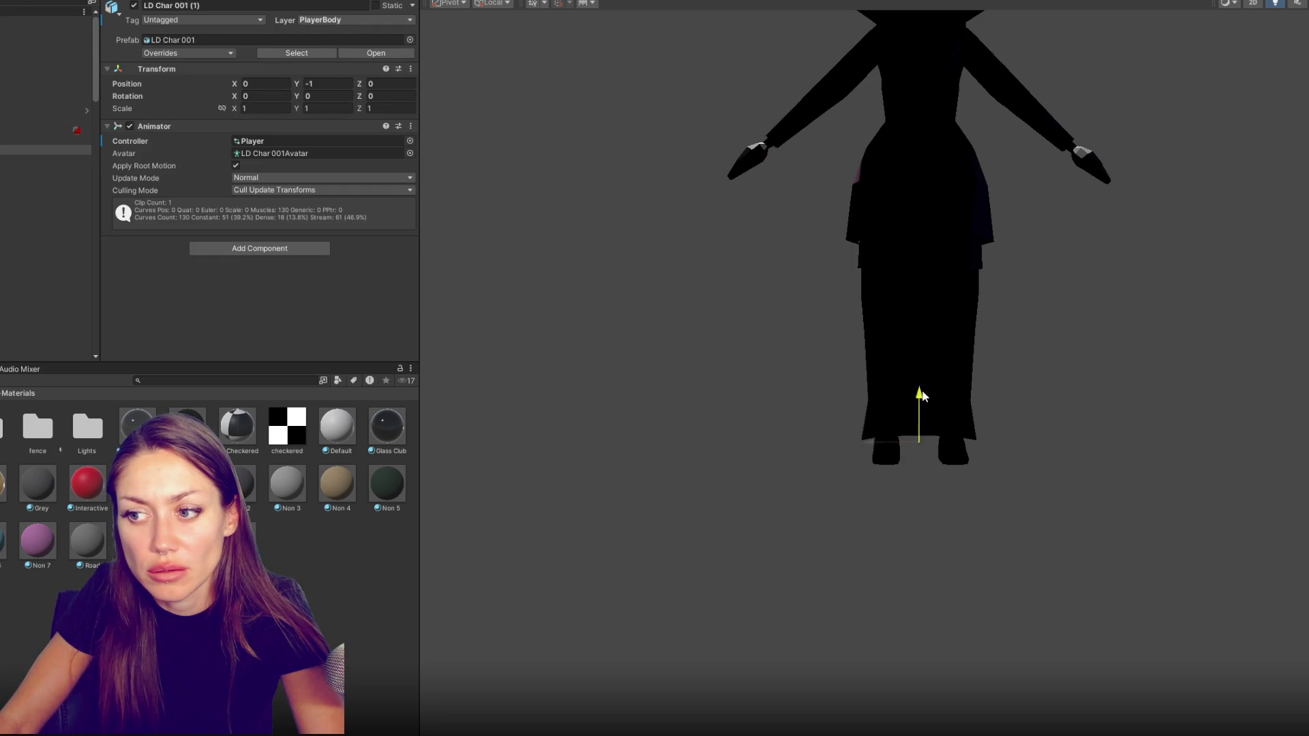
drag(919, 395, 927, 381)
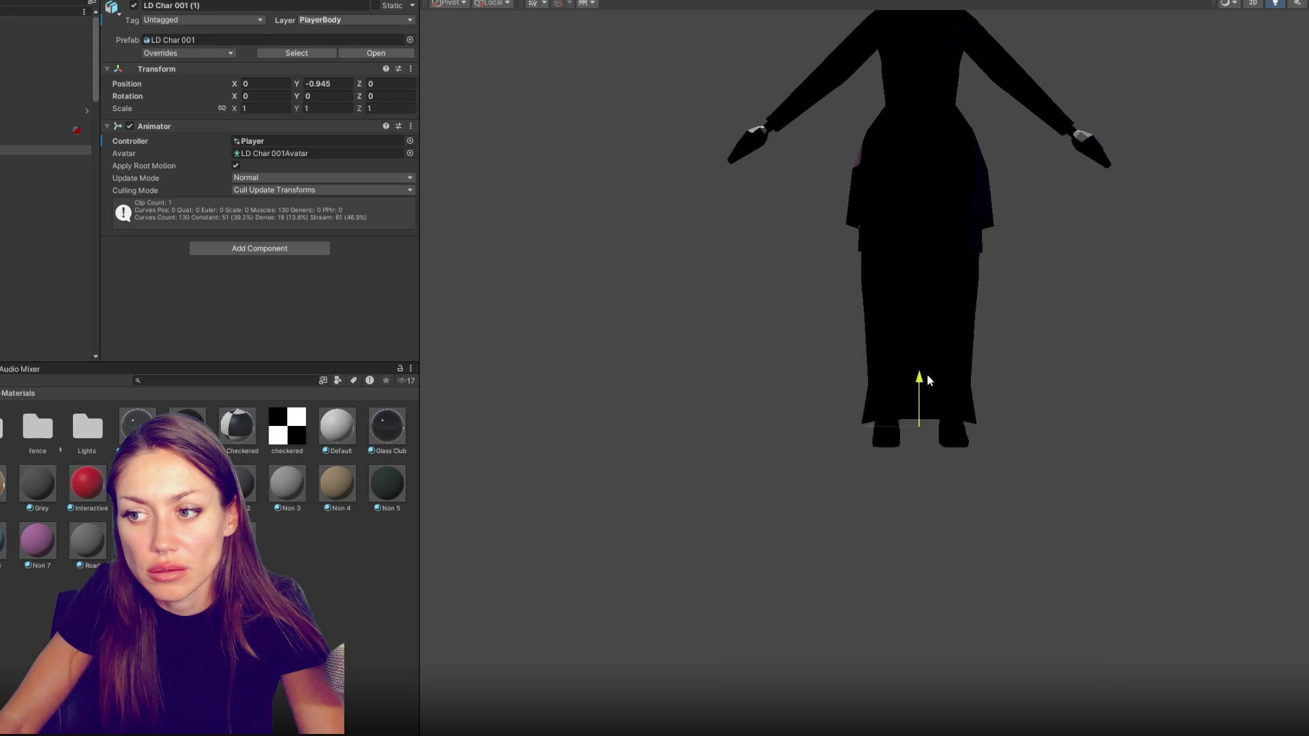
Confirm Run Speed 7 in FPSController's First Person Controller settings before playing
click(14, 111)
click(239, 139)
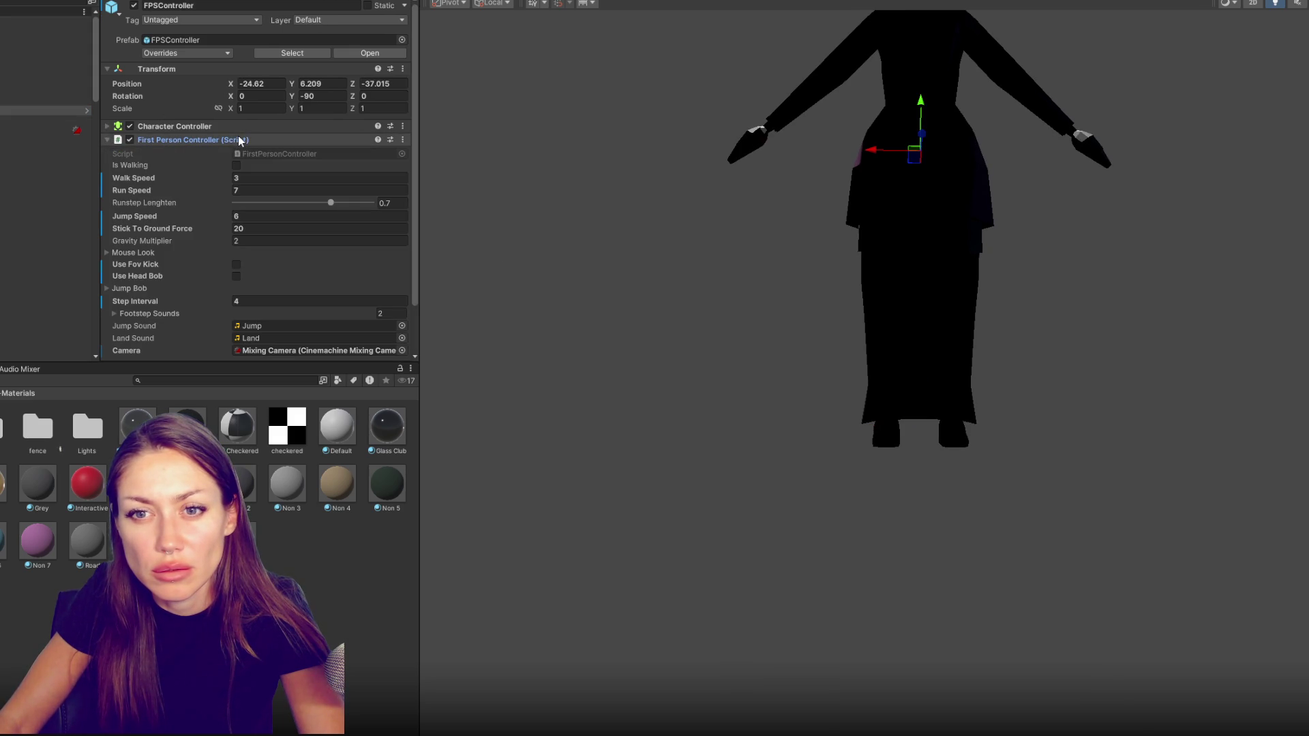
scroll(239, 136, down, 3)
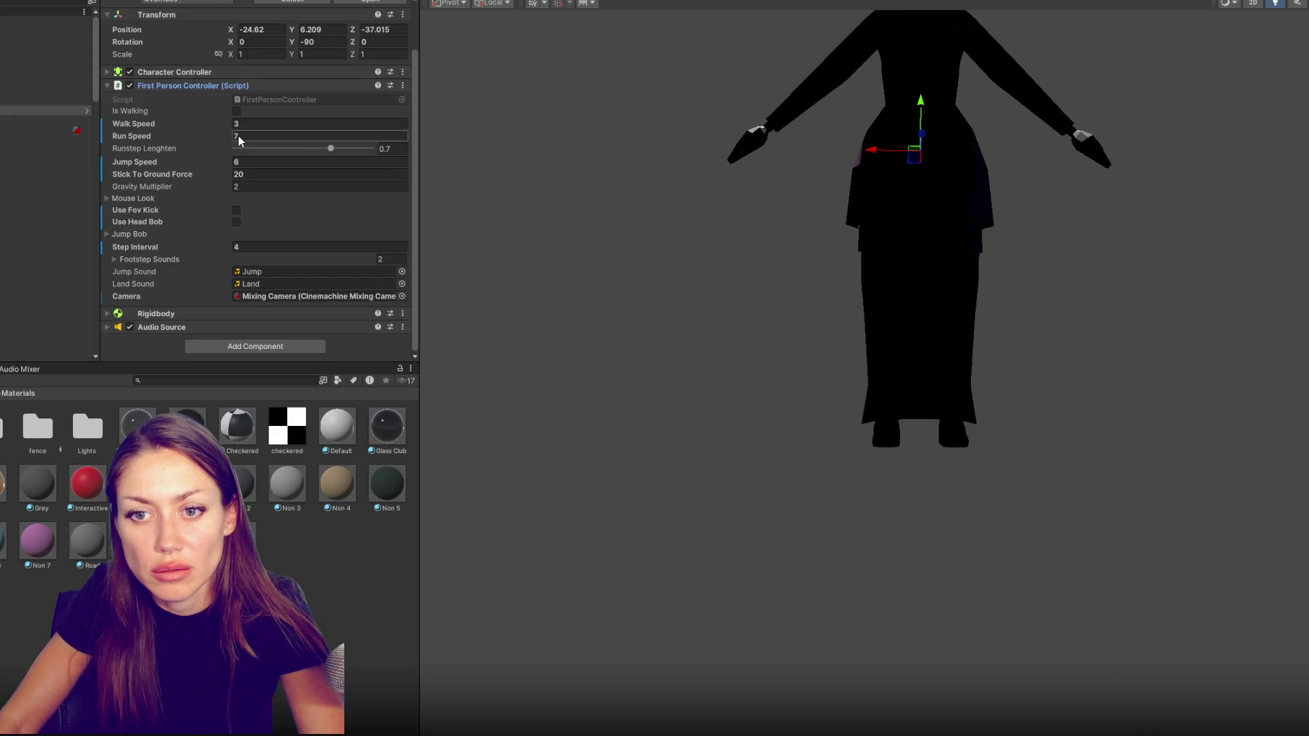
key(Return)
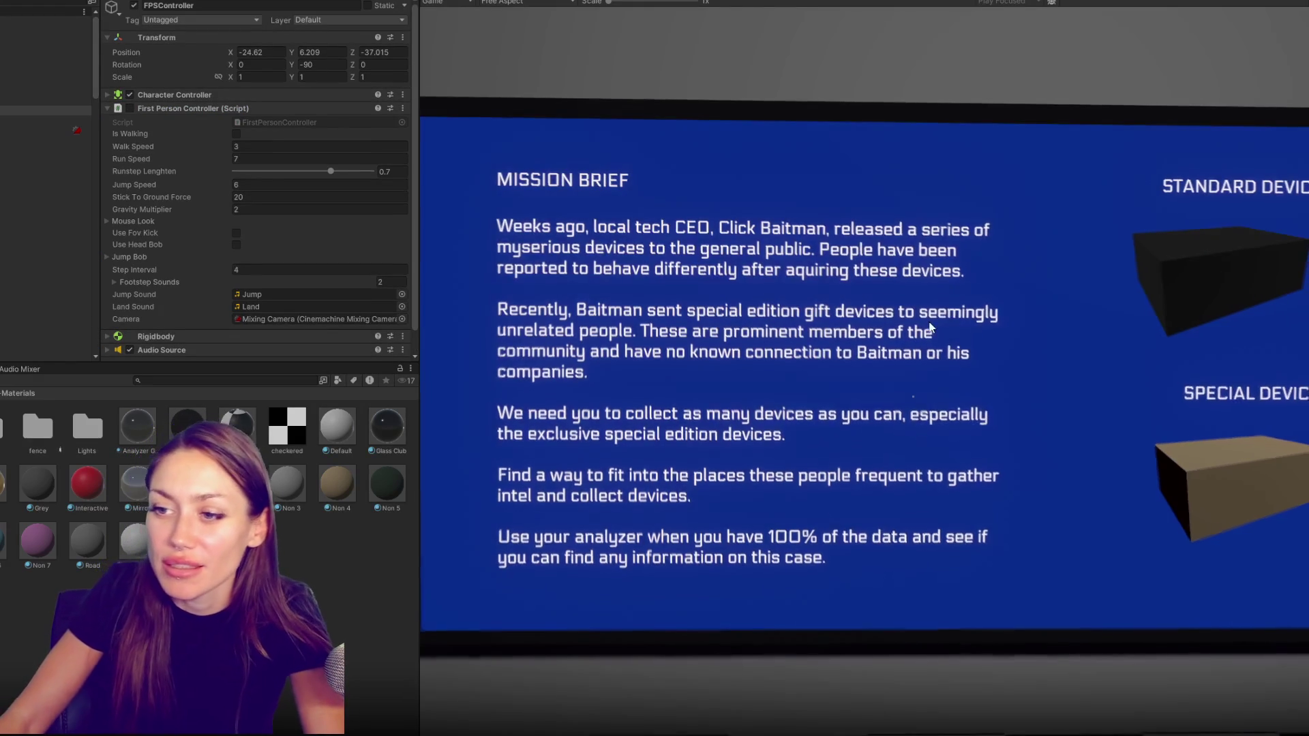
Walk from the mission brief through the red door into the clothing room
key(s)
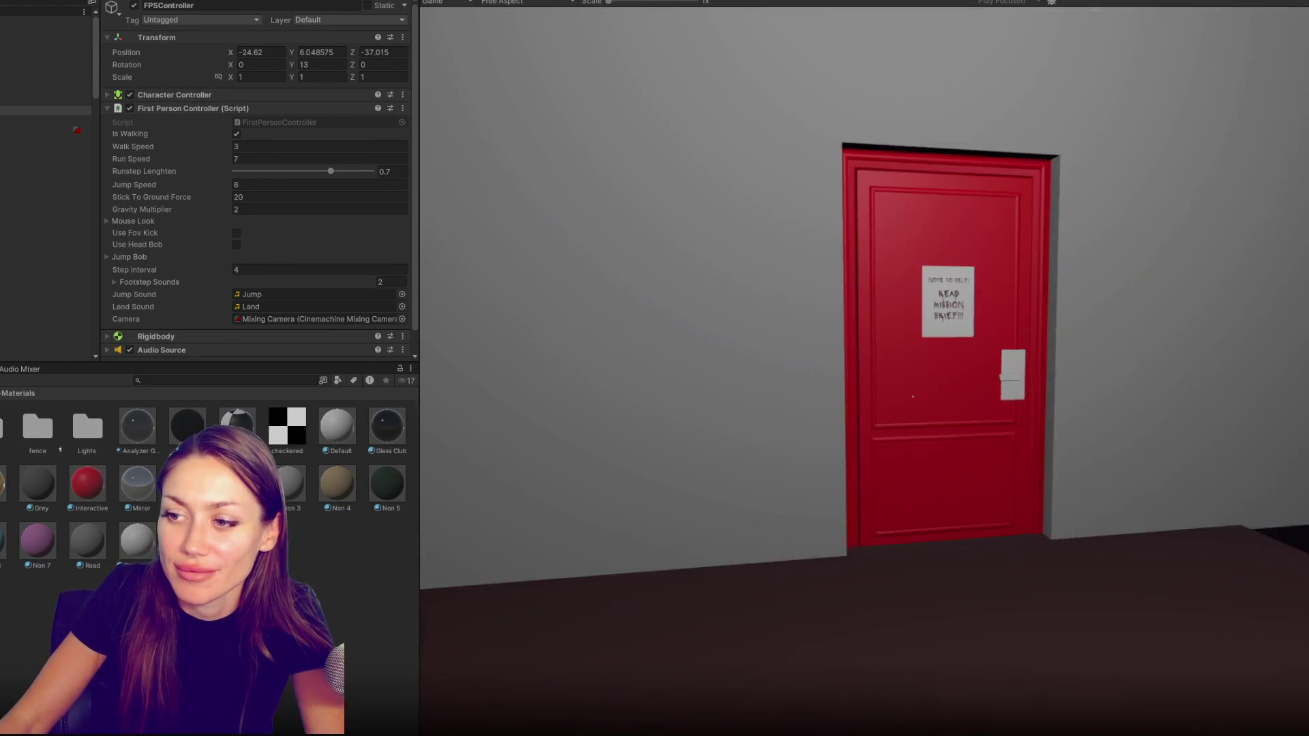
key(w)
click(913, 395)
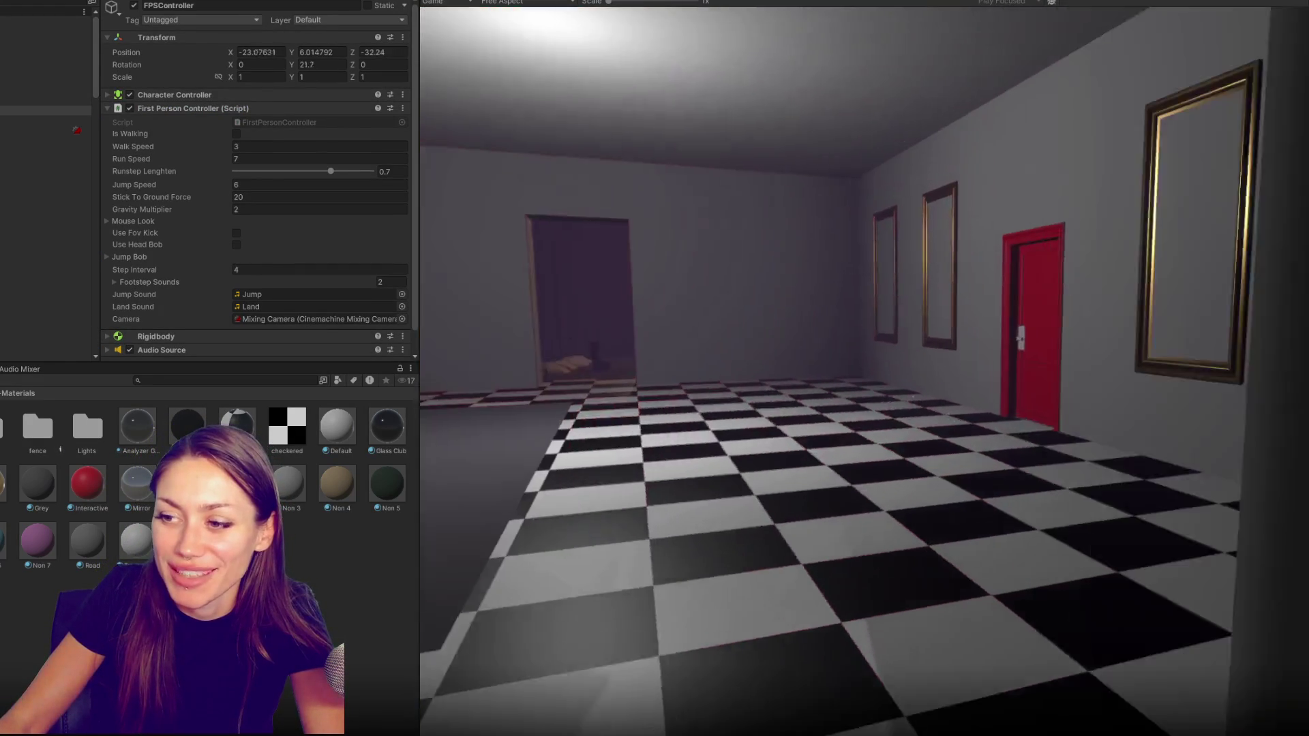
key(w)
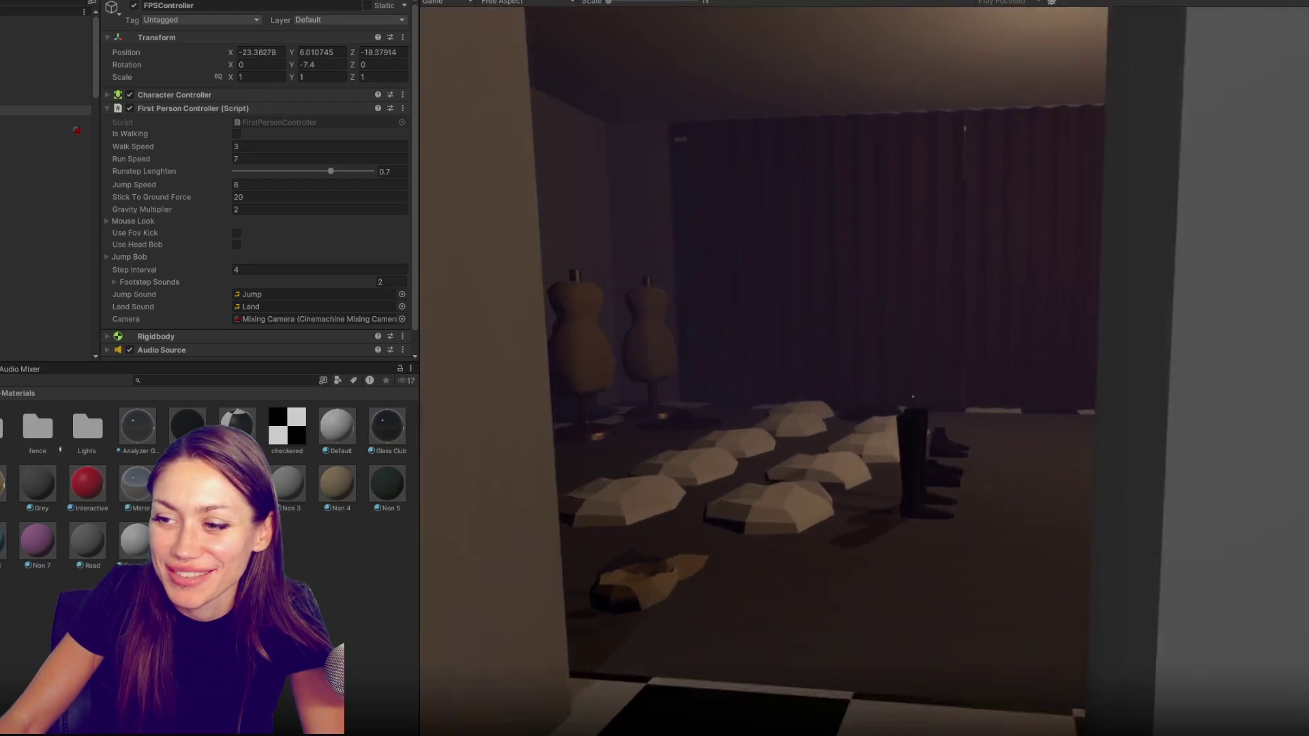
key(w)
key(e)
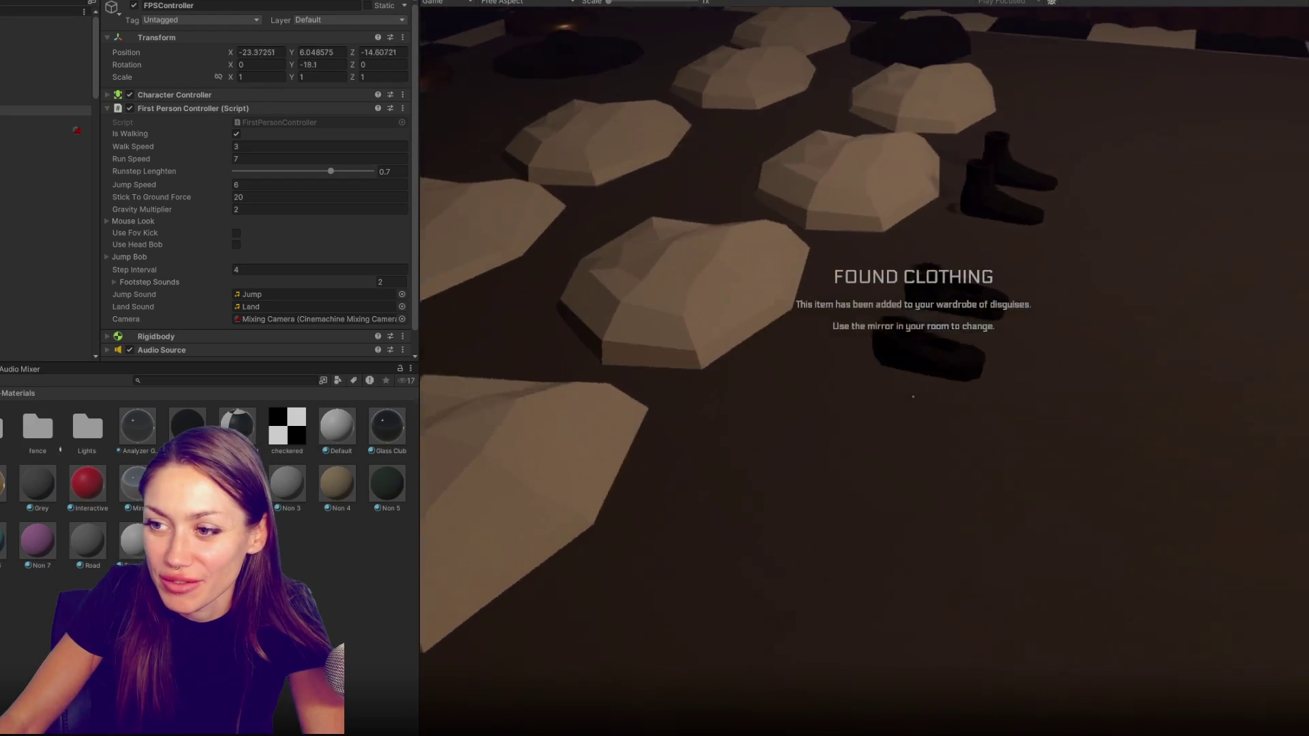
Walk over the clothing piles and safety glasses, then reach the mirror to open the disguise menu
key(w)
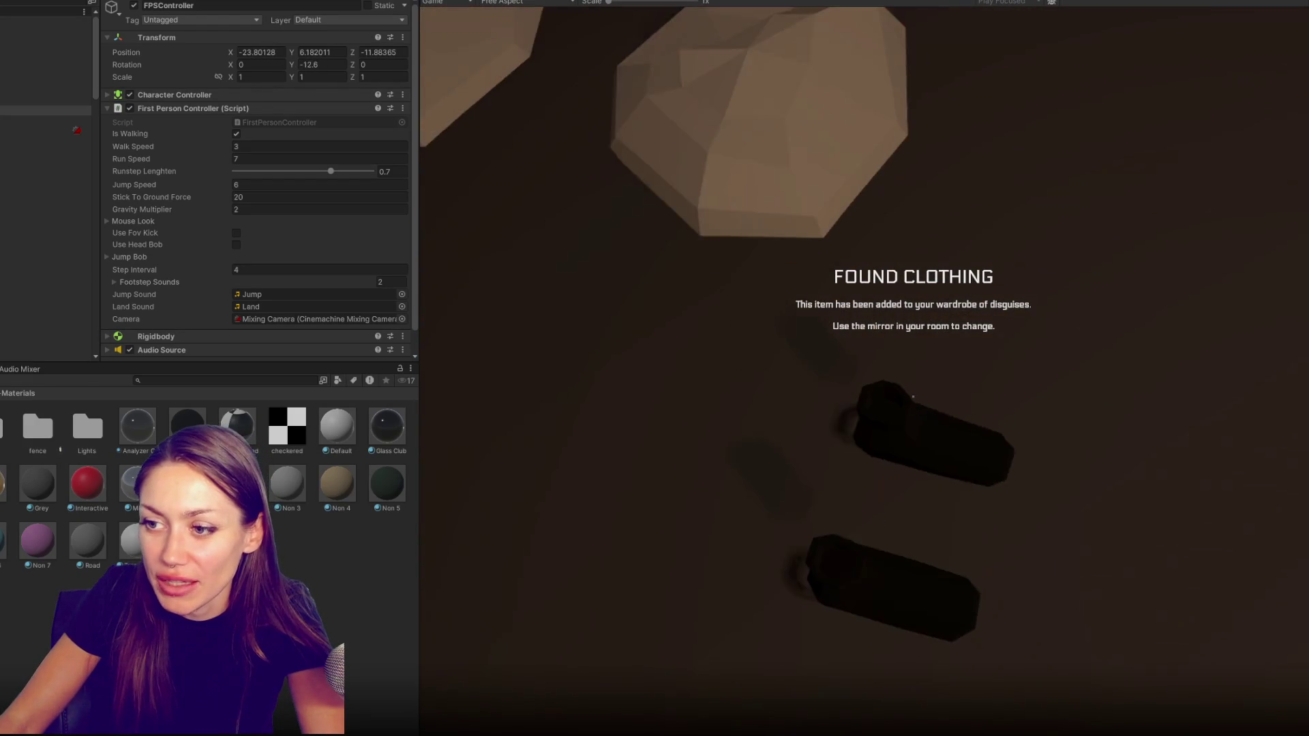
key(w)
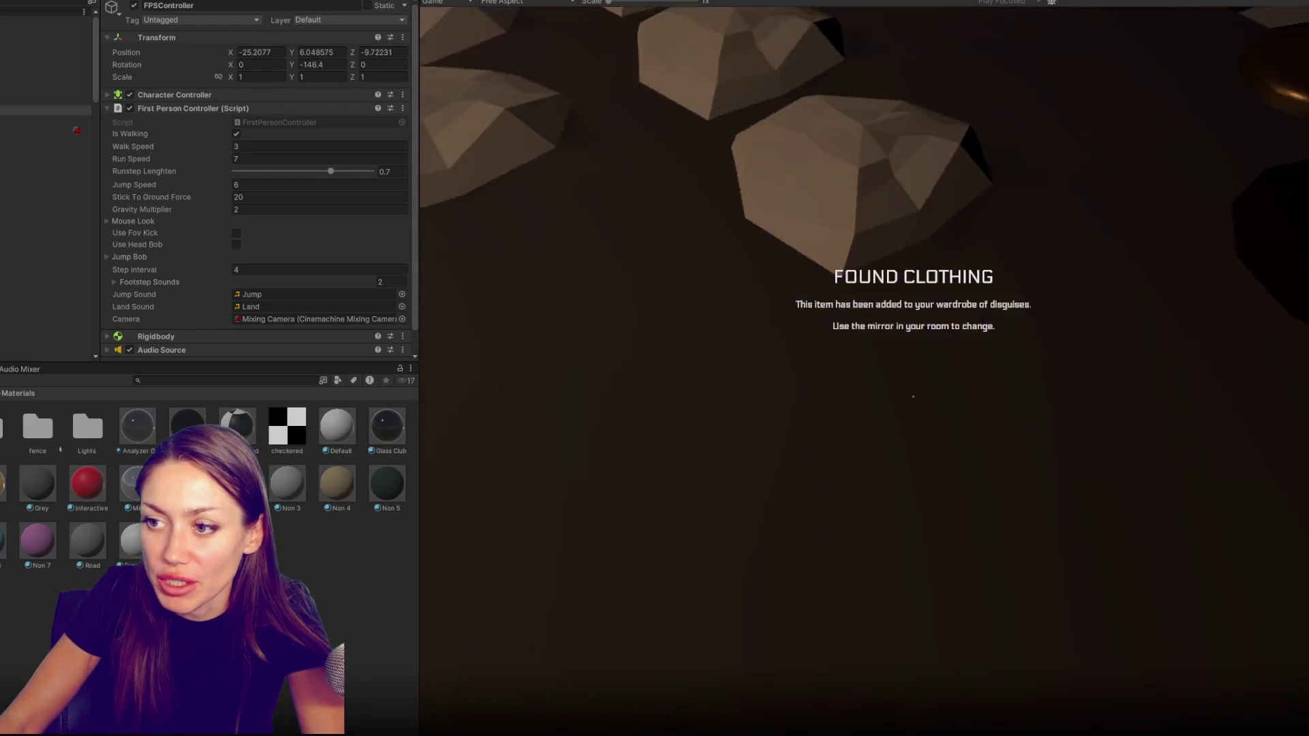
key(w)
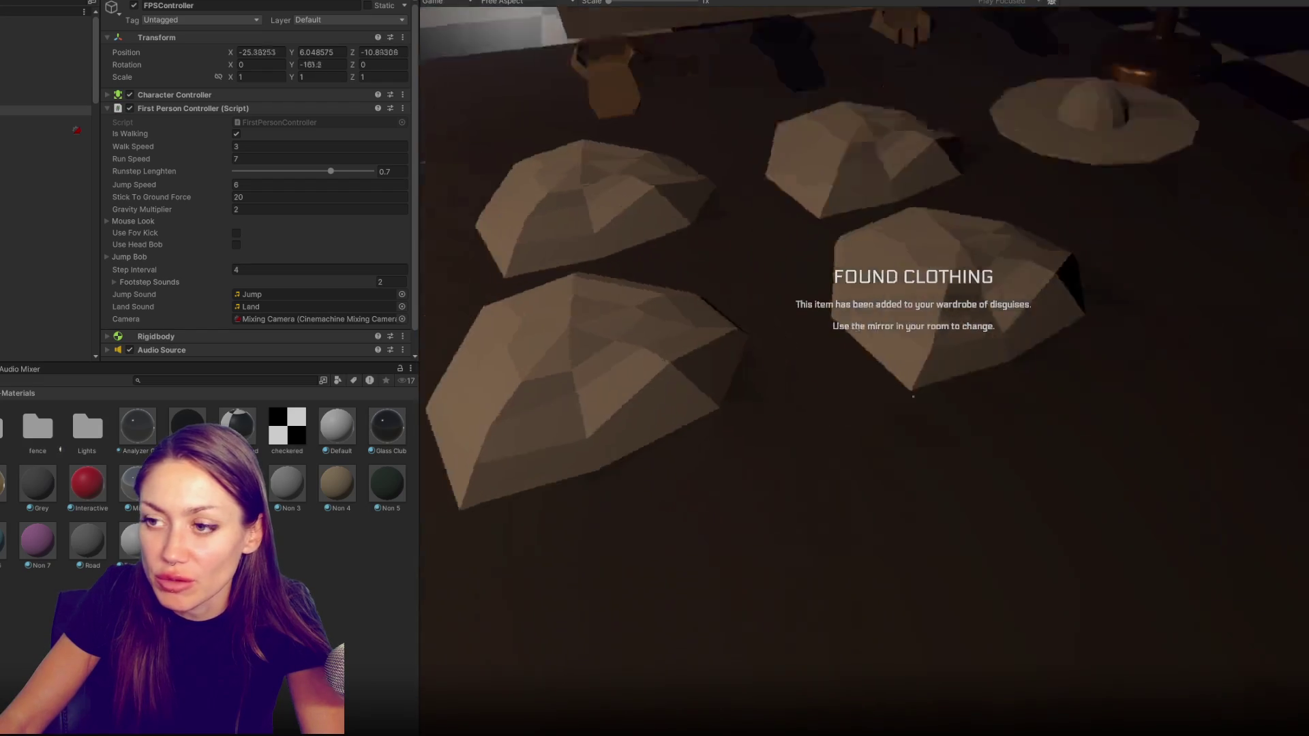
key(w)
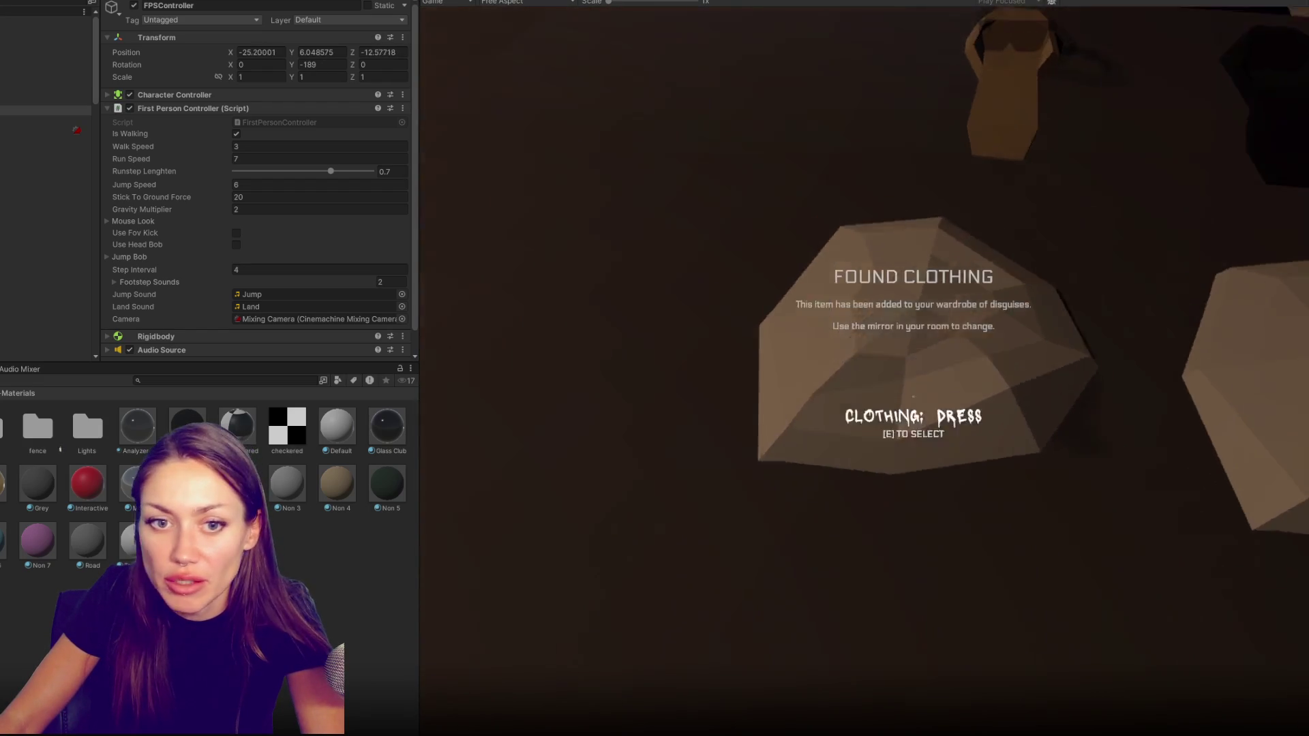
key(w)
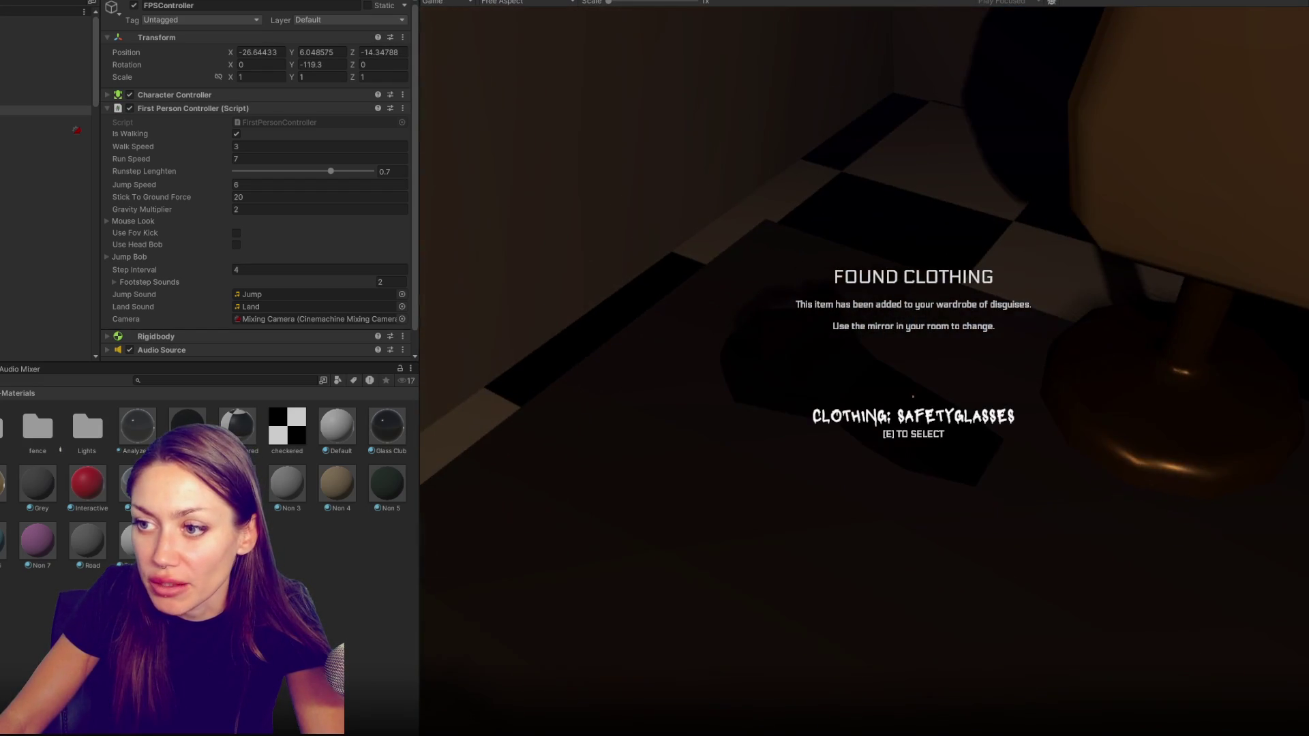
key(w)
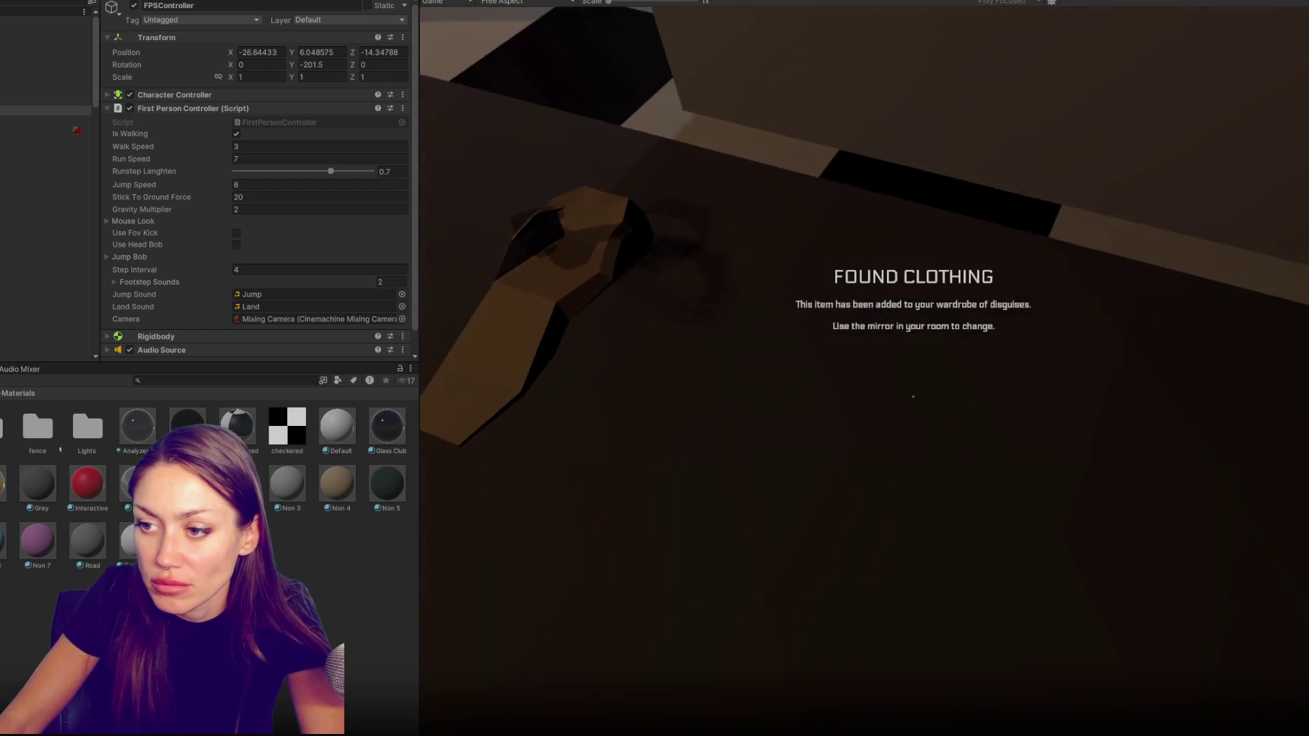
key(w)
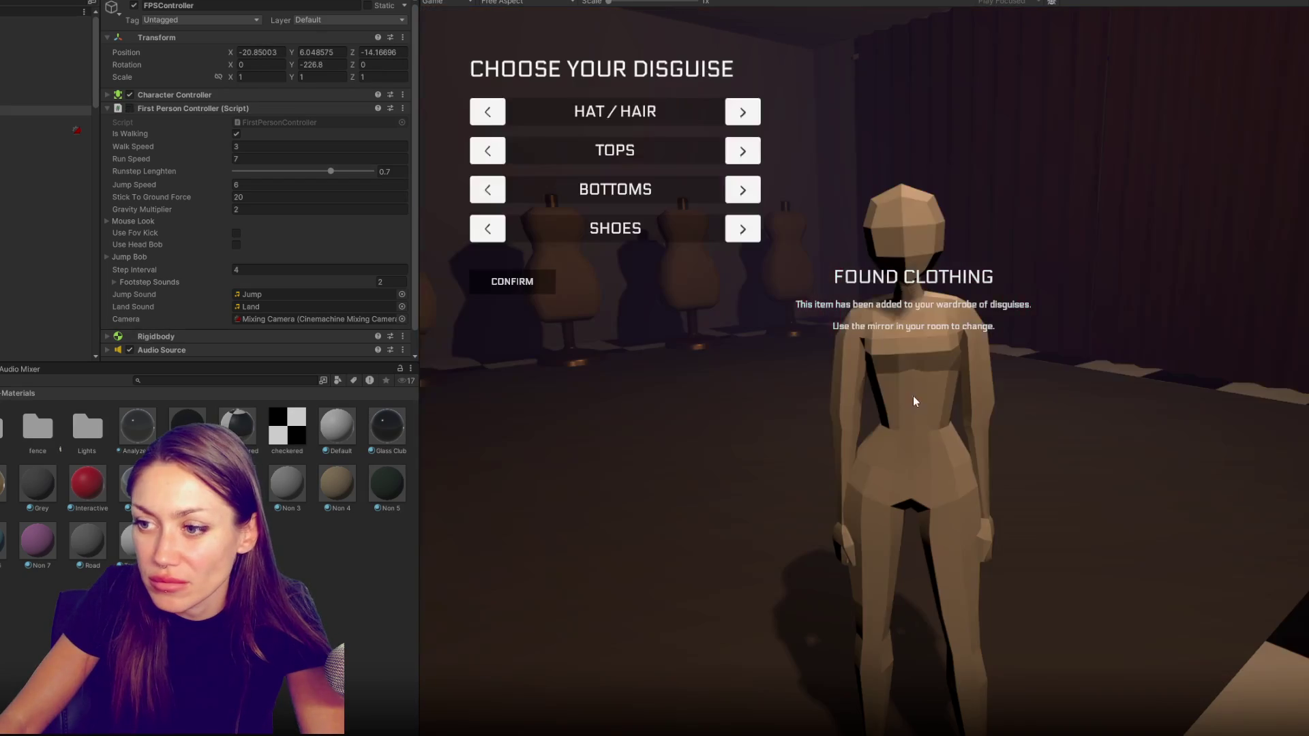
Cycle the hat/hair options, then the tops through the pink dress and black coat to none
click(745, 124)
click(744, 123)
click(745, 125)
click(744, 124)
click(745, 151)
click(744, 152)
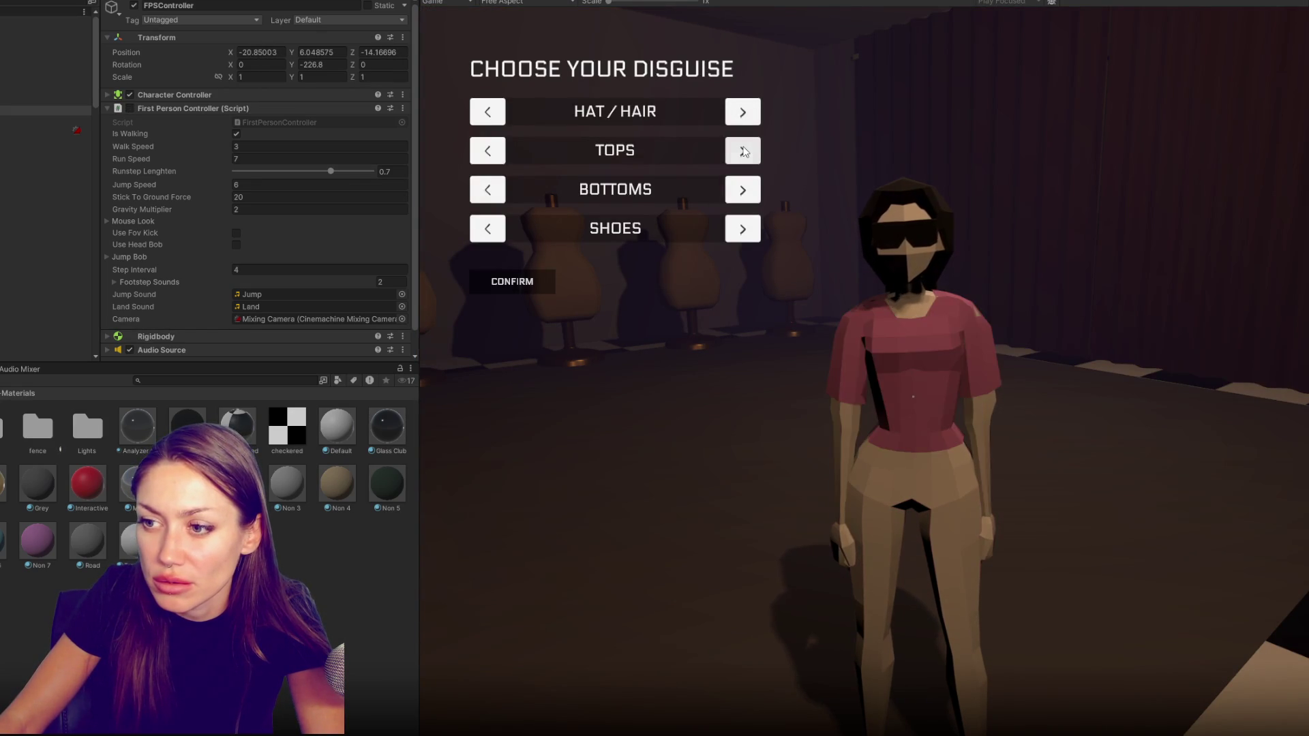
click(745, 152)
click(745, 152)
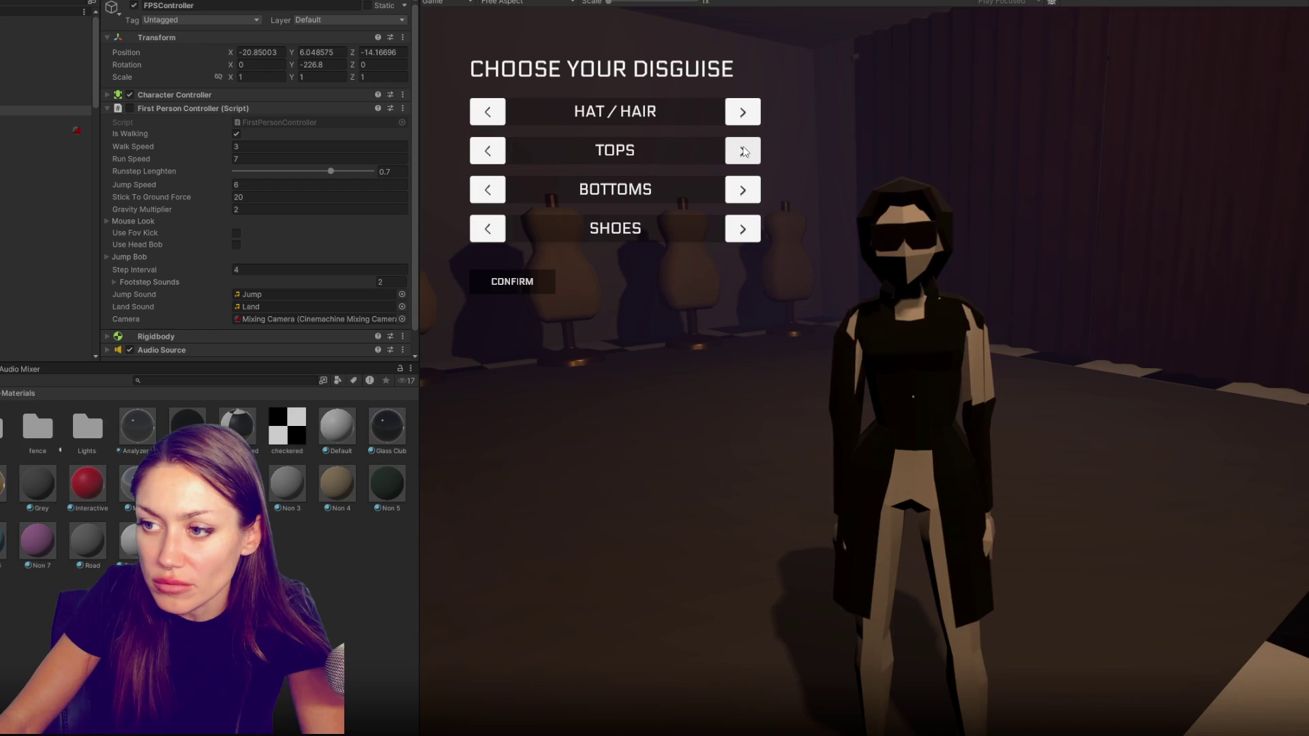
click(745, 151)
Put on black shorts, shoes, trousers and the red dress, cycle the hat again, then stop the game
click(744, 194)
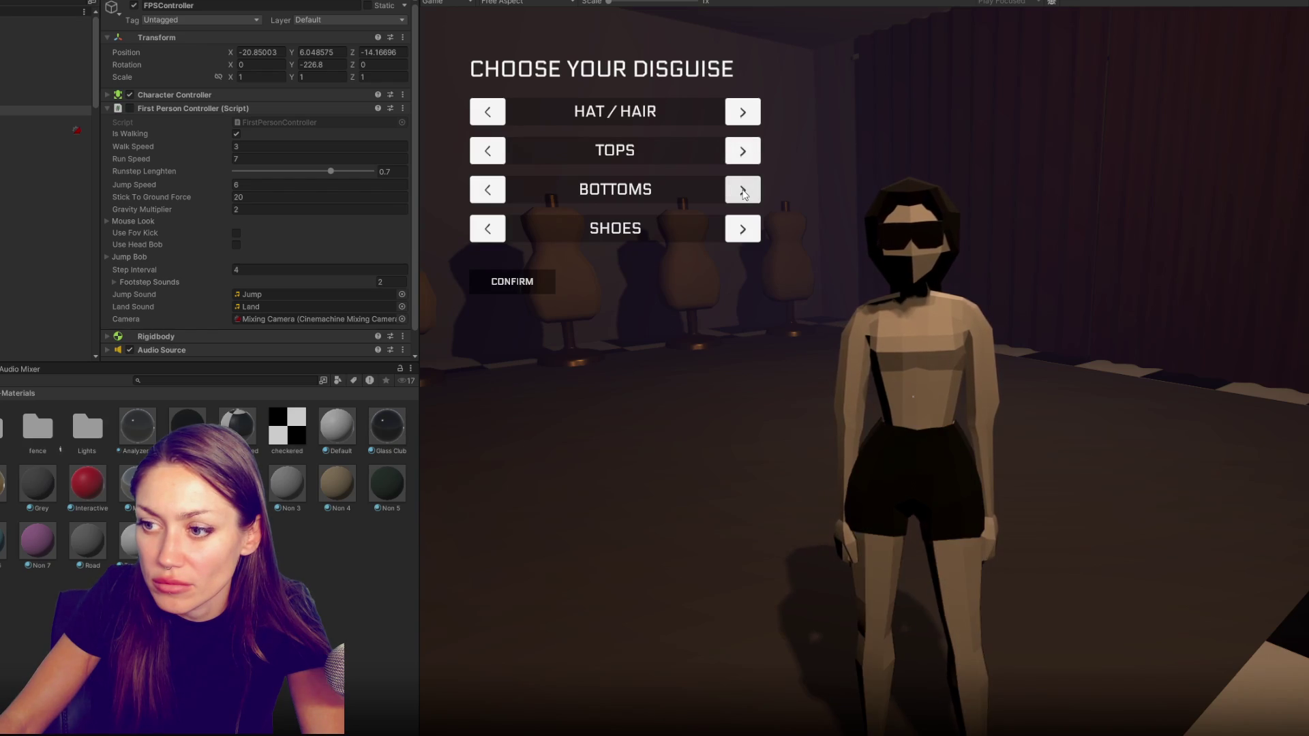
click(743, 195)
click(741, 228)
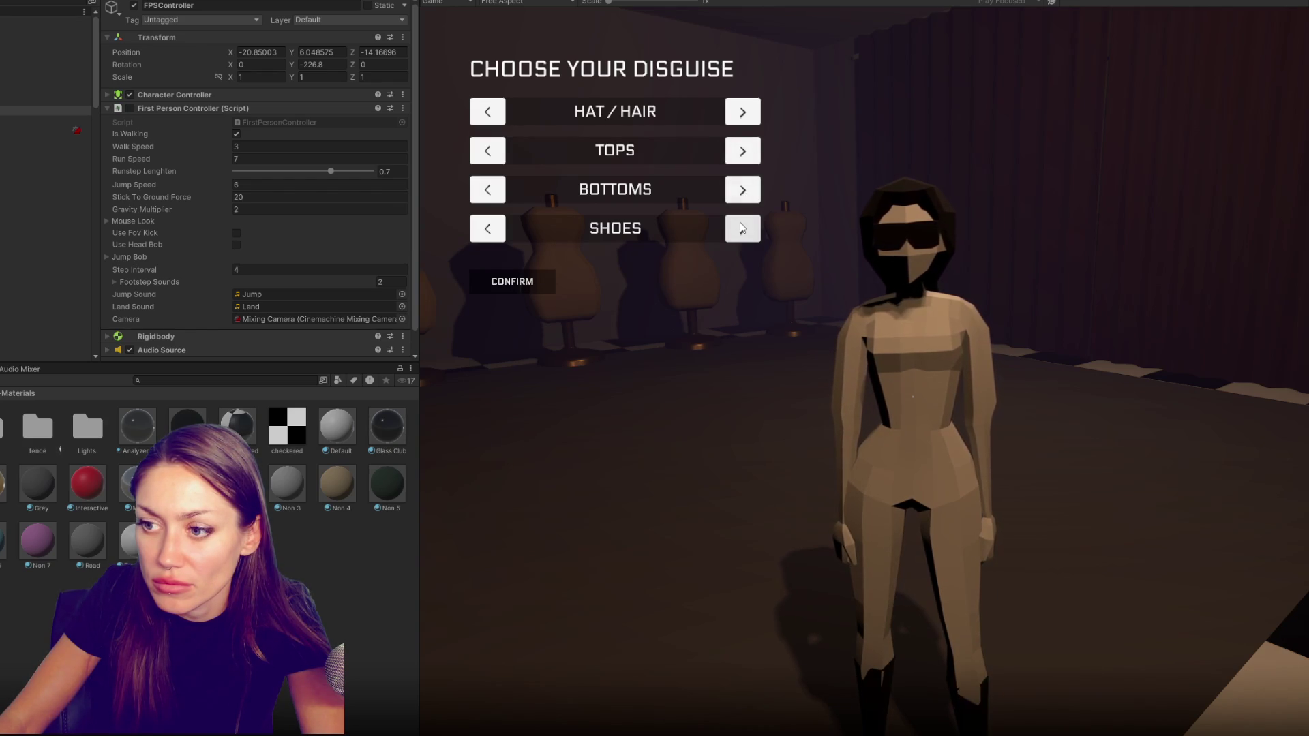
click(741, 228)
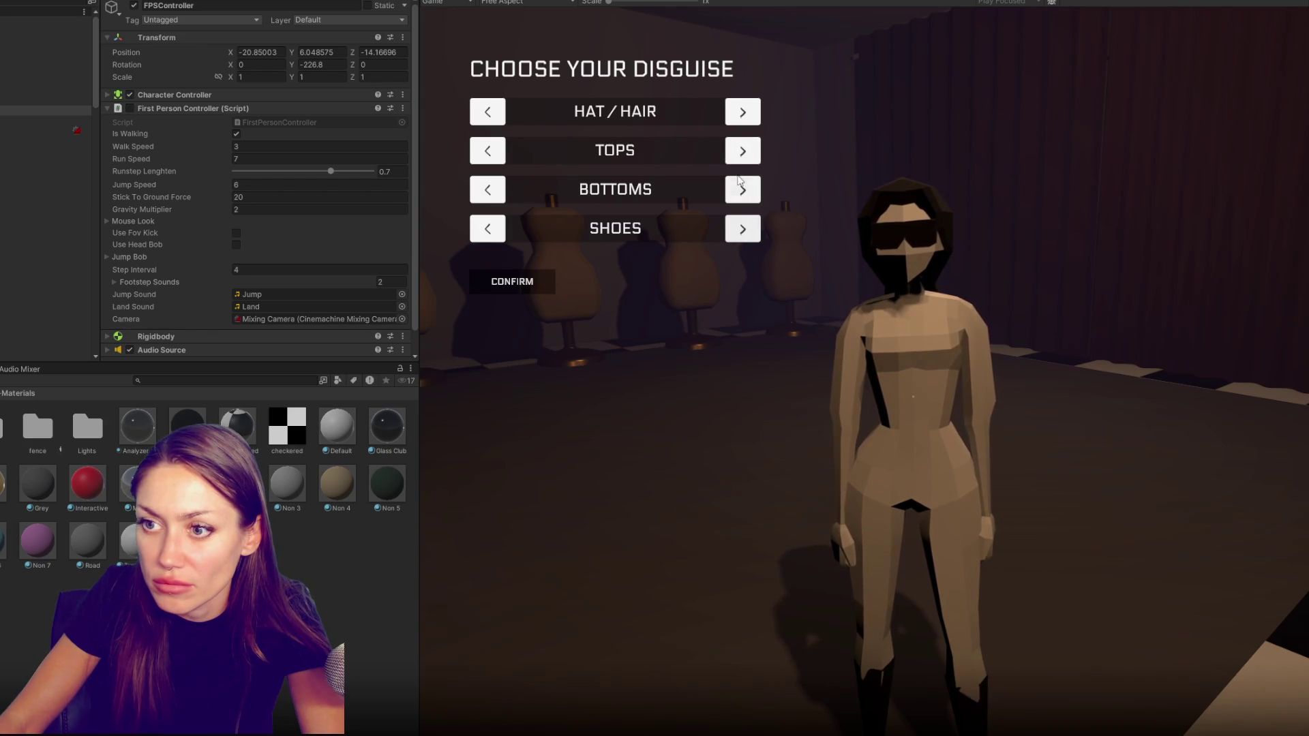
click(741, 189)
click(744, 154)
click(743, 114)
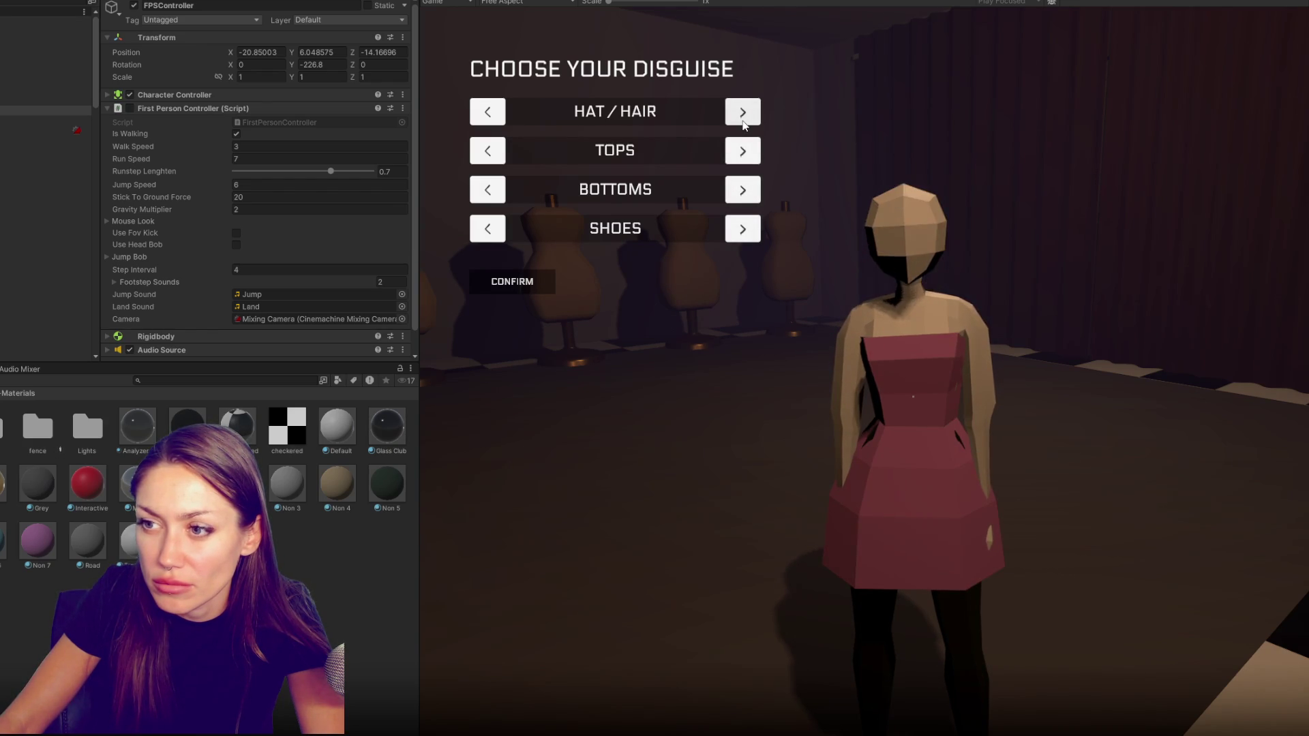
key(ctrl+p)
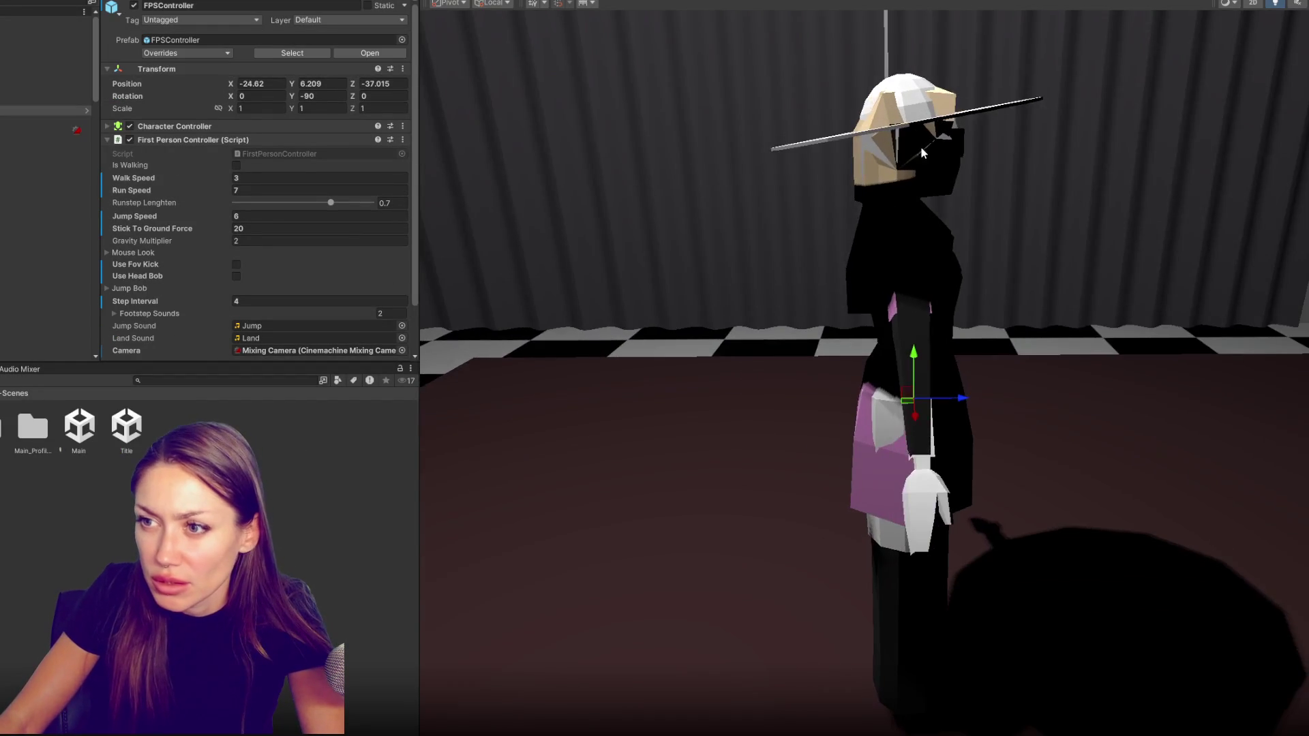
Isolate the character, then the Wide_Brim_Hat_with_Hair mesh, and show the Materials folder
mouse_move(695, 307)
mouse_down()
mouse_move(1035, 194)
mouse_move(955, 160)
mouse_up()
click(1032, 190)
key(shift+h)
key(shift+h)
click(46, 208)
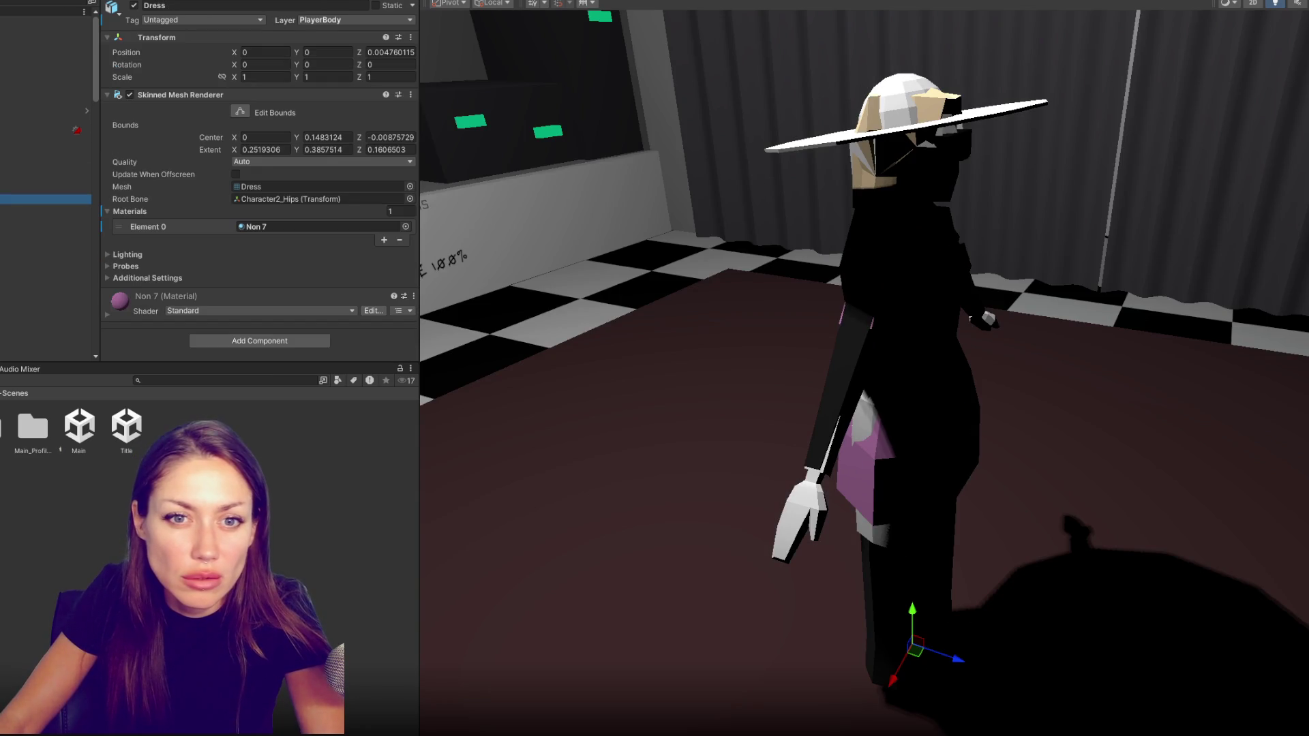
scroll(46, 204, down, 3)
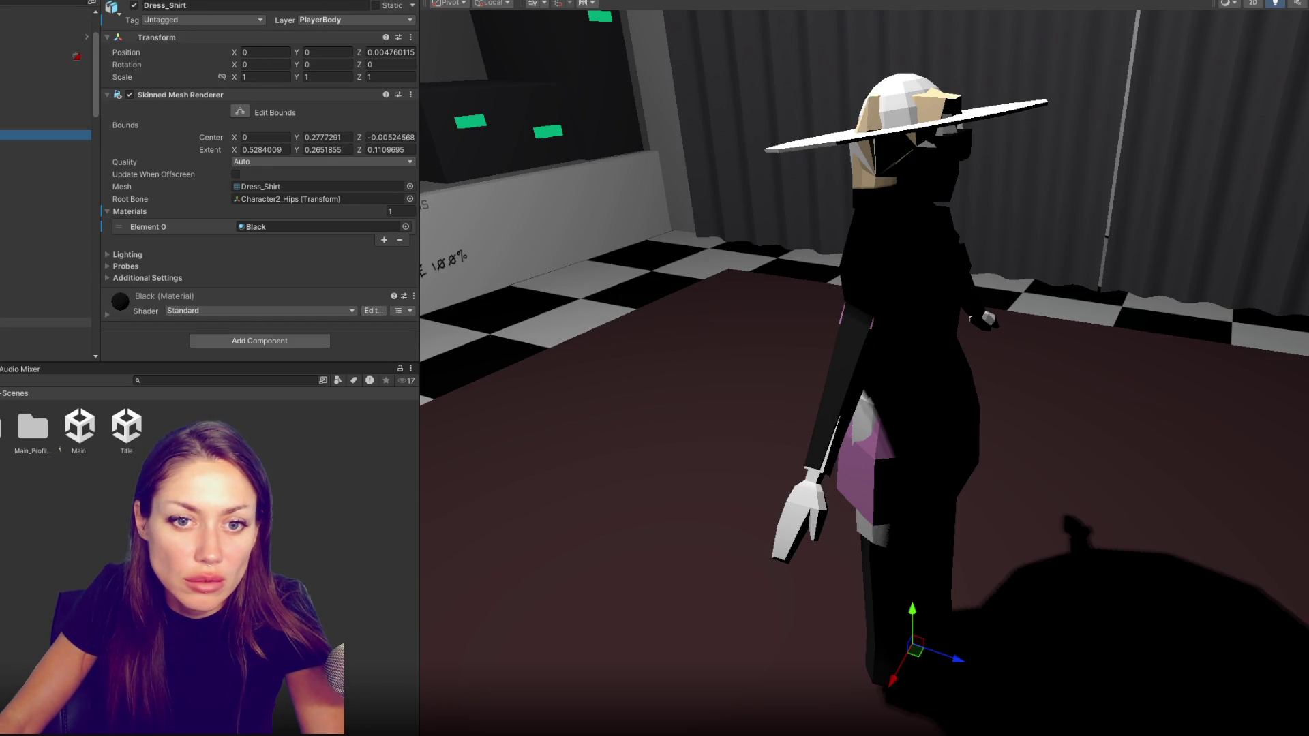
key(Down)
key(shift+h)
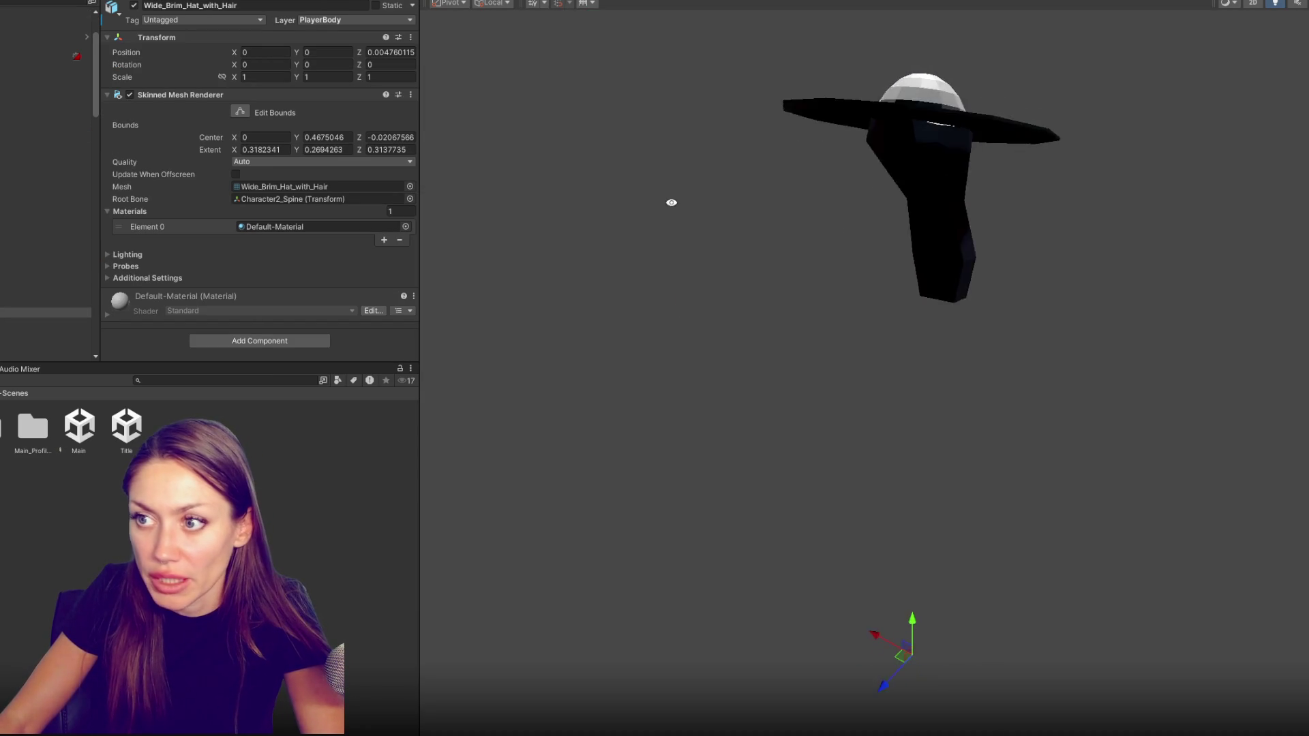
key(Up)
key(Up)
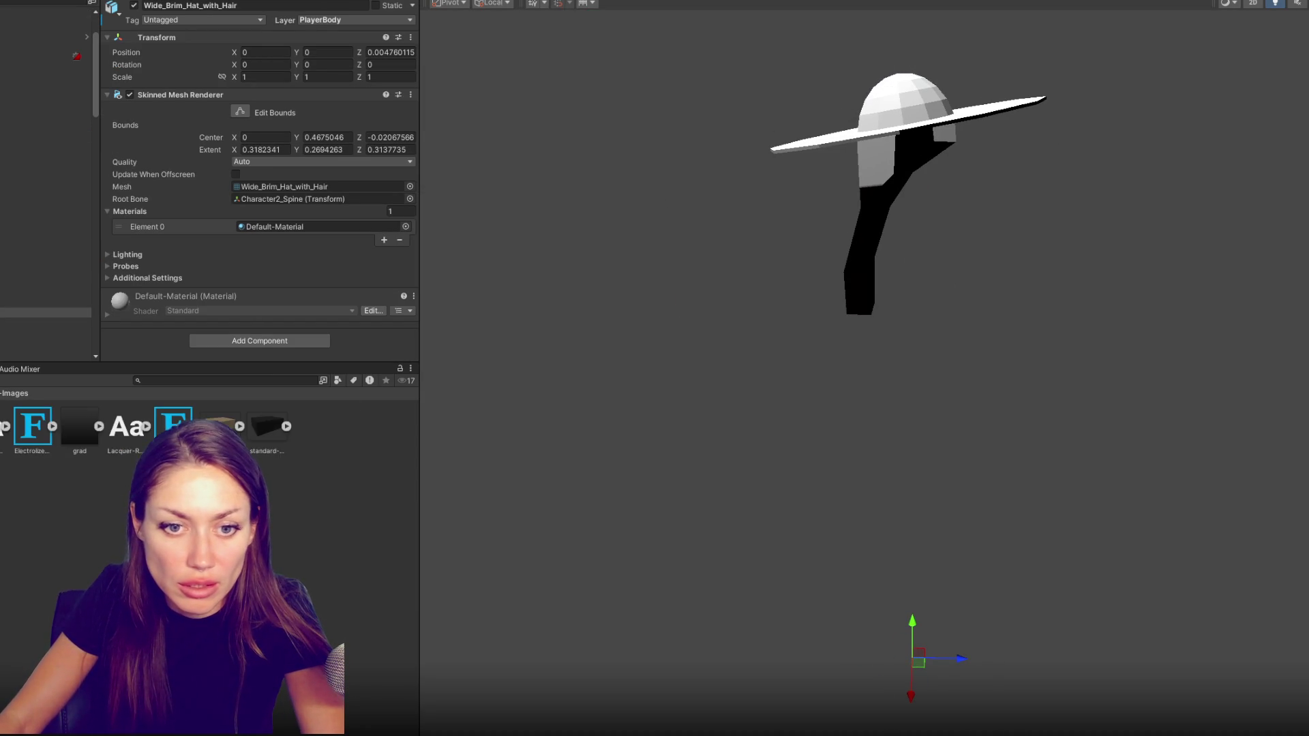
key(Up)
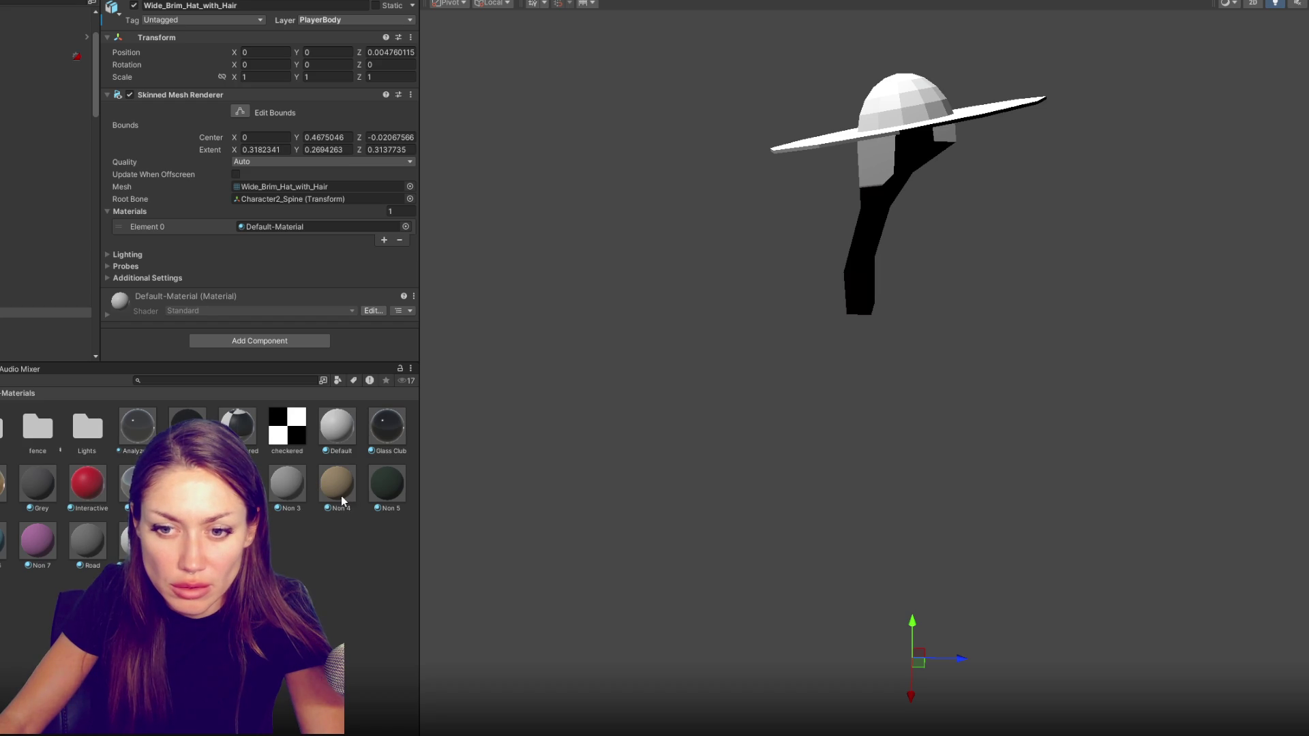
Create material Non 8 with an orange albedo and apply it to the hat
click(341, 496)
key(ctrl+d)
click(260, 60)
drag(388, 149, 349, 128)
click(835, 219)
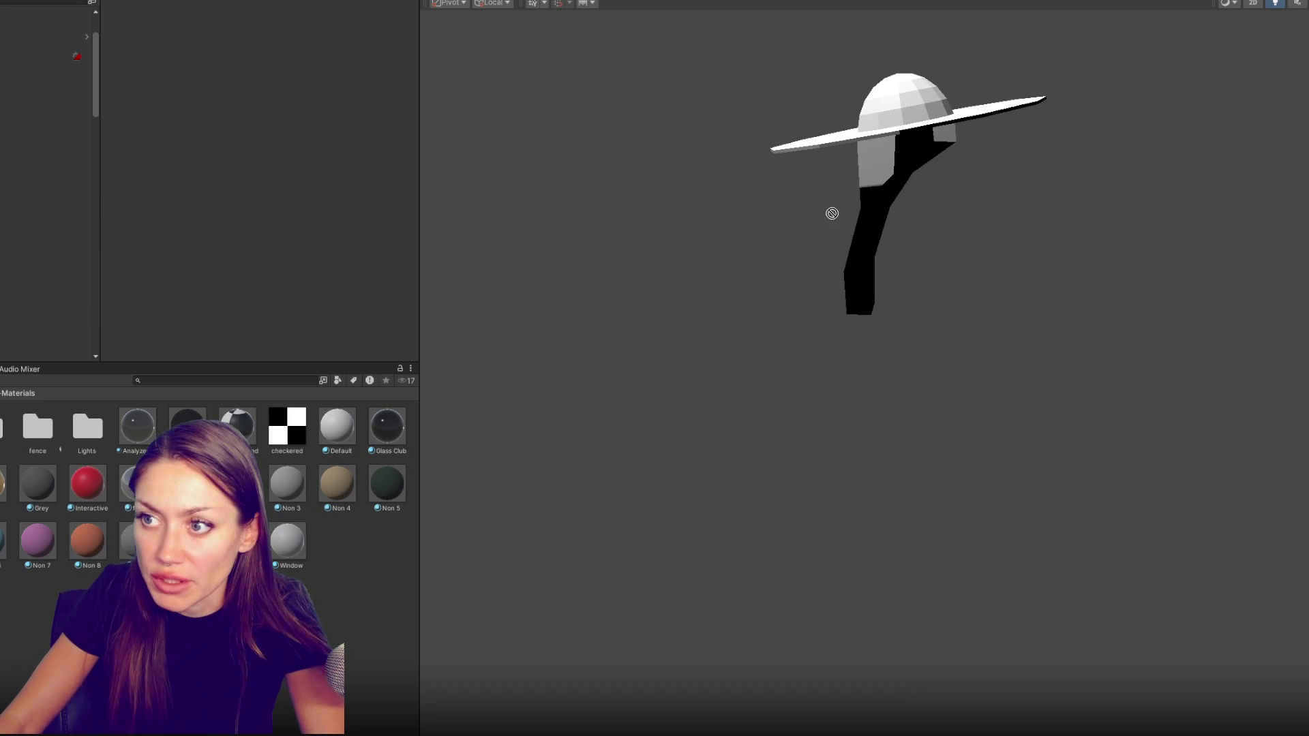
drag(834, 220, 886, 167)
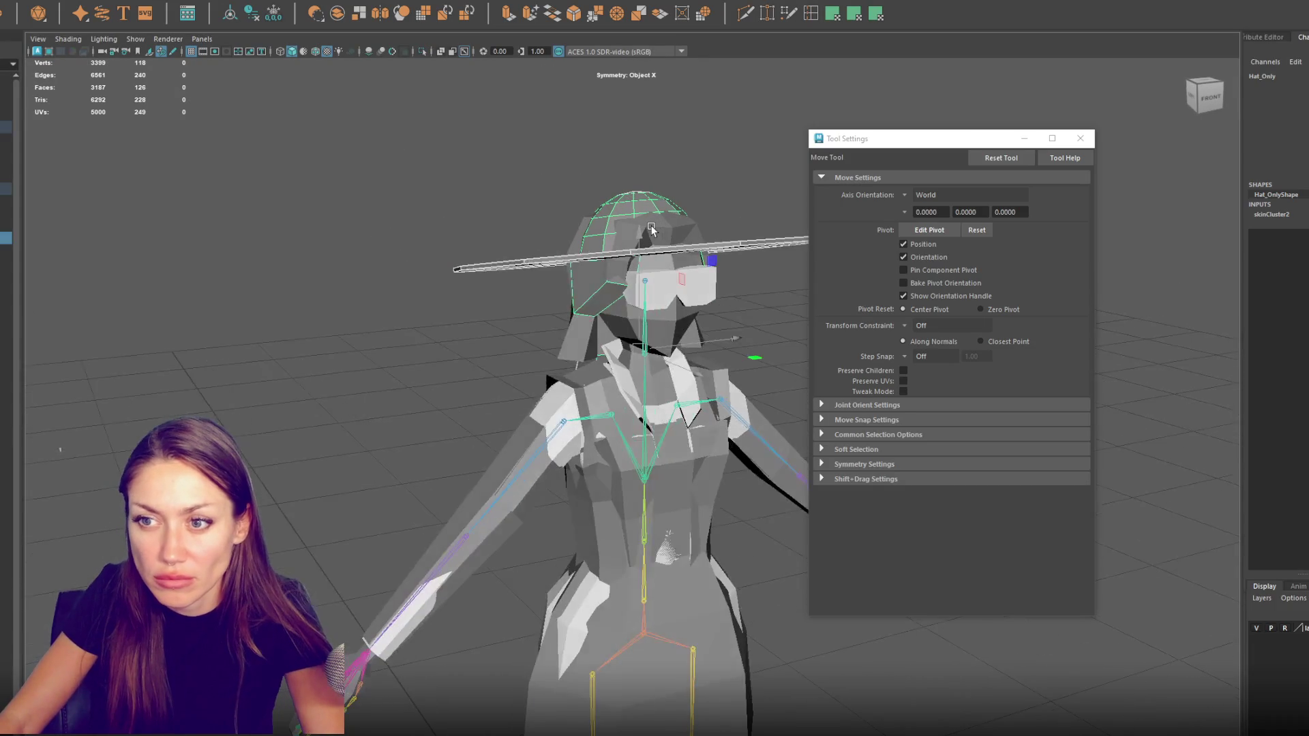
In Maya, set the hat to Object Mode, enable textured shading with 6, and select the mesh and skeleton
right_click(384, 144)
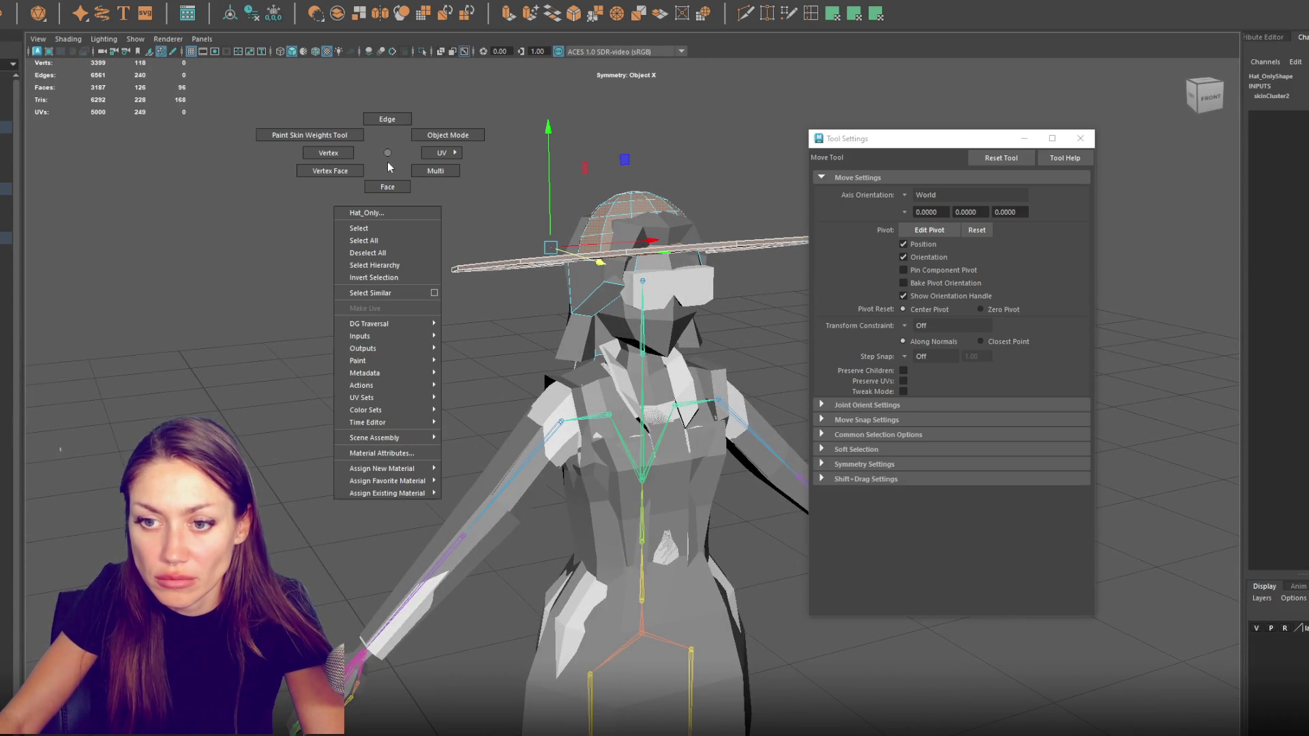
click(477, 499)
right_click(263, 235)
click(347, 198)
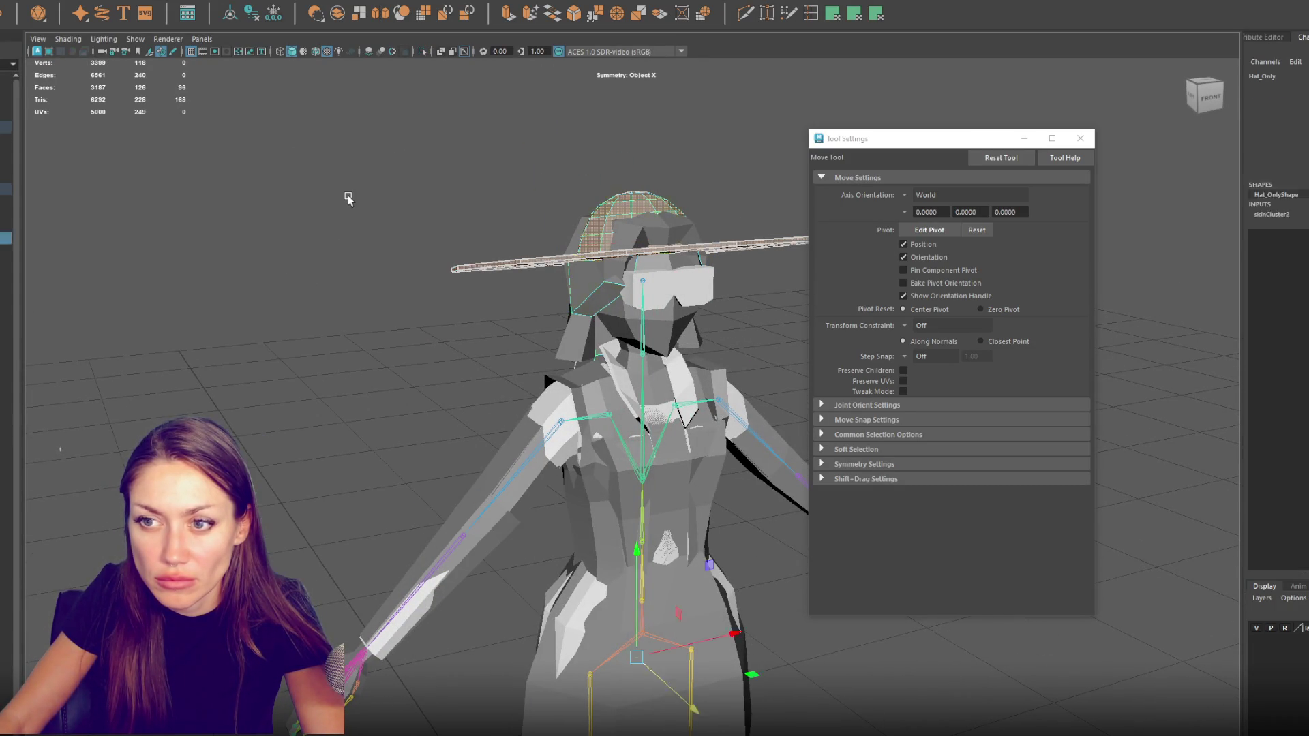
key(6)
click(639, 491)
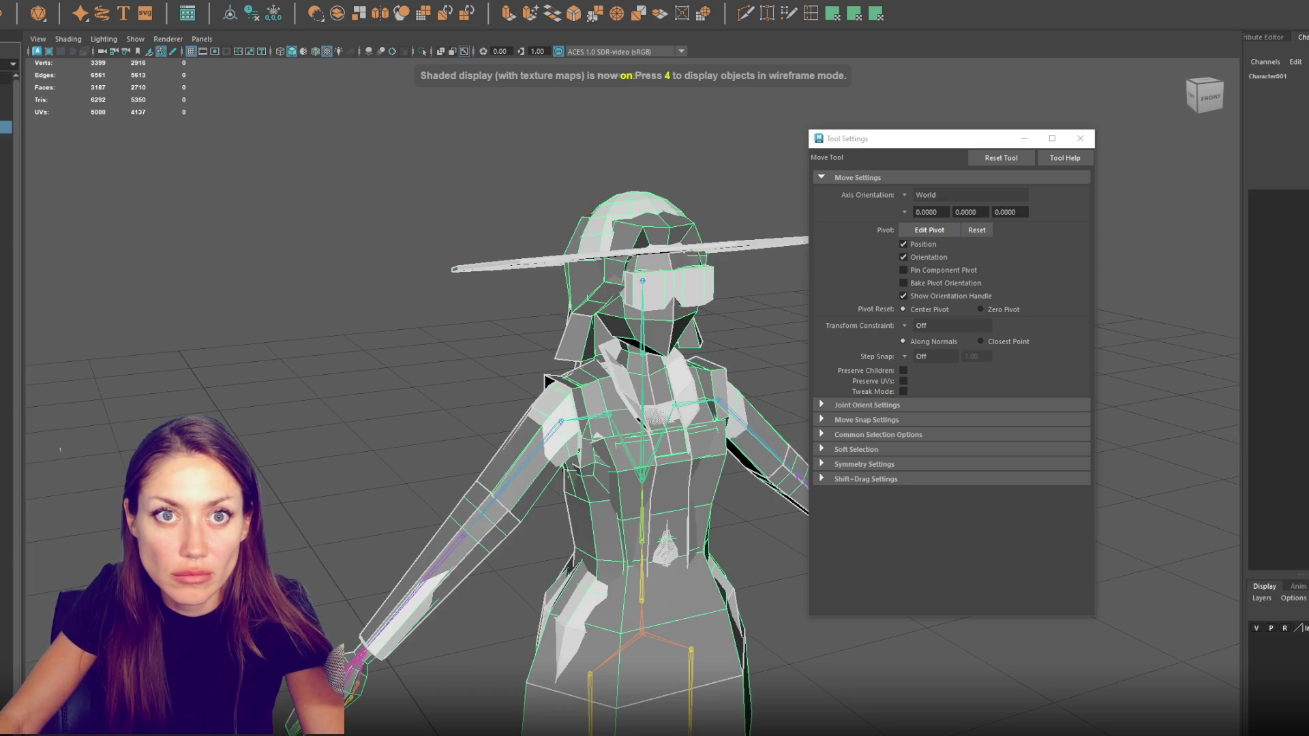
click(640, 635)
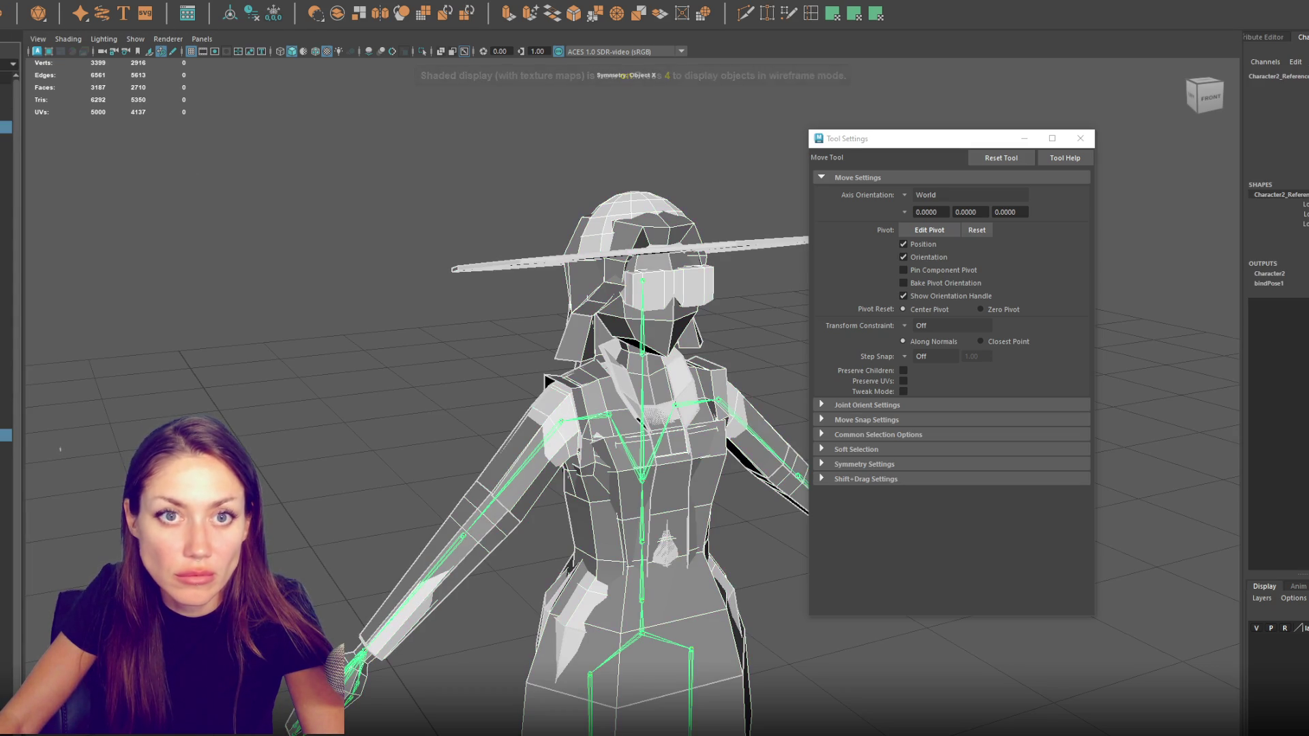
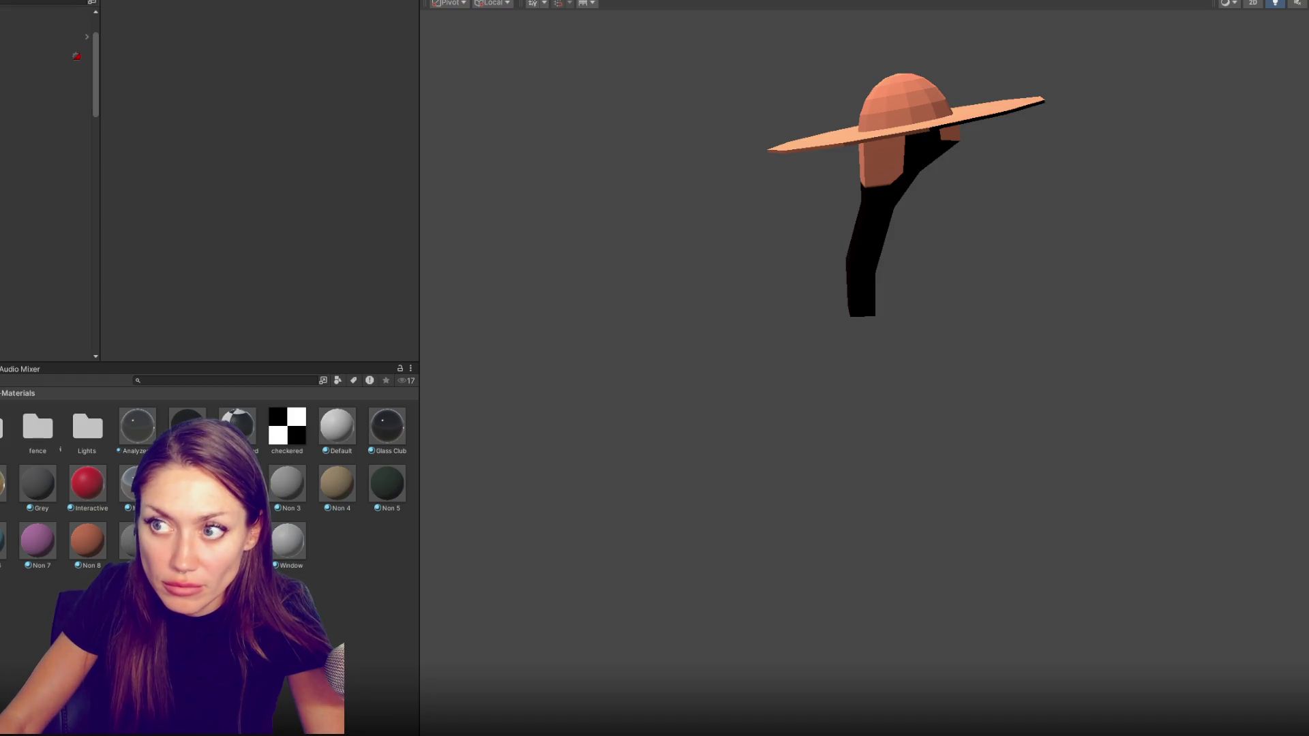
Leave the hat's grey material in Unity and select the hat mesh in Maya
drag(900, 221, 899, 187)
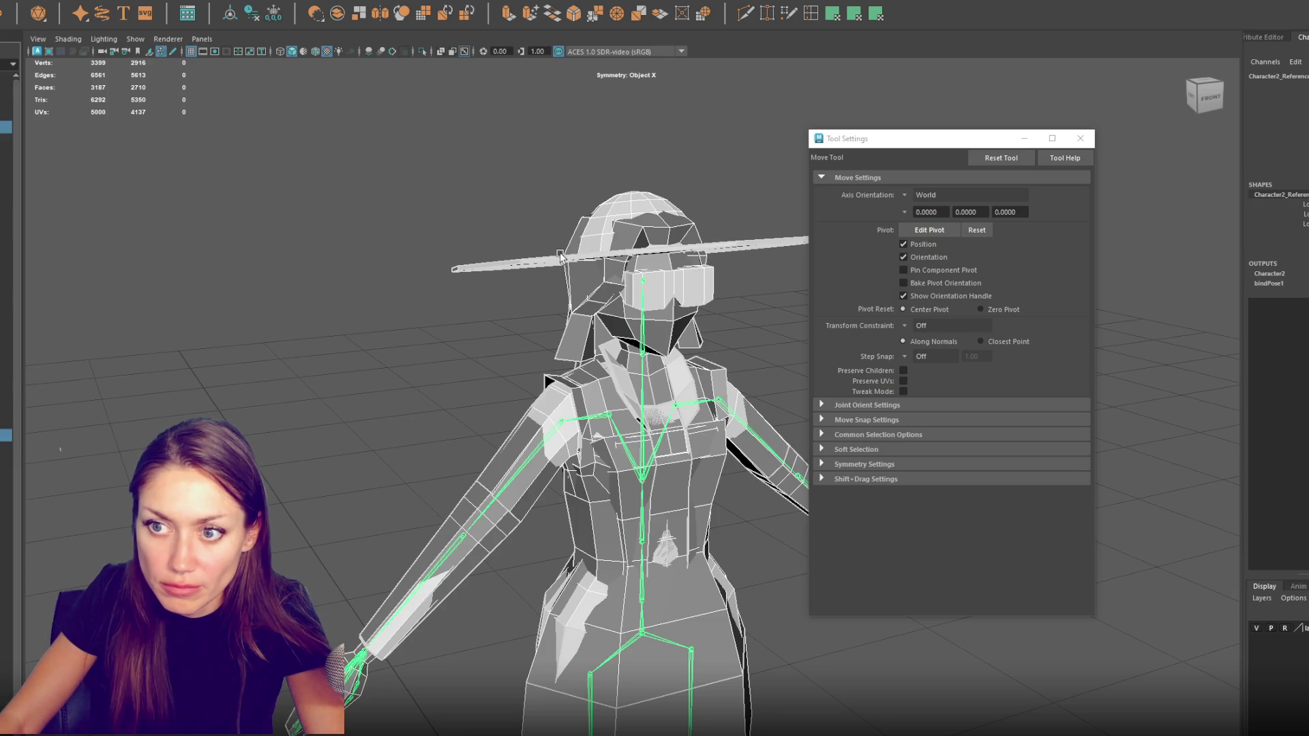
click(560, 256)
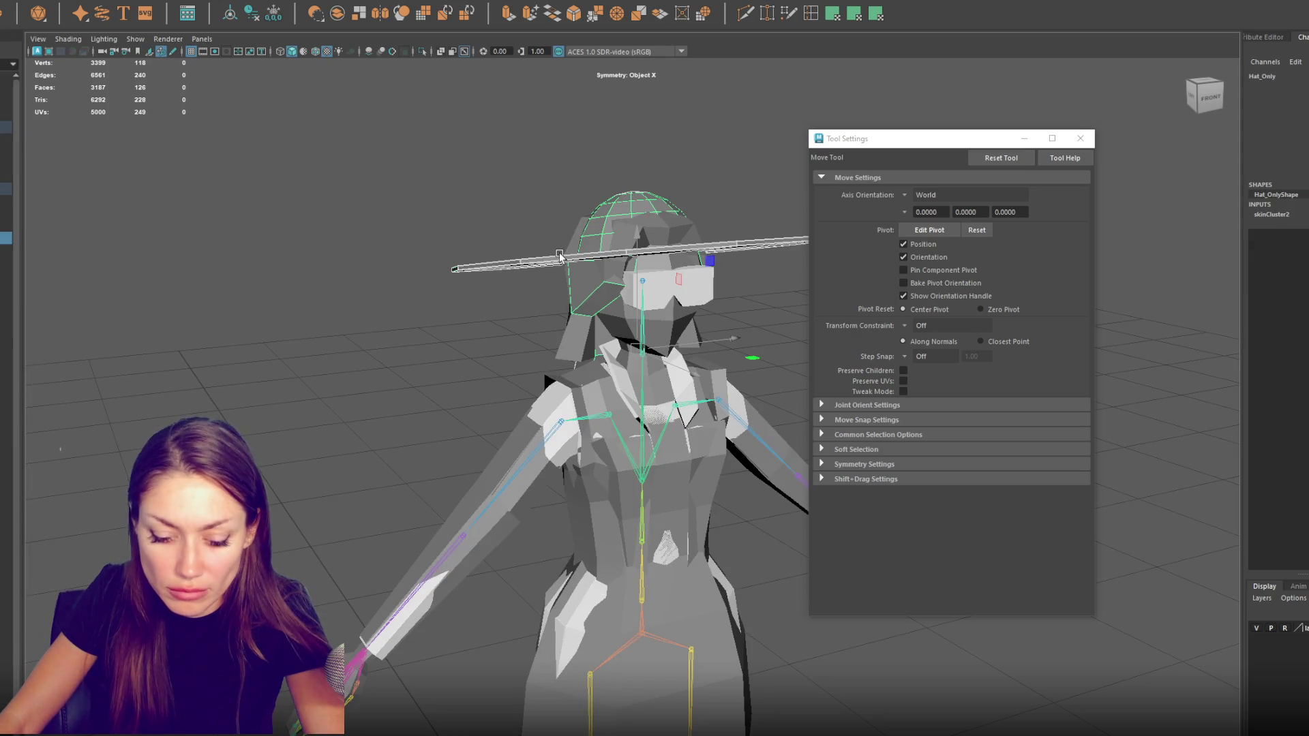
Isolate the hat with its head-and-neck body piece and orbit around it
key(ctrl+1)
right_click(524, 184)
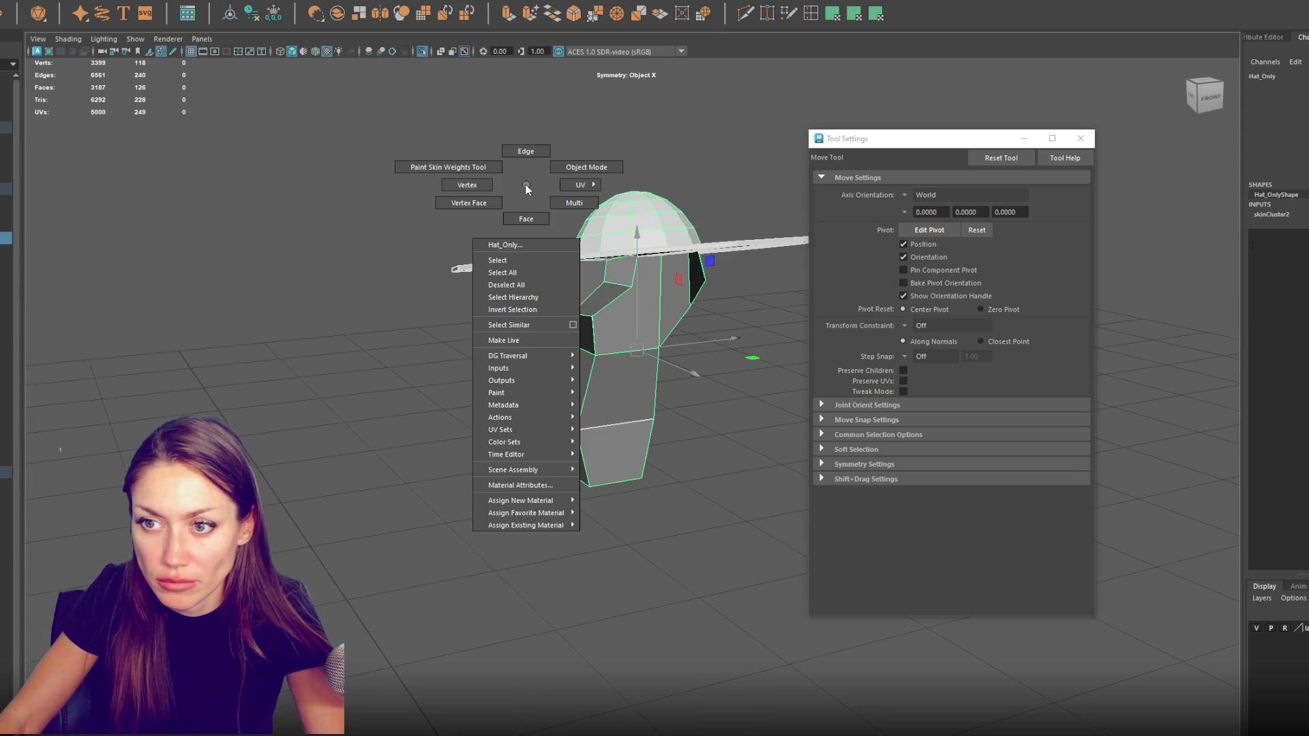
drag(578, 198, 513, 202)
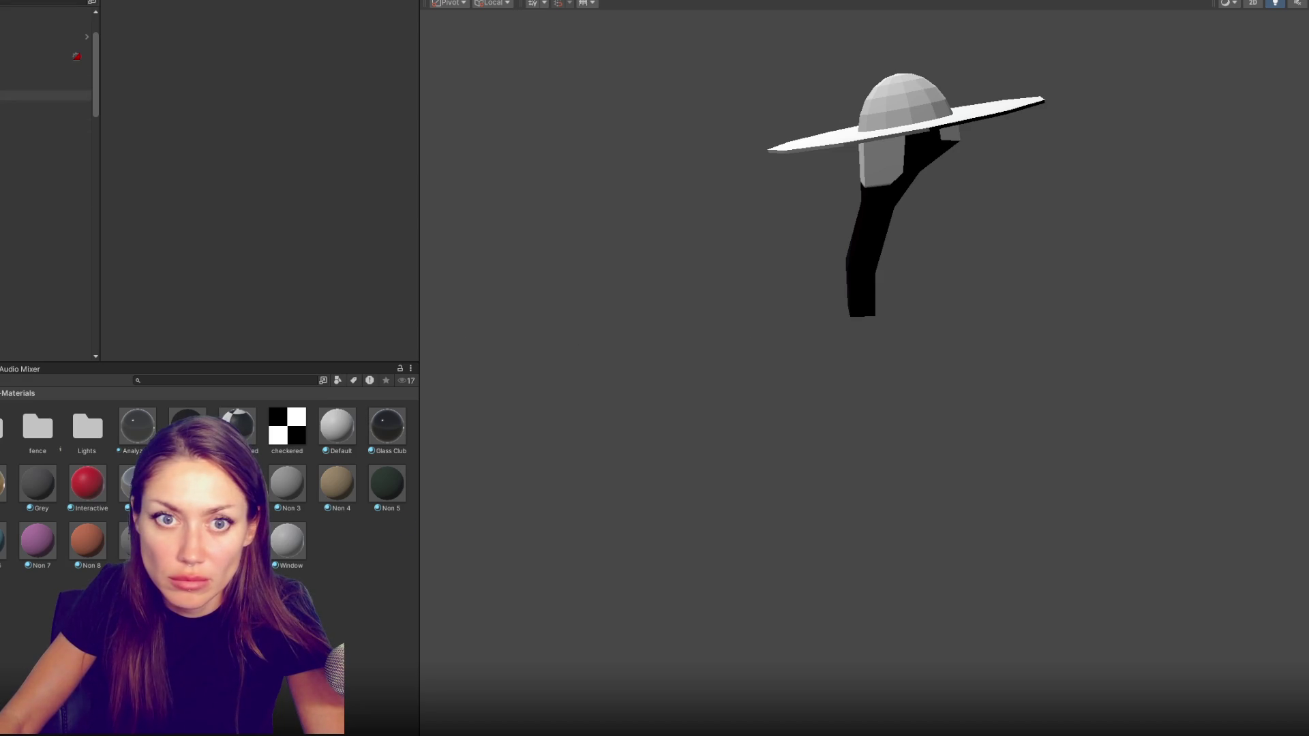
Select Wide_Brim_Hat_with_Hair, undo a Non 4 test and add a second material slot
click(15, 313)
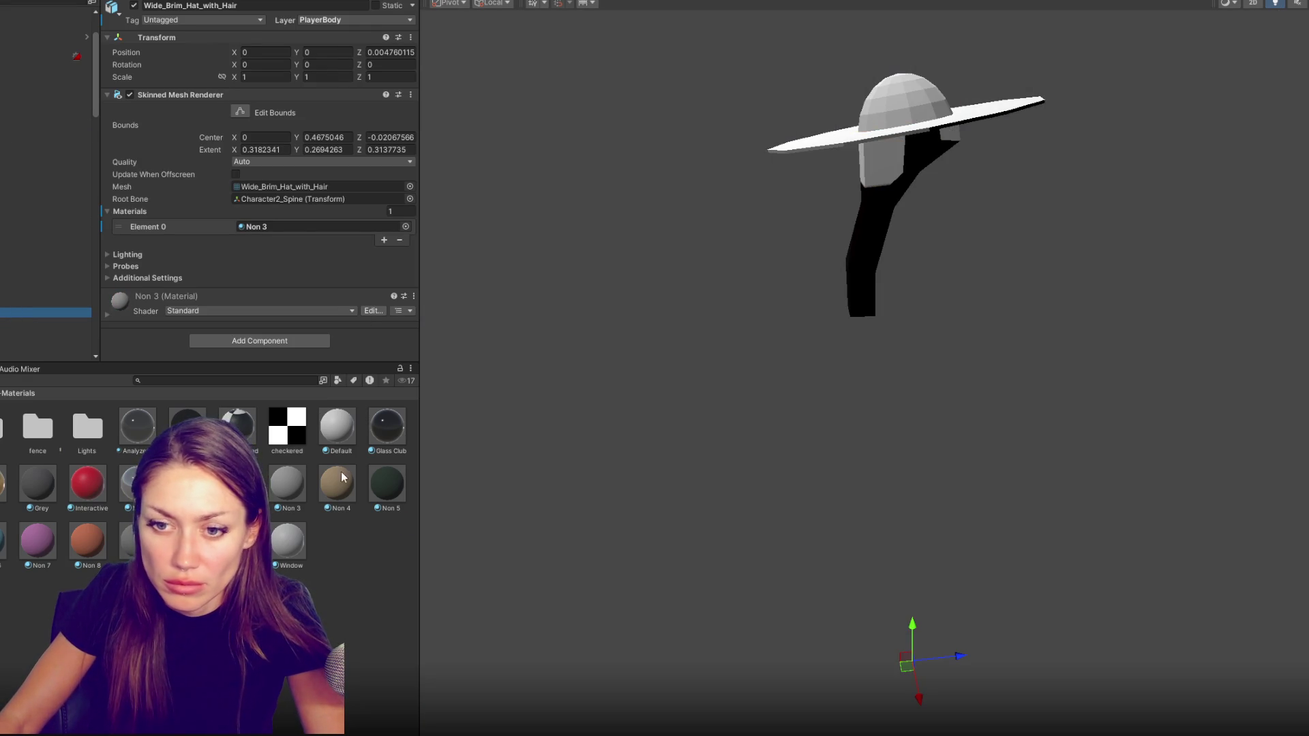
mouse_move(343, 478)
mouse_down()
mouse_move(869, 183)
mouse_move(640, 160)
mouse_up()
key(ctrl+z)
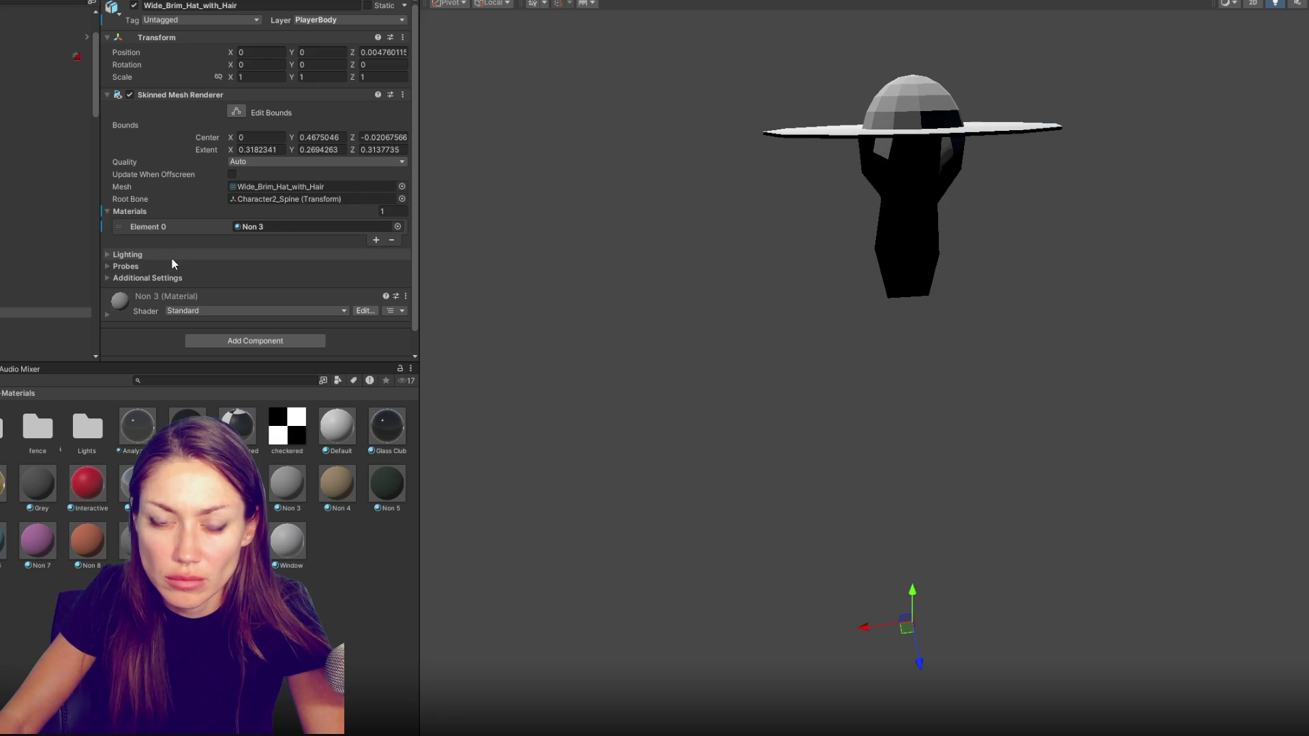
click(375, 240)
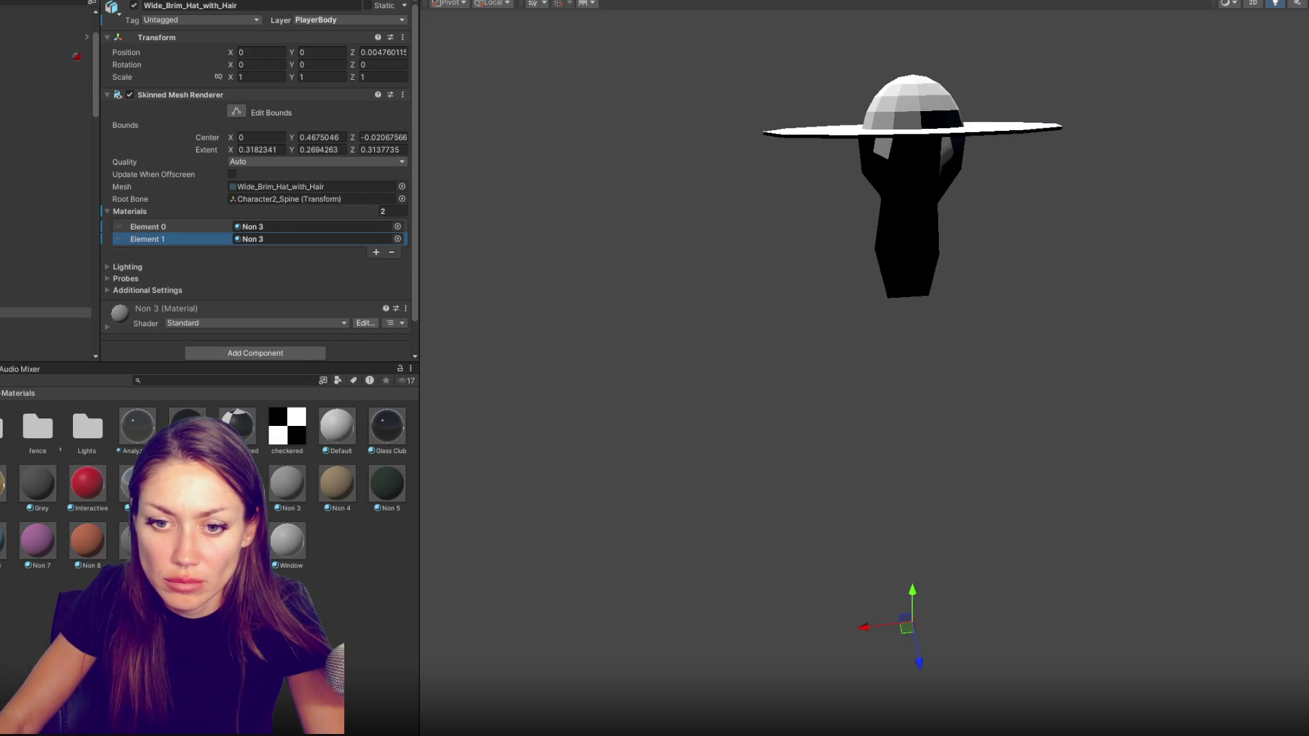
drag(869, 153, 989, 184)
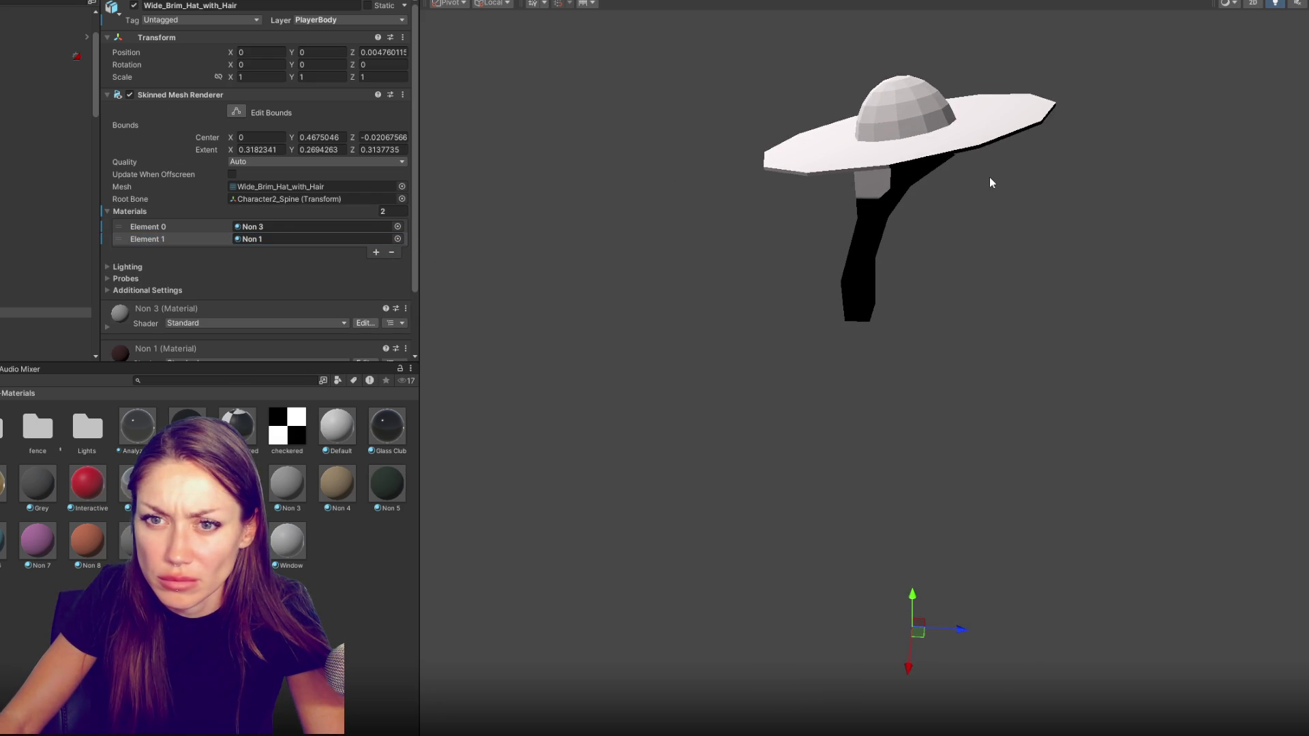
Assign Non 4 to the first material slot and Non 5 to the second
alt+drag(697, 249, 658, 254)
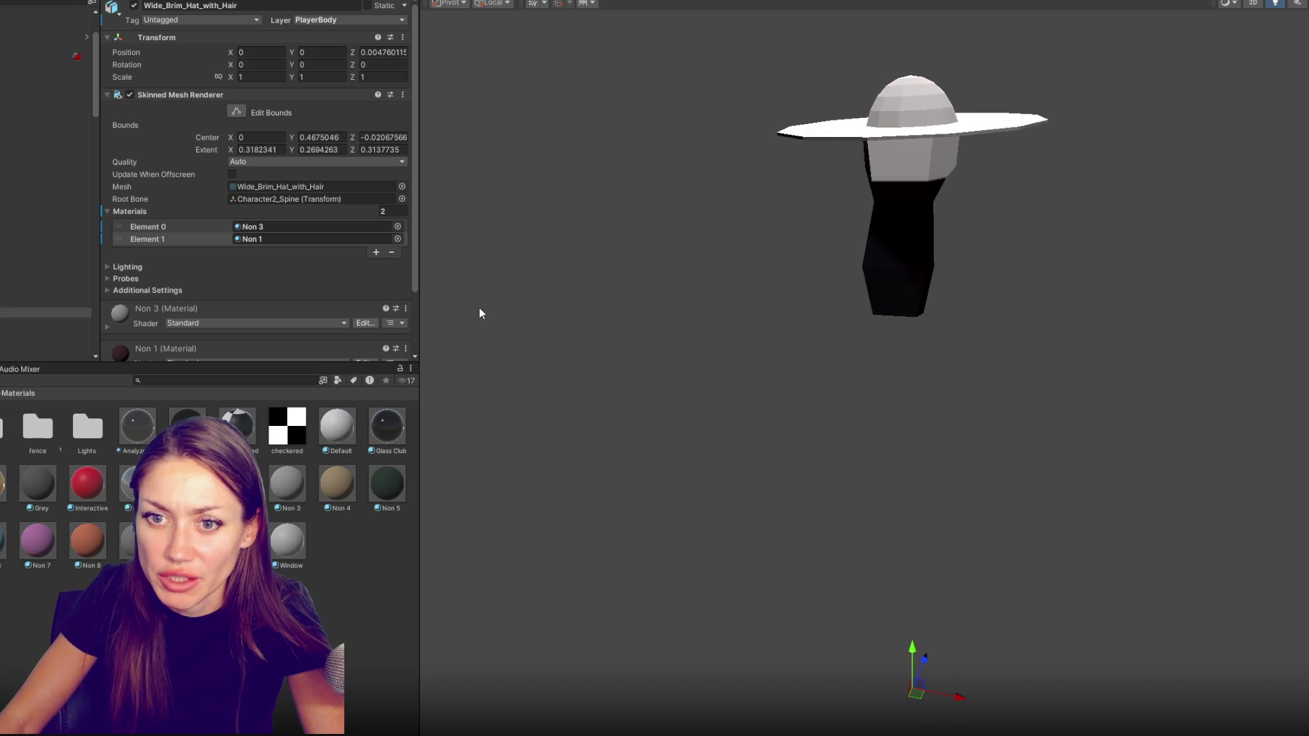
drag(336, 482, 321, 226)
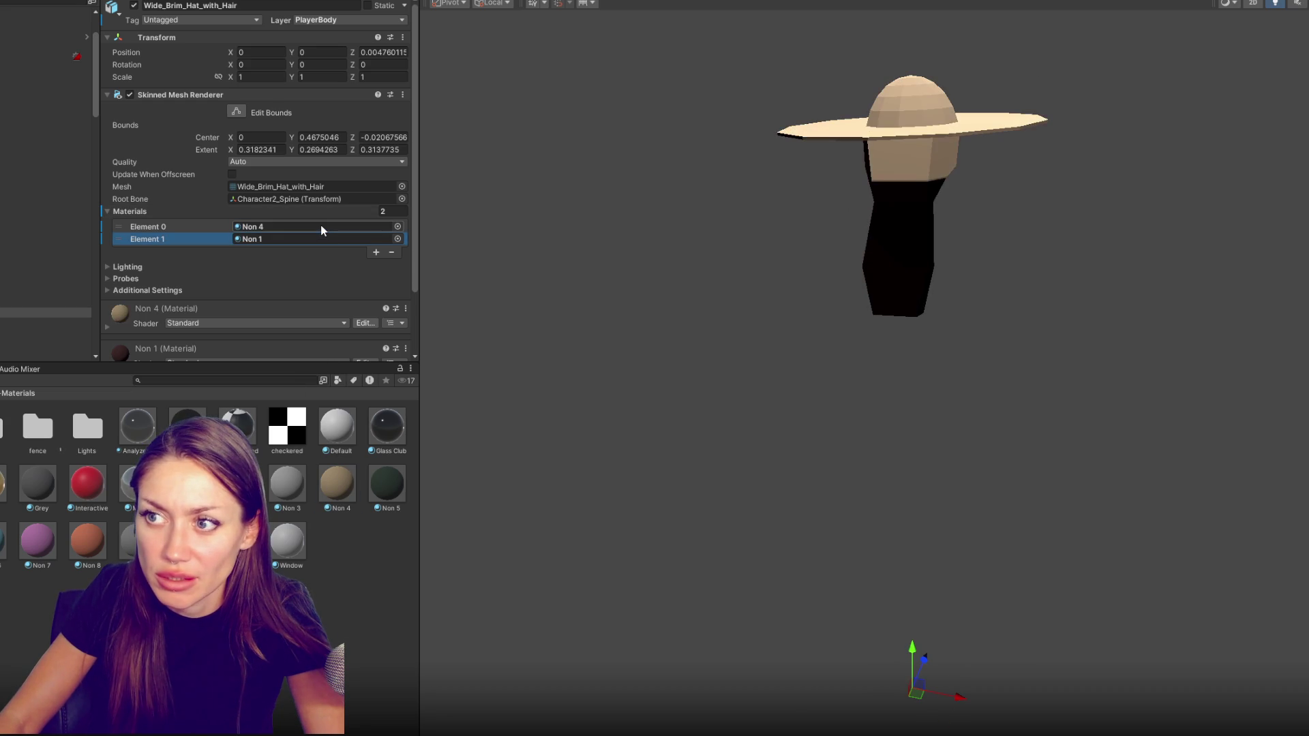
drag(386, 482, 344, 241)
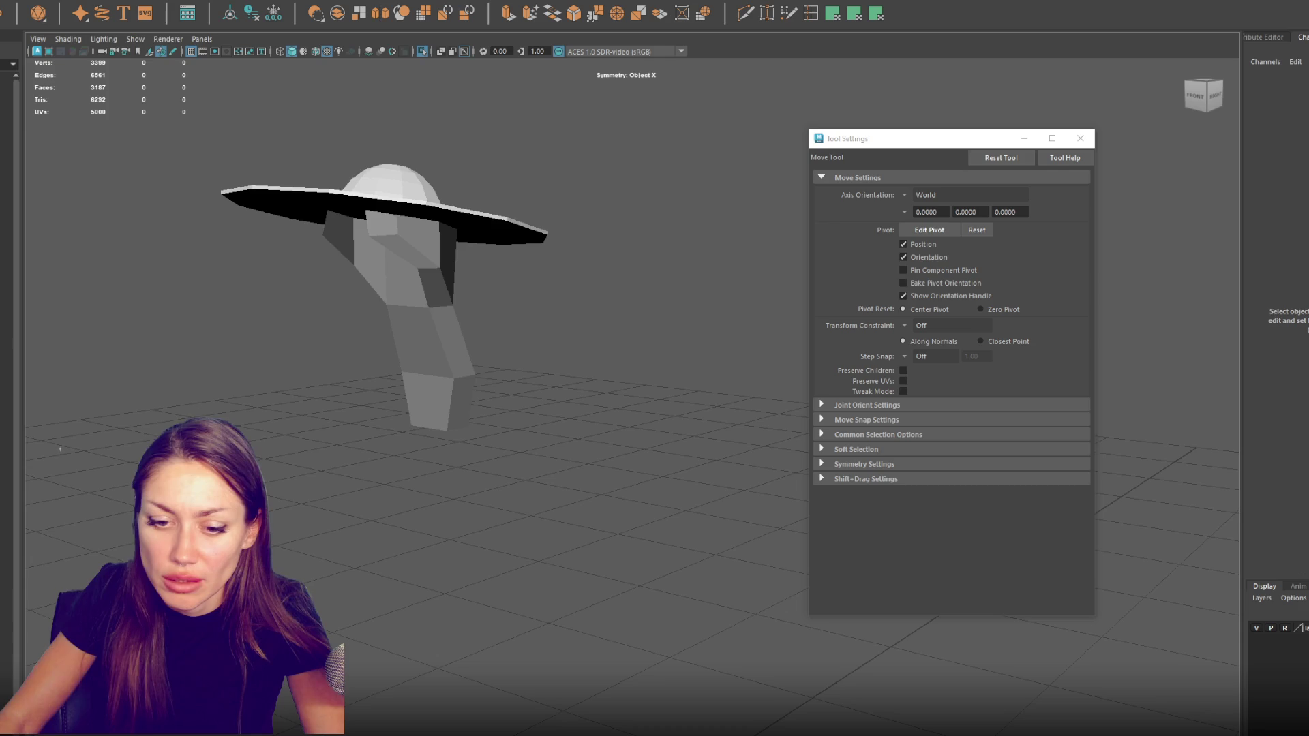
Select the hat mesh in Maya and bring up its existing-materials marking menu
click(438, 210)
right_click(428, 218)
click(419, 237)
right_click(613, 173)
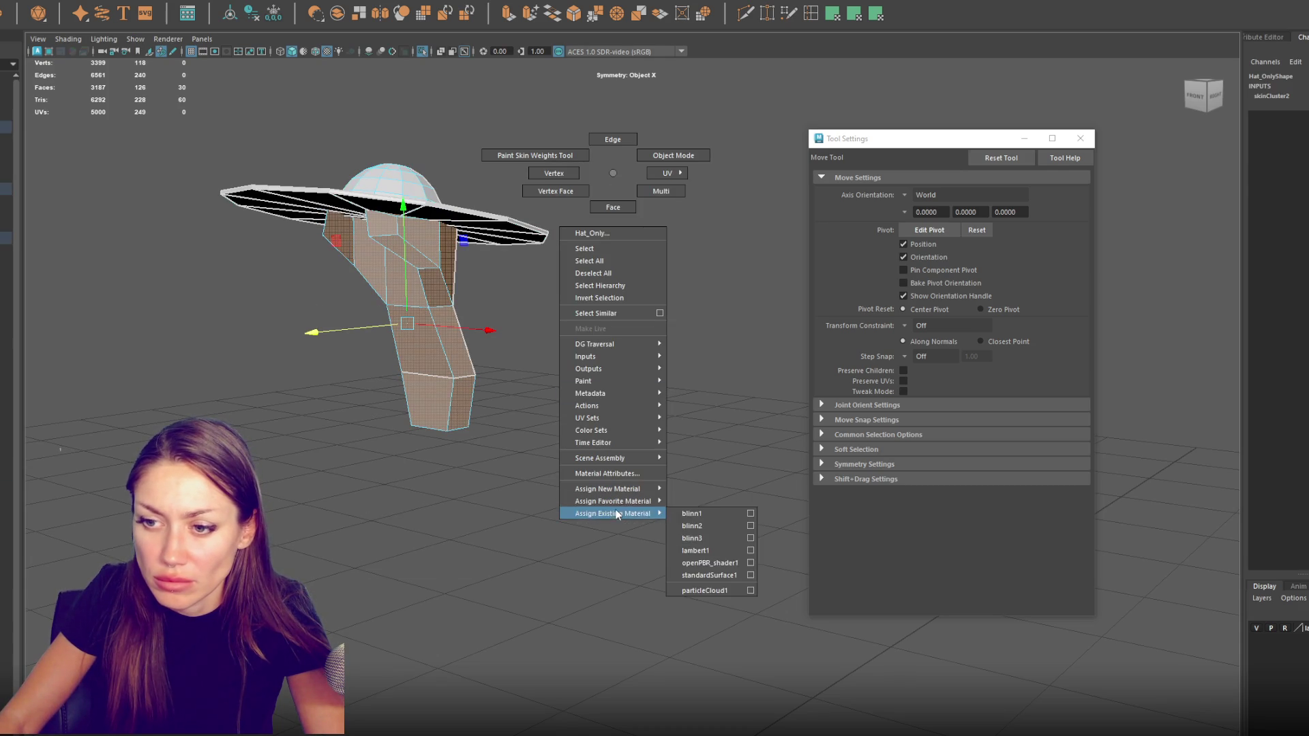
Assign the existing blinn2 material to the hat's body-piece faces
click(684, 522)
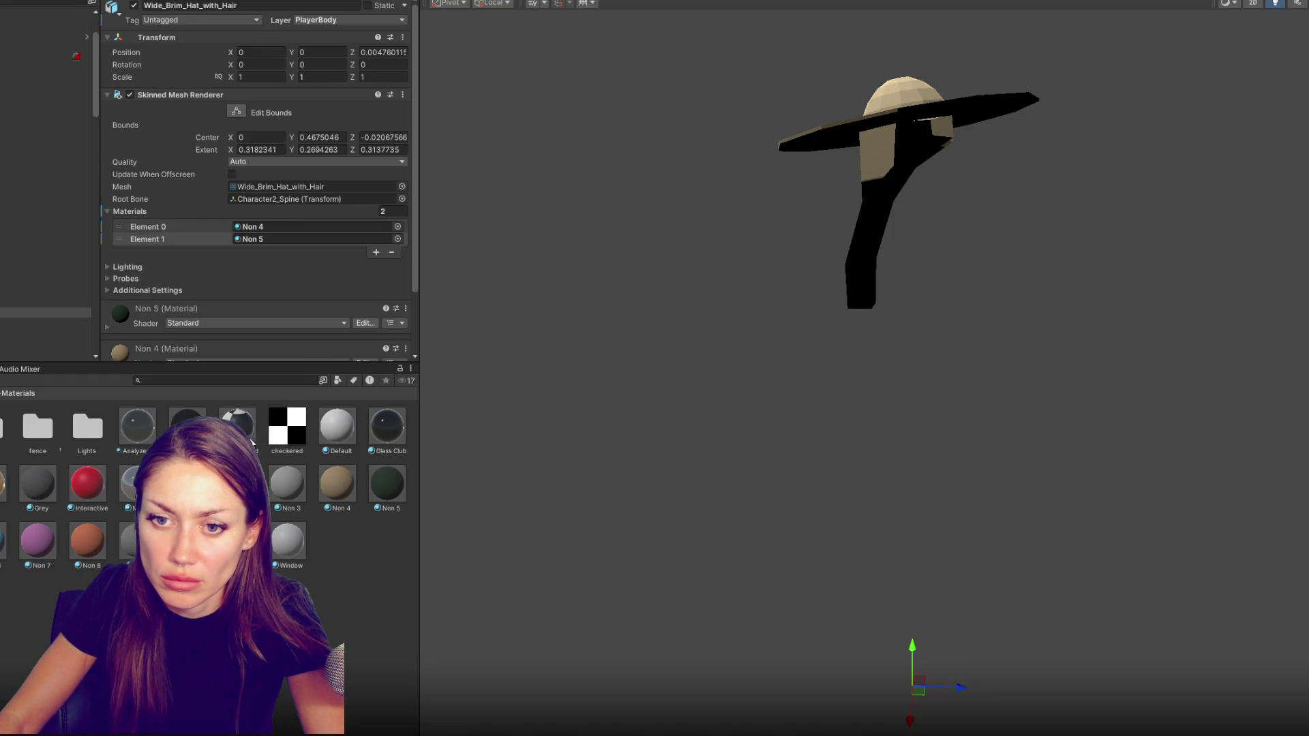
Put Black in the hat's second slot, try Non 1, then restore Non 4 as the first material
drag(187, 425, 941, 135)
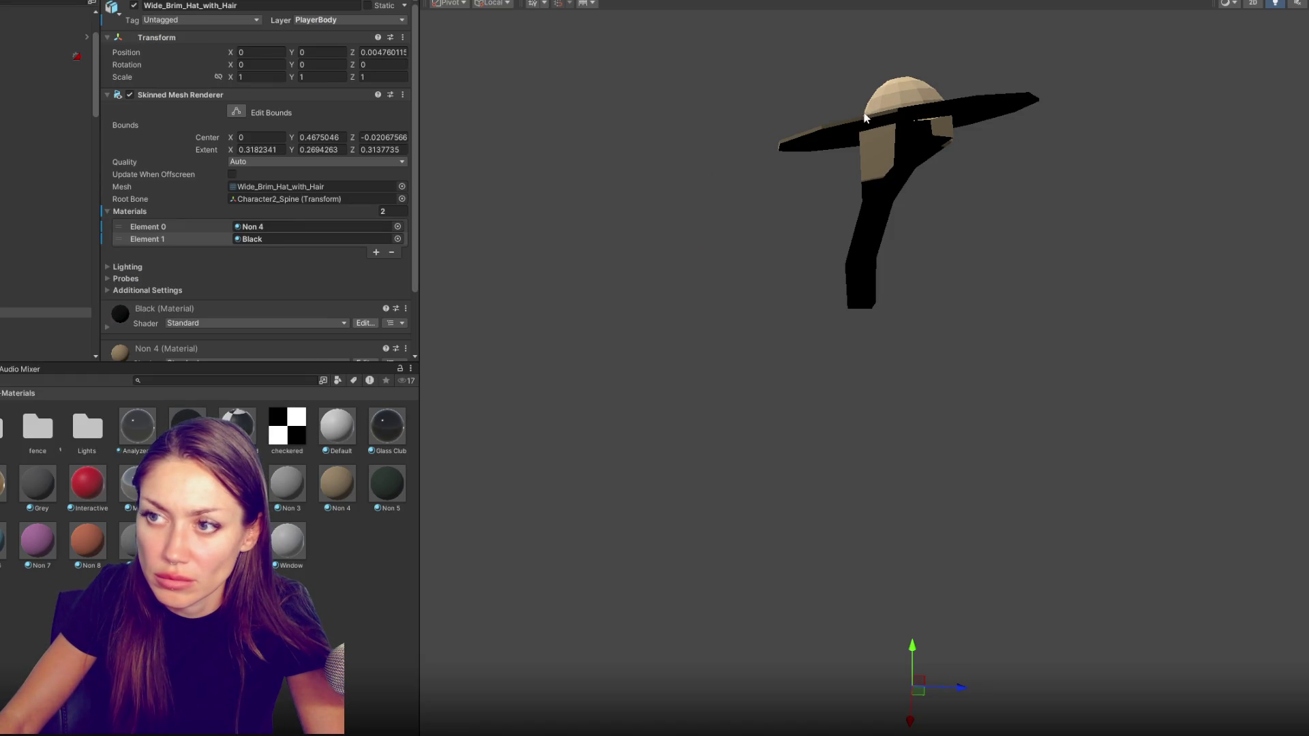
scroll(256, 184, down, 5)
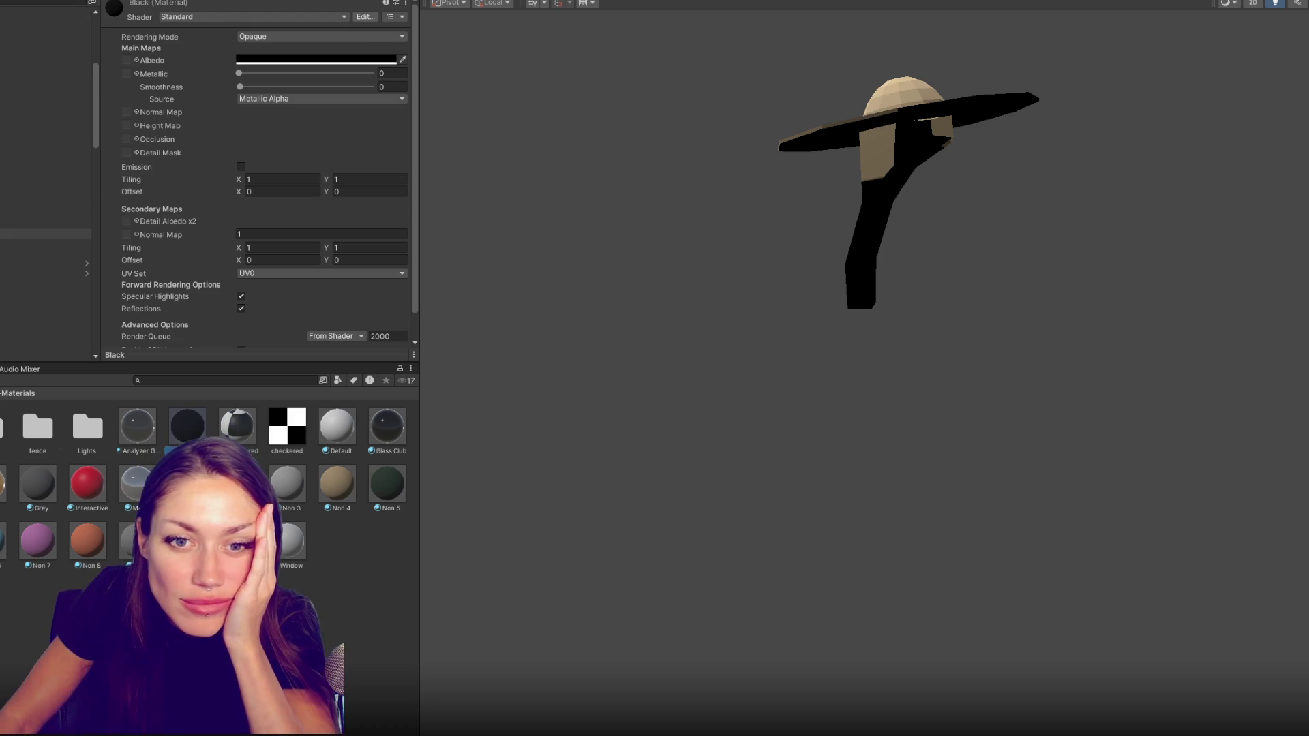
click(46, 165)
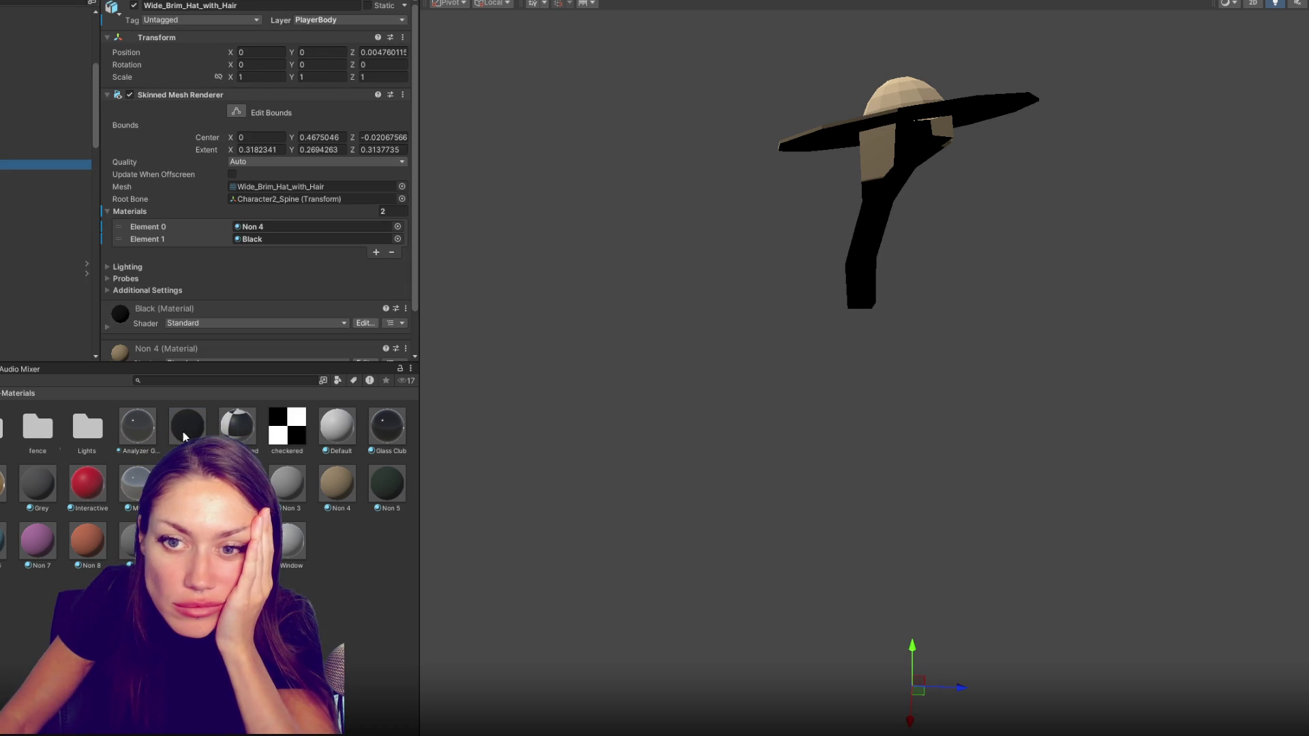
mouse_move(188, 480)
mouse_down()
mouse_move(905, 127)
mouse_move(336, 227)
mouse_up()
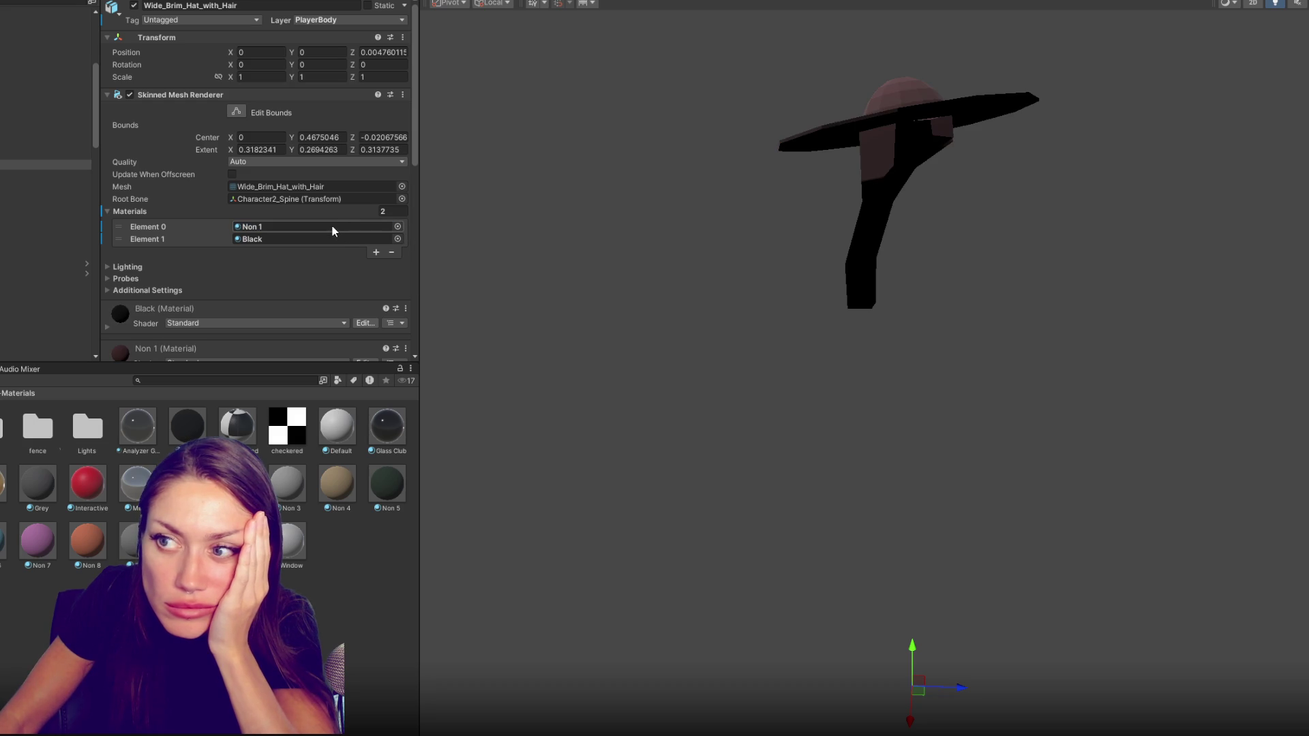
drag(336, 481, 276, 229)
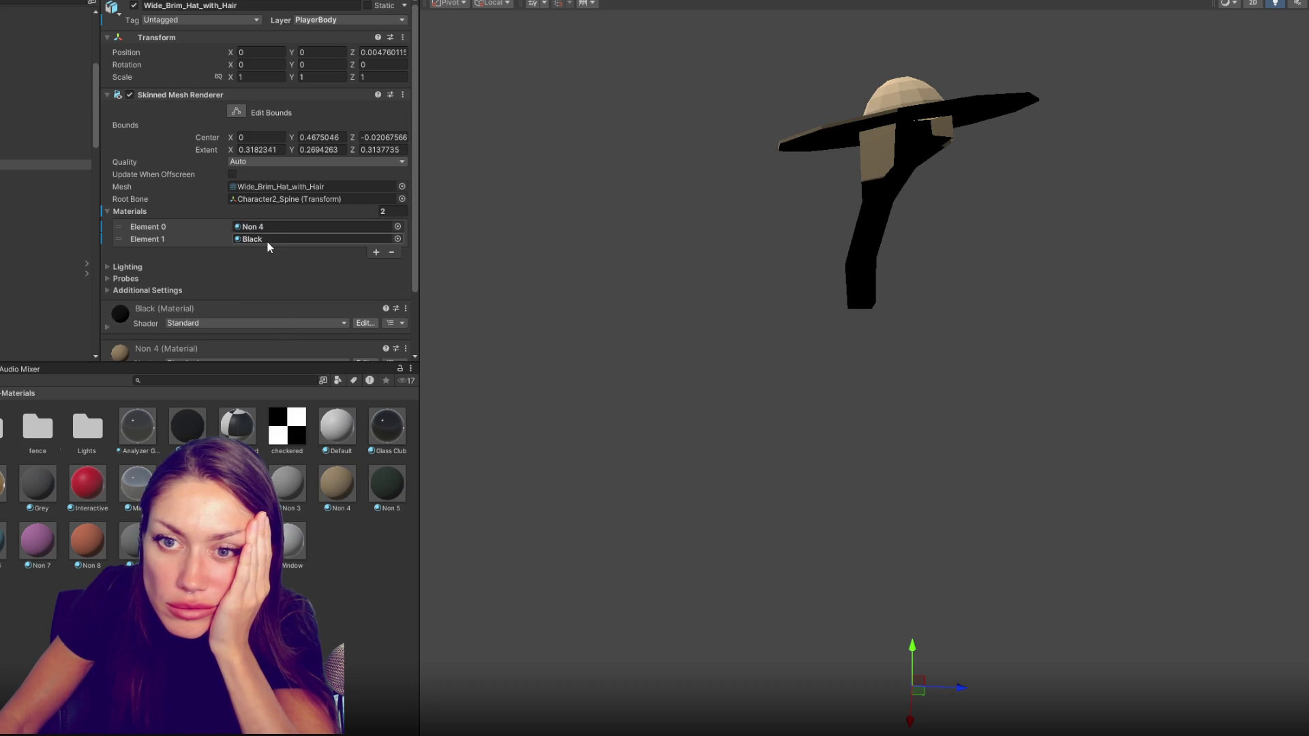
Remove the Black material slot so the hat keeps only Non 4
click(195, 239)
click(391, 252)
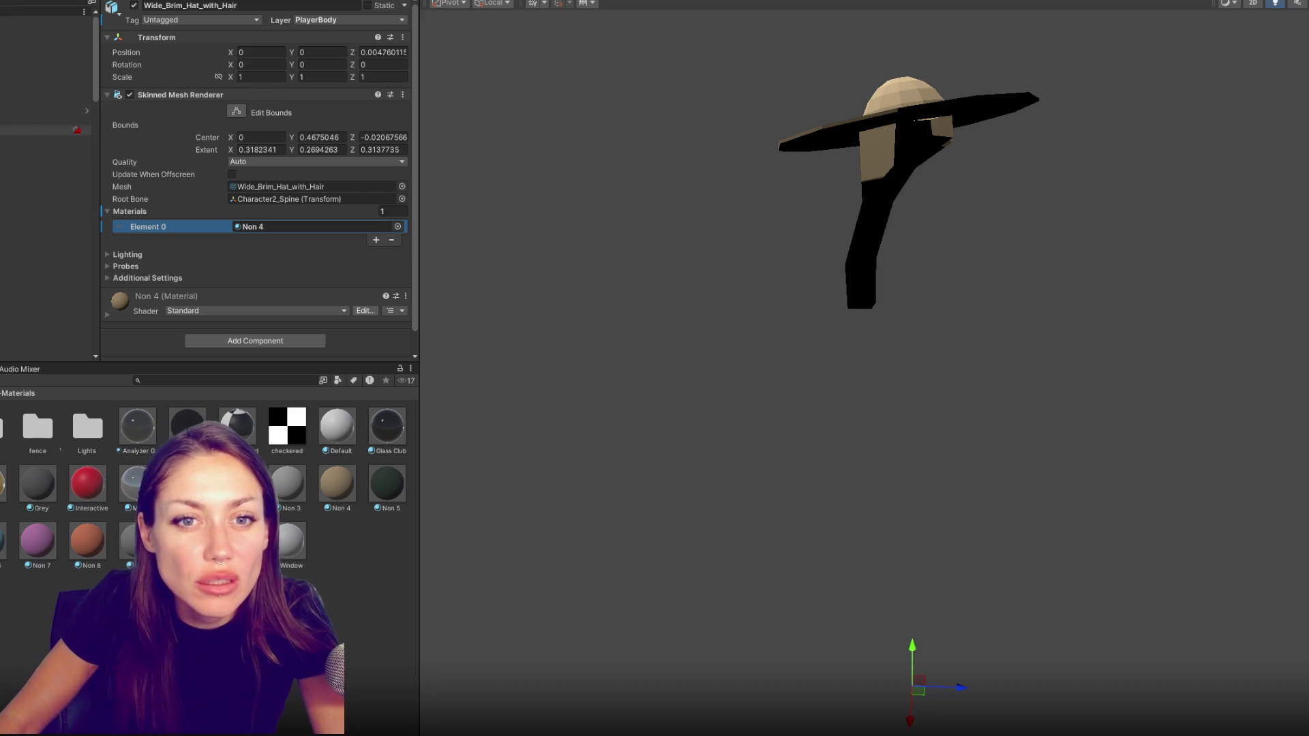
click(47, 150)
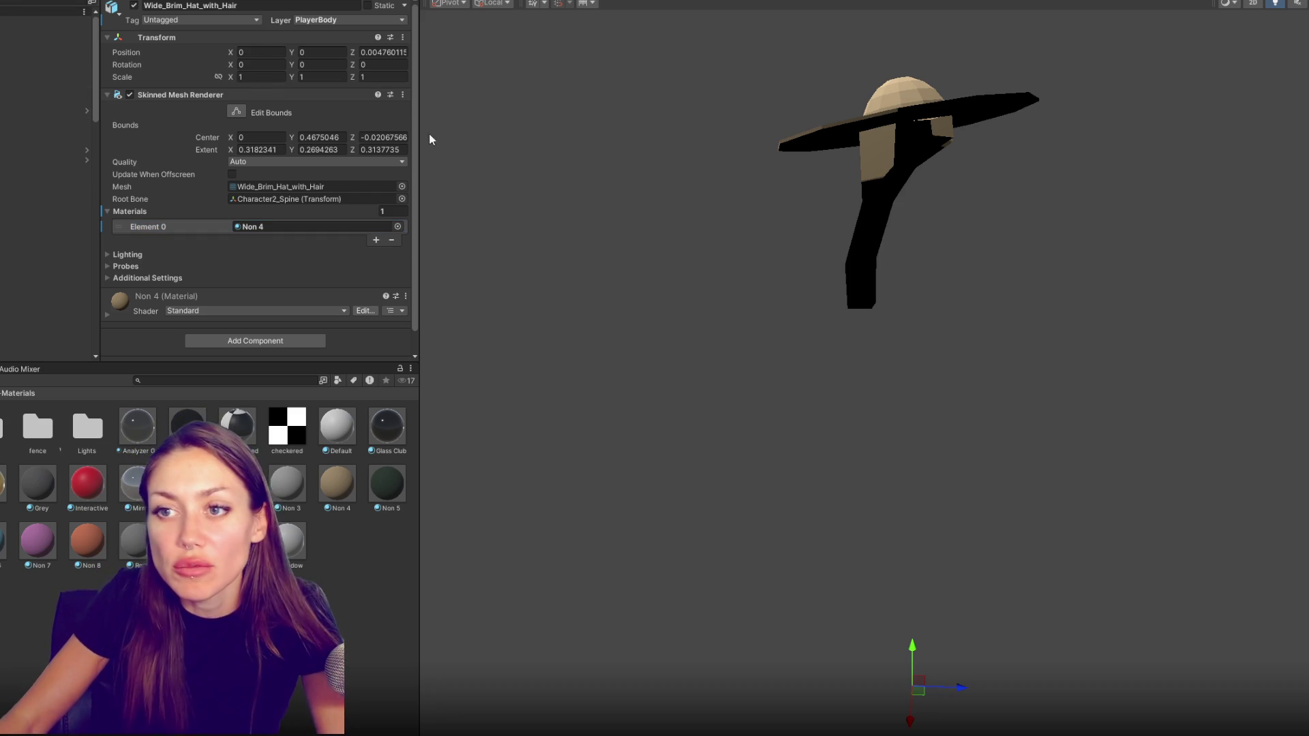
scroll(434, 131, down, 3)
scroll(694, 158, down, 2)
Frame the clothing display and check the Dress and Party Dress pickups
mouse_move(746, 158)
mouse_down()
mouse_move(1138, 232)
mouse_move(832, 228)
mouse_move(1057, 234)
mouse_move(940, 348)
mouse_up()
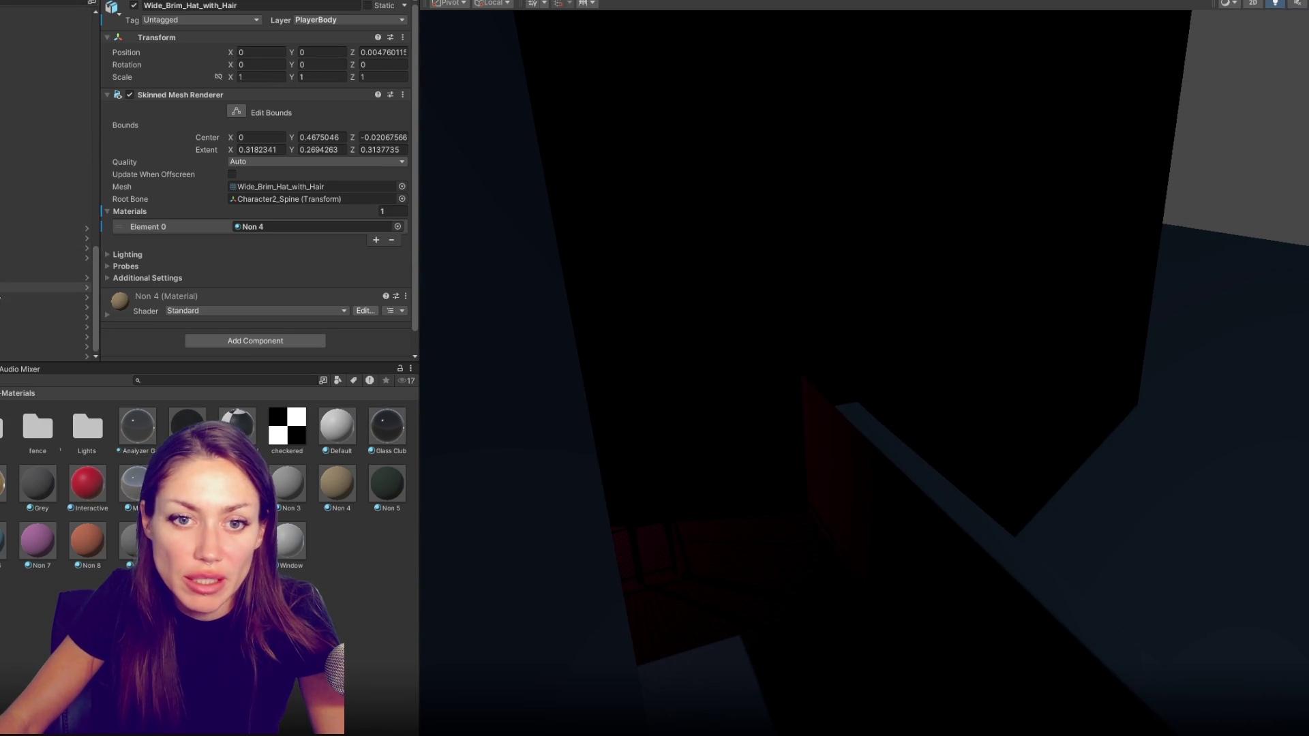
click(2, 297)
key(f)
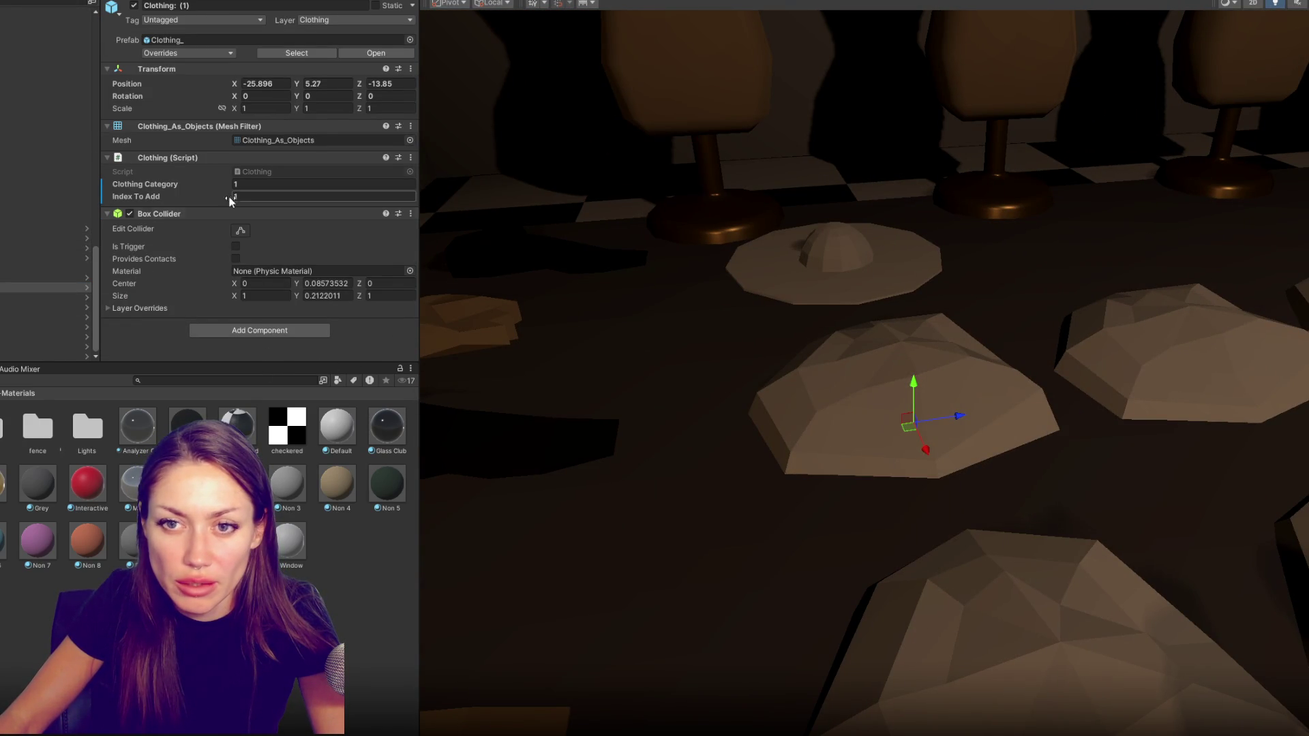
drag(94, 259, 94, 41)
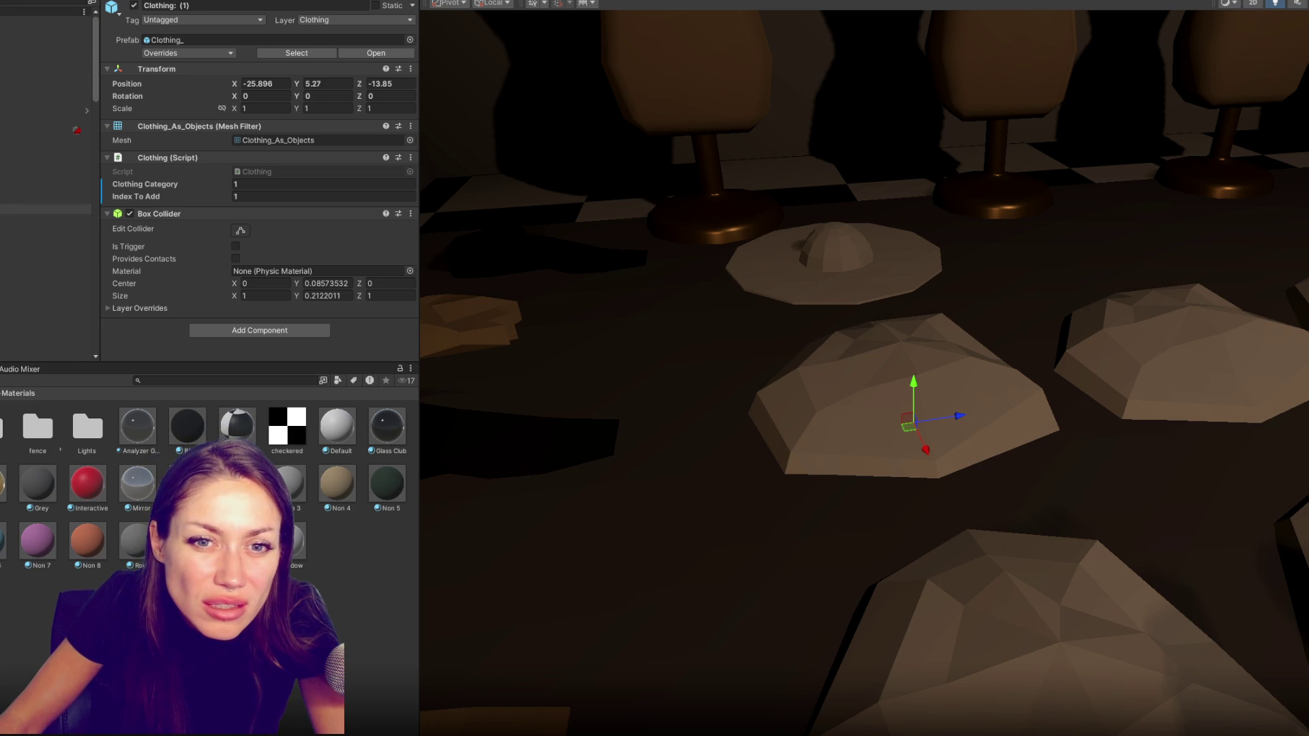
scroll(45, 209, down, 2)
scroll(46, 208, down, 3)
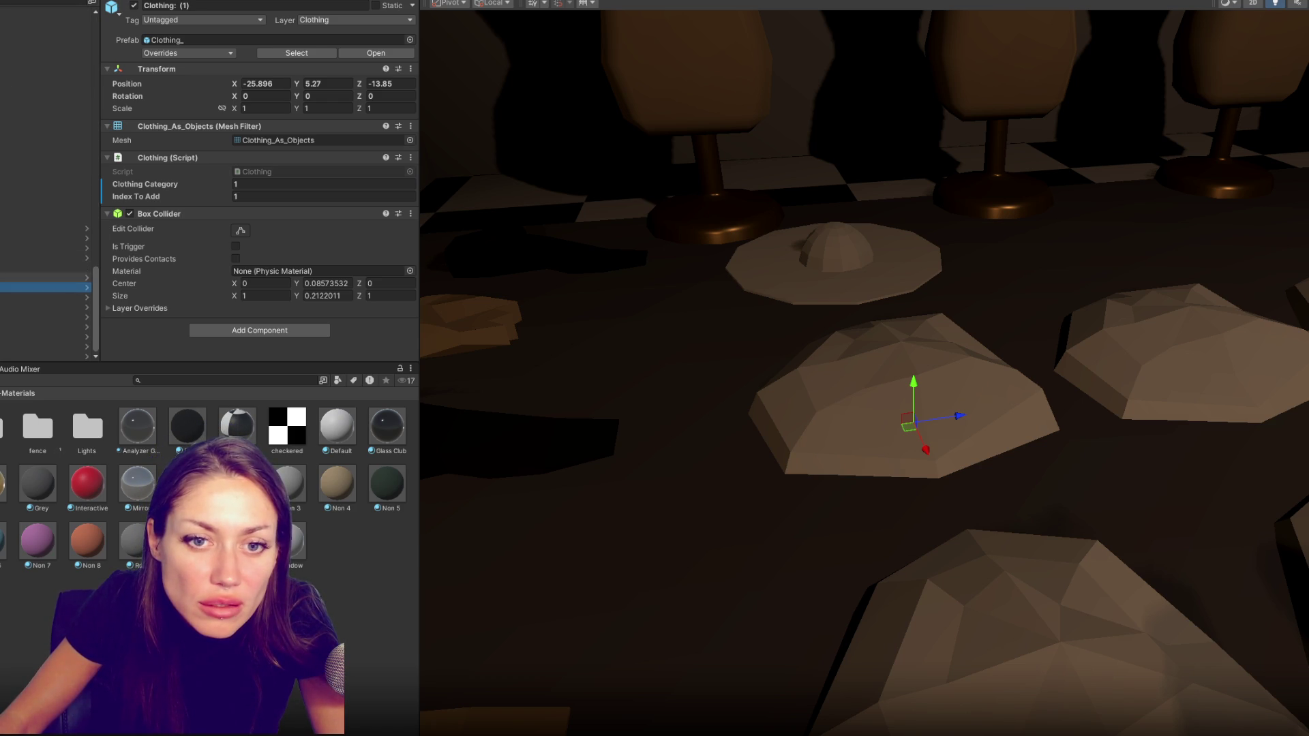
text(Party Dress)
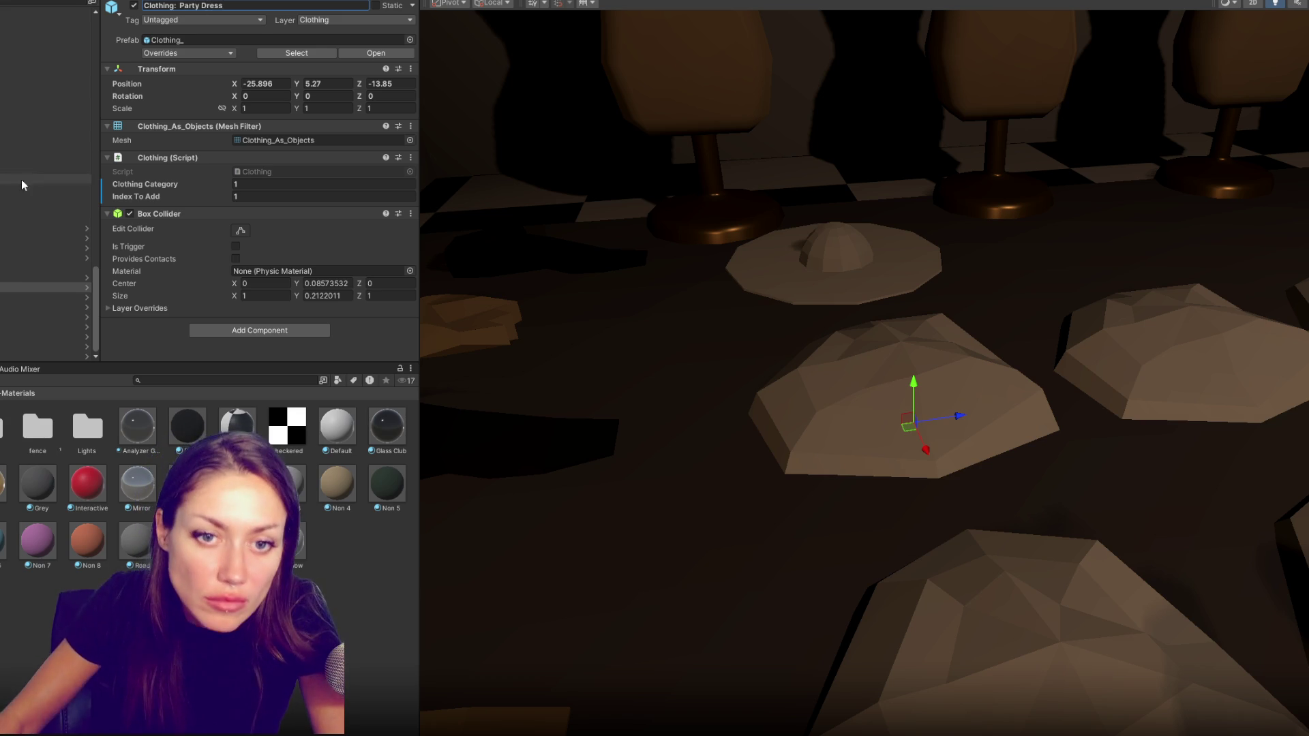
click(1, 298)
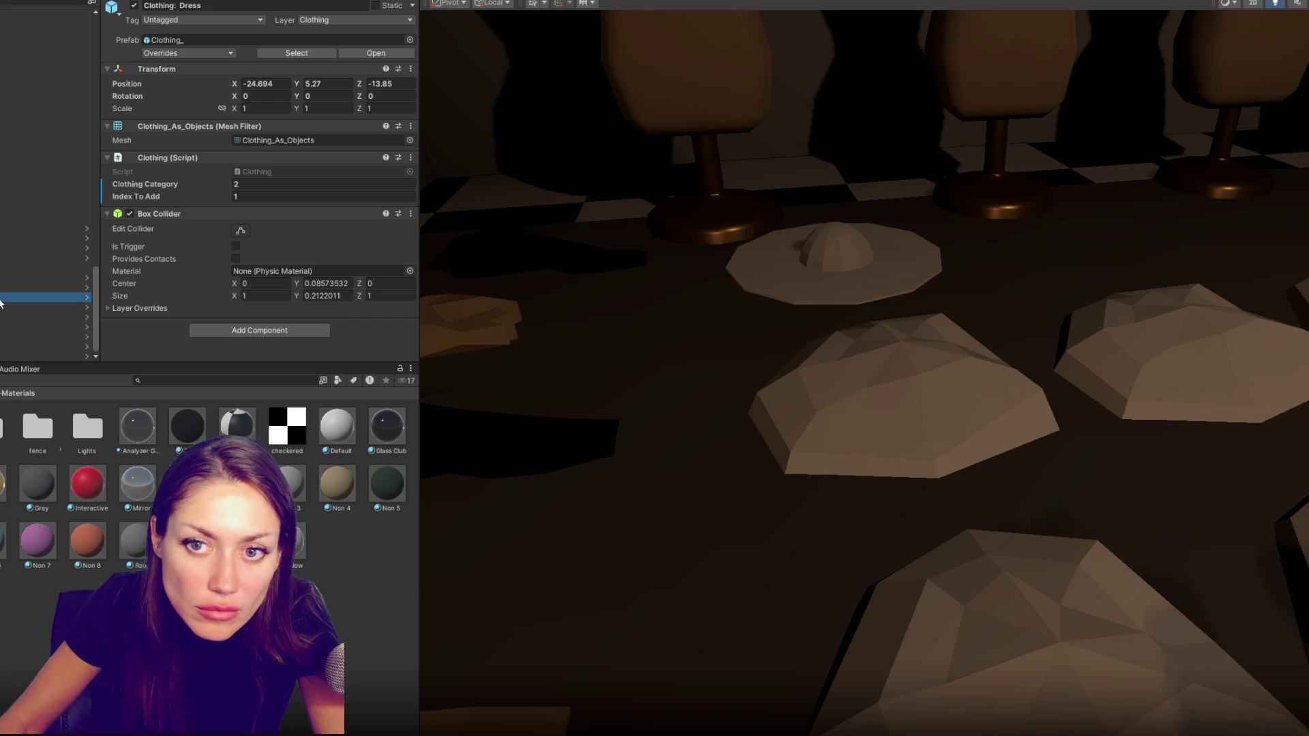
click(15, 290)
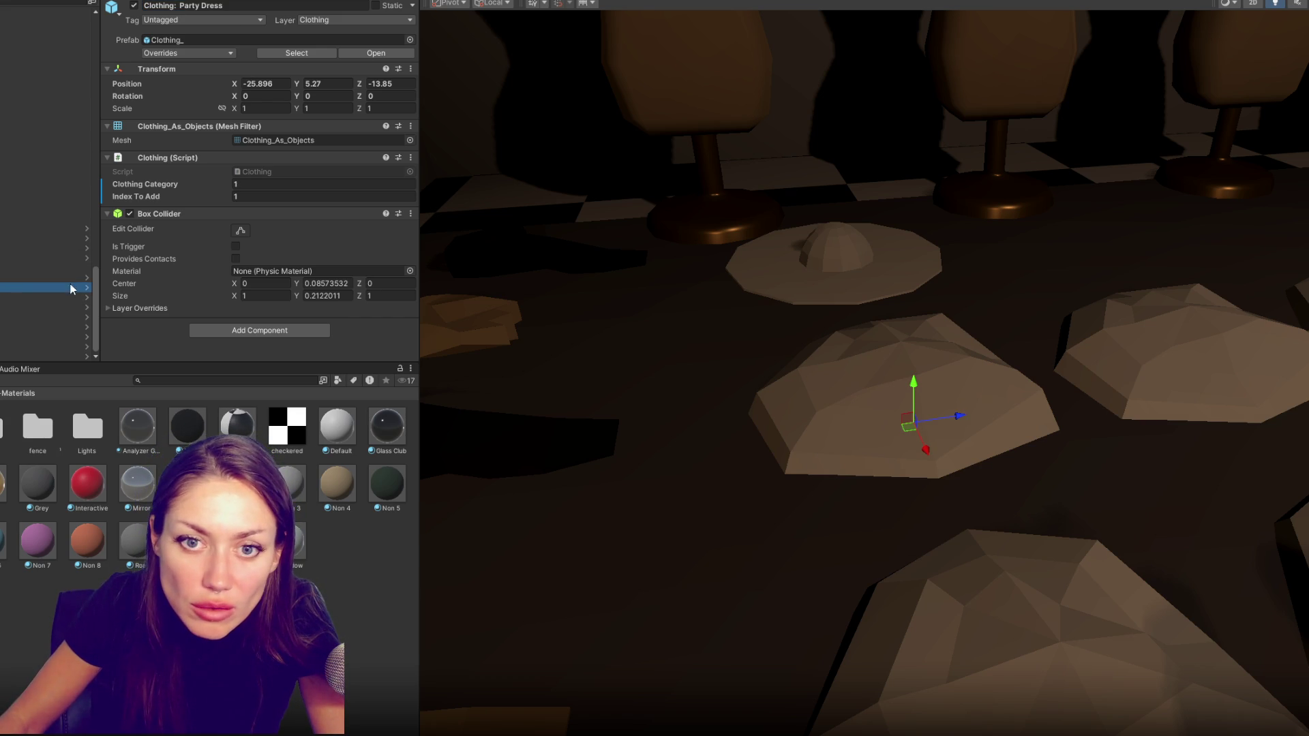
click(97, 296)
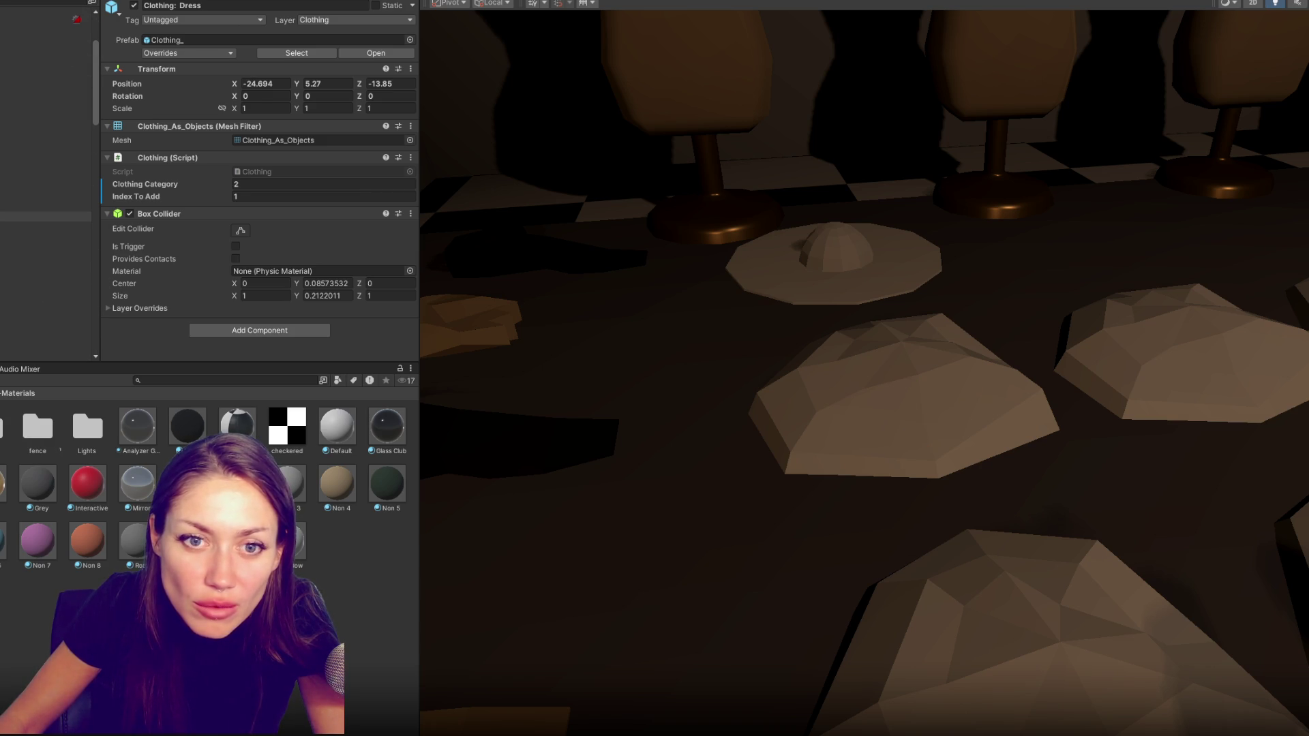
Rename shirt-category pieces to Dress Shirt, Tshirt and Vest
double_click(189, 6)
text(Pants)
click(1227, 358)
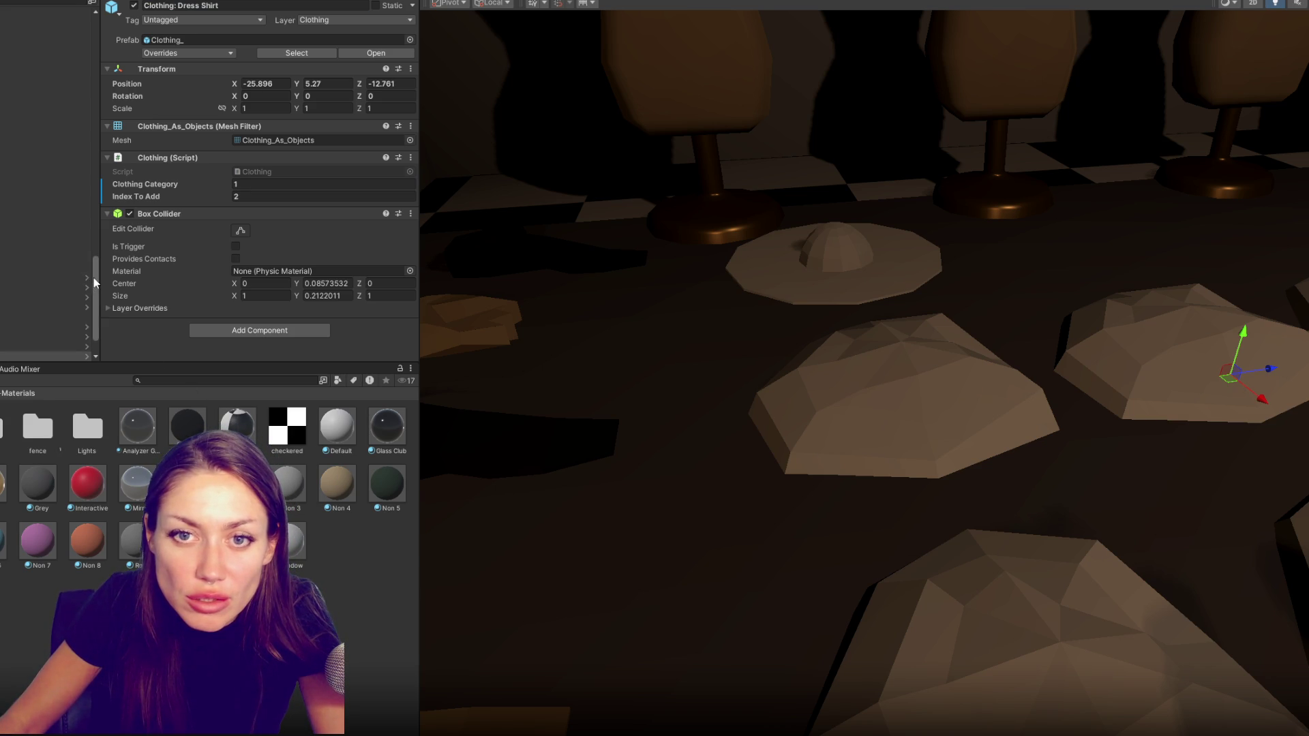
drag(92, 279, 96, 70)
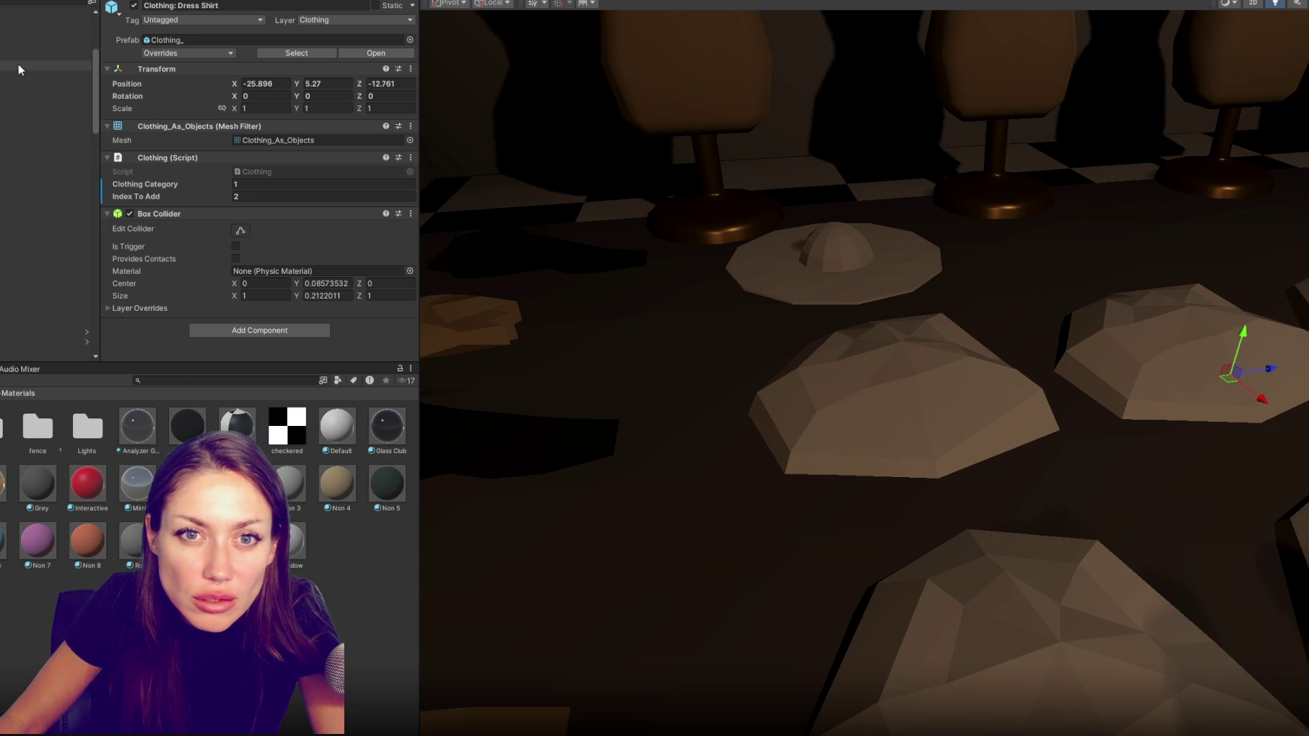
click(1227, 357)
key(Down)
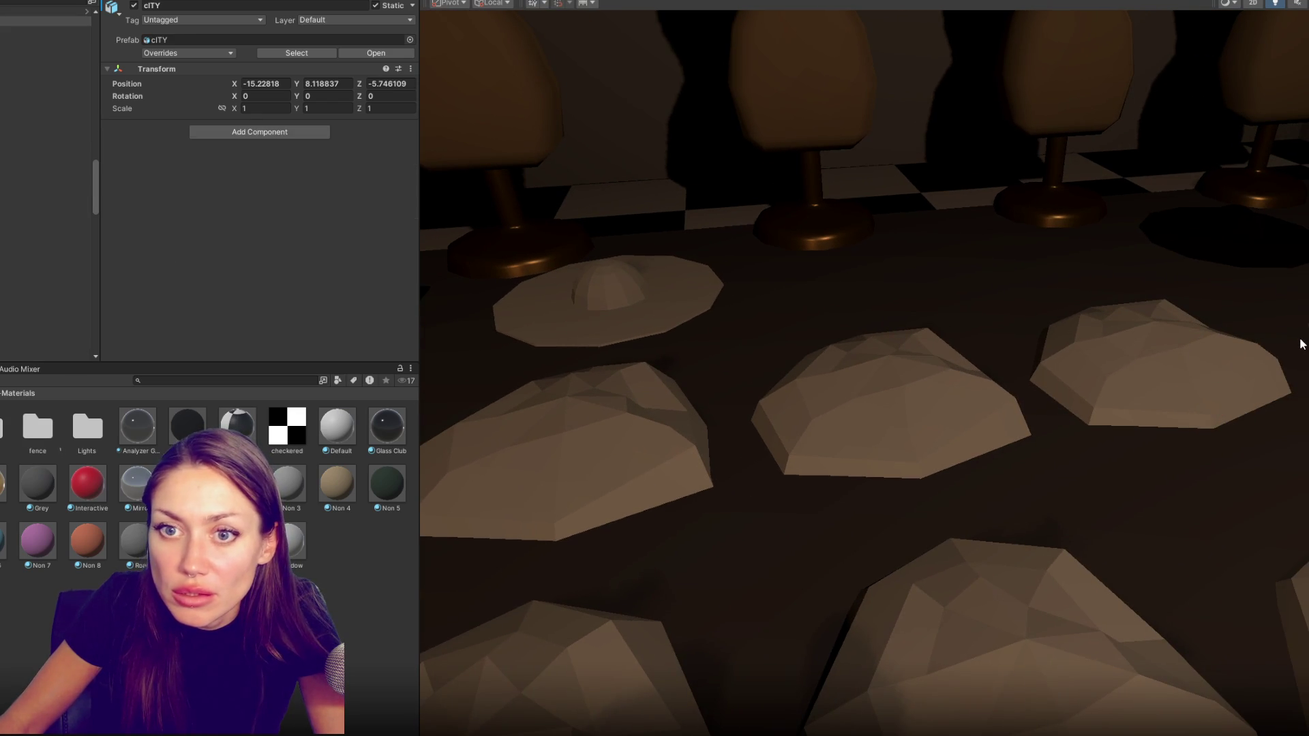
Step through the bottom-category pieces and rename them Pants and Shorts
key(Down)
key(Down)
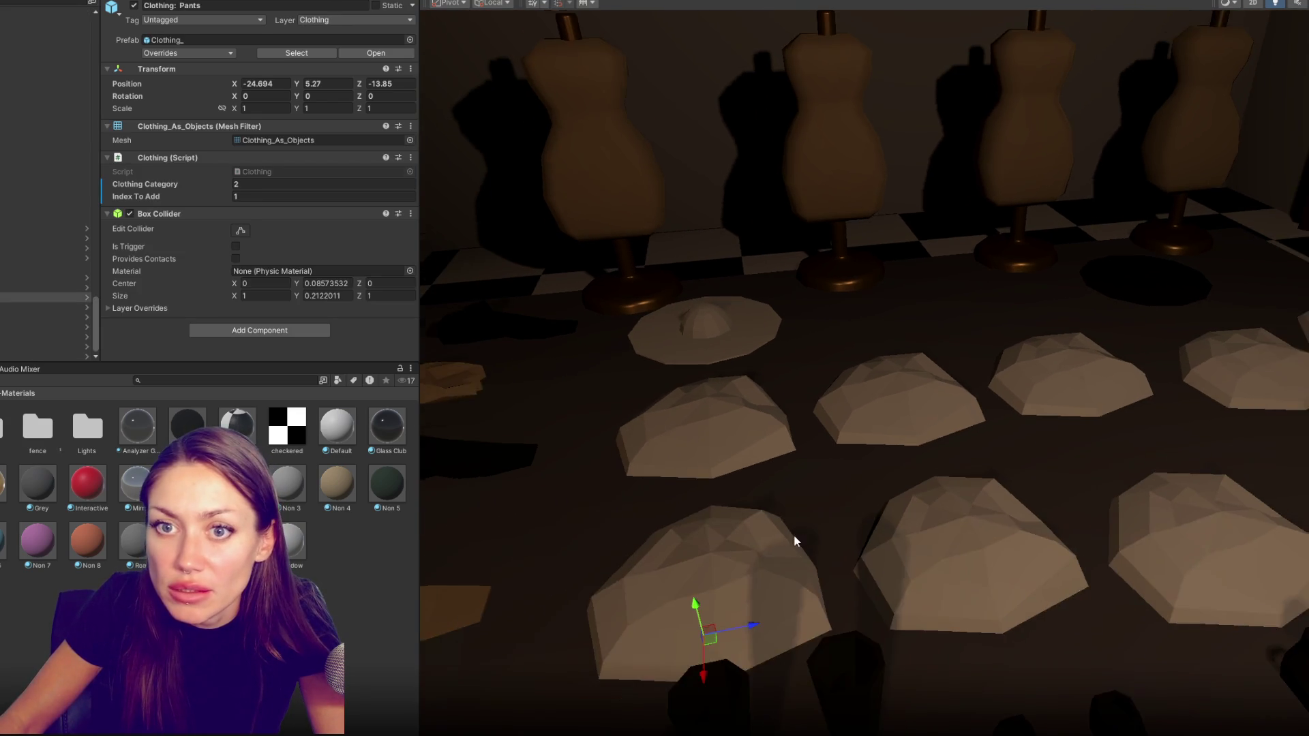
key(Down)
click(236, 5)
text(Clothing: Shor)
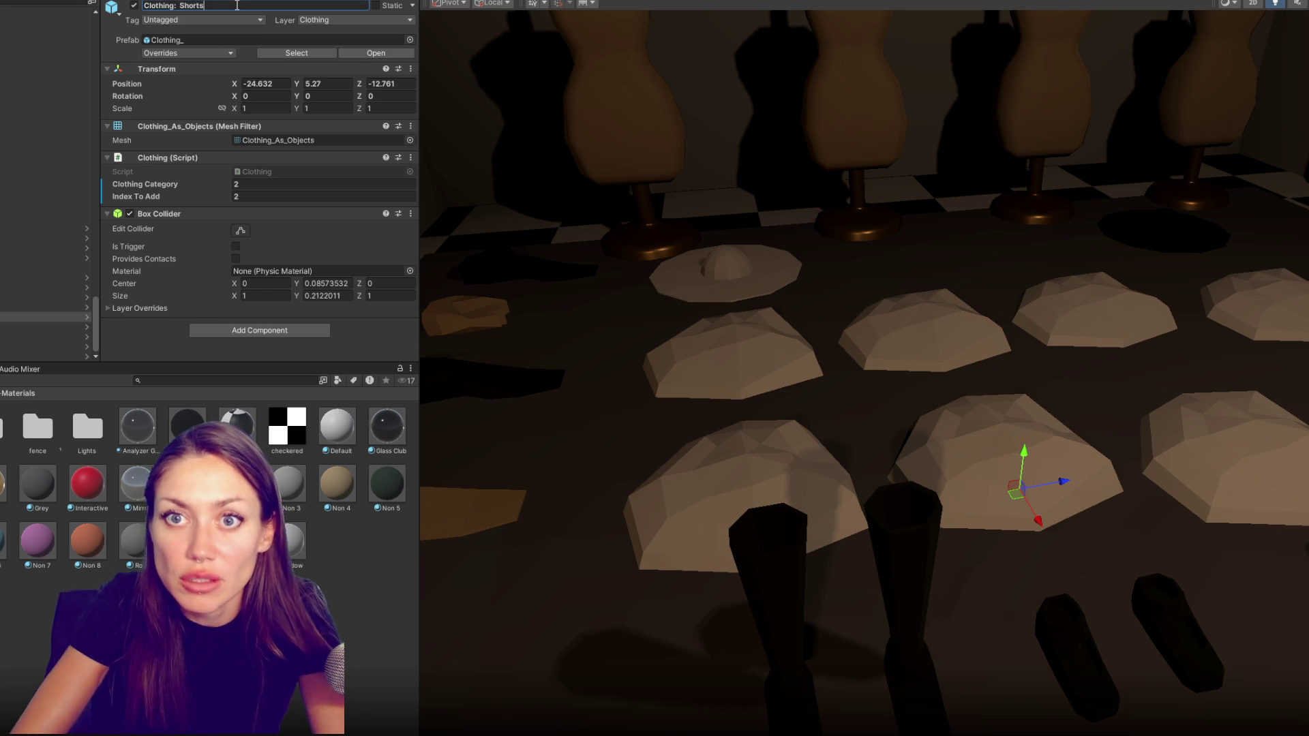
click(1198, 387)
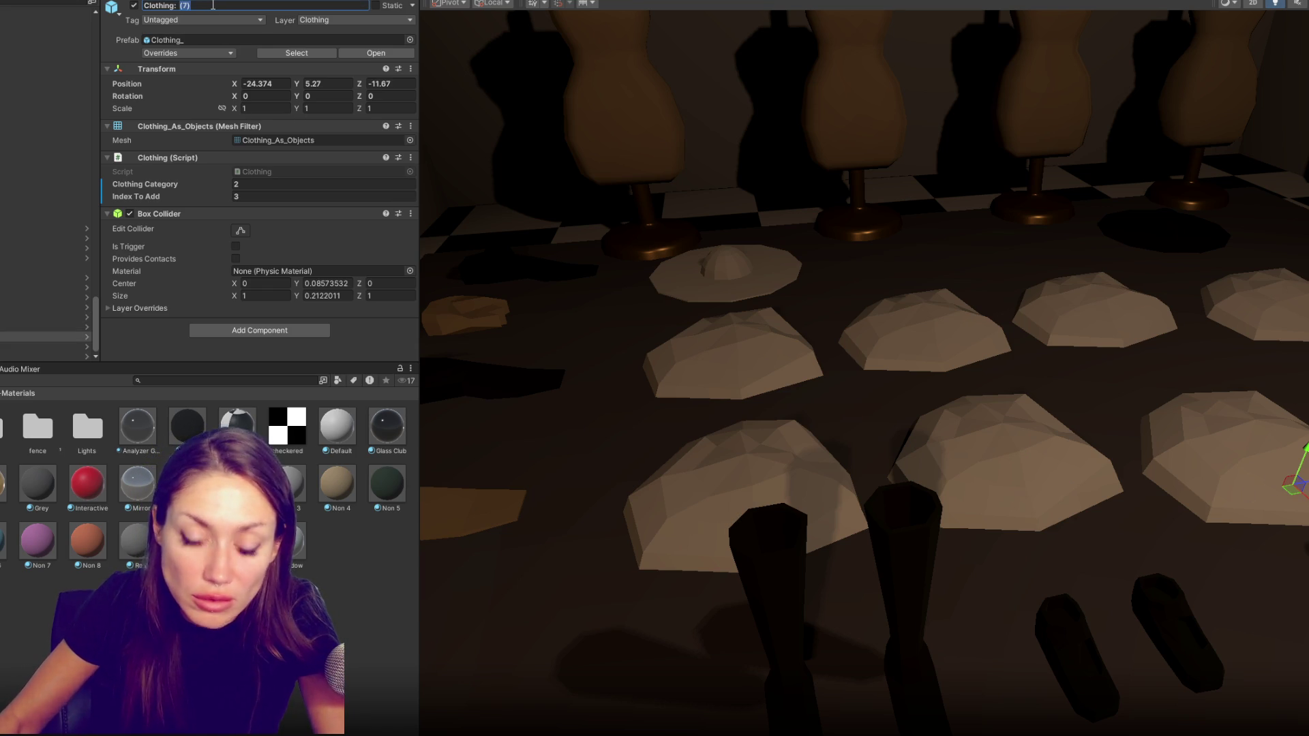
text(ShortS)
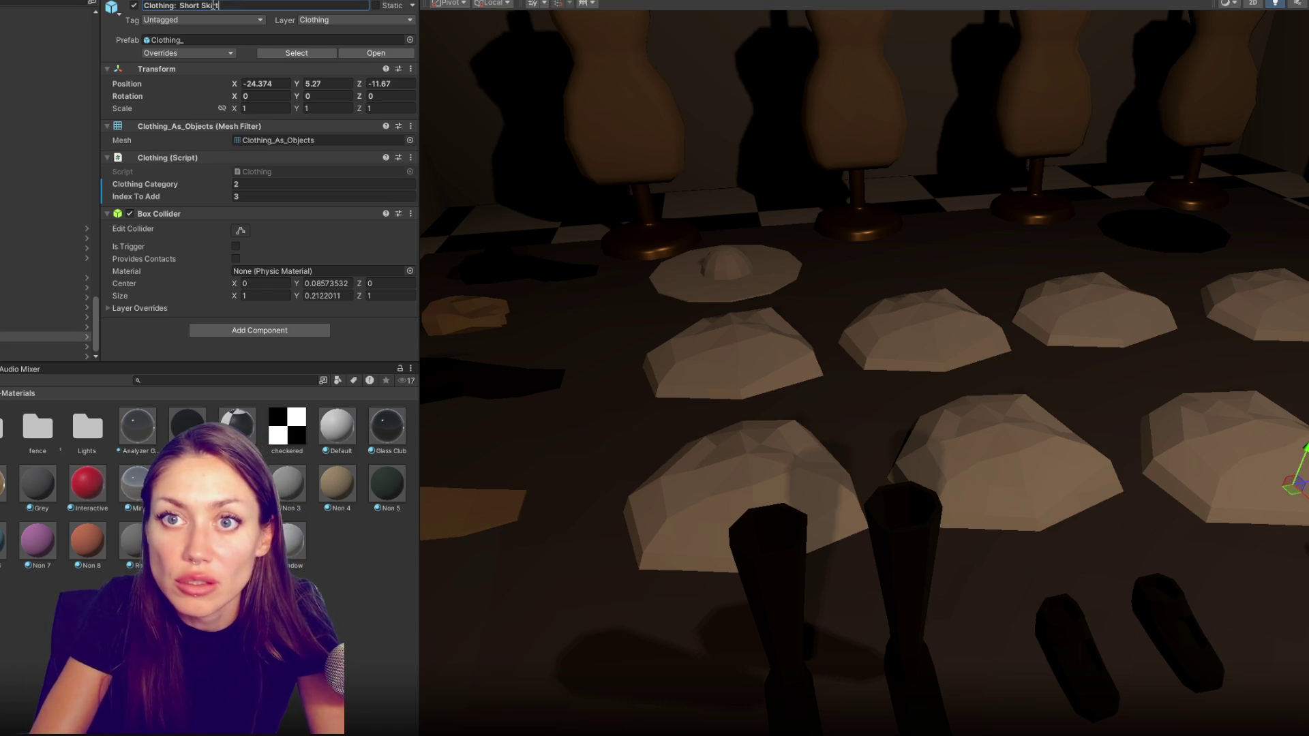
click(891, 481)
Rename the remaining skirts, ending with Long Skirt
double_click(185, 6)
text(Long Skirt)
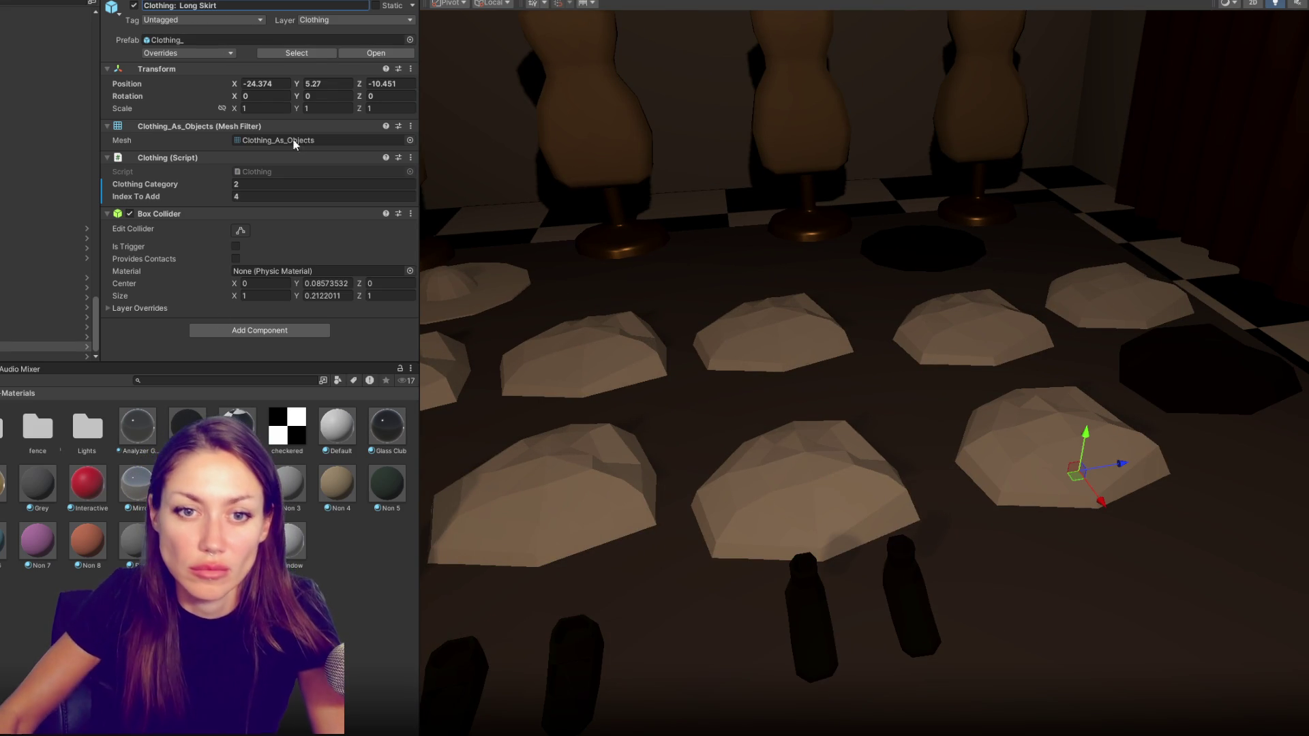
click(40, 347)
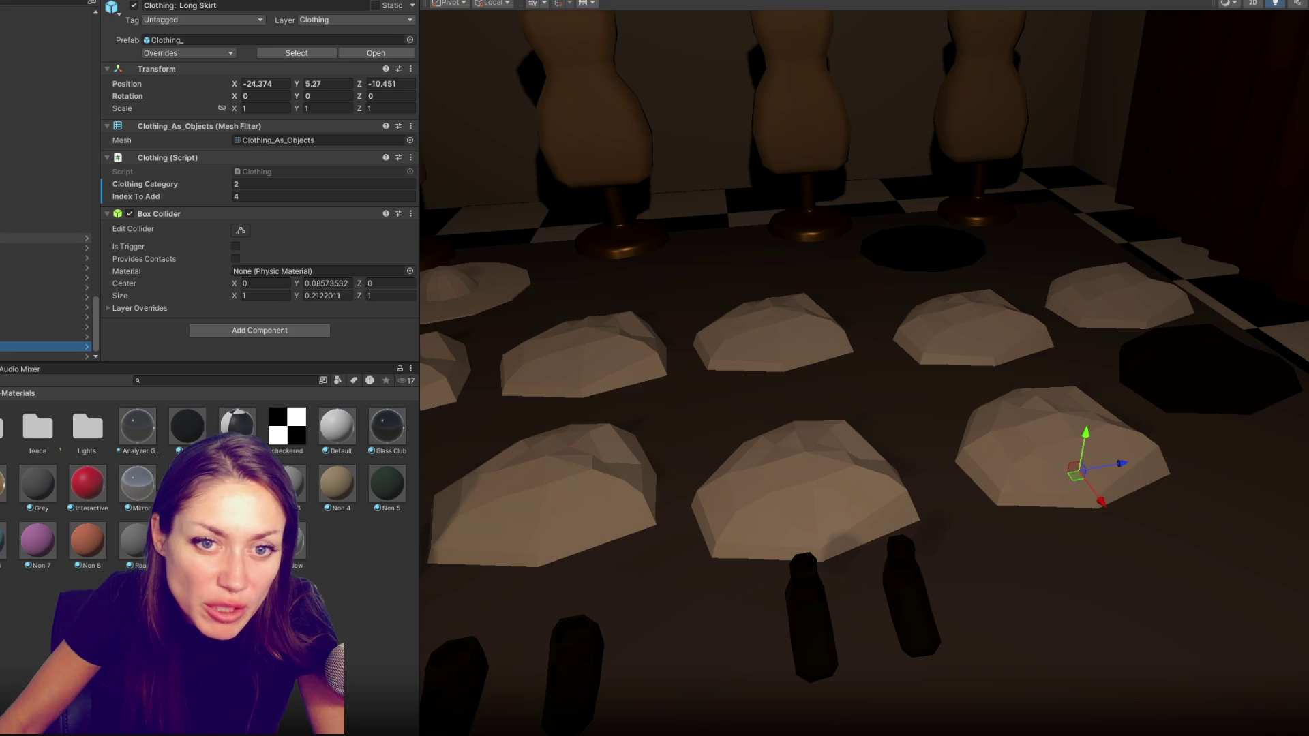
click(41, 238)
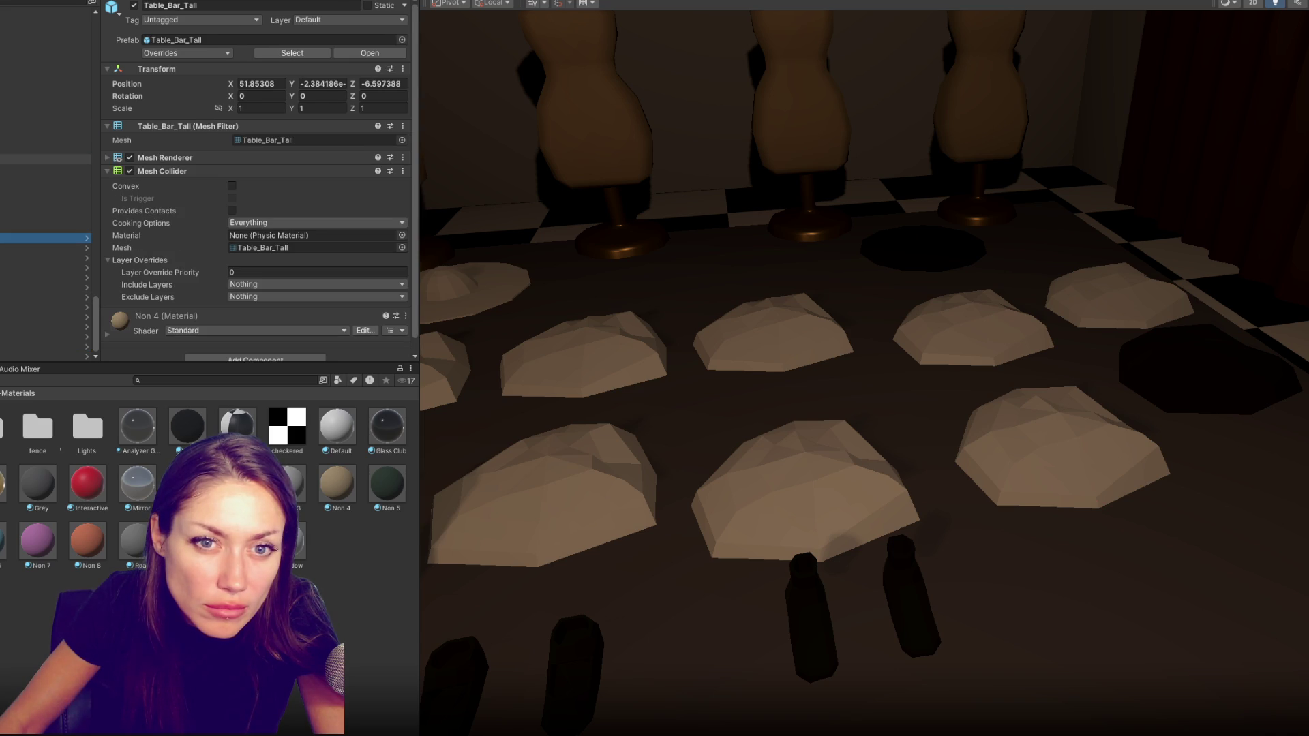
Create a new Clothing folder inside Prefabs
drag(41, 164, 41, 168)
shift+click(41, 244)
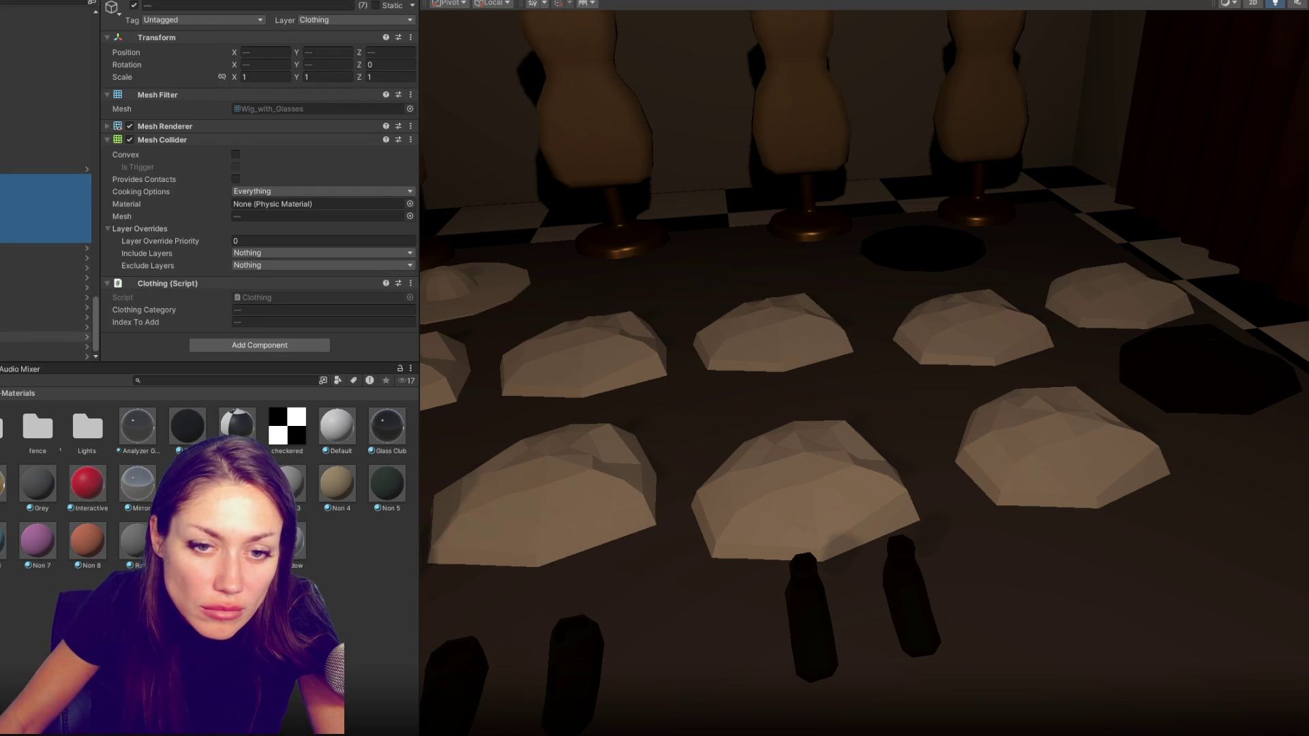
shift+click(41, 358)
right_click(167, 233)
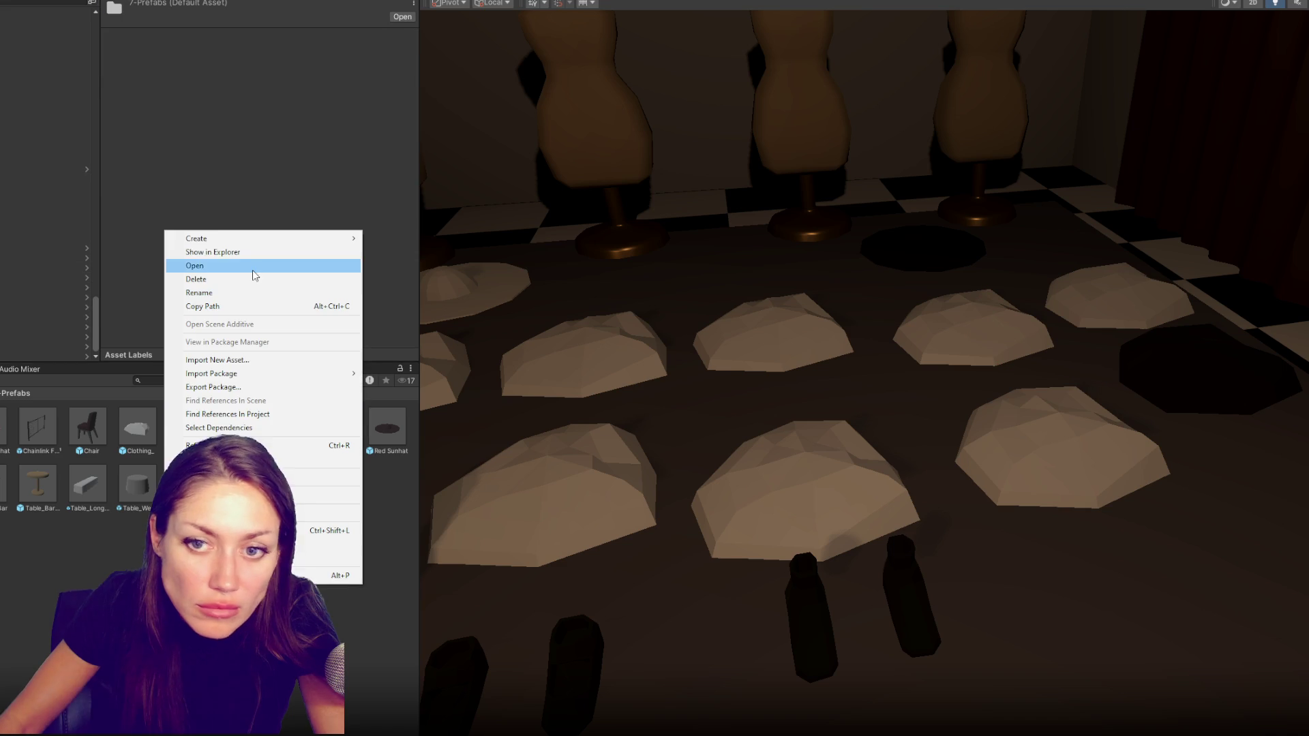
mouse_move(264, 238)
click(414, 218)
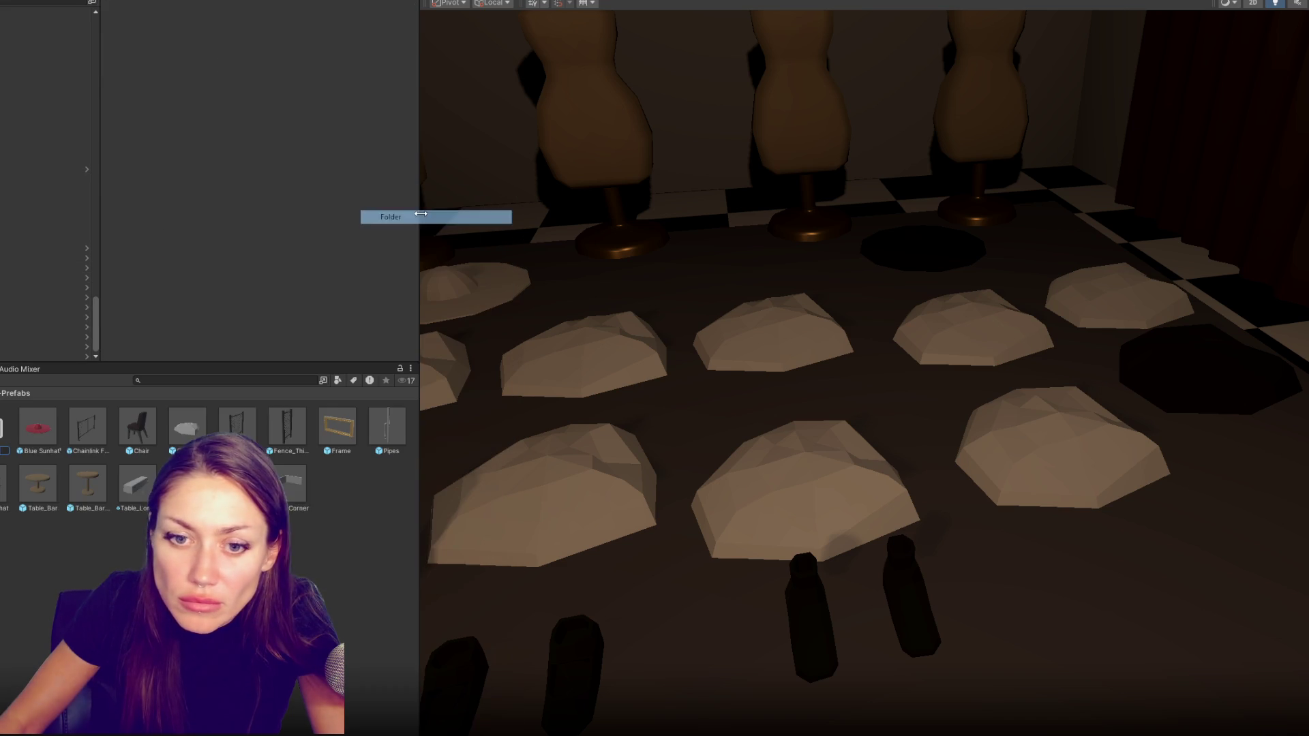
text(Clothing)
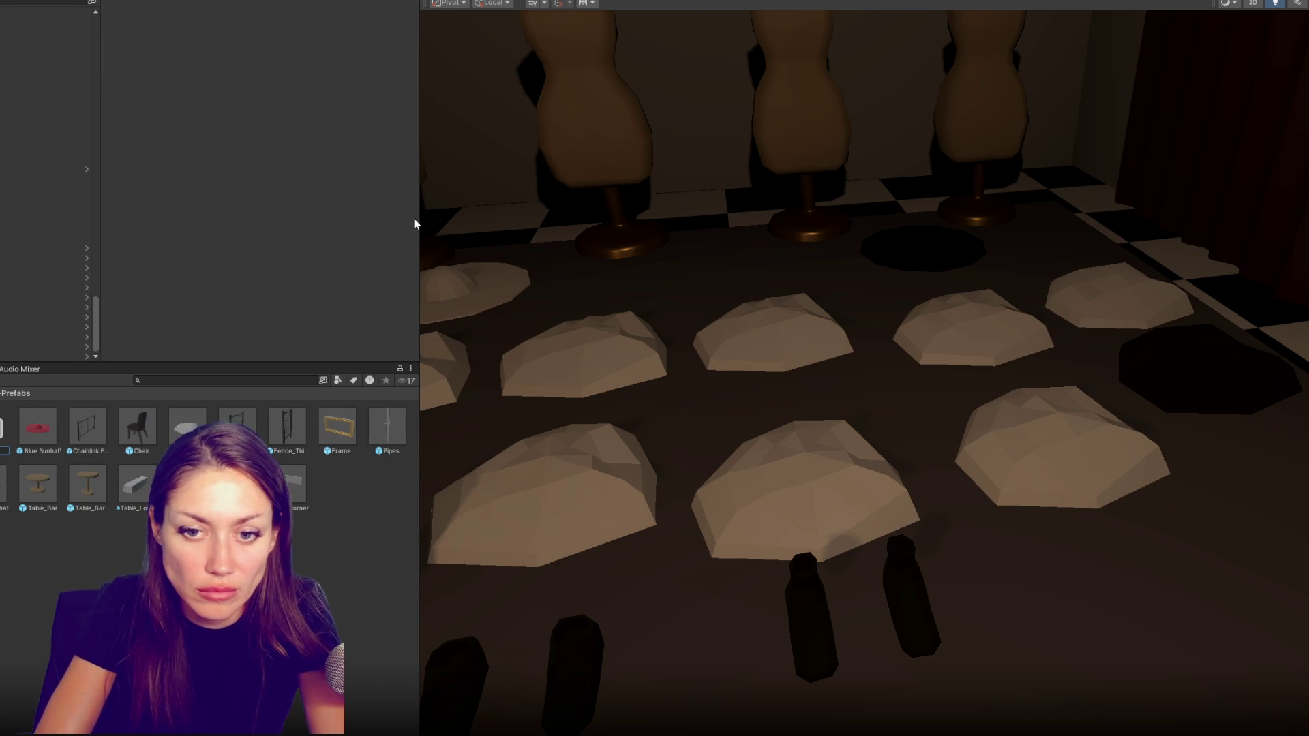
key(Return)
Turn all 19 clothing pieces into prefabs in the Clothing folder
click(46, 180)
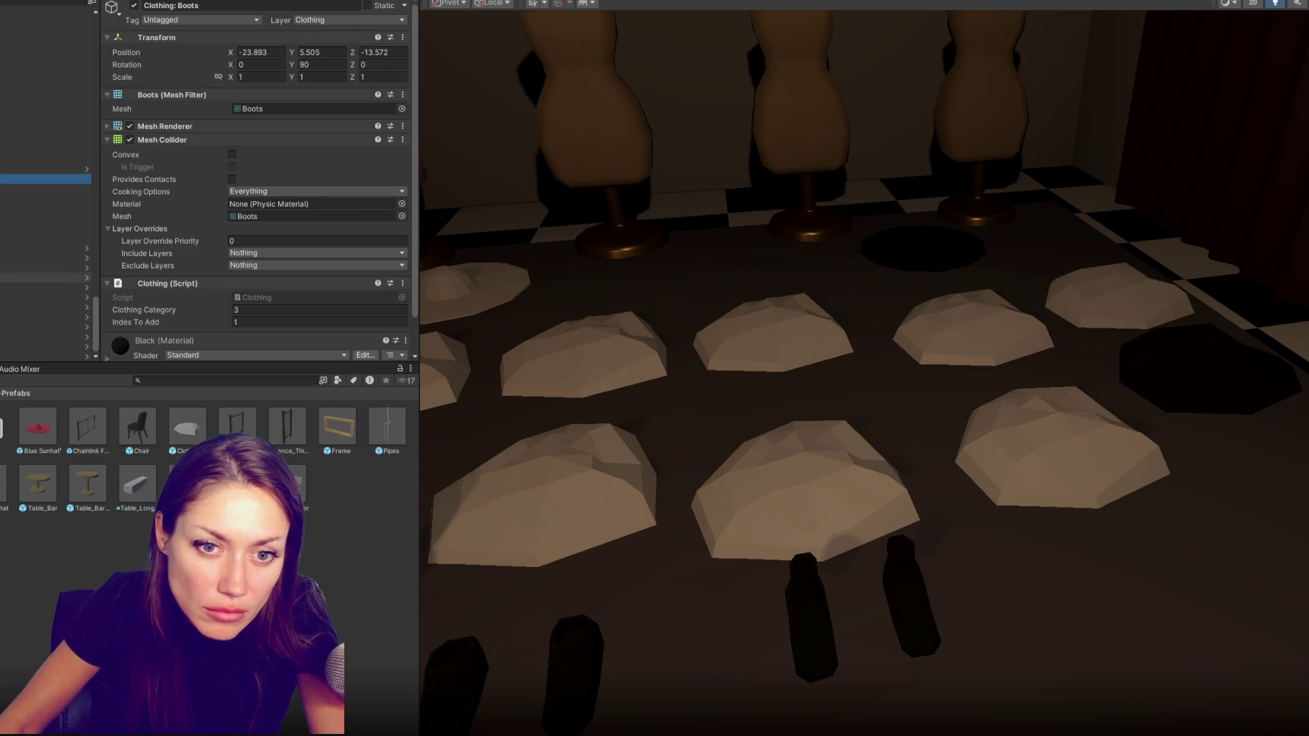
shift+click(46, 356)
drag(46, 348, 7, 440)
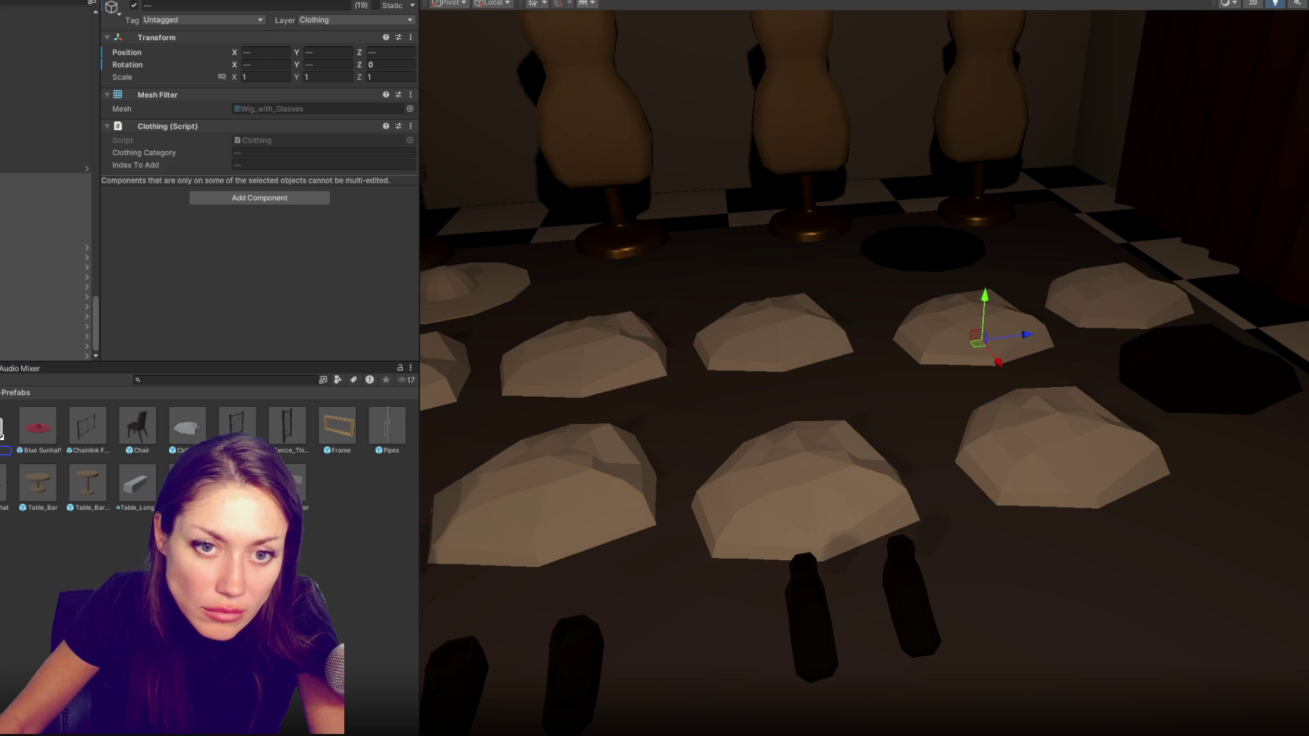
click(635, 402)
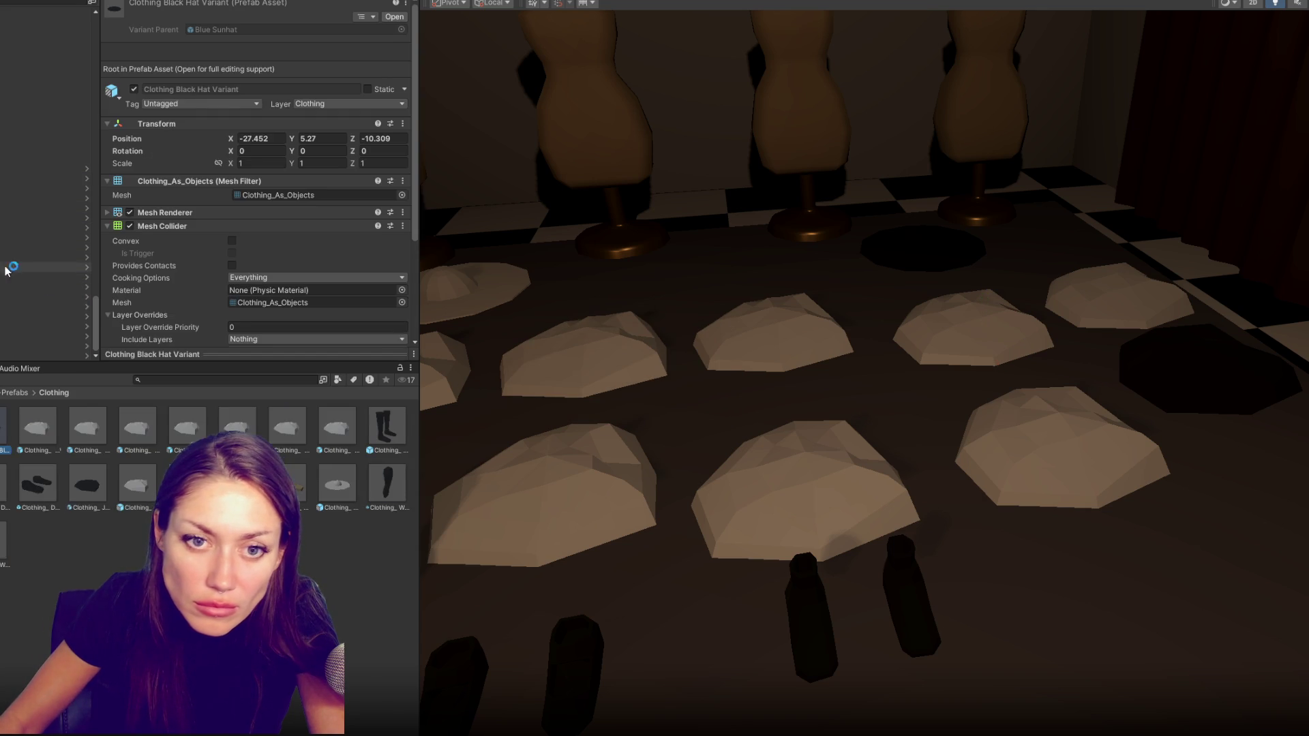
Create an empty object named Clothing for the pieces and collapse the group
shift+click(47, 356)
right_click(46, 276)
click(44, 454)
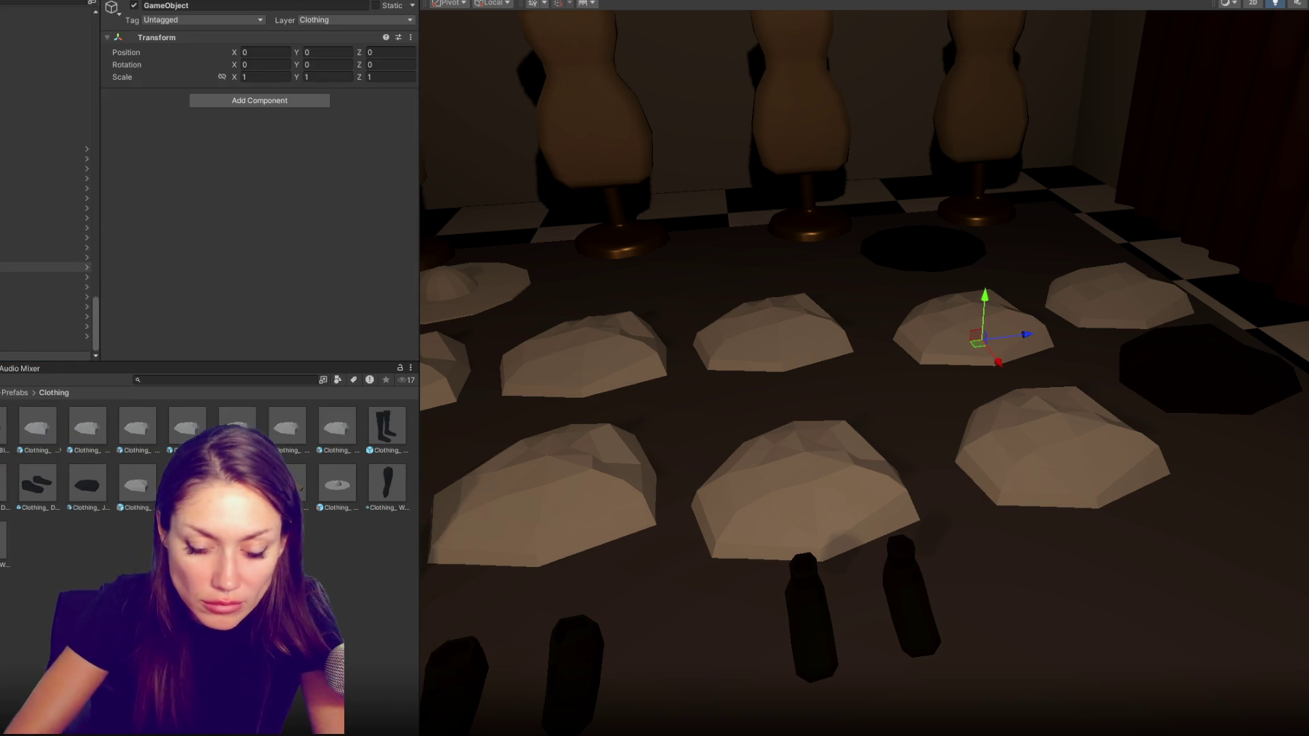
key(ctrl+z)
right_click(46, 261)
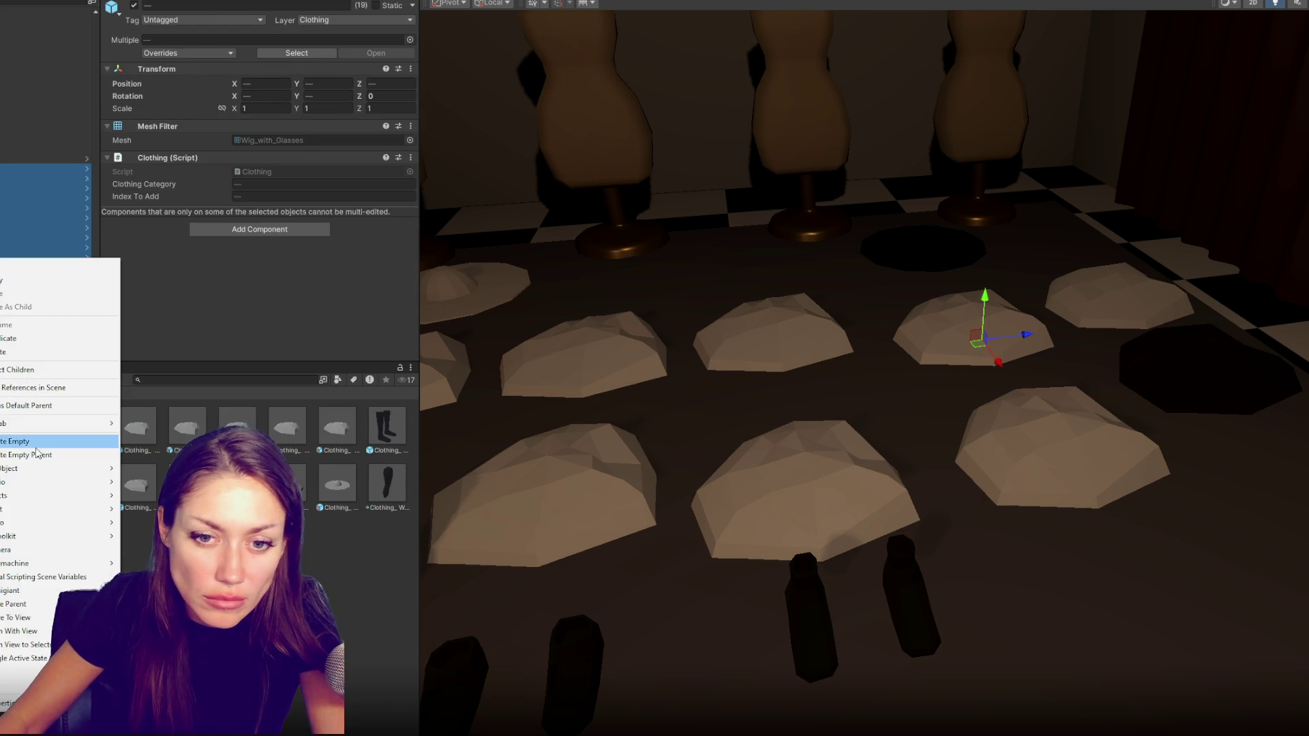
click(45, 449)
text(Clothing)
key(Return)
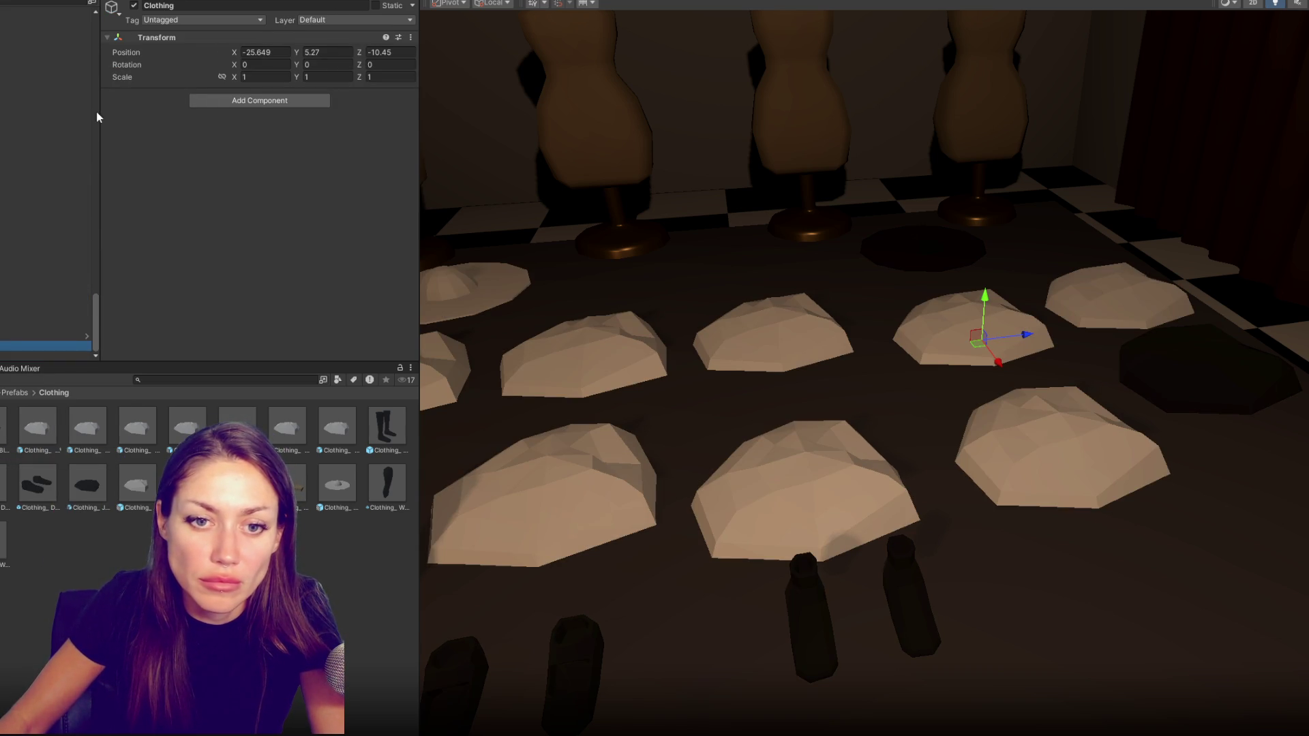
click(134, 6)
Select the Boots and frame them within the level
click(47, 191)
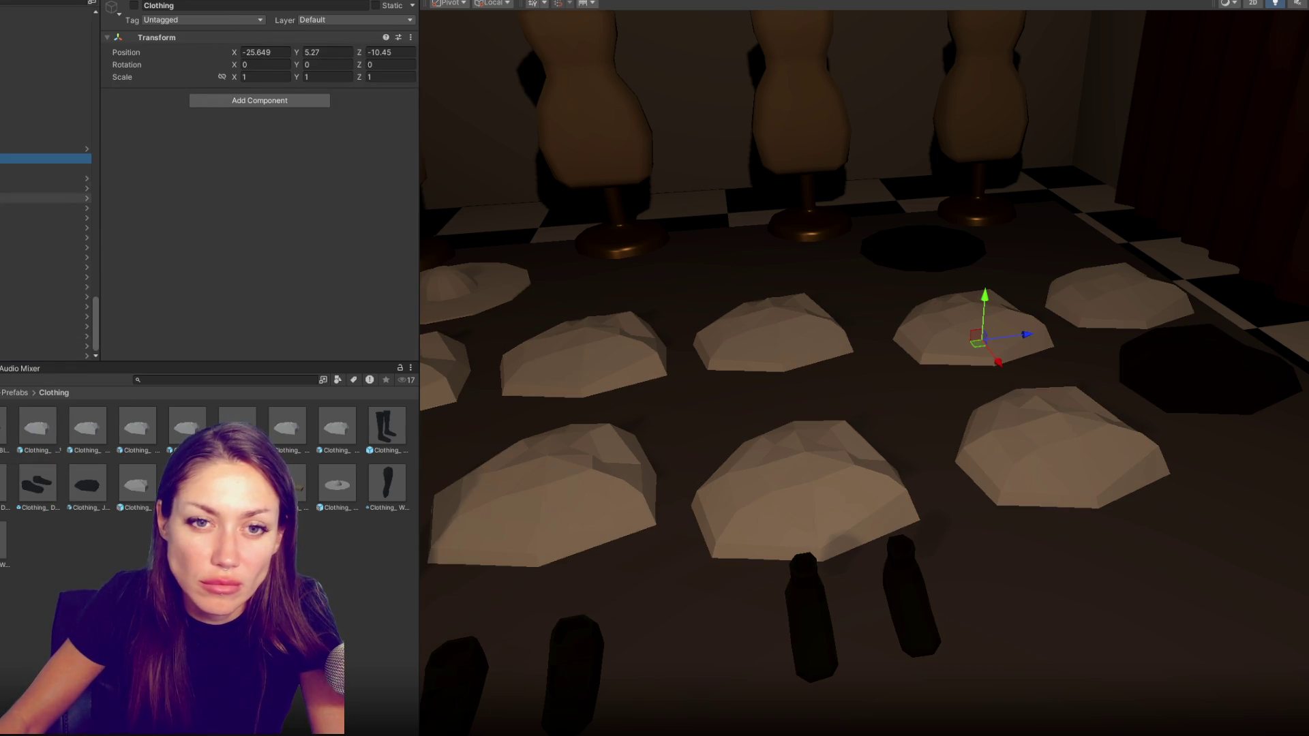
key(f)
scroll(840, 423, down, 5)
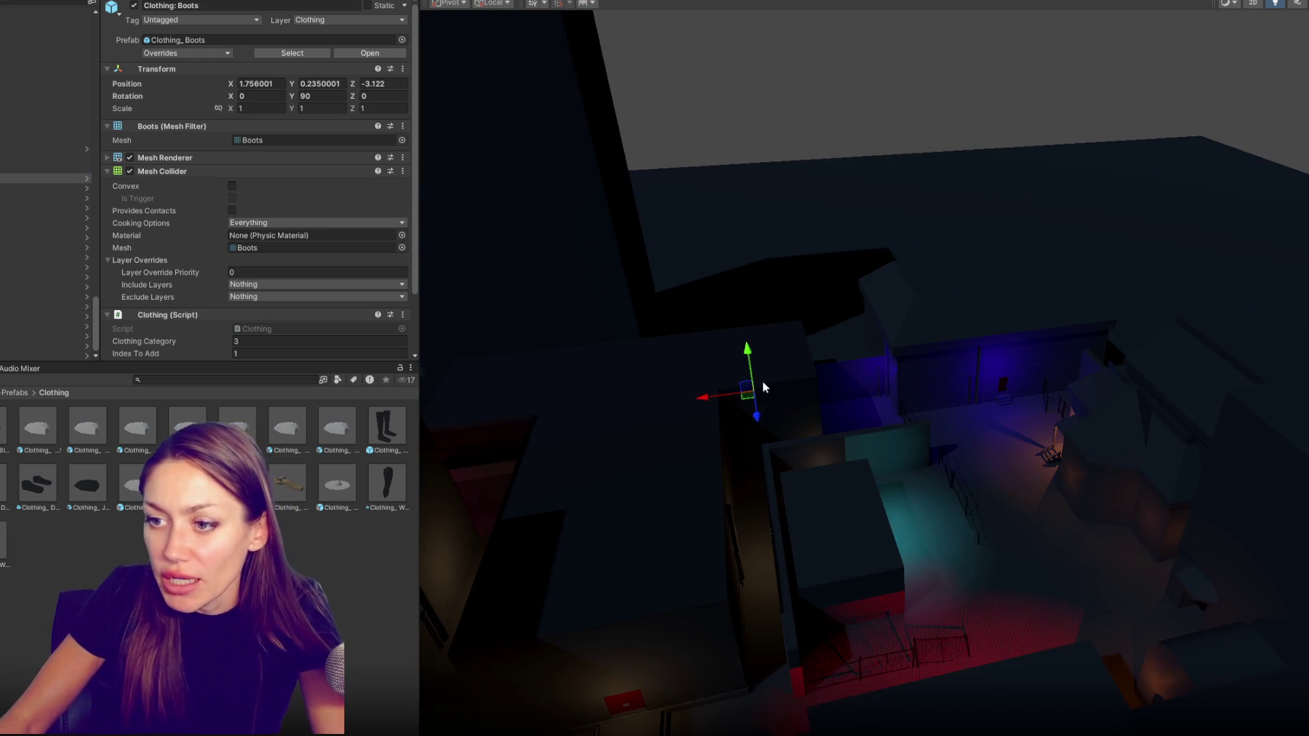
Move the Boots across the level, lower them and slide them to a wall edge
drag(706, 402, 952, 409)
drag(995, 321, 989, 379)
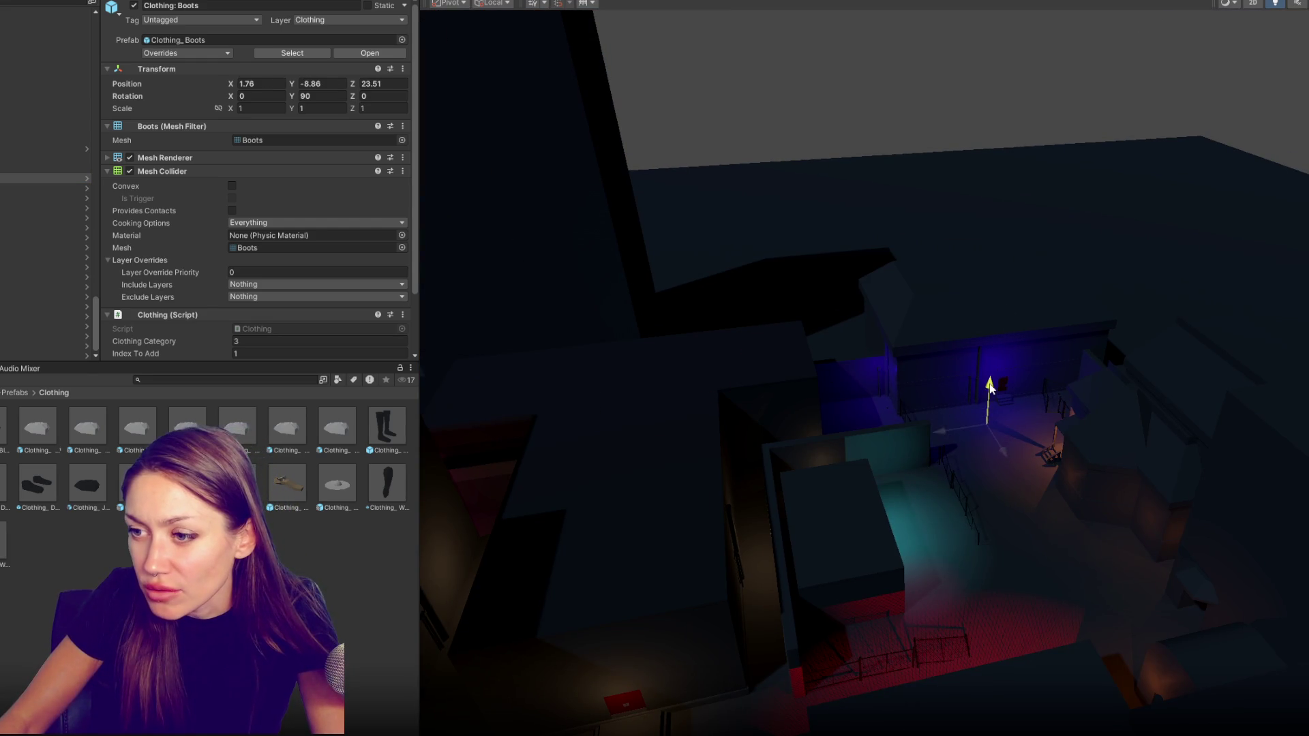
key(f)
scroll(819, 250, down, 3)
scroll(886, 370, down, 3)
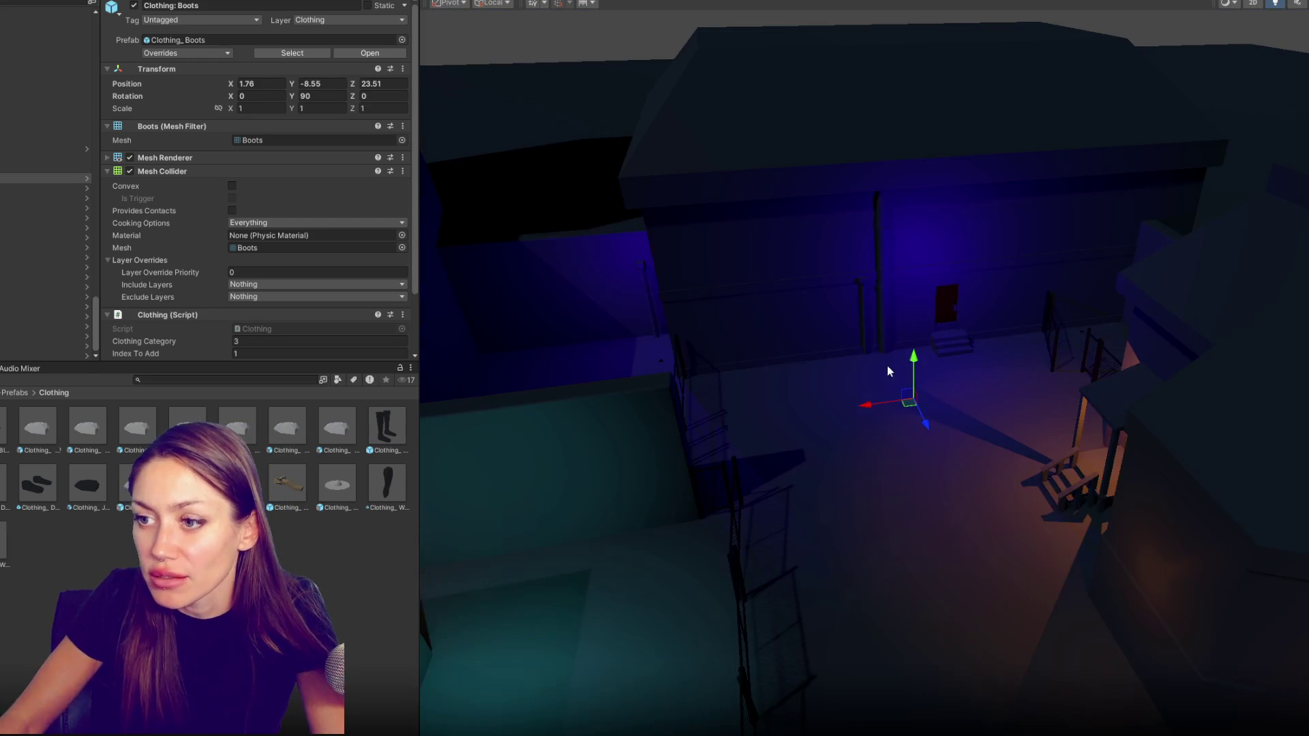
mouse_move(899, 326)
mouse_down()
mouse_move(586, 380)
mouse_move(893, 560)
mouse_up()
Nudge the Boots along X toward the wall, then frame the Plain Shoes
click(905, 619)
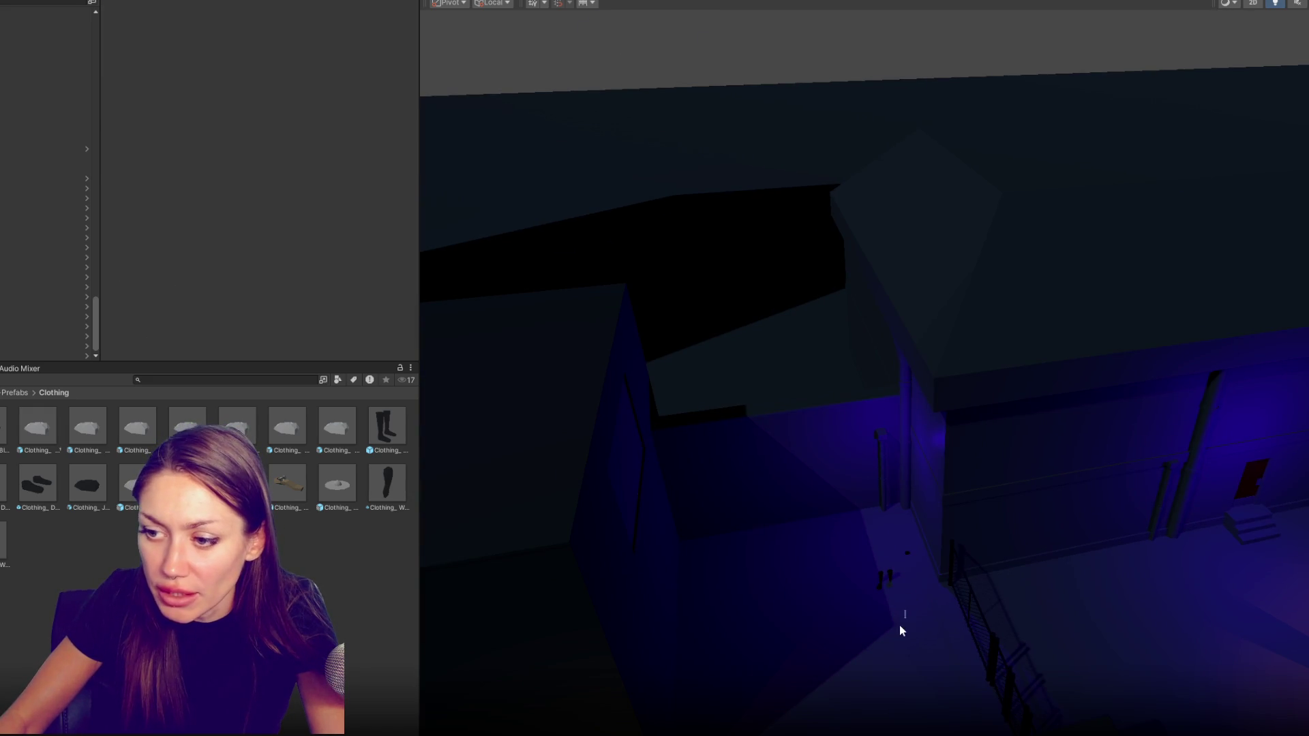
drag(900, 629, 869, 580)
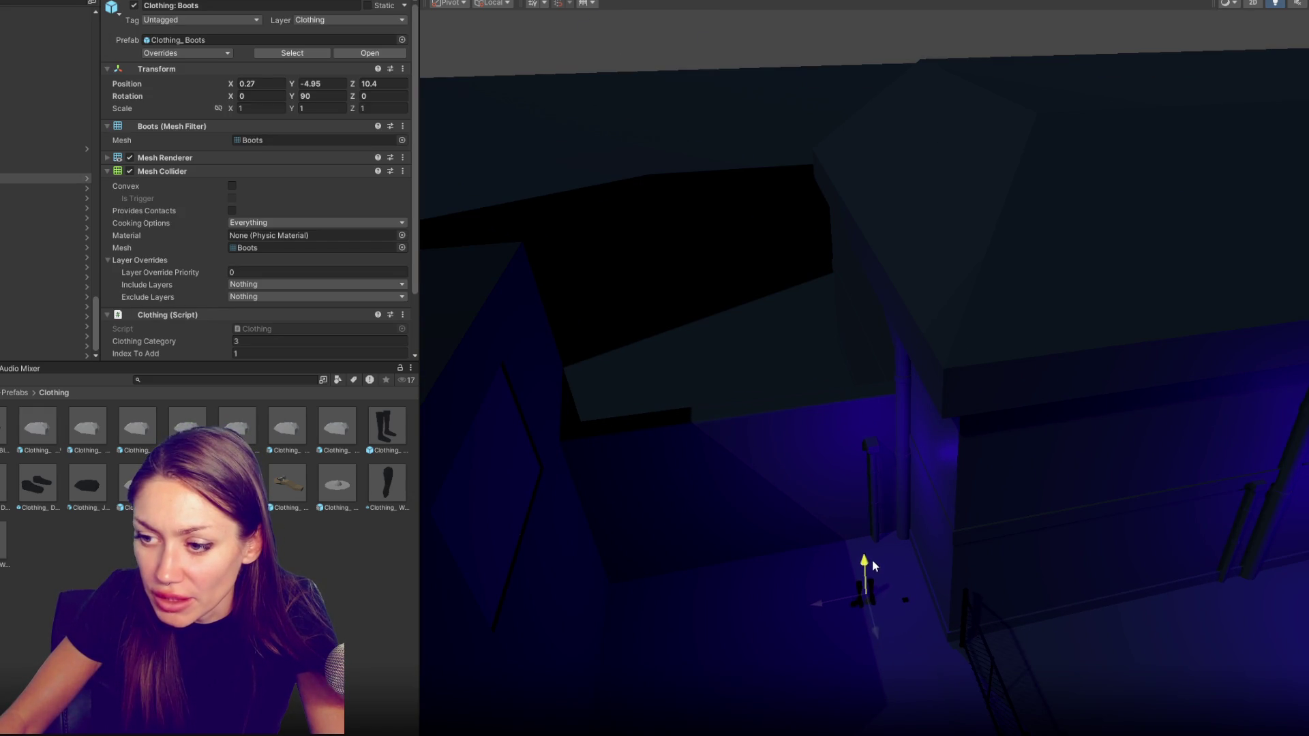
mouse_move(869, 614)
mouse_down()
mouse_move(791, 574)
mouse_move(805, 569)
mouse_up()
key(ctrl+z)
click(619, 604)
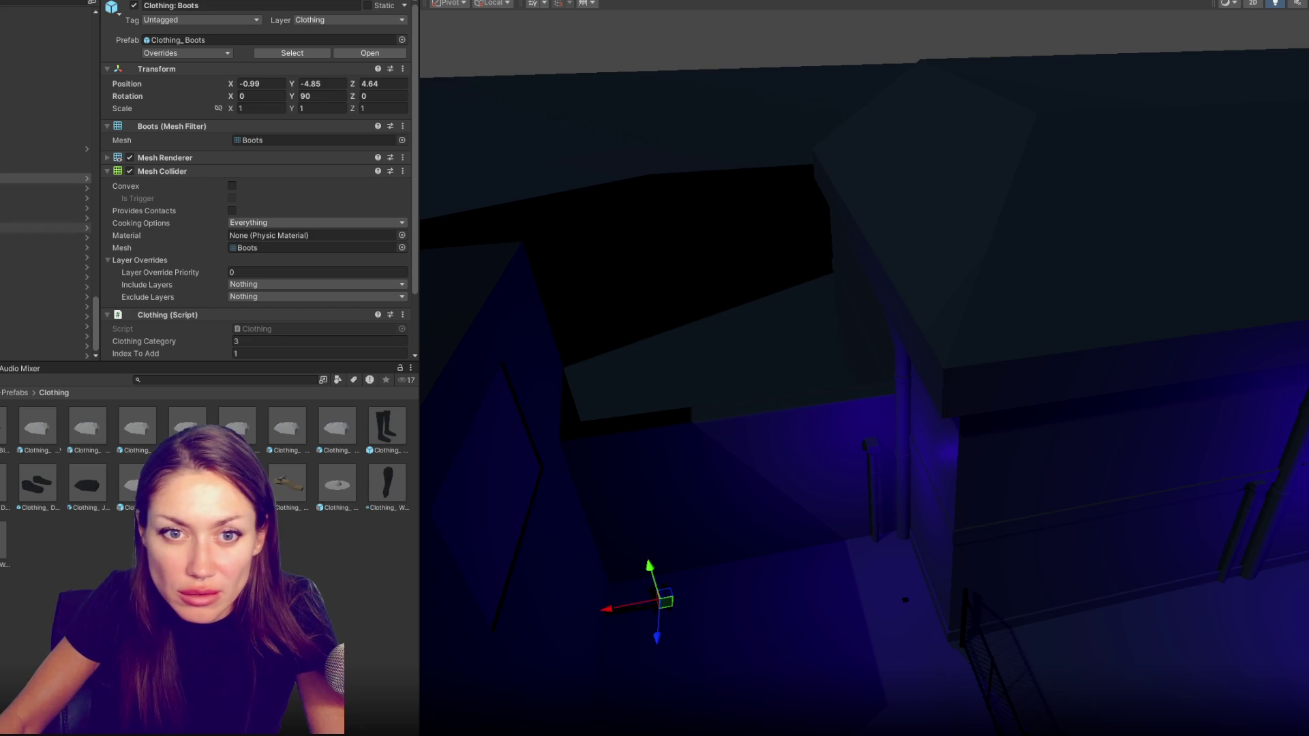
key(f)
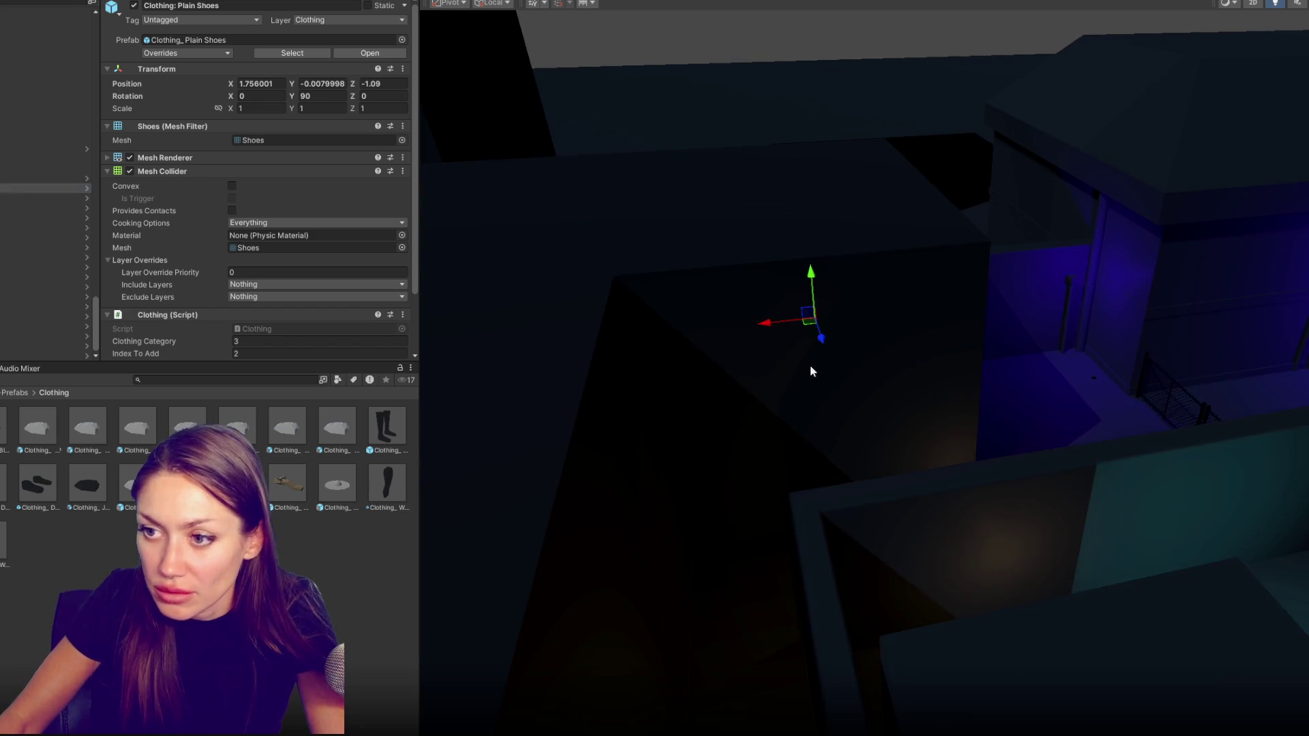
Push the Plain Shoes further along Z and lower them onto the ground
drag(830, 539, 718, 540)
mouse_move(483, 563)
mouse_down()
mouse_move(950, 439)
mouse_move(1159, 453)
mouse_up()
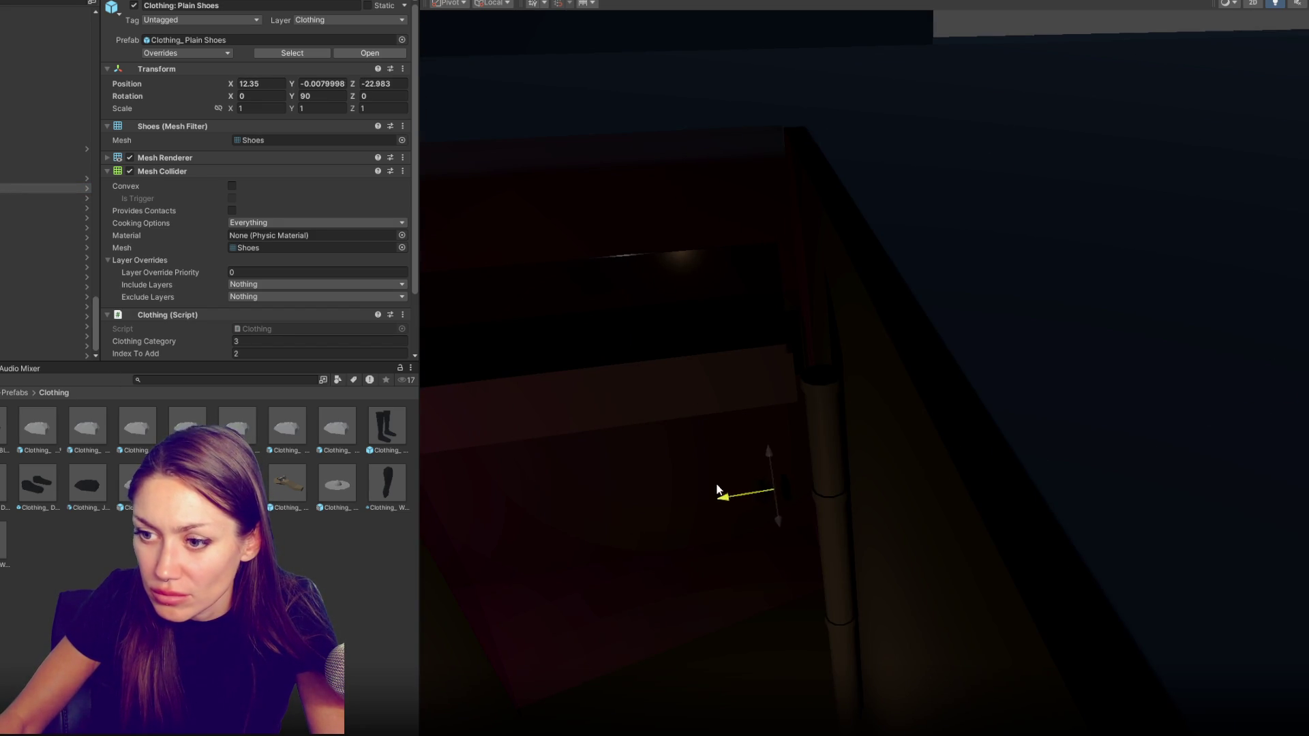
drag(752, 458, 774, 558)
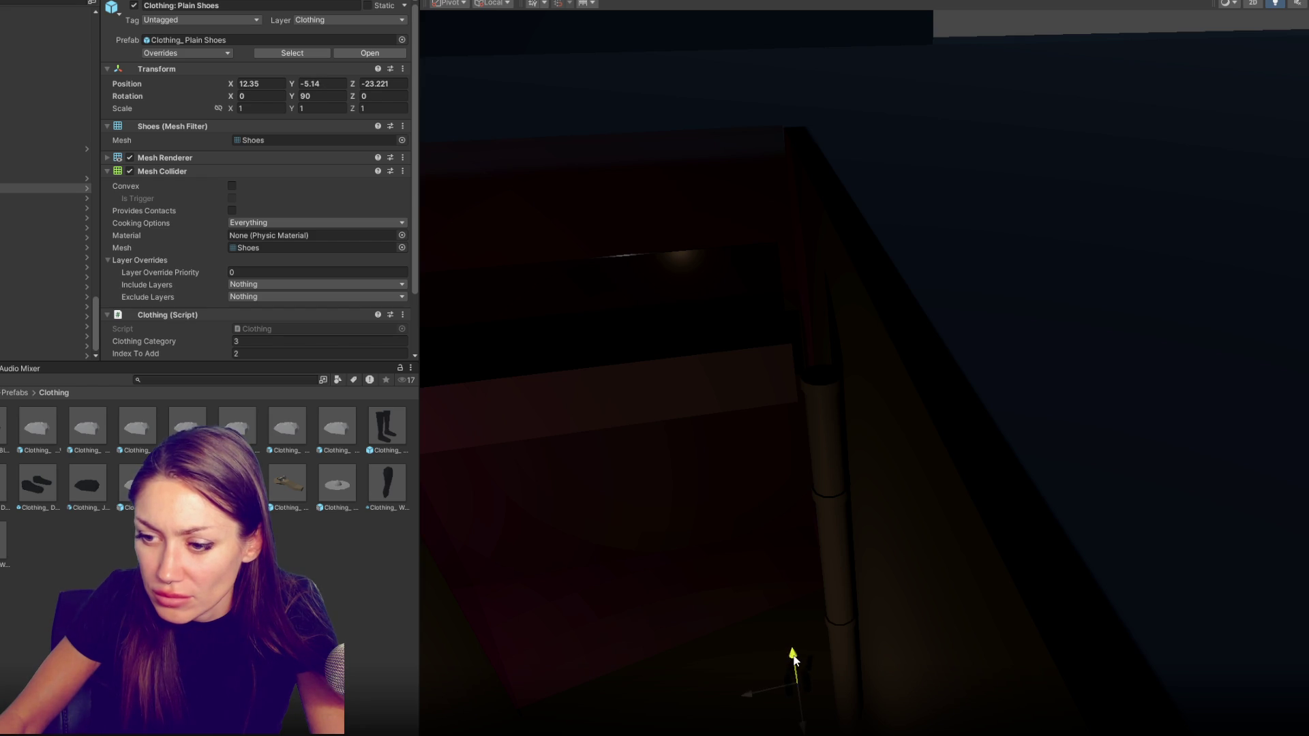
Move the Dress Shoes along X and set them on the ground beside the red-lit fence corner
double_click(11, 200)
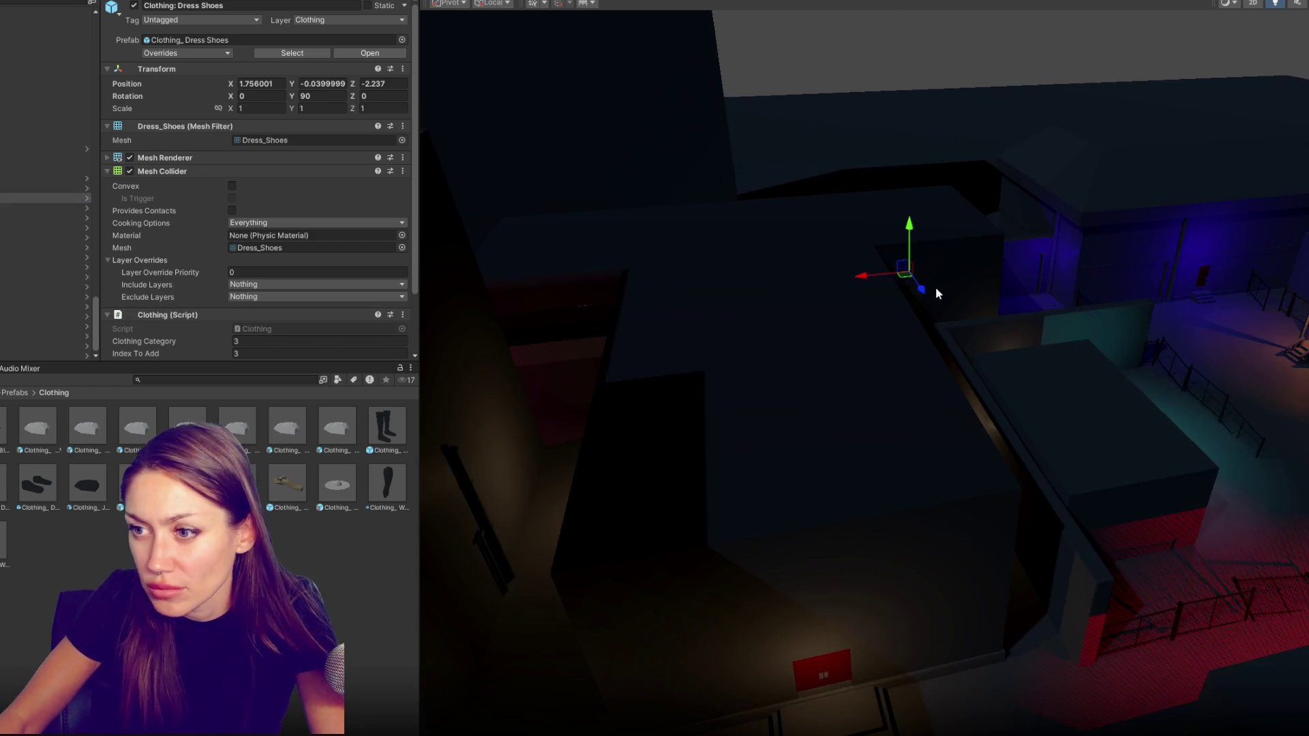
drag(920, 271, 1171, 665)
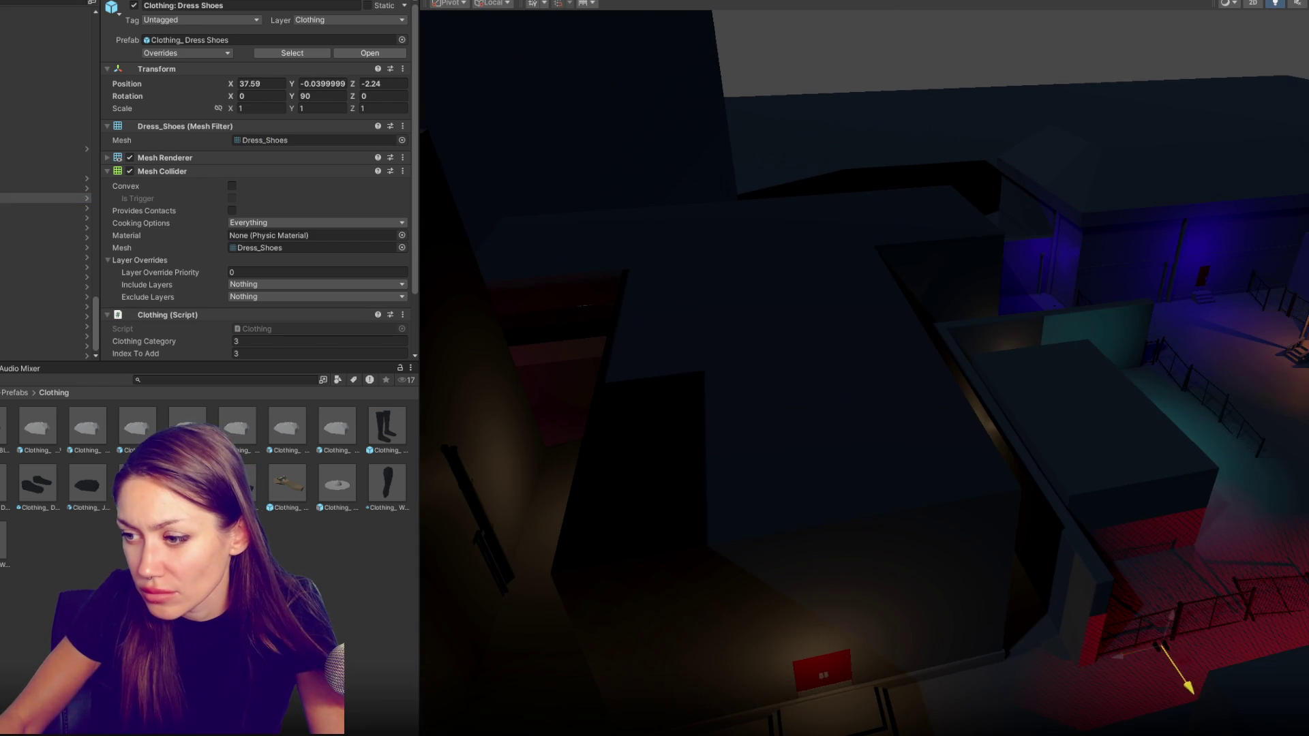
drag(1171, 616, 1166, 644)
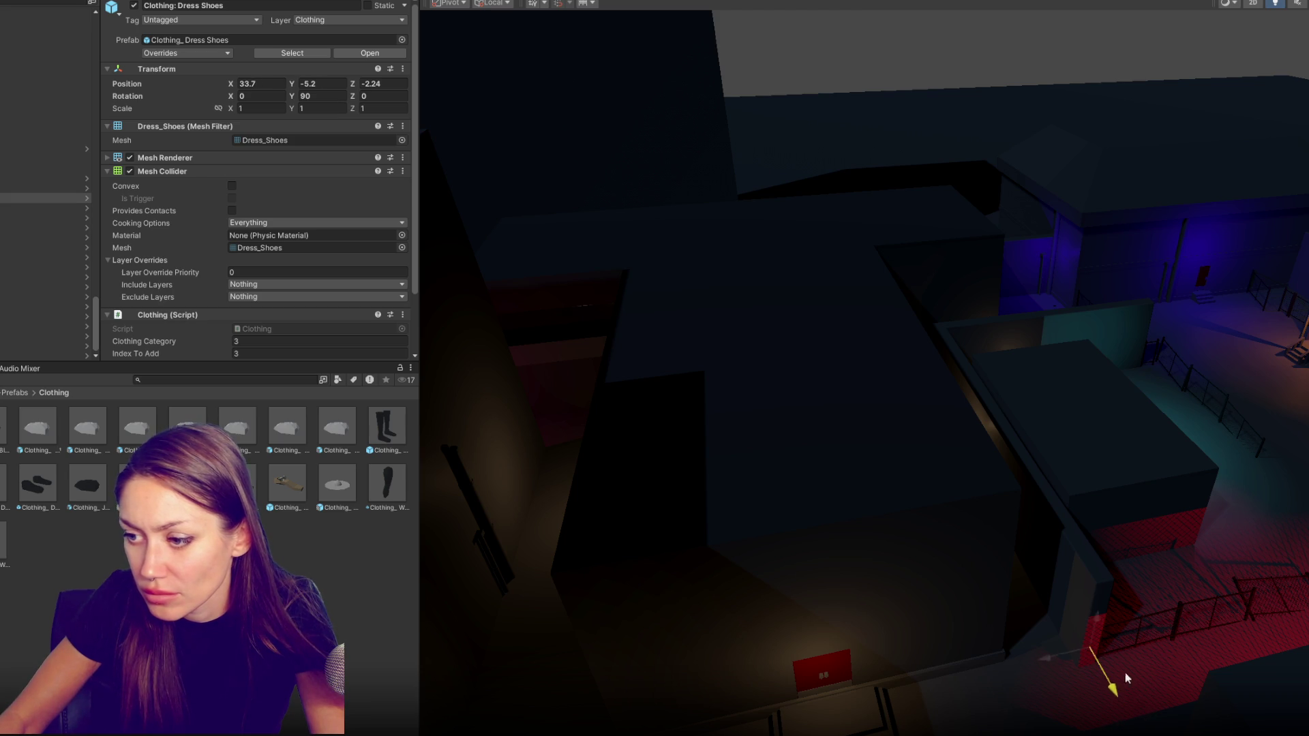
drag(1129, 682, 1084, 614)
scroll(605, 575, up, 3)
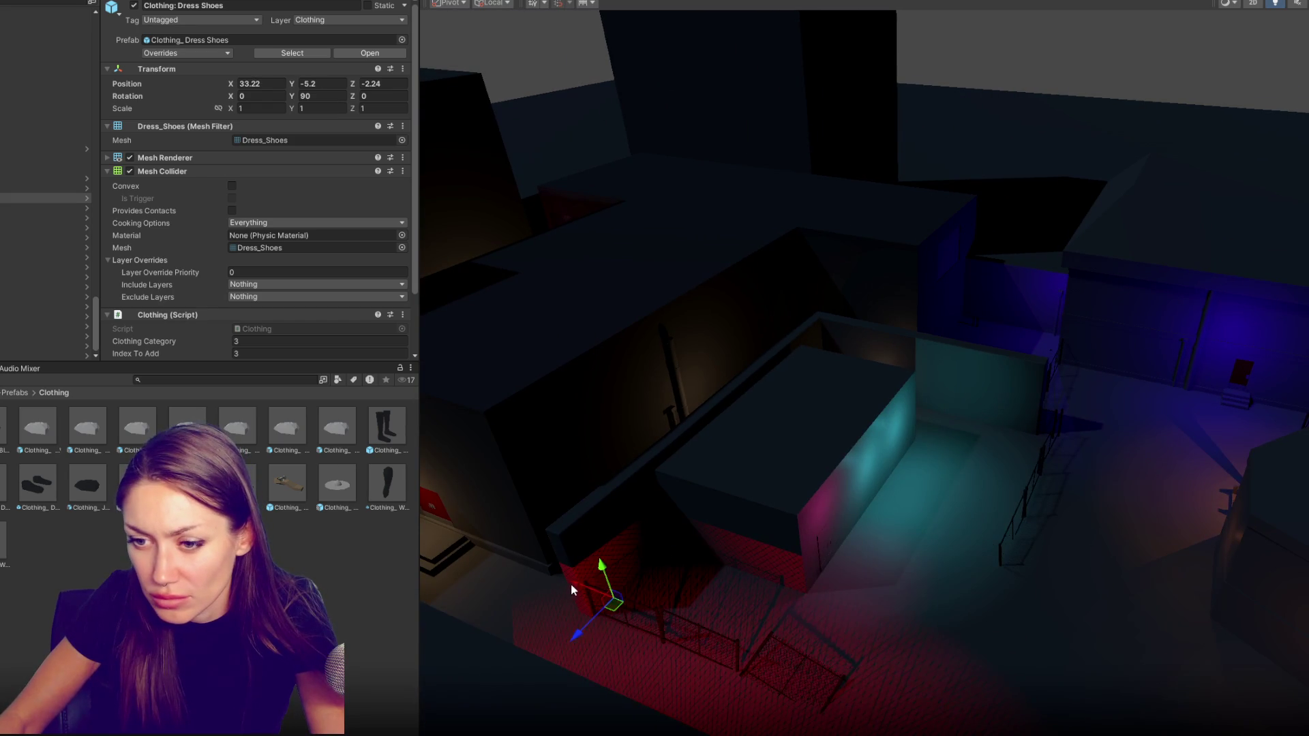
drag(581, 589, 557, 581)
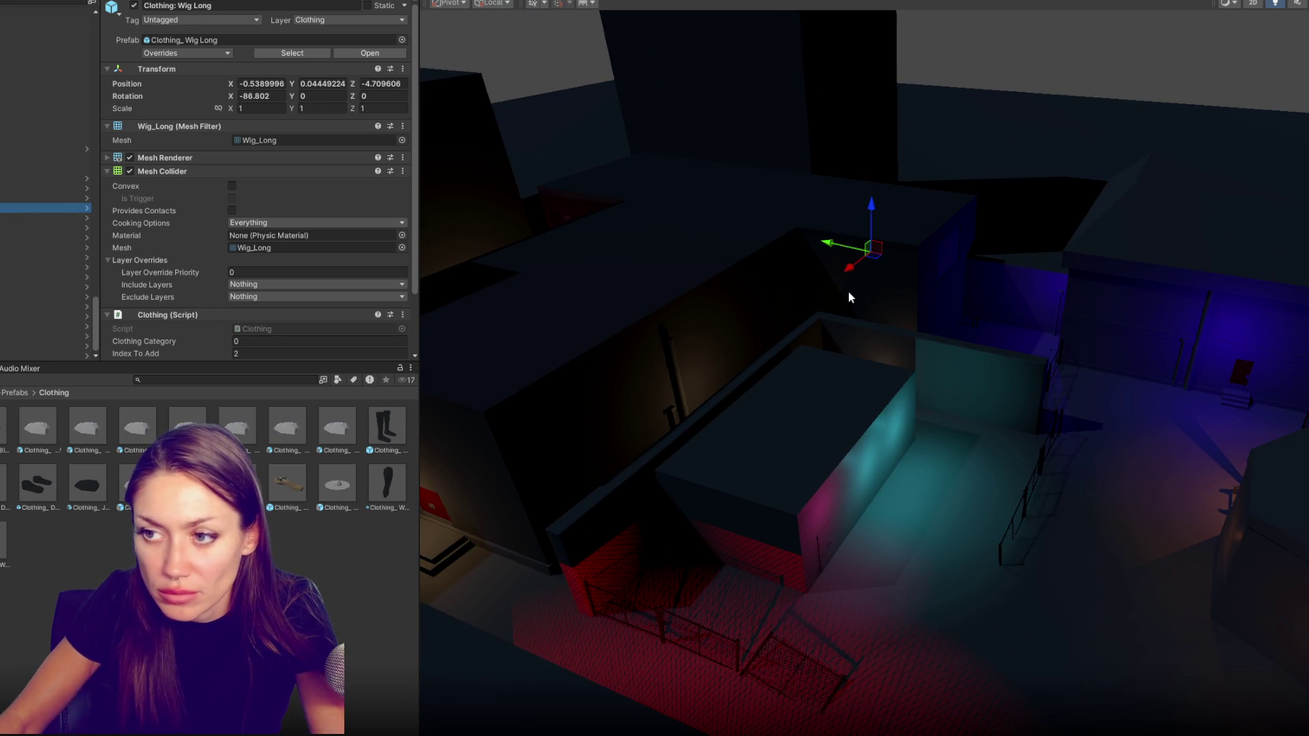
Place the long wig on the ground in the level and rotate it to lie naturally
drag(828, 244, 976, 283)
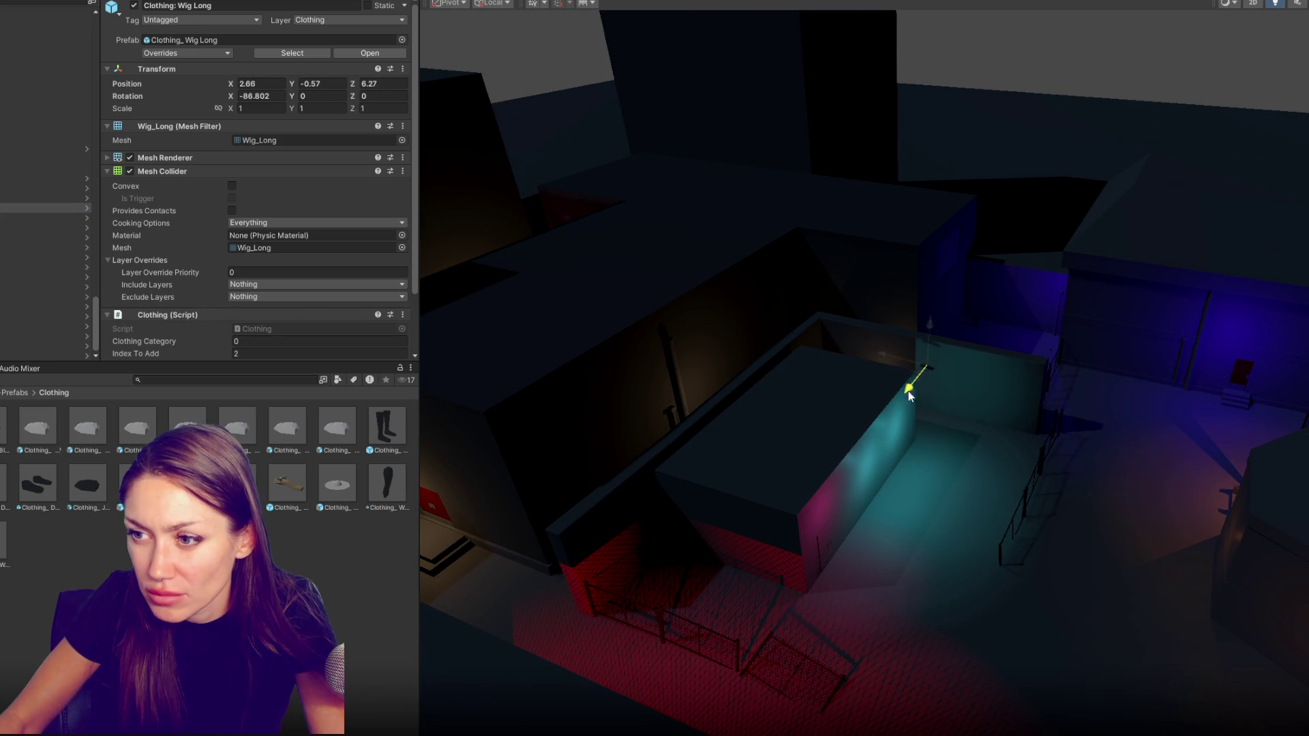
drag(869, 437, 907, 486)
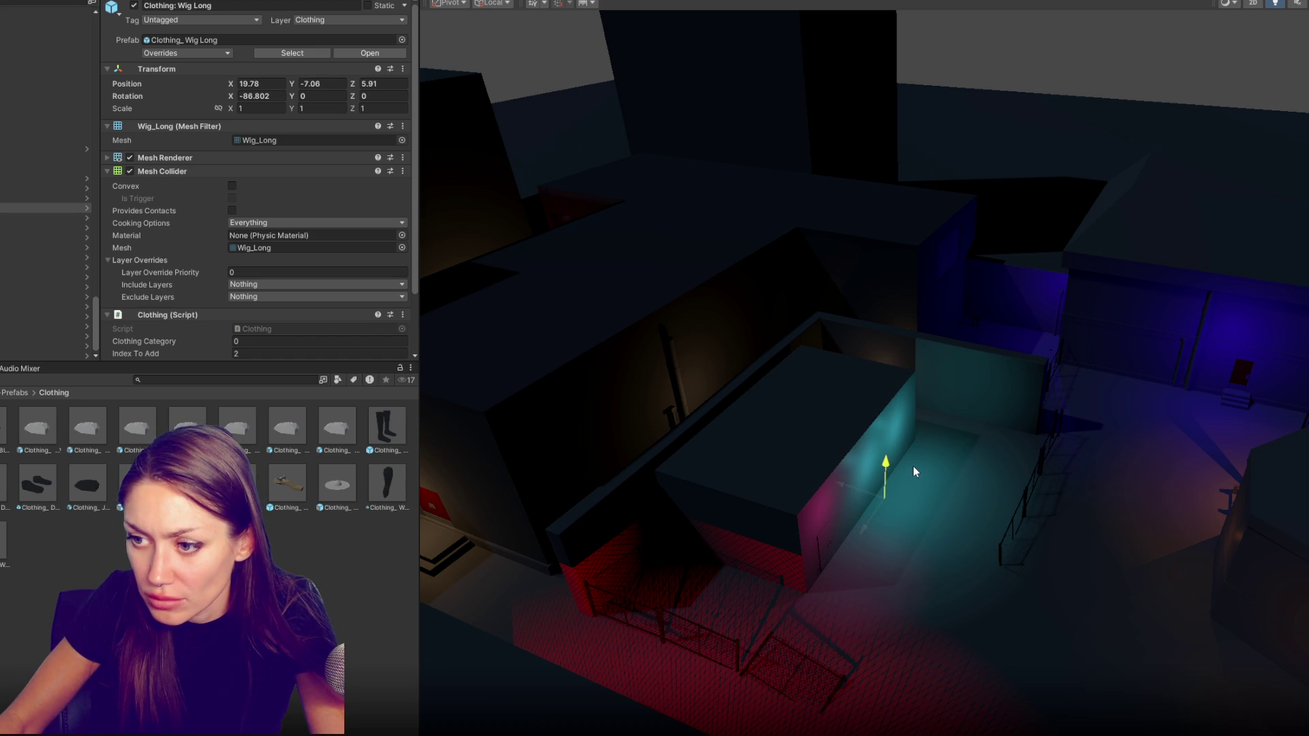
drag(918, 453, 915, 452)
drag(837, 471, 877, 478)
key(f)
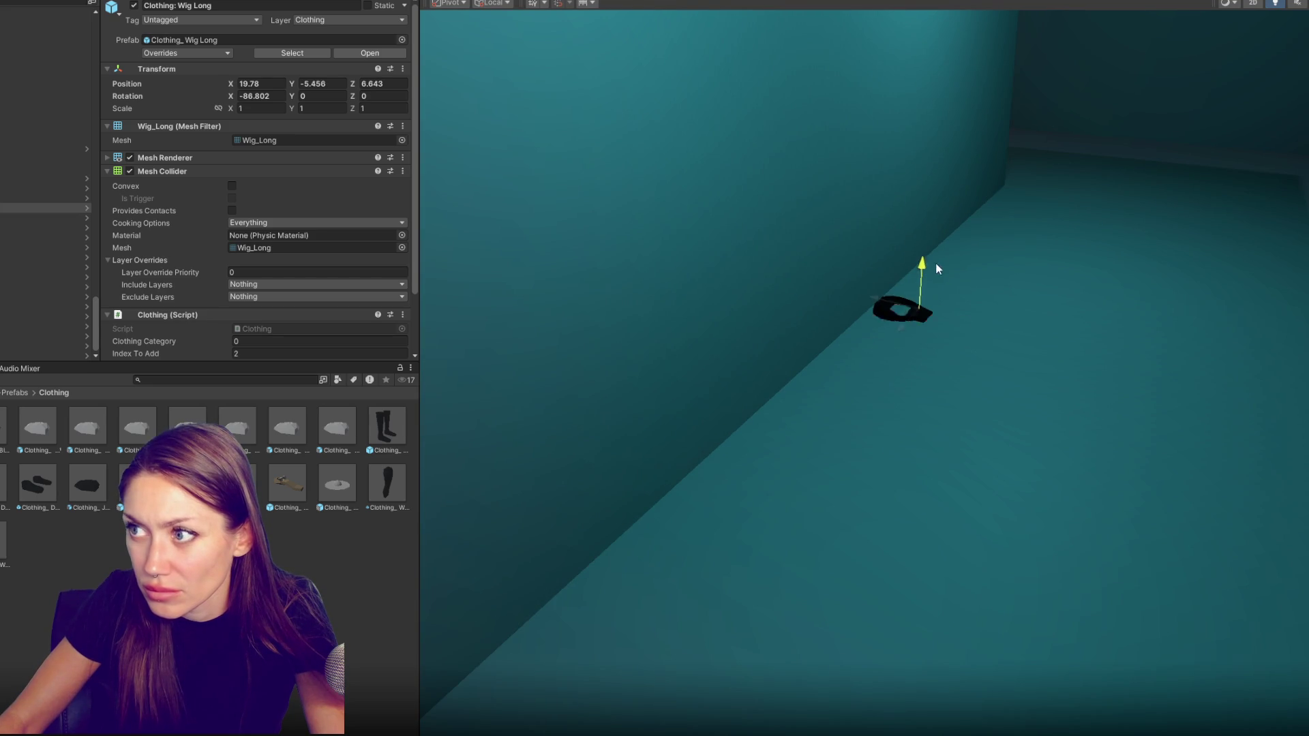
drag(936, 268, 939, 251)
key(e)
drag(992, 342, 1120, 318)
Carry the short wig into the level and set it onto the ground in another area
click(41, 218)
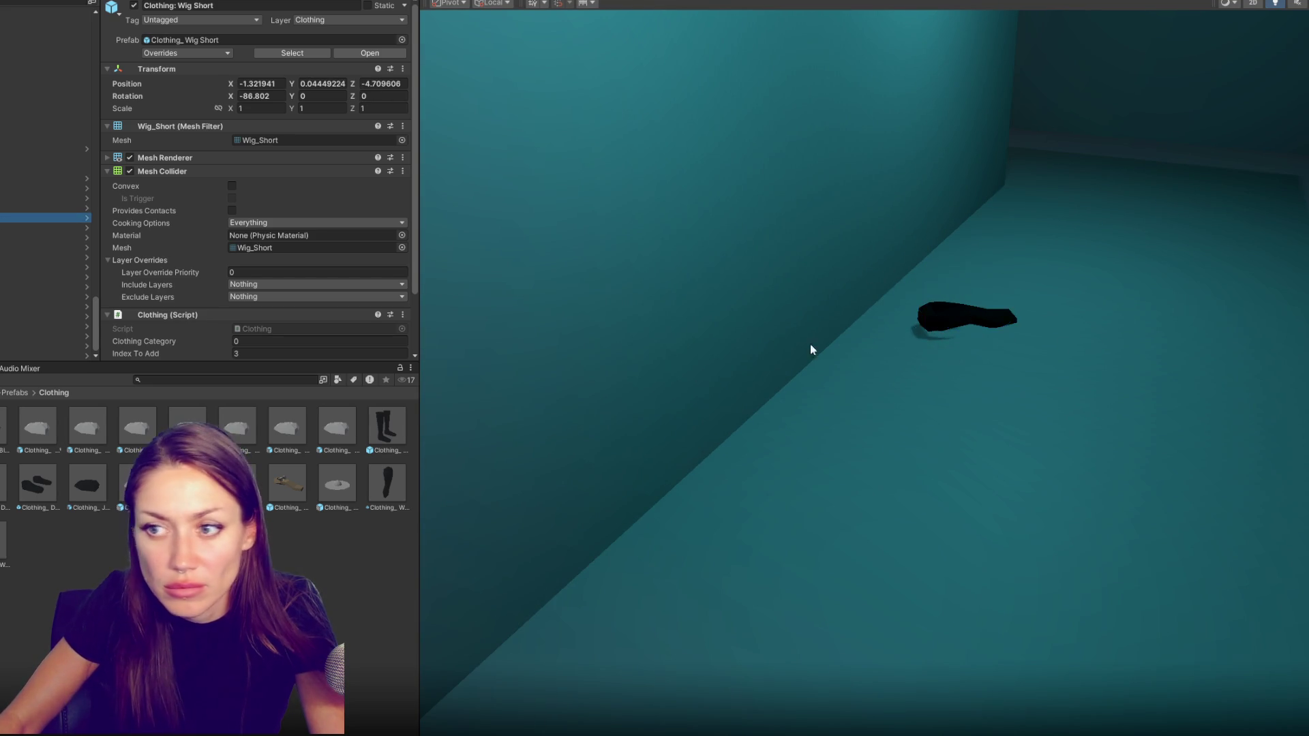
scroll(892, 343, down, 5)
key(w)
mouse_move(884, 144)
mouse_down()
mouse_move(593, 241)
mouse_move(805, 302)
mouse_up()
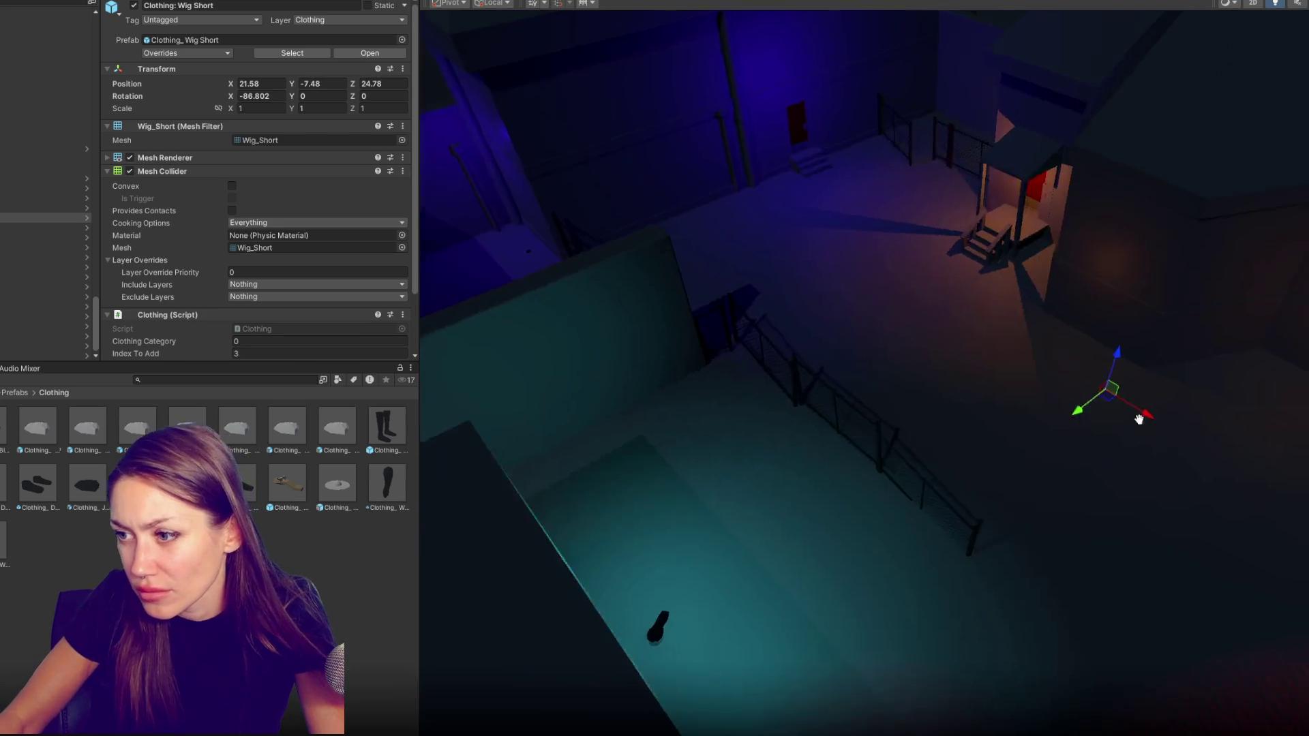
drag(844, 412, 1038, 416)
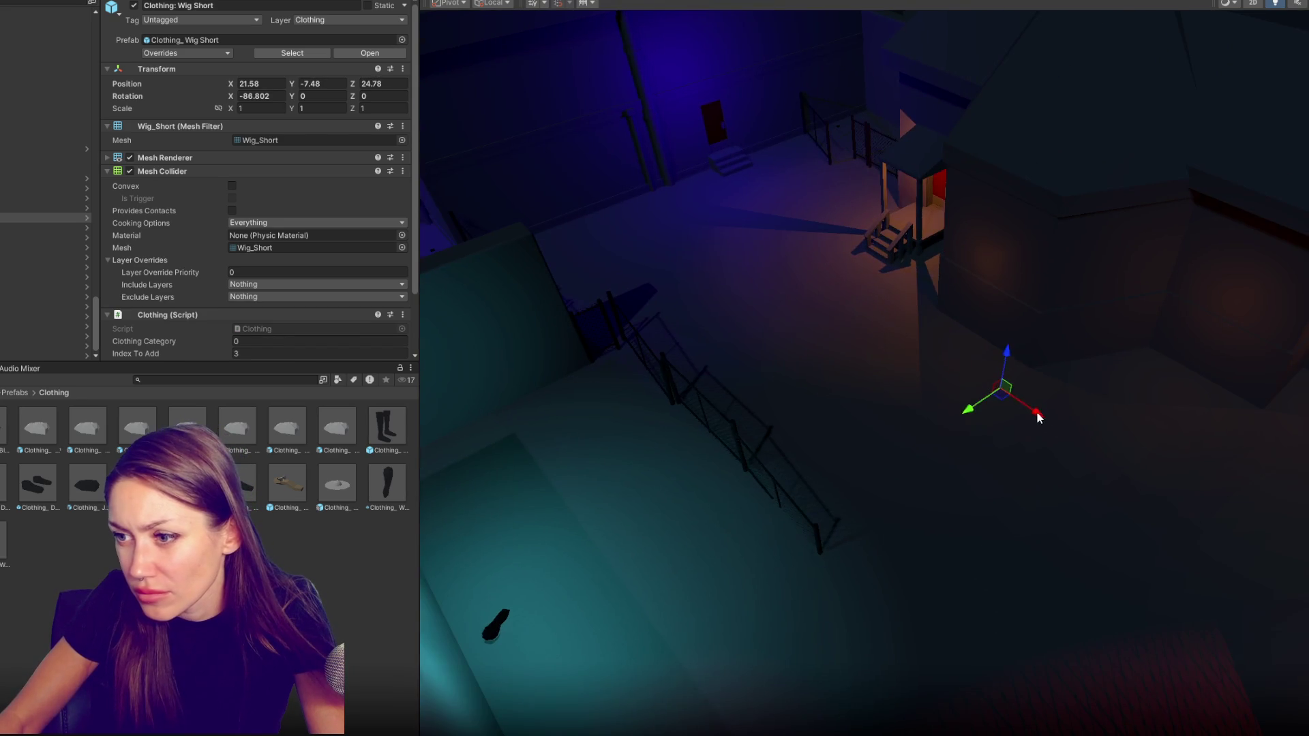
drag(1208, 401, 1218, 358)
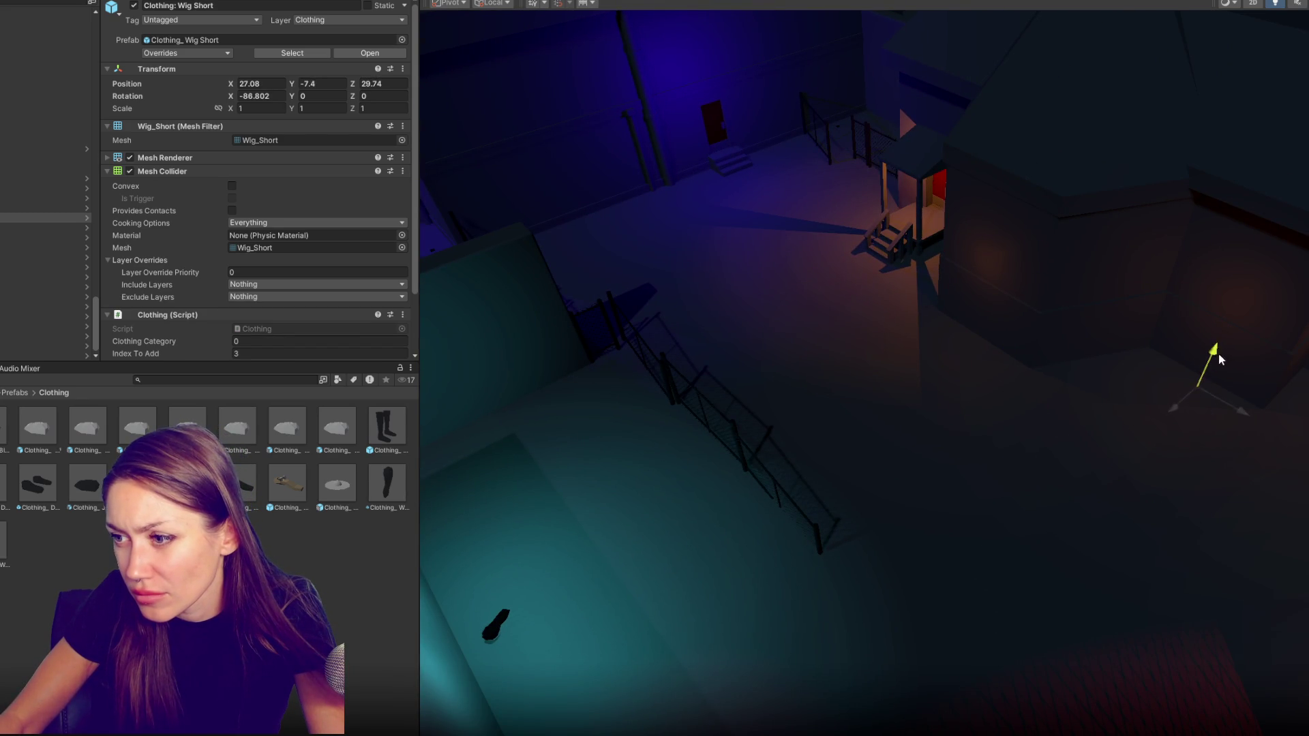
mouse_move(1151, 417)
mouse_down()
mouse_move(1096, 472)
mouse_move(1148, 356)
mouse_up()
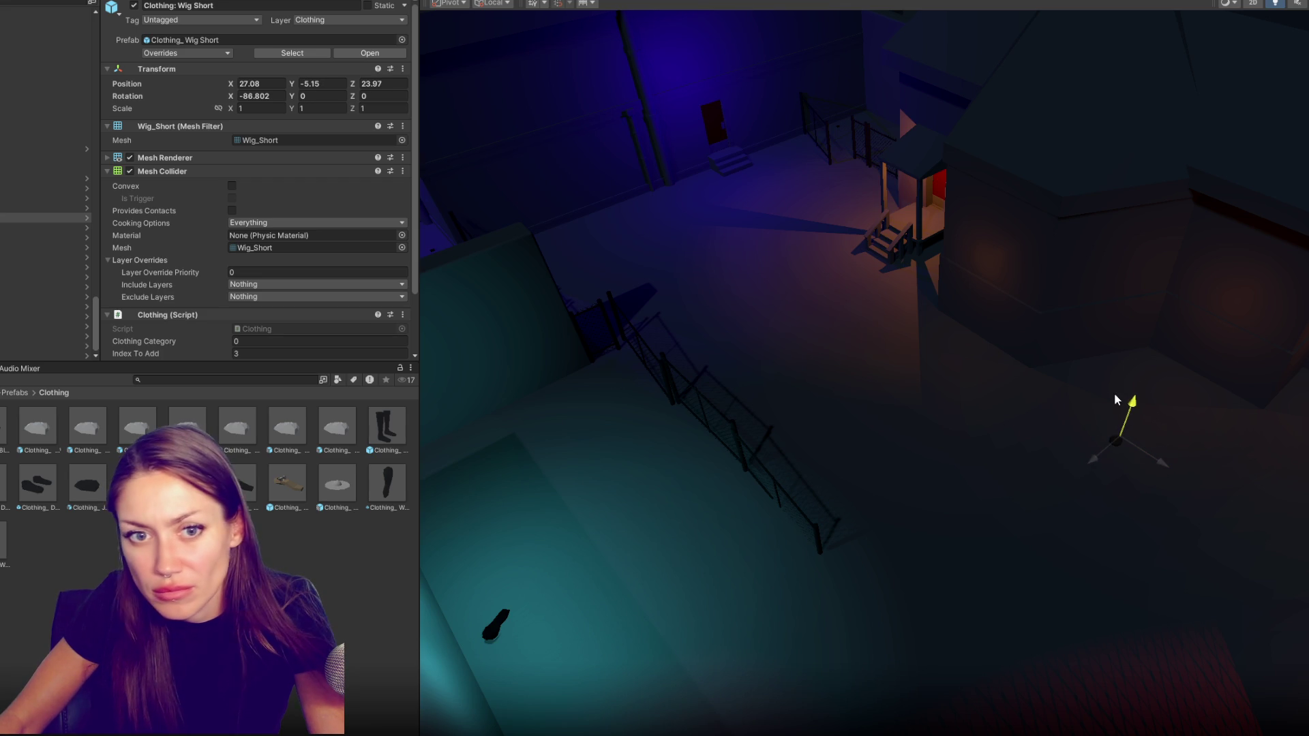
scroll(1117, 400, up, 5)
Slide the short wig back so it rests beside the red-lit wall
mouse_move(1016, 337)
mouse_down()
mouse_move(865, 319)
mouse_move(638, 369)
mouse_move(1111, 368)
mouse_move(624, 372)
mouse_move(762, 367)
mouse_up()
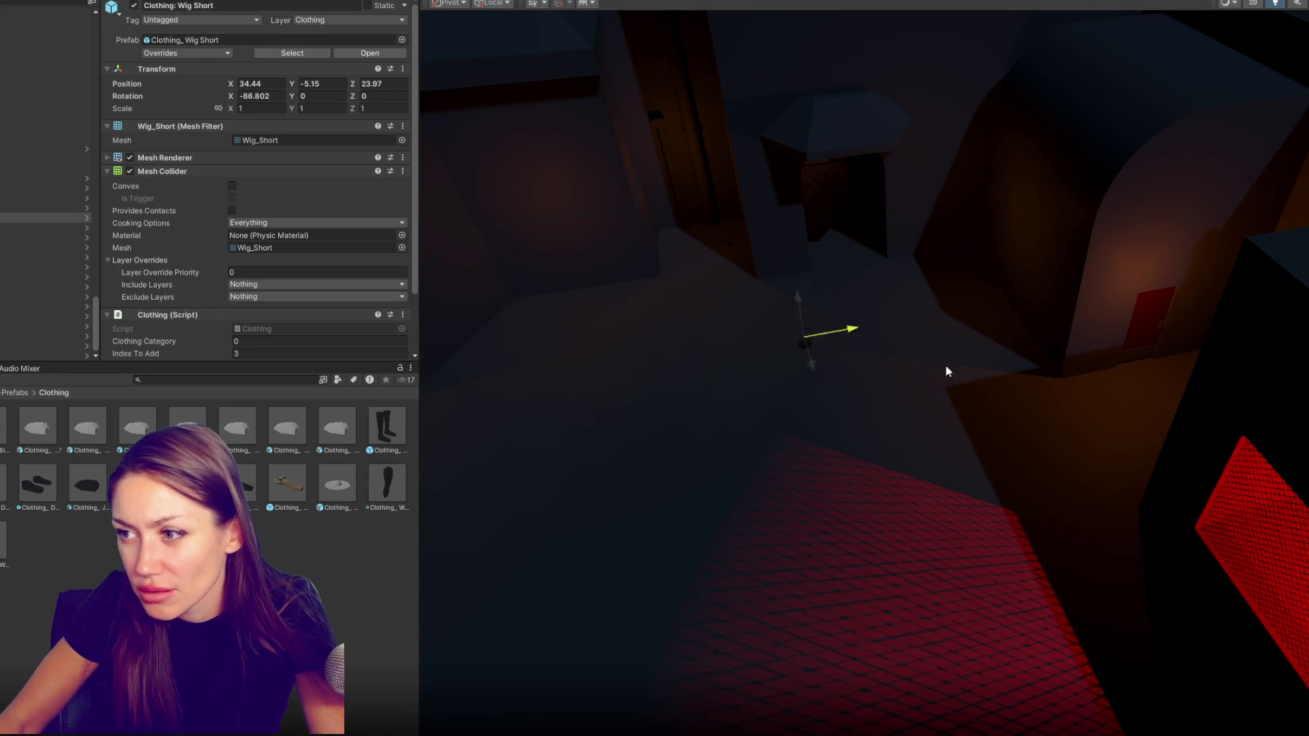
key(f)
mouse_move(853, 341)
mouse_down()
mouse_move(839, 241)
mouse_move(816, 226)
mouse_move(894, 366)
mouse_up()
mouse_move(982, 297)
mouse_down()
mouse_move(766, 322)
mouse_move(655, 304)
mouse_up()
key(f)
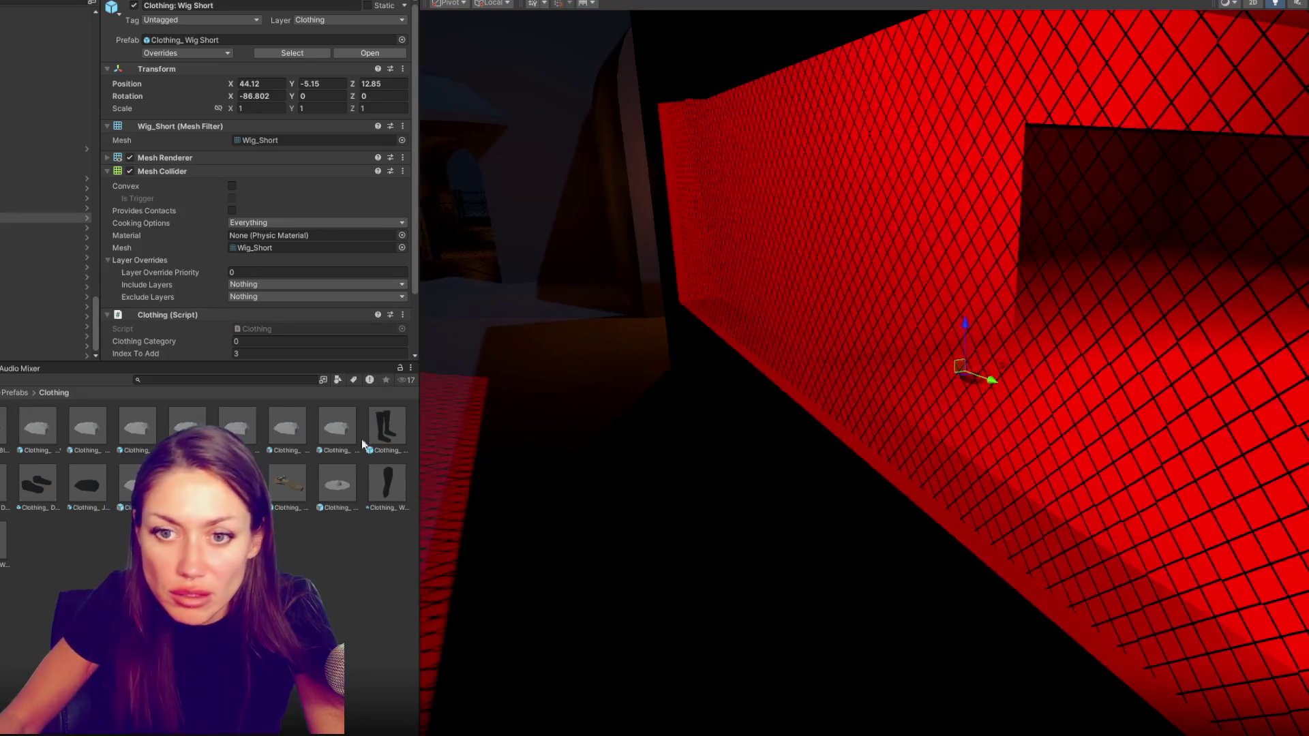
scroll(143, 283, down, 3)
click(41, 227)
Move the wig with glasses across the level to the chain-link fence area
key(f)
scroll(706, 394, down, 5)
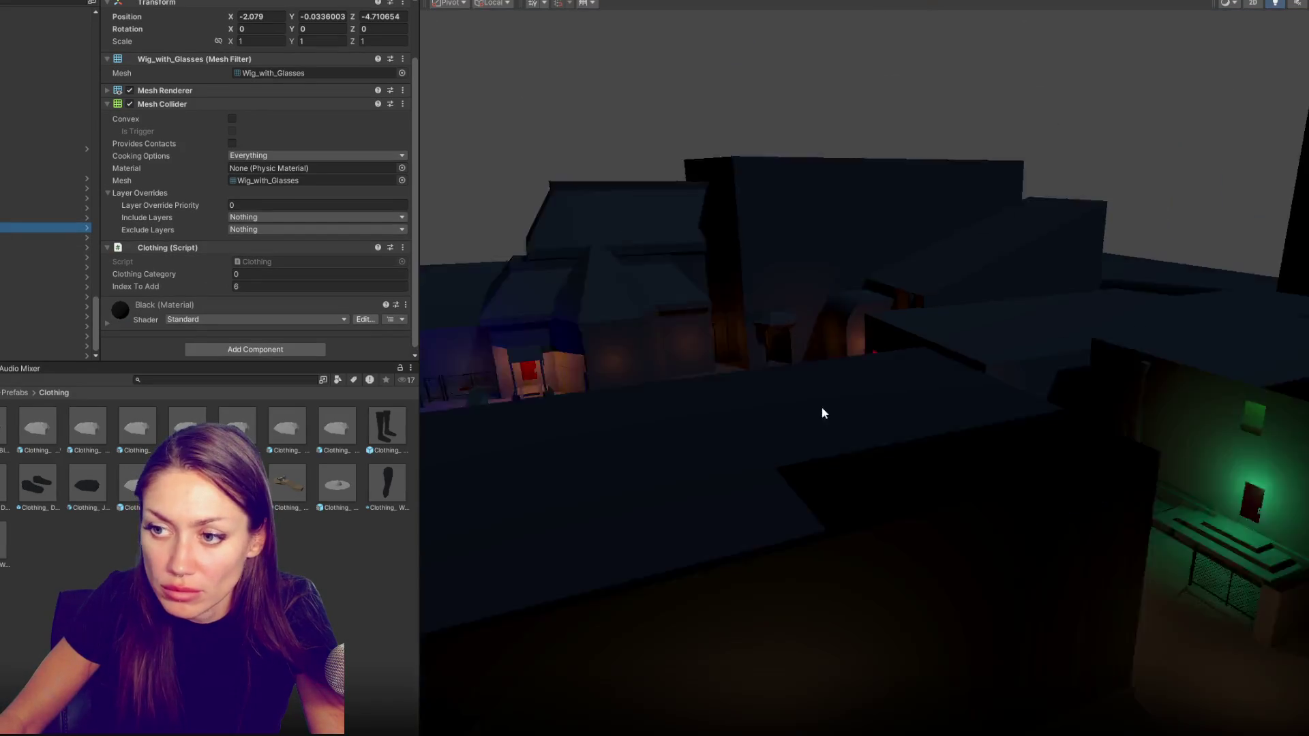
drag(811, 387, 983, 523)
drag(971, 639, 817, 556)
mouse_move(886, 518)
mouse_down()
mouse_move(773, 544)
mouse_move(875, 498)
mouse_up()
key(f)
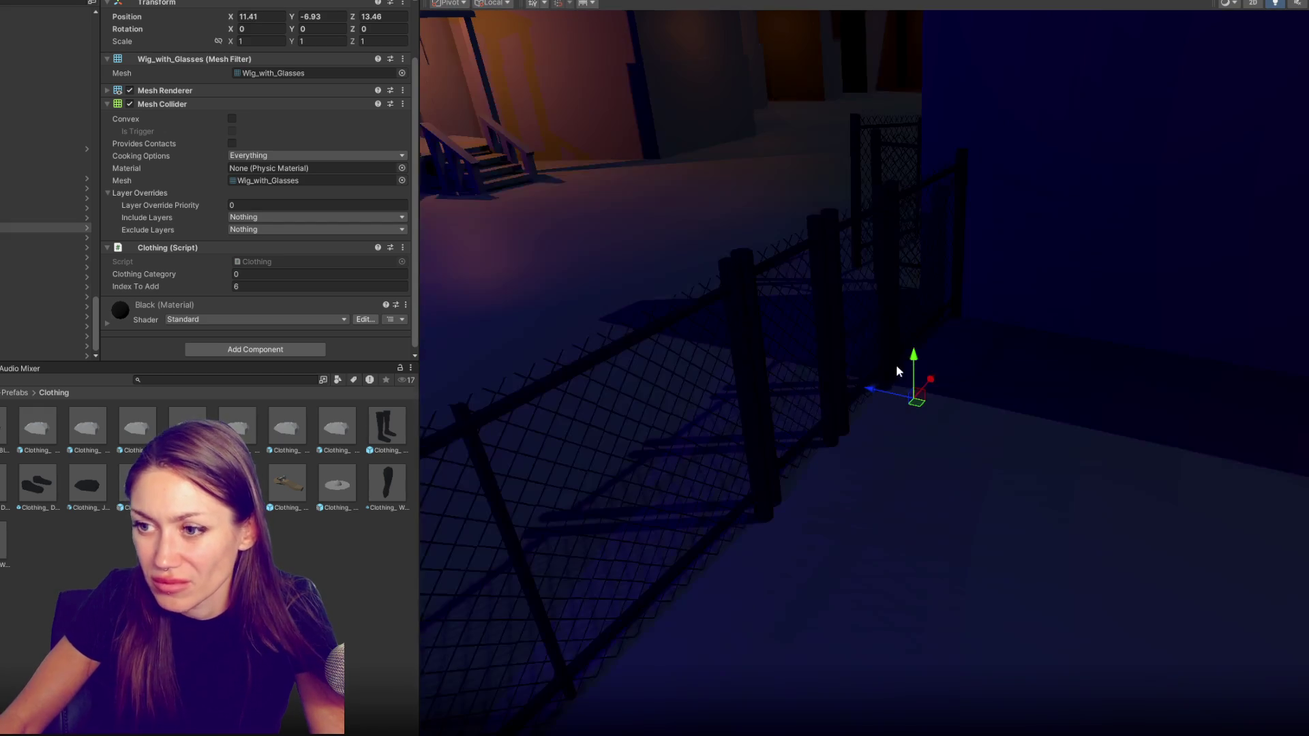
Raise the wig with glasses to ground height beside the fence, then select twelve clothing items
drag(913, 360, 930, 235)
mouse_move(916, 334)
mouse_down()
mouse_move(1029, 433)
mouse_move(1040, 392)
mouse_up()
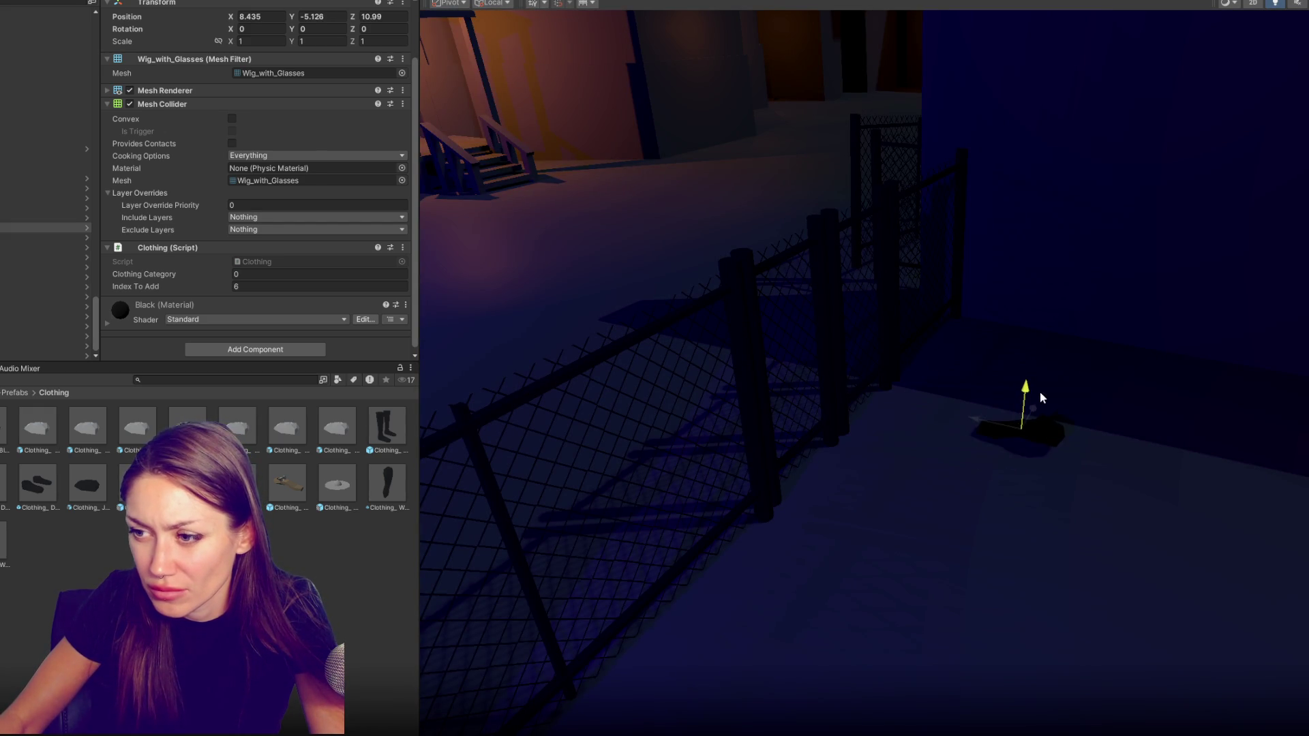
key(e)
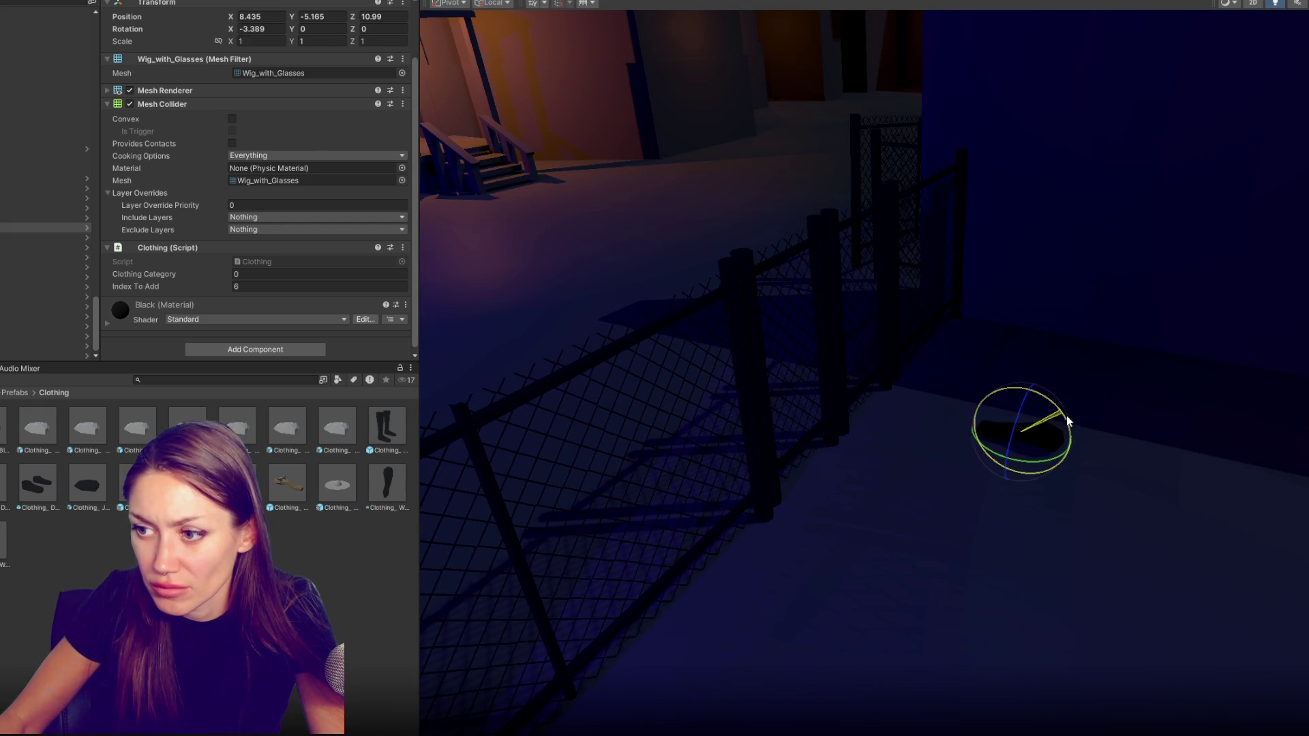
click(52, 241)
key(f)
key(ctrl+z)
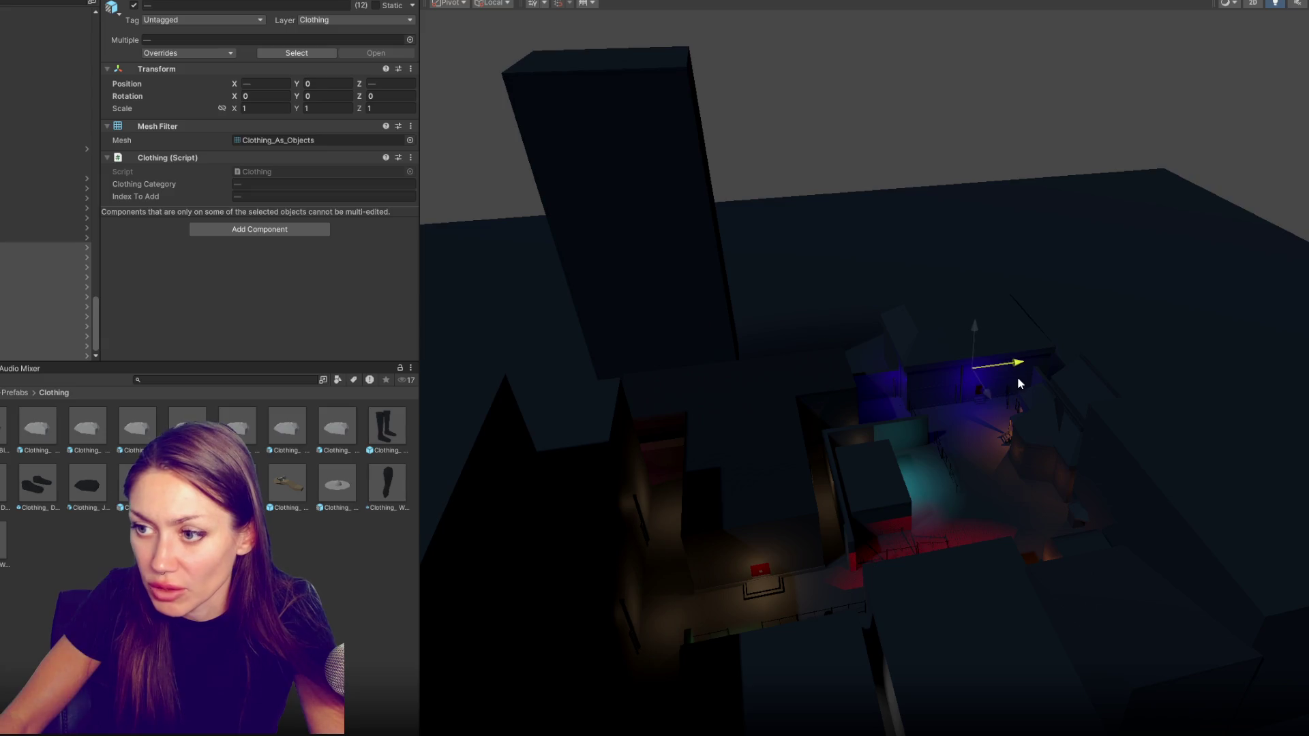
Set the twelve selected clothing items together on the blue-lit courtyard floor, then pick the party dress
drag(971, 349, 973, 409)
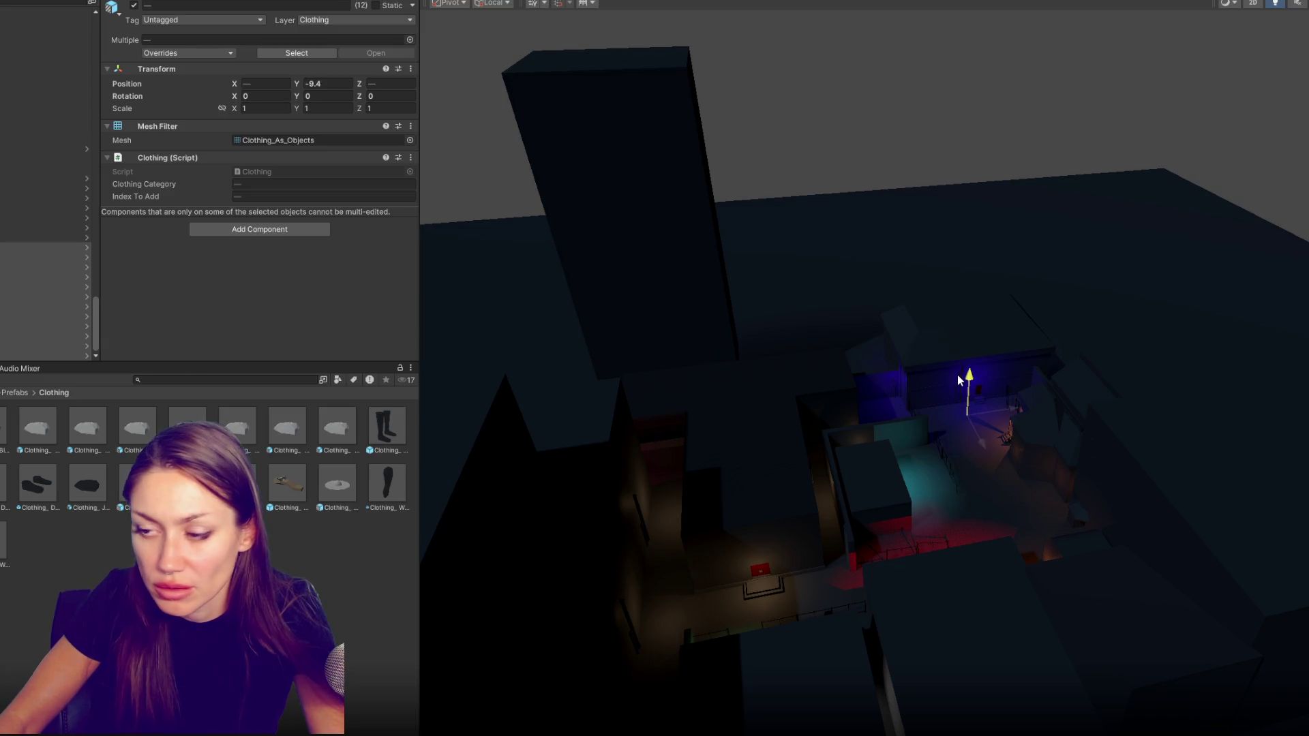
key(f)
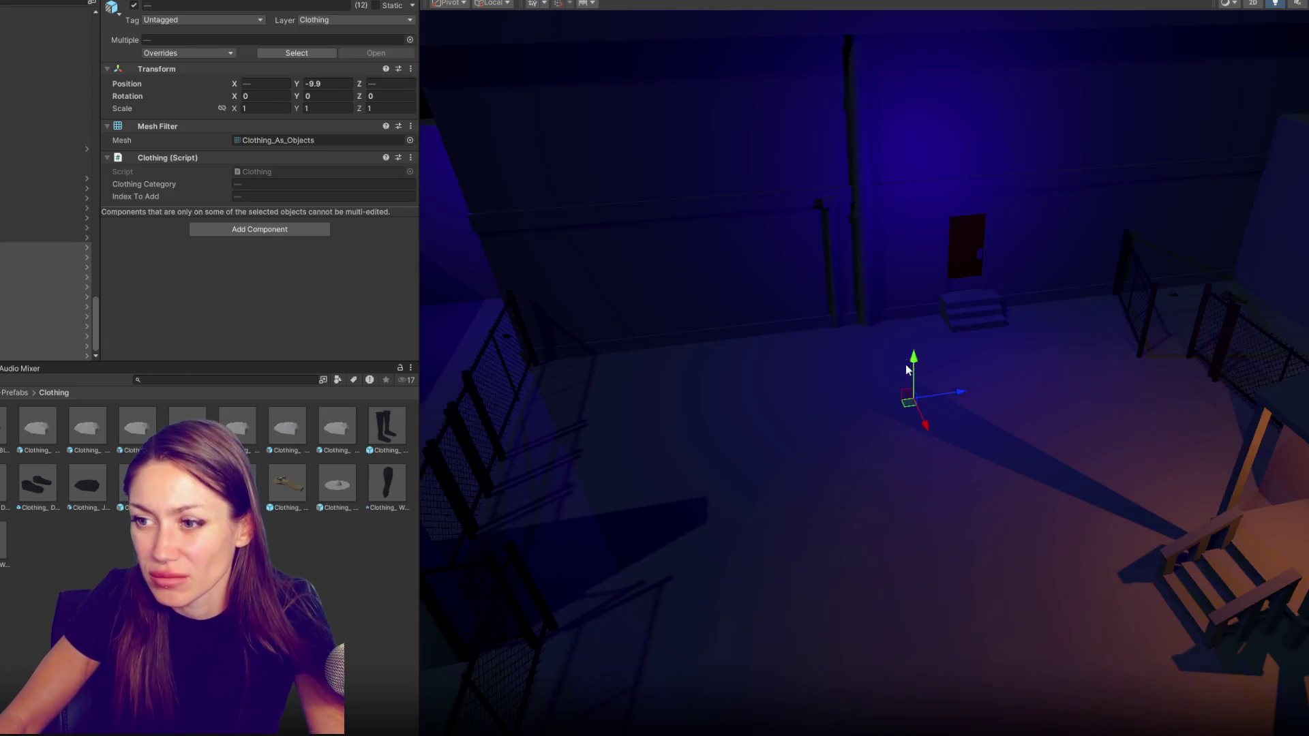
mouse_move(907, 370)
mouse_down()
mouse_move(930, 332)
mouse_move(1004, 471)
mouse_up()
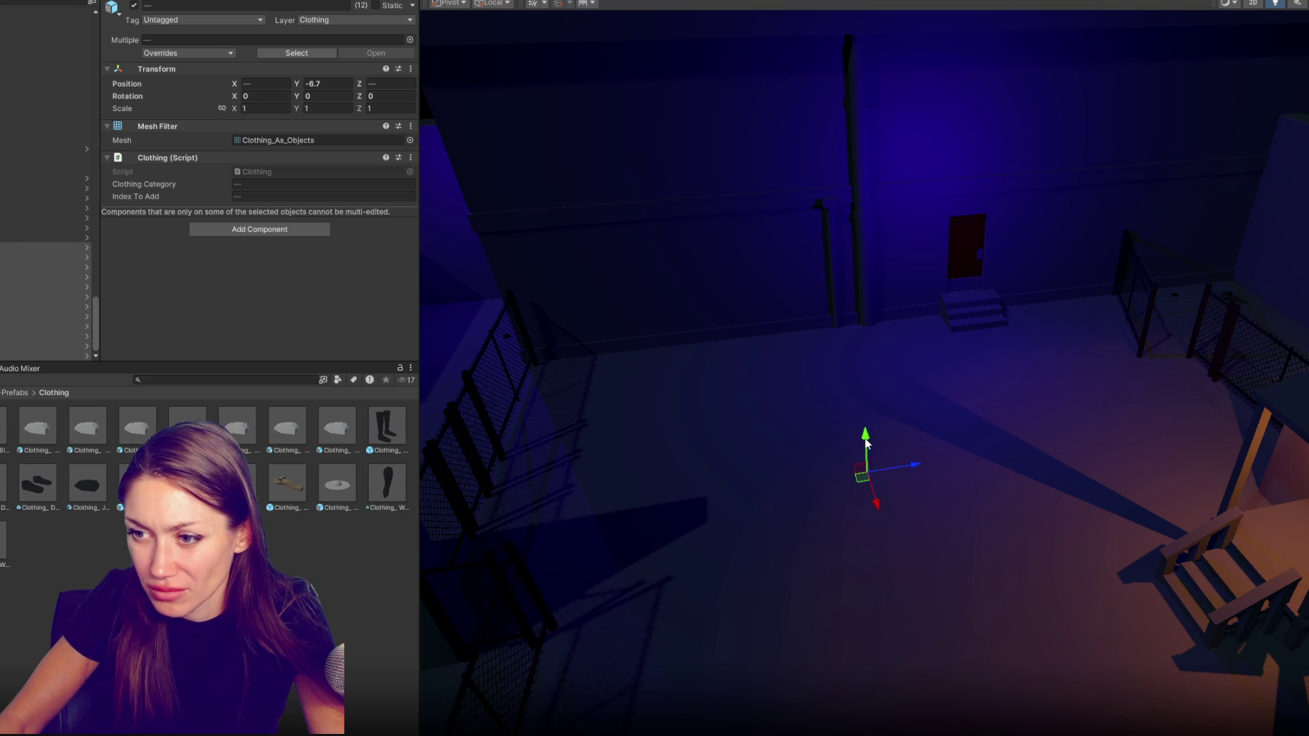
scroll(867, 389, down, 3)
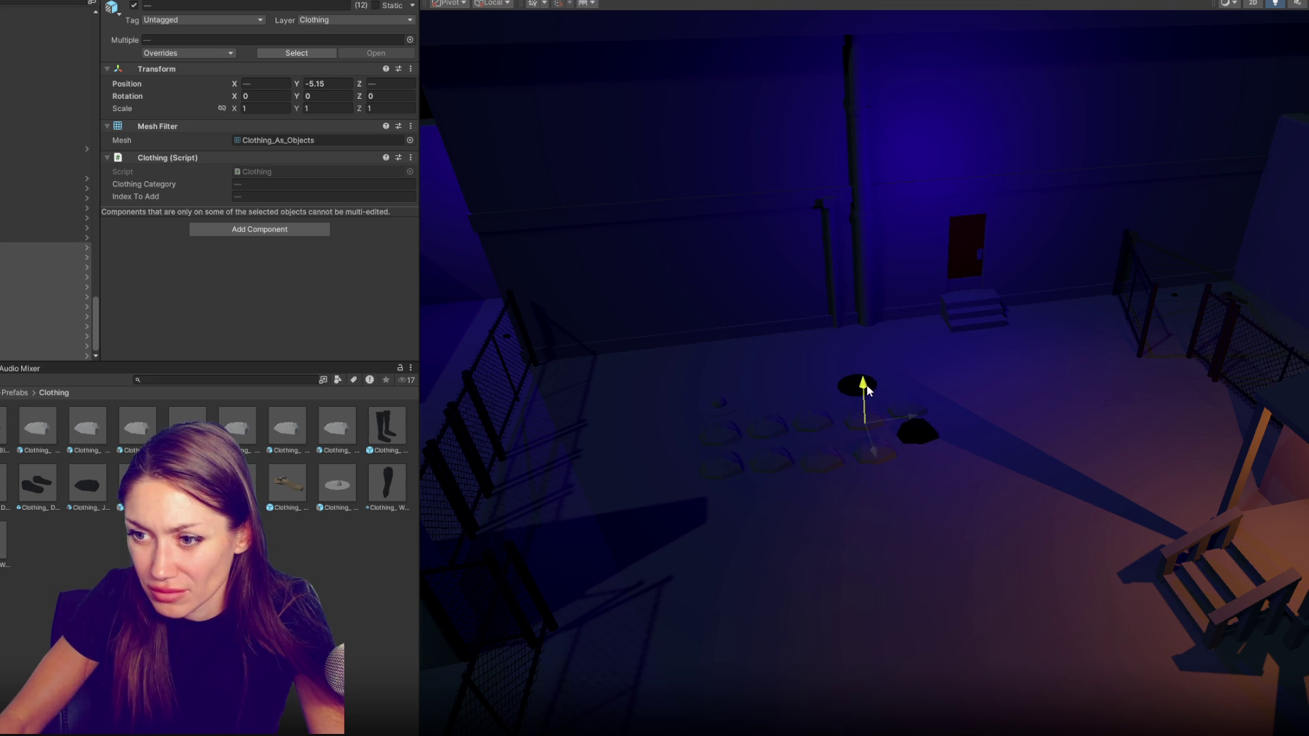
click(723, 423)
mouse_move(679, 419)
mouse_down()
mouse_move(1136, 325)
mouse_move(1113, 307)
mouse_up()
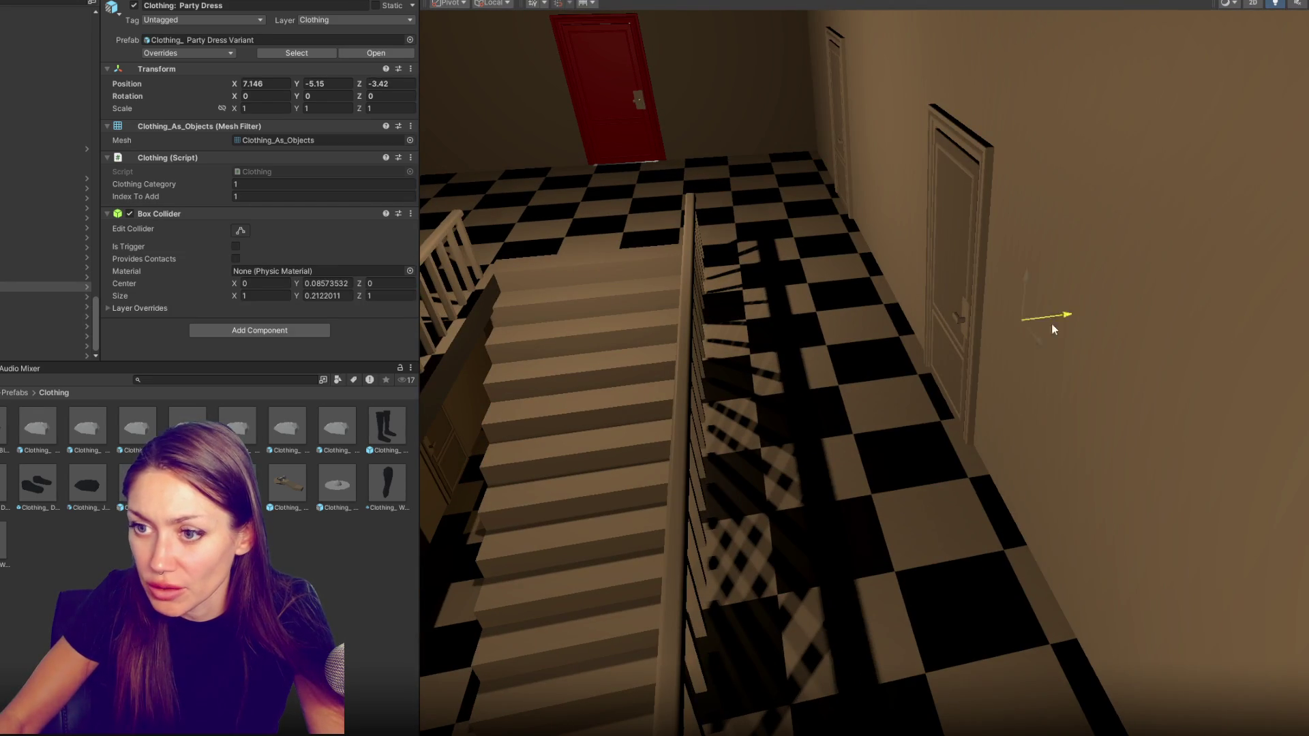
Slide the party dress along the checkered hallway beside the staircase and bring a material into the scene
mouse_move(830, 368)
mouse_down()
mouse_move(956, 517)
mouse_move(970, 436)
mouse_move(947, 421)
mouse_up()
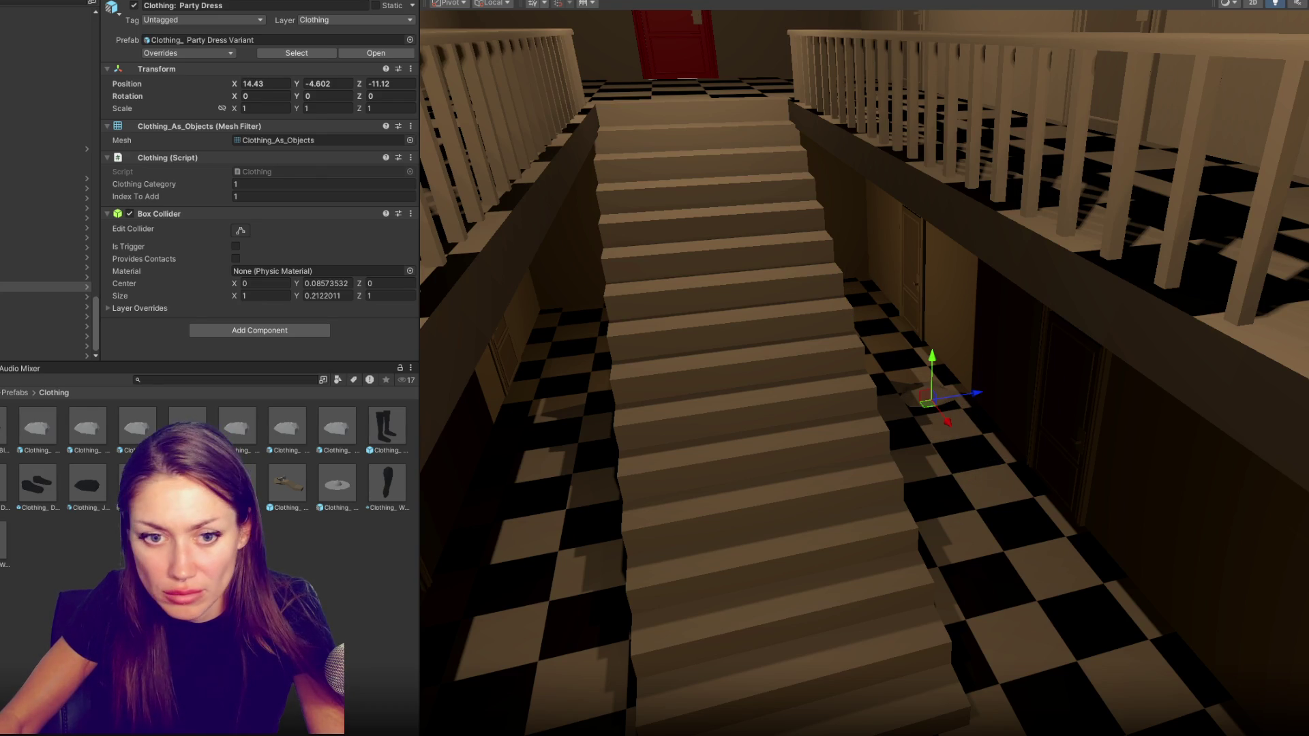
drag(87, 540, 942, 407)
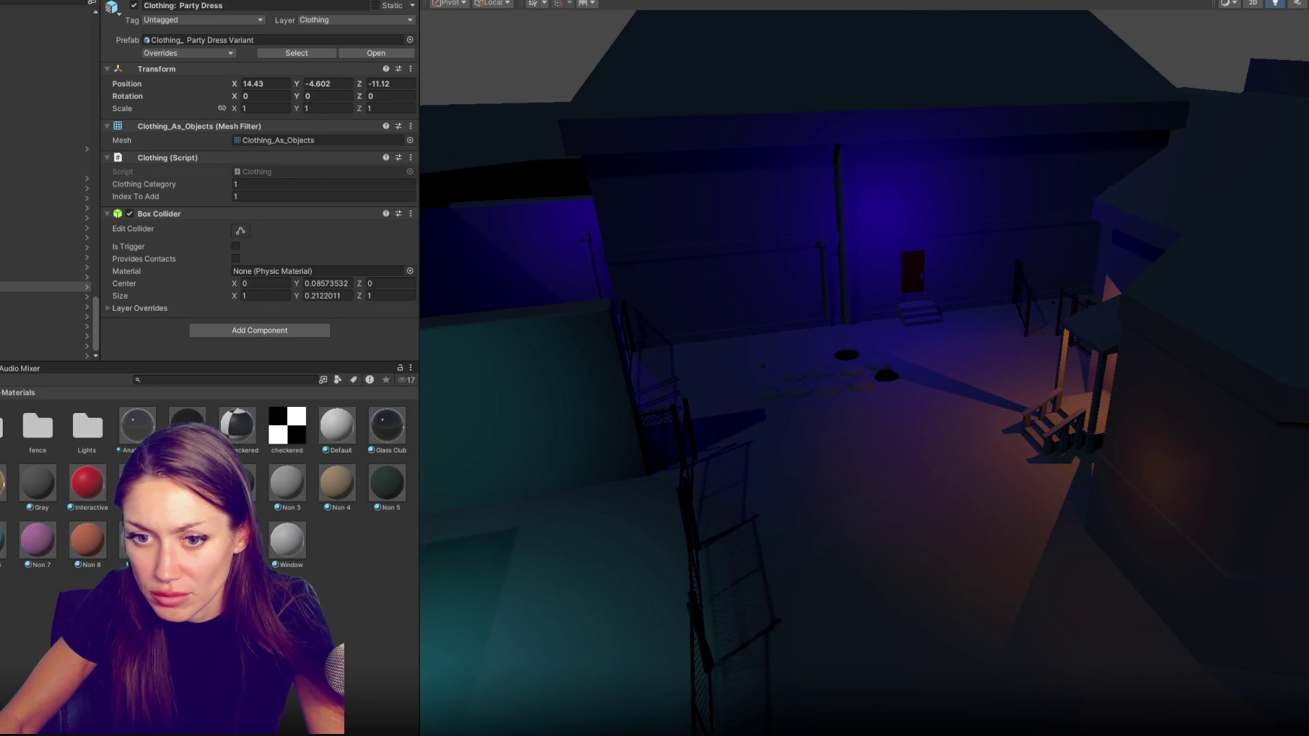
Try the Interactive and purple Non 7 materials on the courtyard clothes piles, keeping the ground on Non 5
mouse_move(53, 542)
mouse_down()
mouse_move(804, 407)
mouse_move(800, 387)
mouse_move(833, 396)
mouse_up()
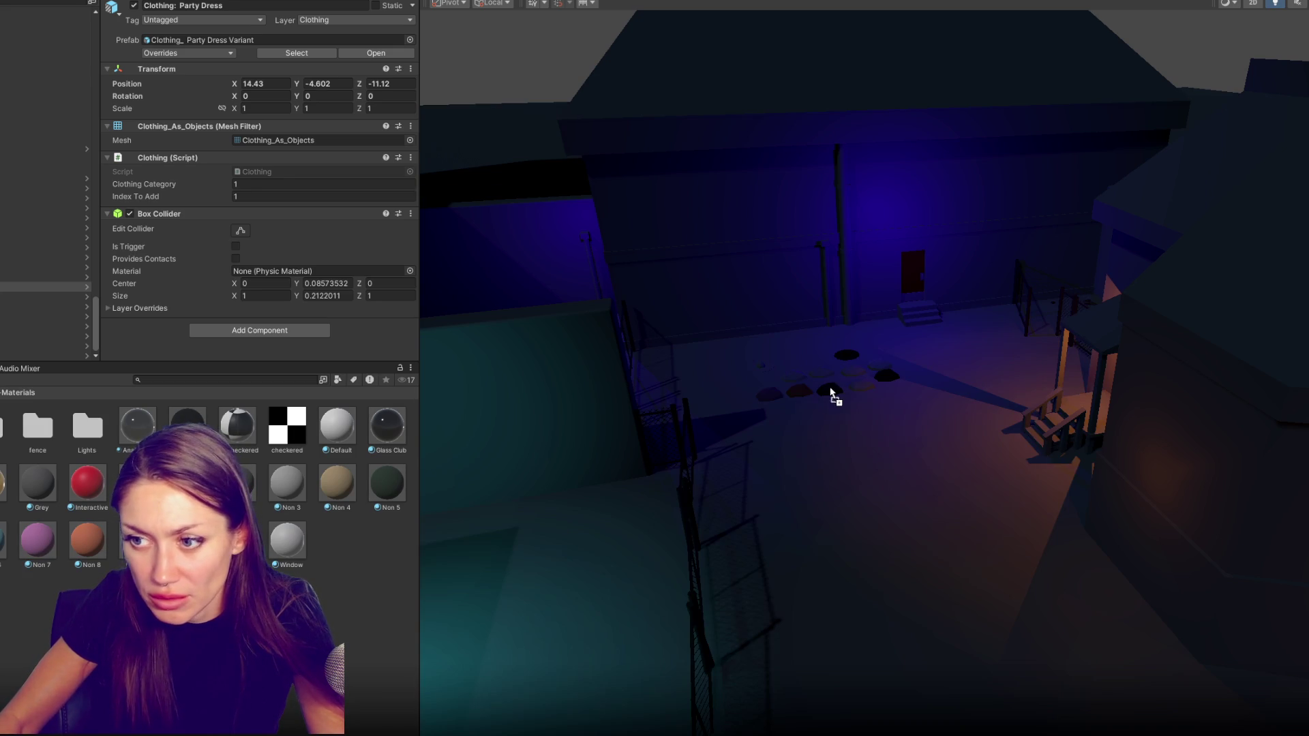
drag(477, 466, 803, 380)
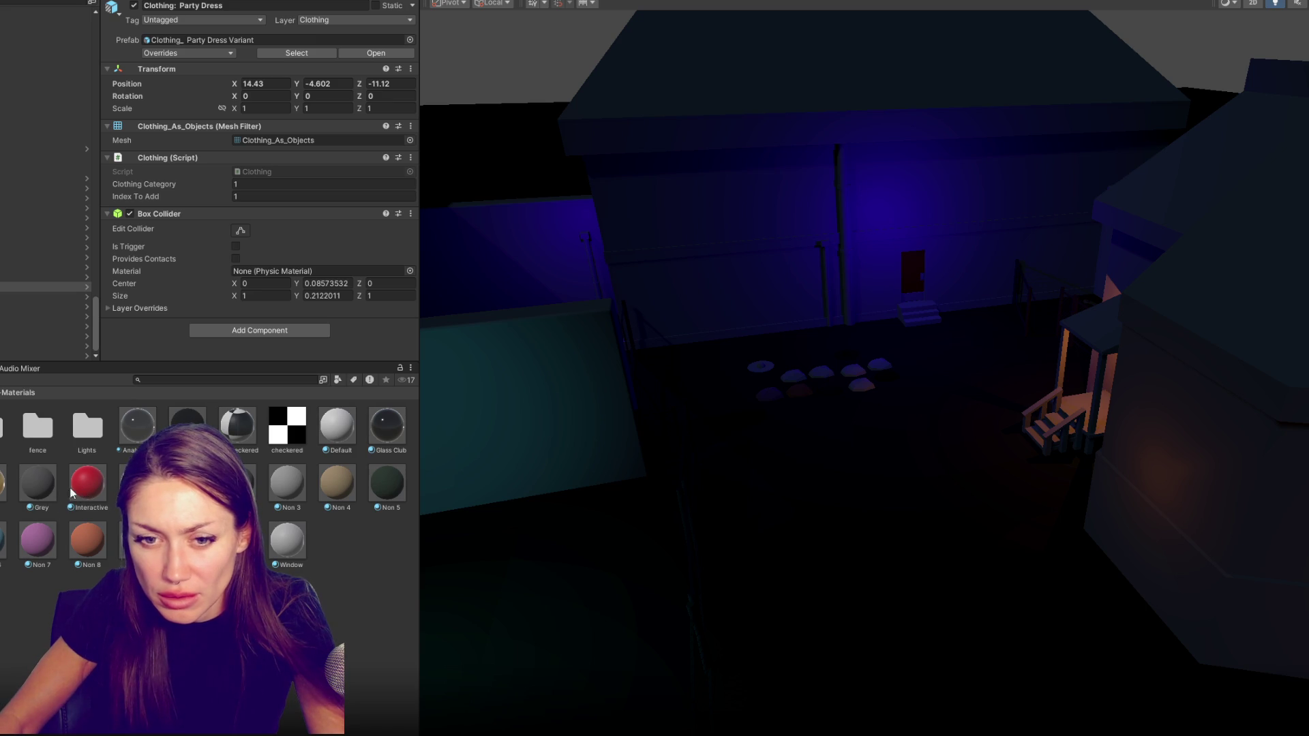
drag(18, 549, 780, 399)
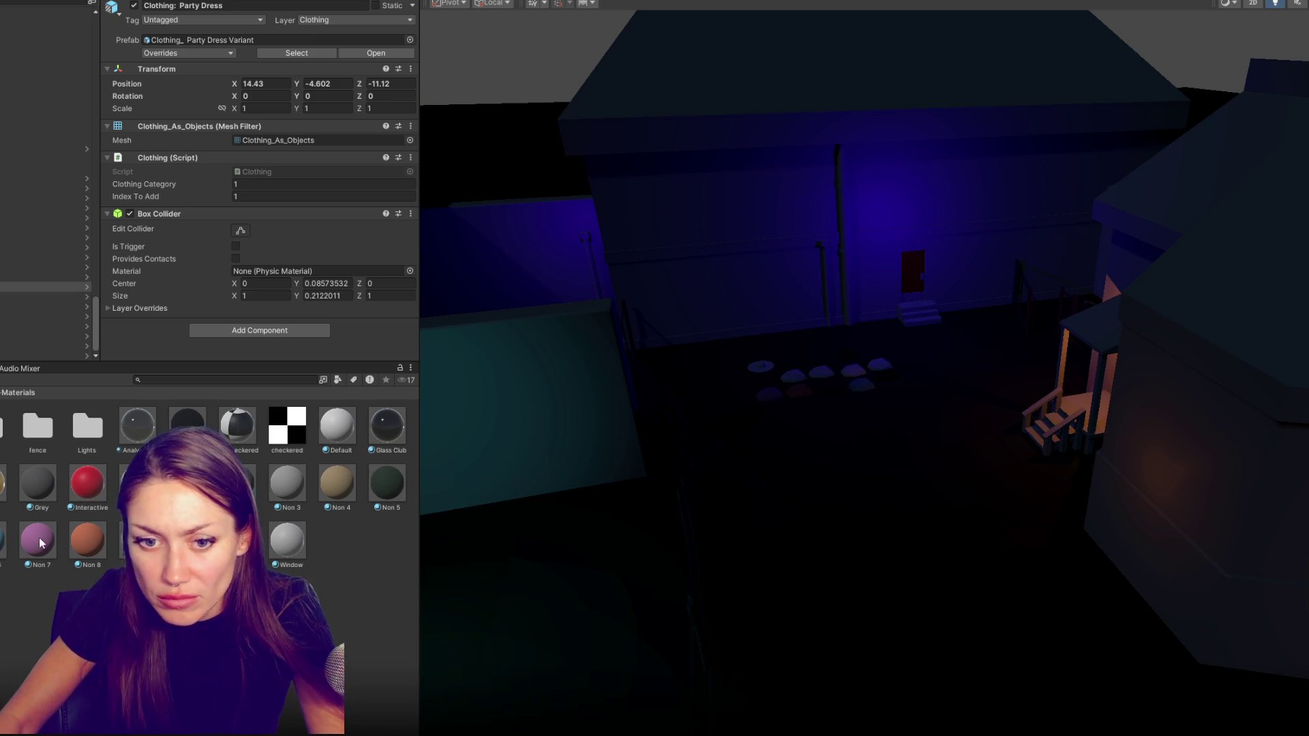
mouse_move(866, 386)
mouse_down()
mouse_move(868, 375)
mouse_move(43, 541)
mouse_move(793, 374)
mouse_up()
click(792, 376)
key(f)
scroll(944, 442, down, 3)
scroll(995, 379, down, 5)
scroll(986, 361, up, 2)
scroll(1005, 384, up, 3)
scroll(1048, 352, up, 3)
Give the second clothes pile the Non 8 material and select the Lab Coat pickup
click(972, 350)
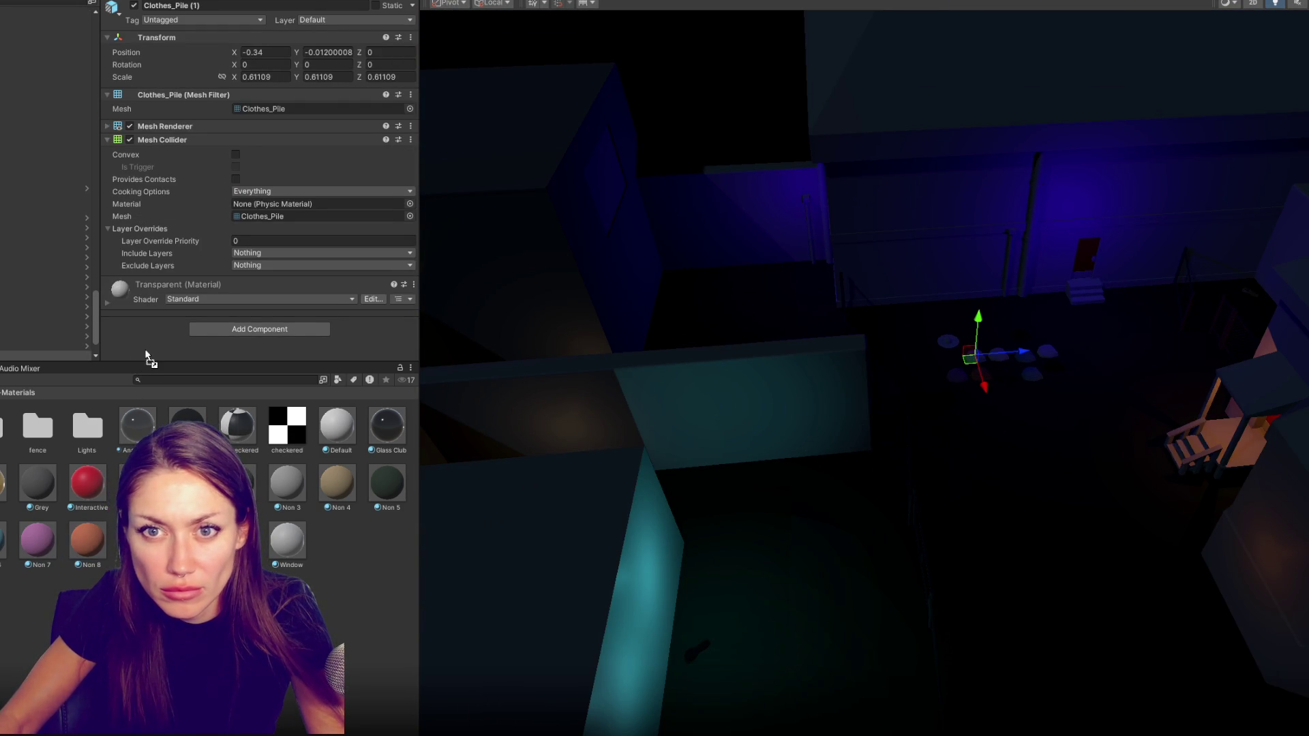
drag(87, 540, 147, 356)
click(1046, 351)
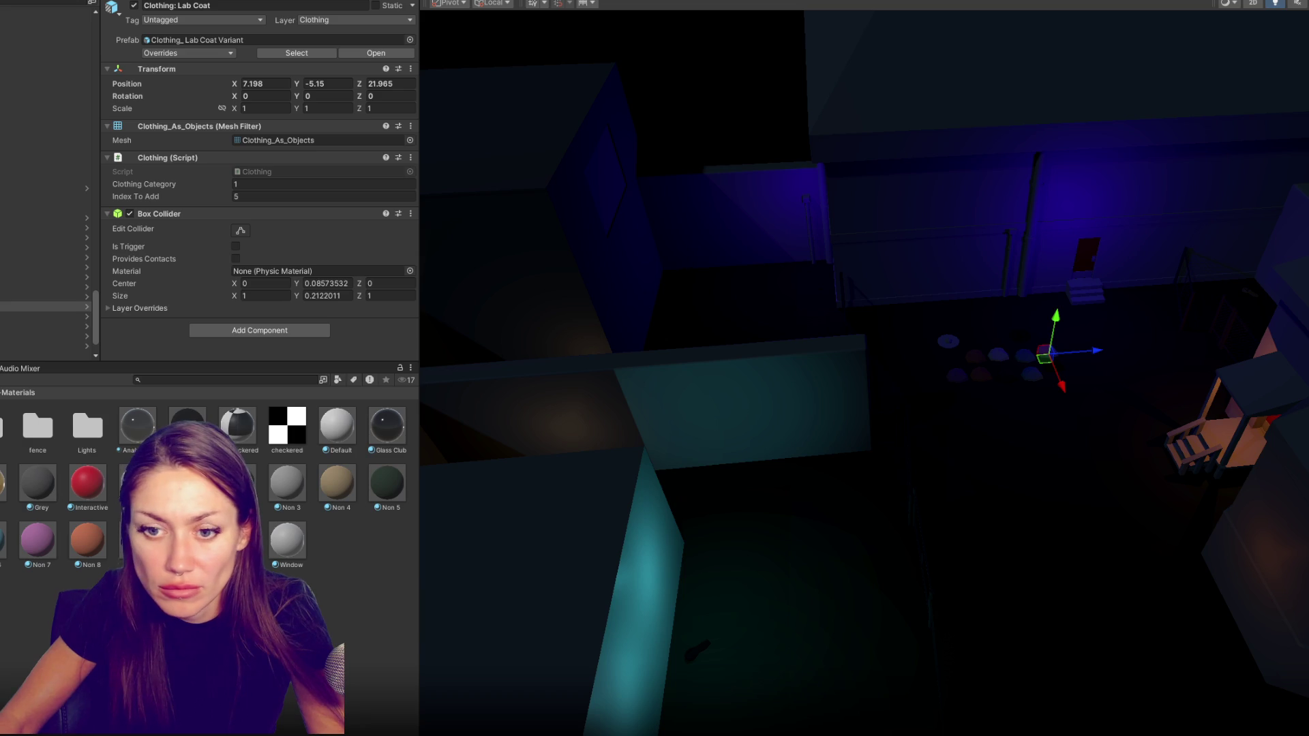
scroll(1036, 400, up, 2)
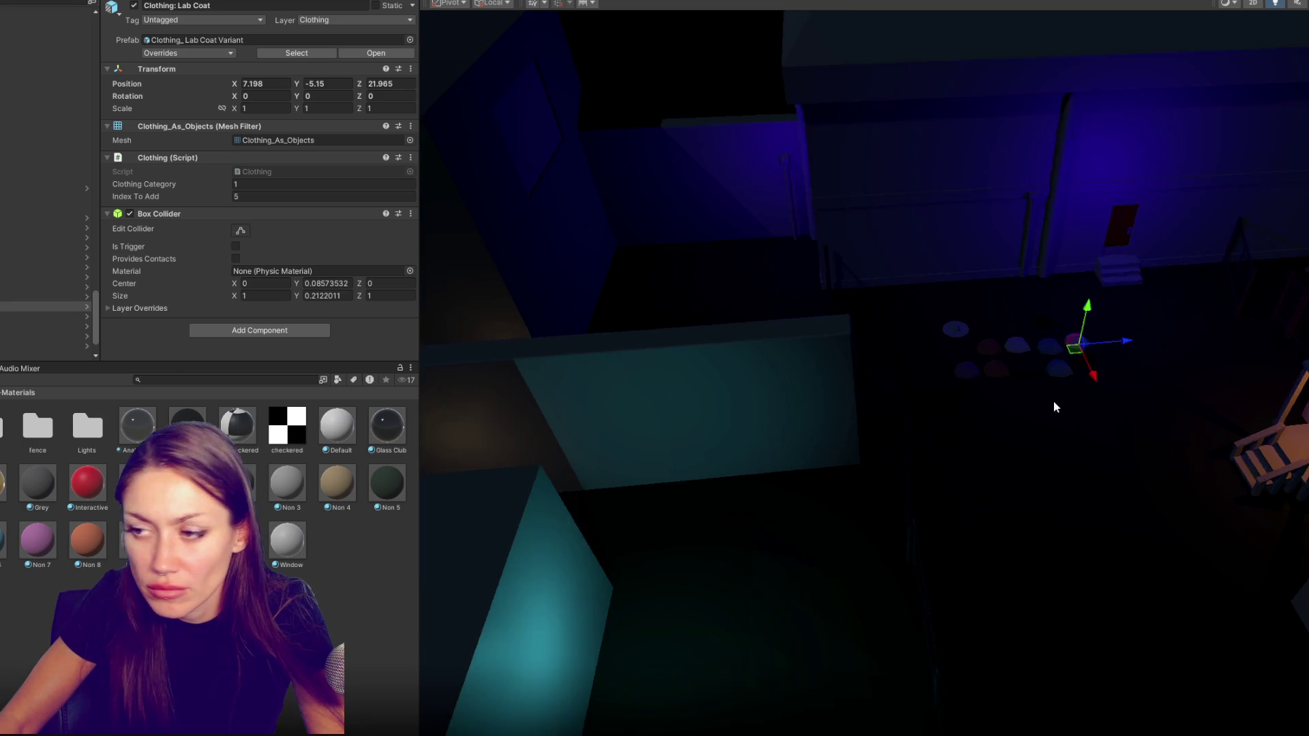
scroll(1115, 327, up, 2)
Move the T-shirt out of the clothes pile back along Z and across the hall floor
click(1067, 321)
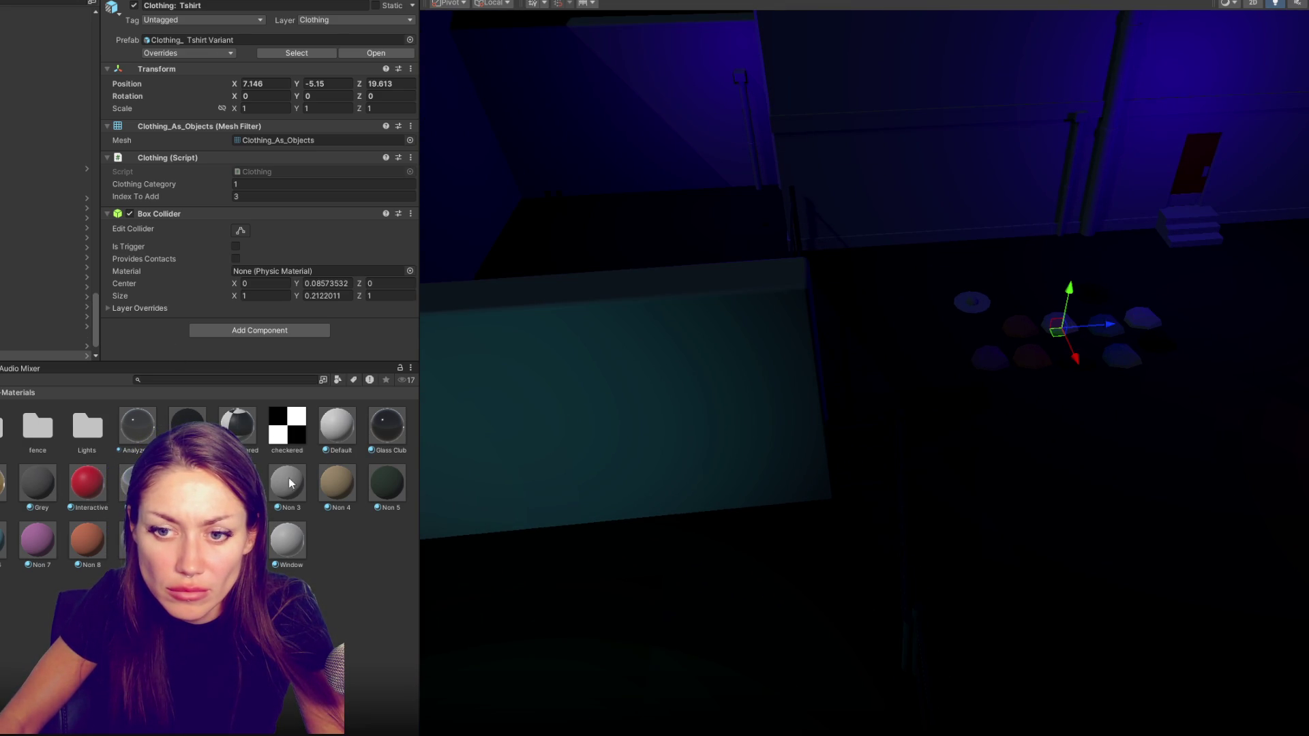
mouse_move(941, 358)
mouse_down()
mouse_move(1066, 344)
mouse_move(446, 369)
mouse_up()
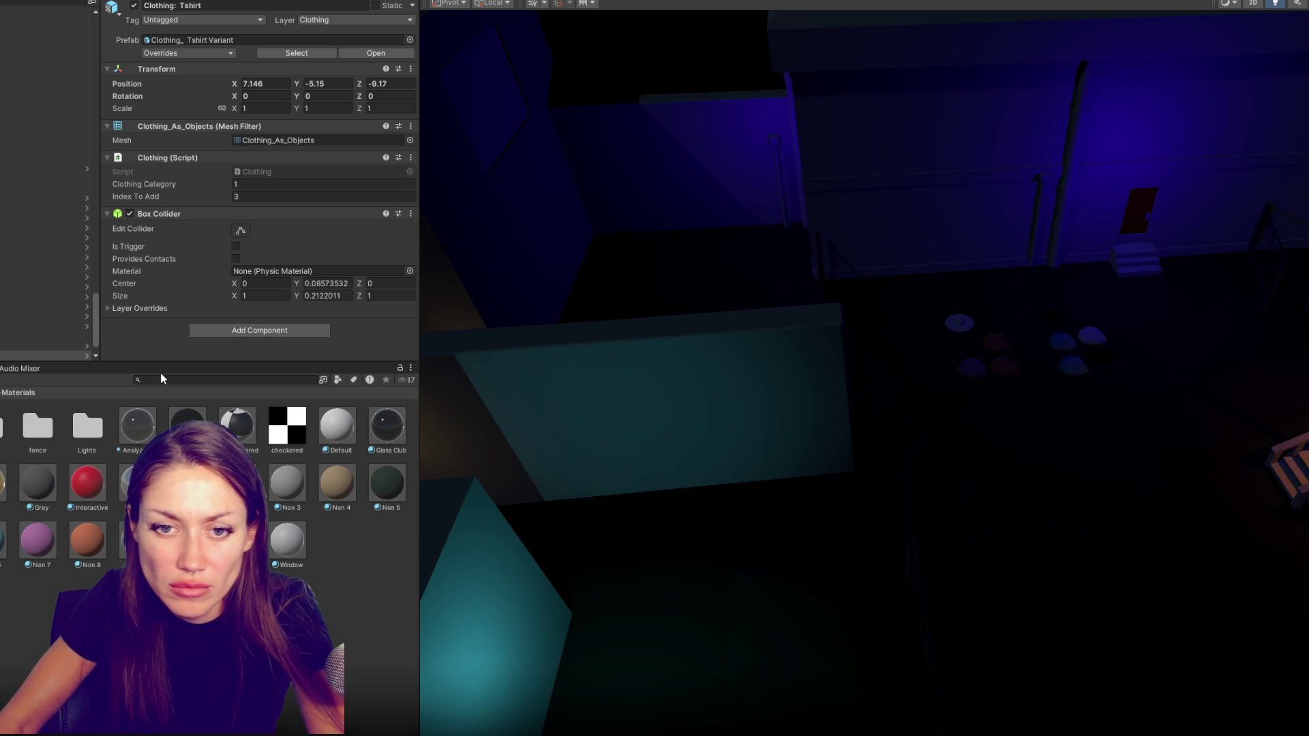
key(f)
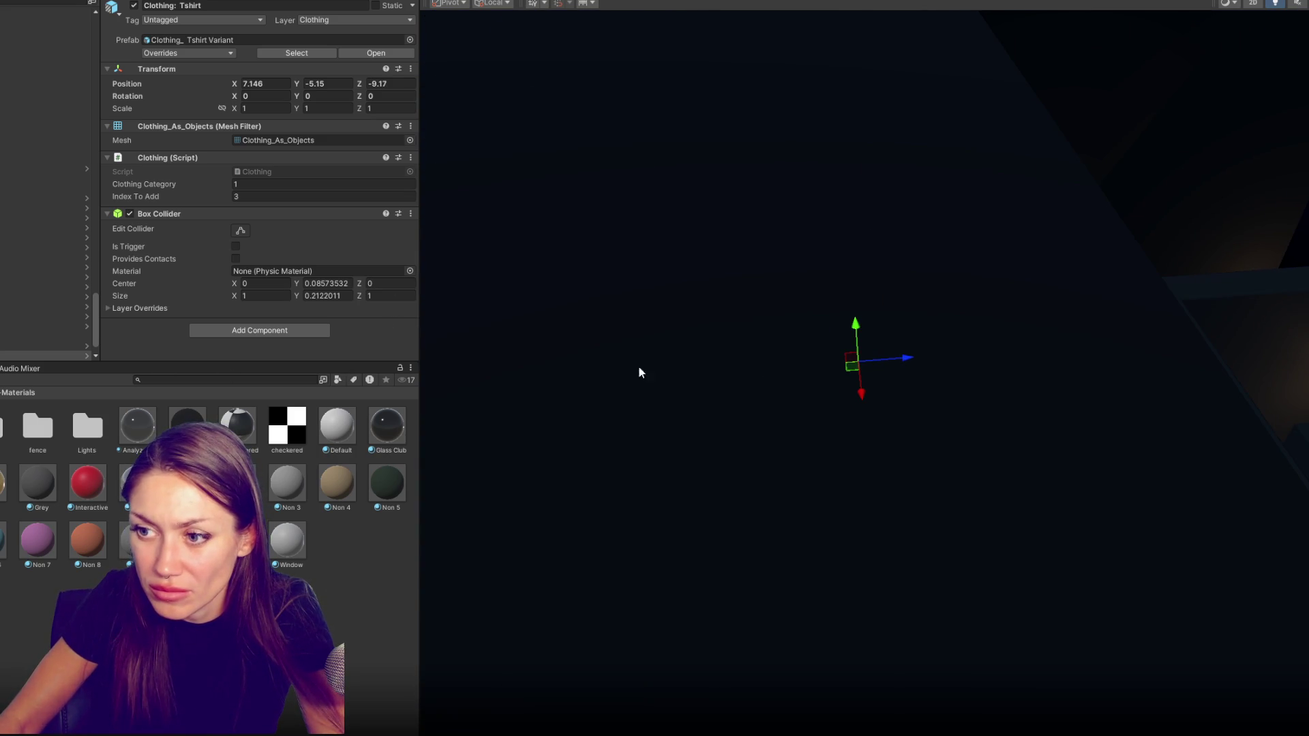
scroll(744, 324, down, 5)
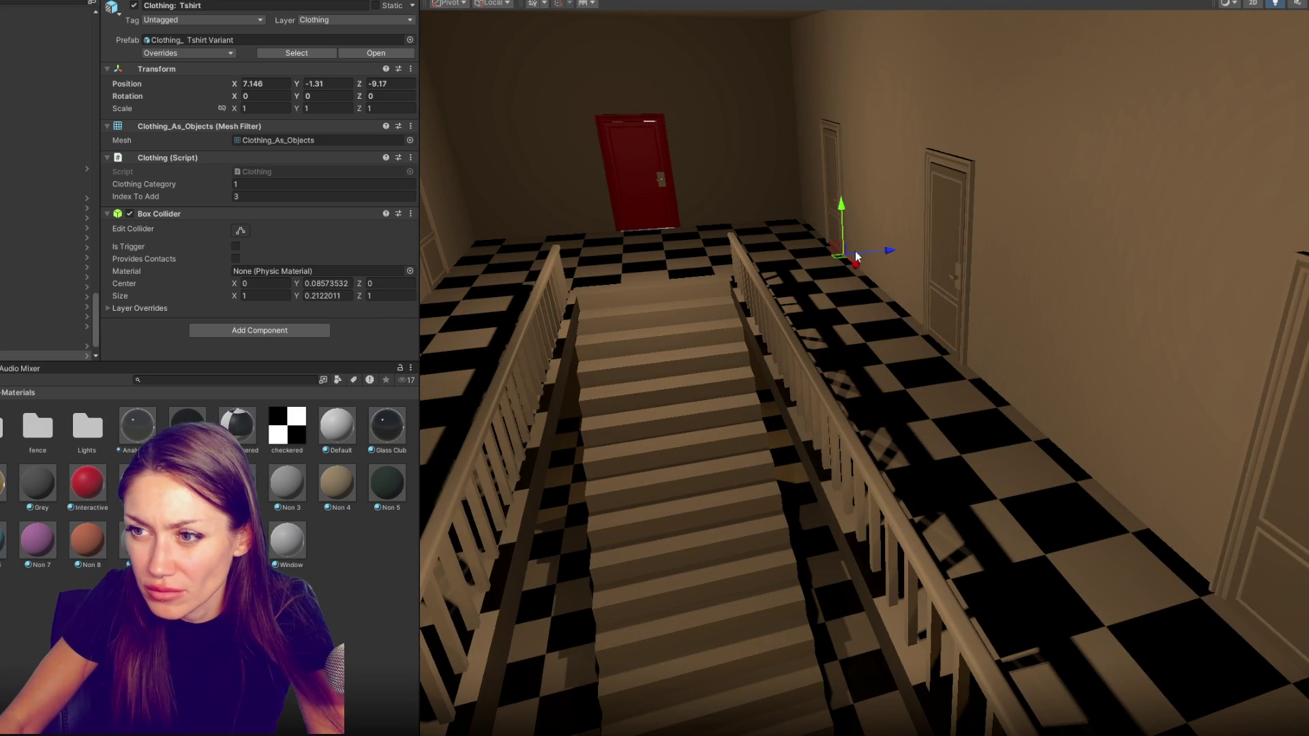
drag(1130, 509, 1068, 488)
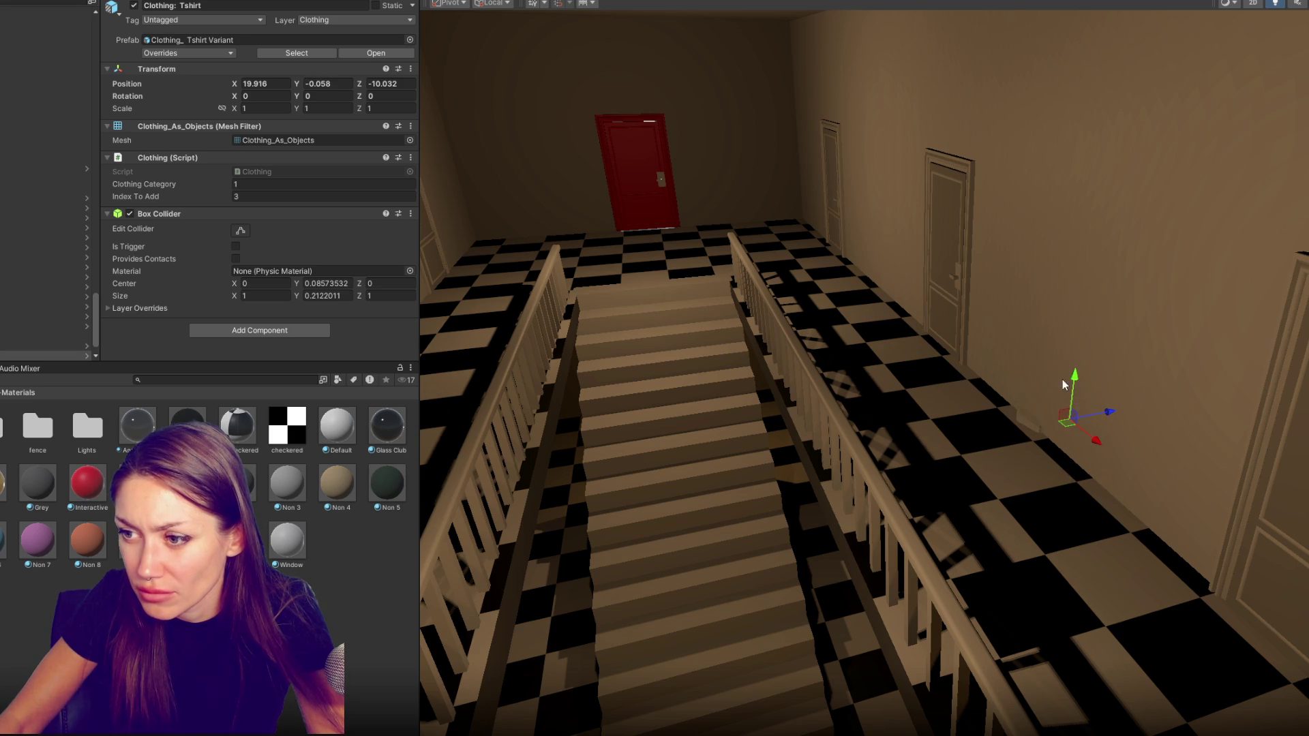
mouse_move(1053, 381)
mouse_down()
mouse_move(1005, 453)
mouse_move(530, 525)
mouse_up()
Move the Long Skirt along Z and off the wall to a new spot
click(1083, 367)
scroll(1120, 390, up, 1)
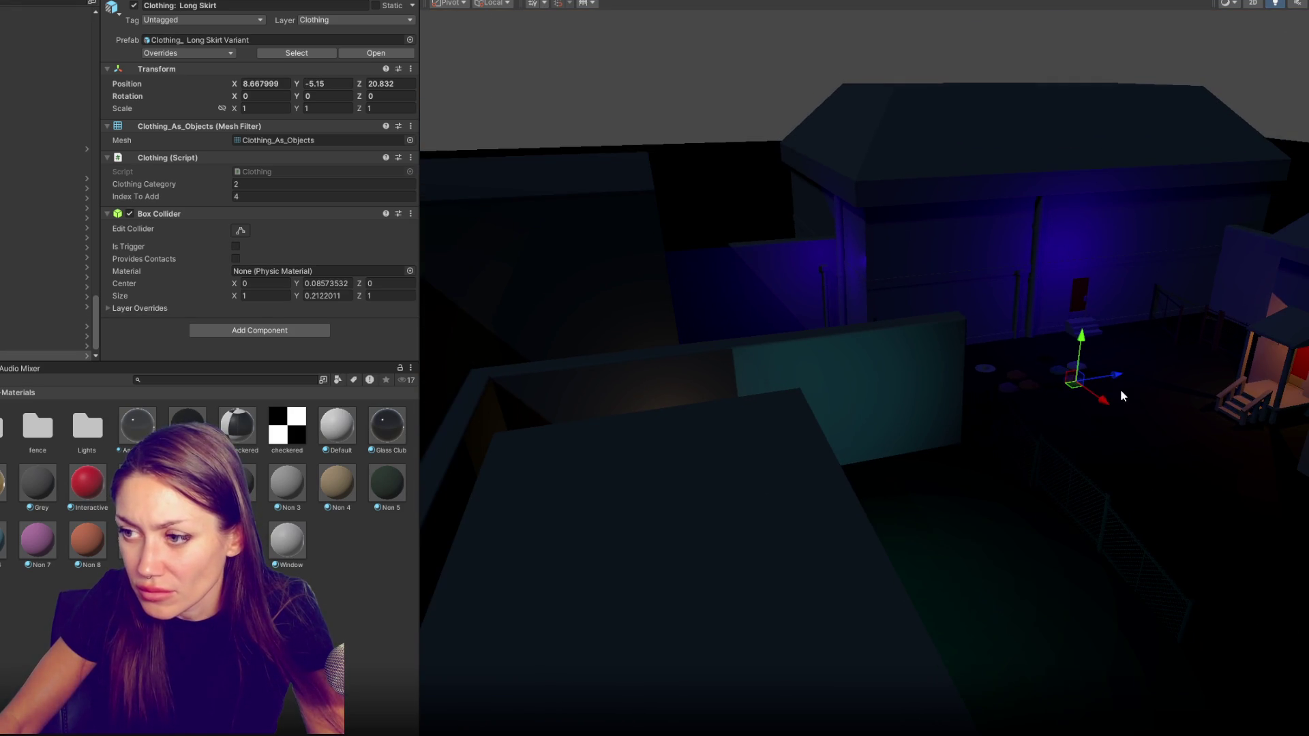
mouse_move(1103, 400)
mouse_down()
mouse_move(1038, 453)
mouse_move(852, 490)
mouse_up()
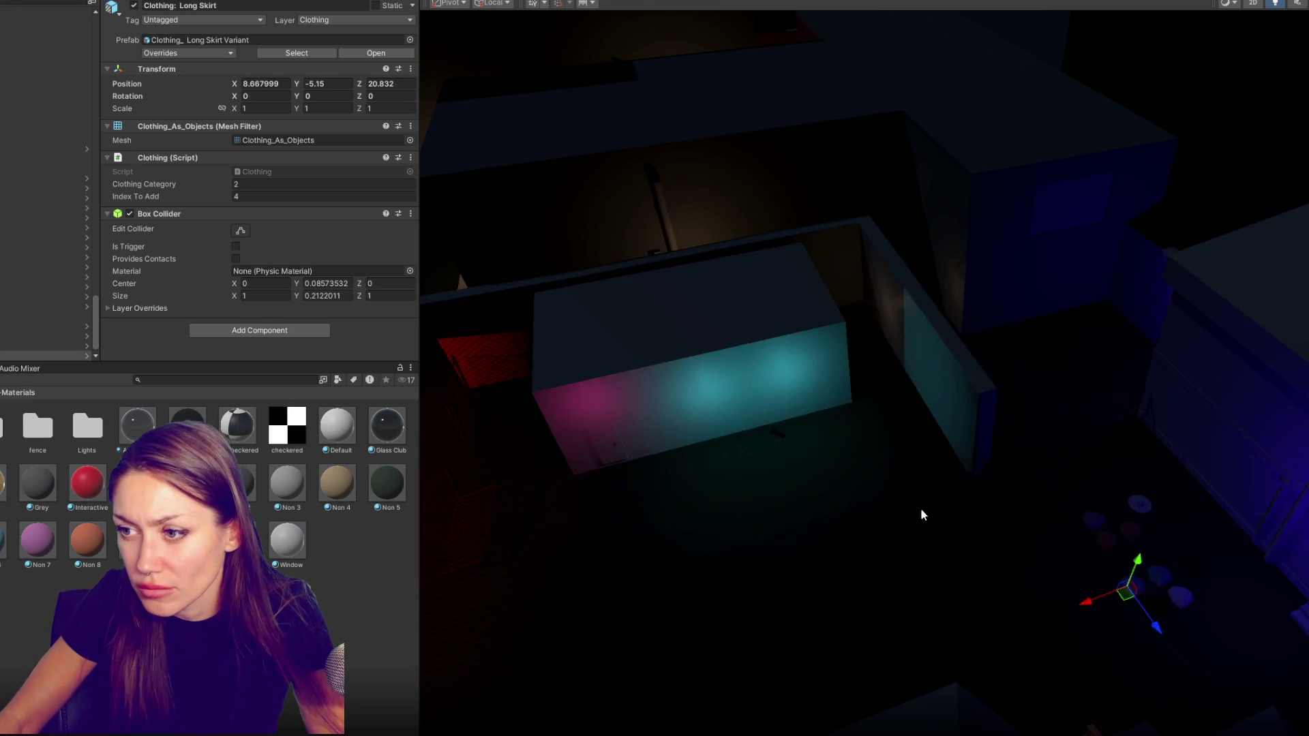
drag(1149, 632, 1032, 458)
drag(948, 387, 1066, 321)
Lower the Lab Coat onto the floor by the blue-lit tables and give it the red Interactive material
click(1146, 608)
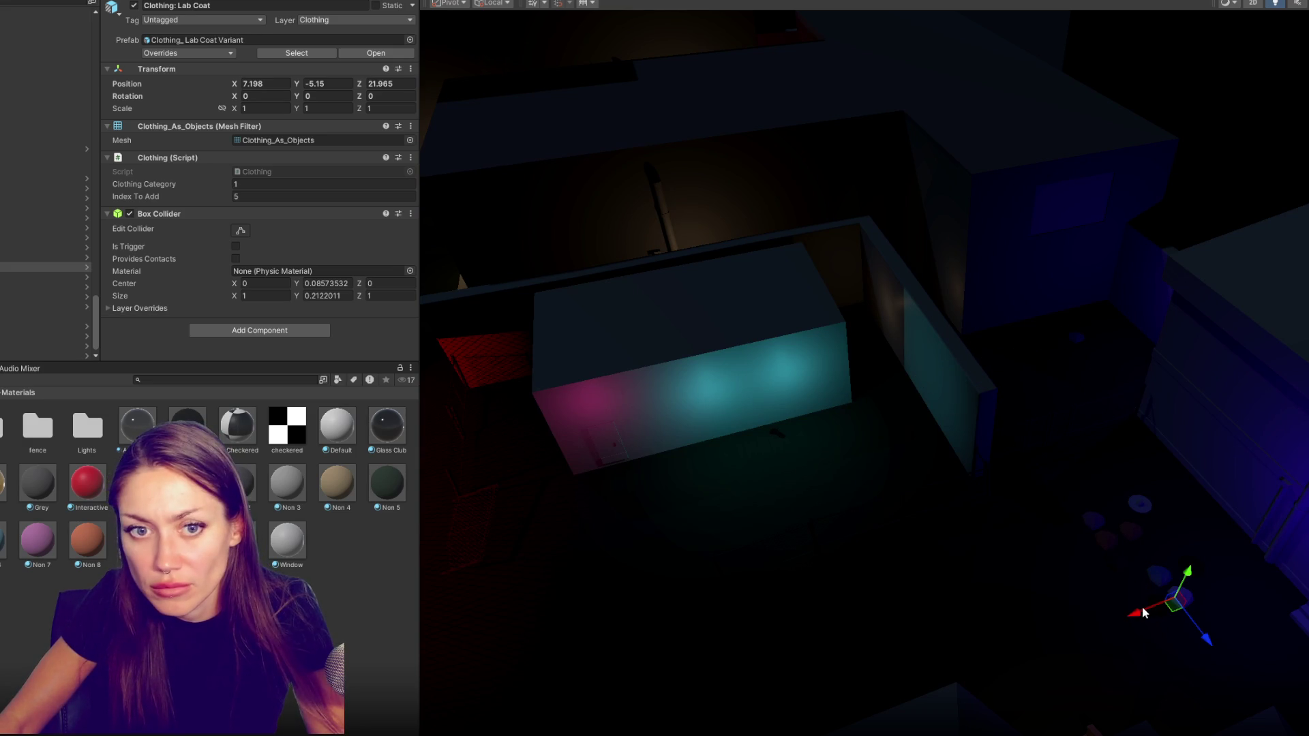
drag(1144, 612, 1266, 589)
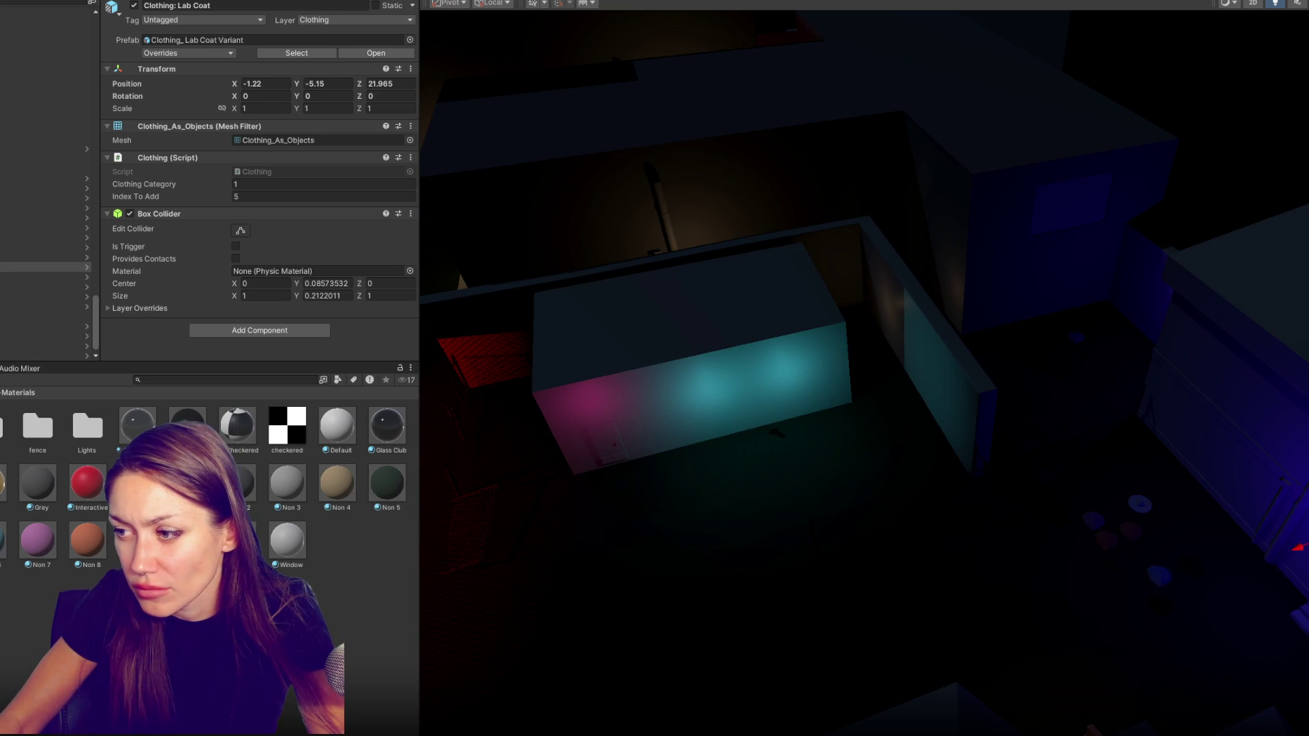
key(f)
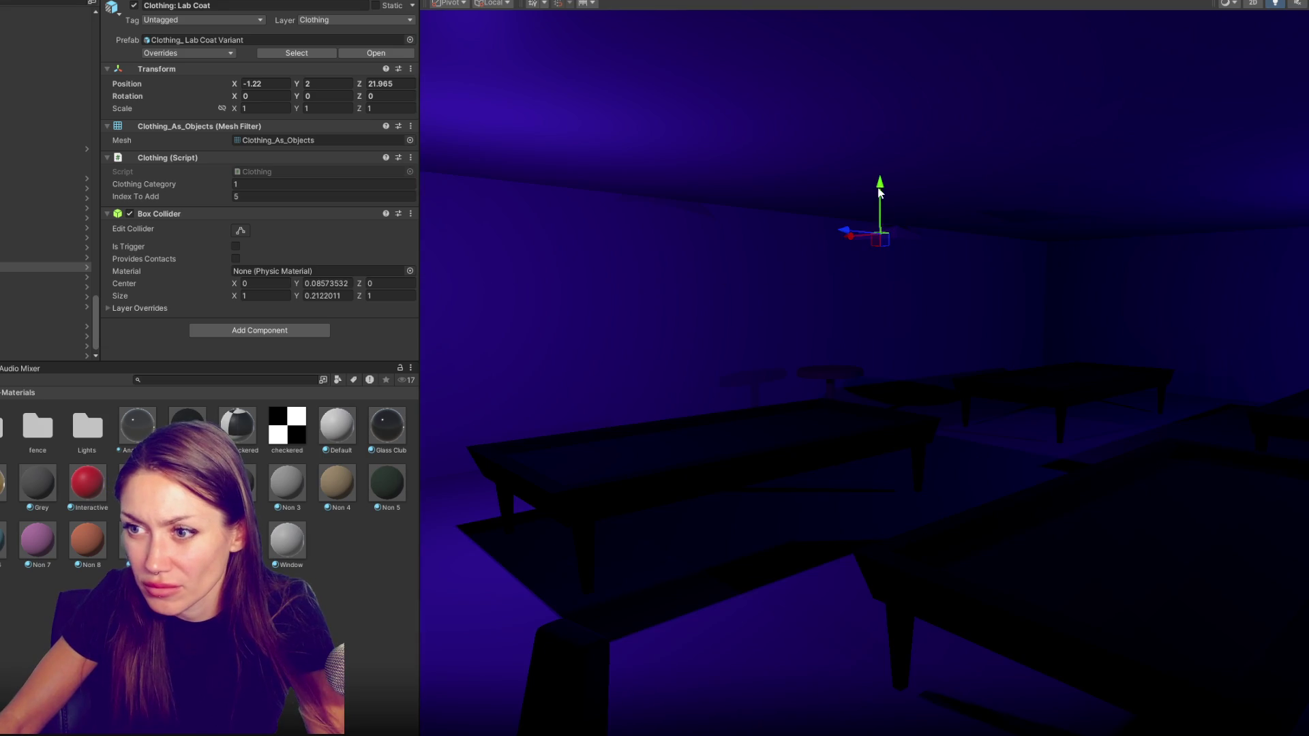
mouse_move(877, 220)
mouse_down()
mouse_move(845, 487)
mouse_move(505, 472)
mouse_move(715, 512)
mouse_move(639, 534)
mouse_up()
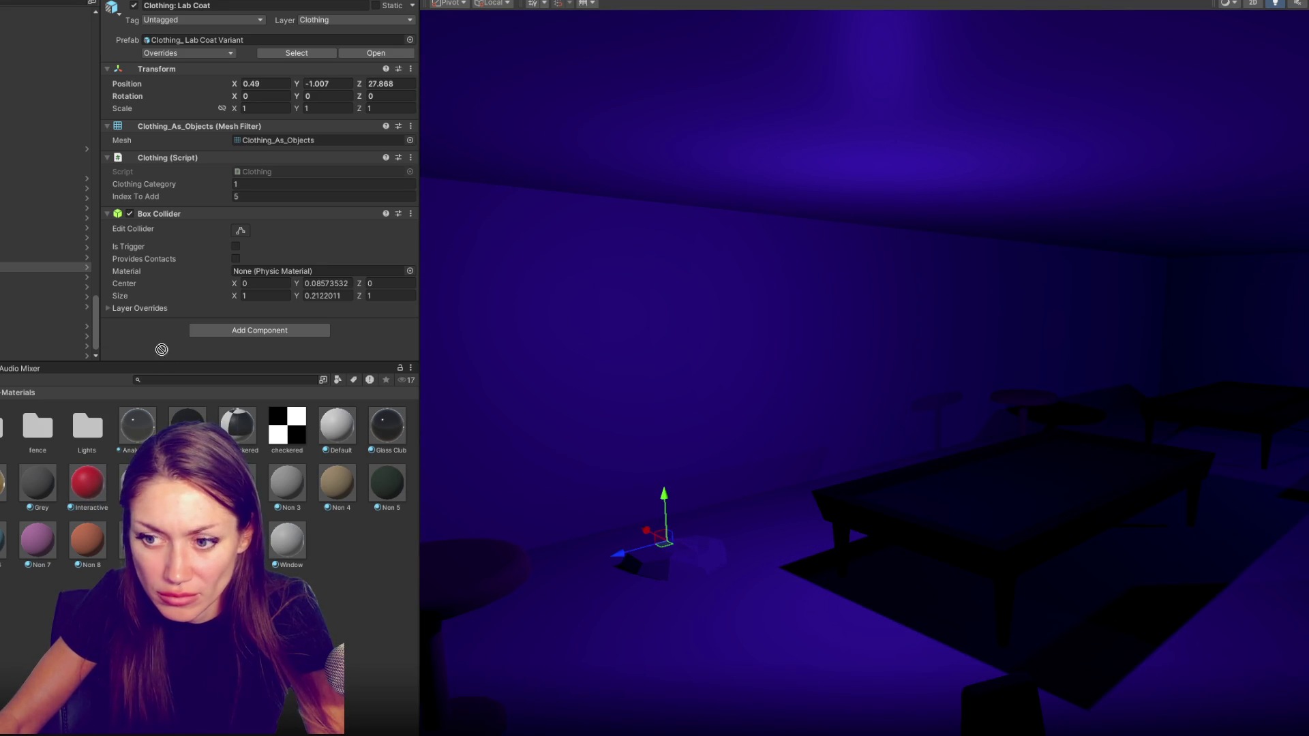
drag(107, 488, 657, 569)
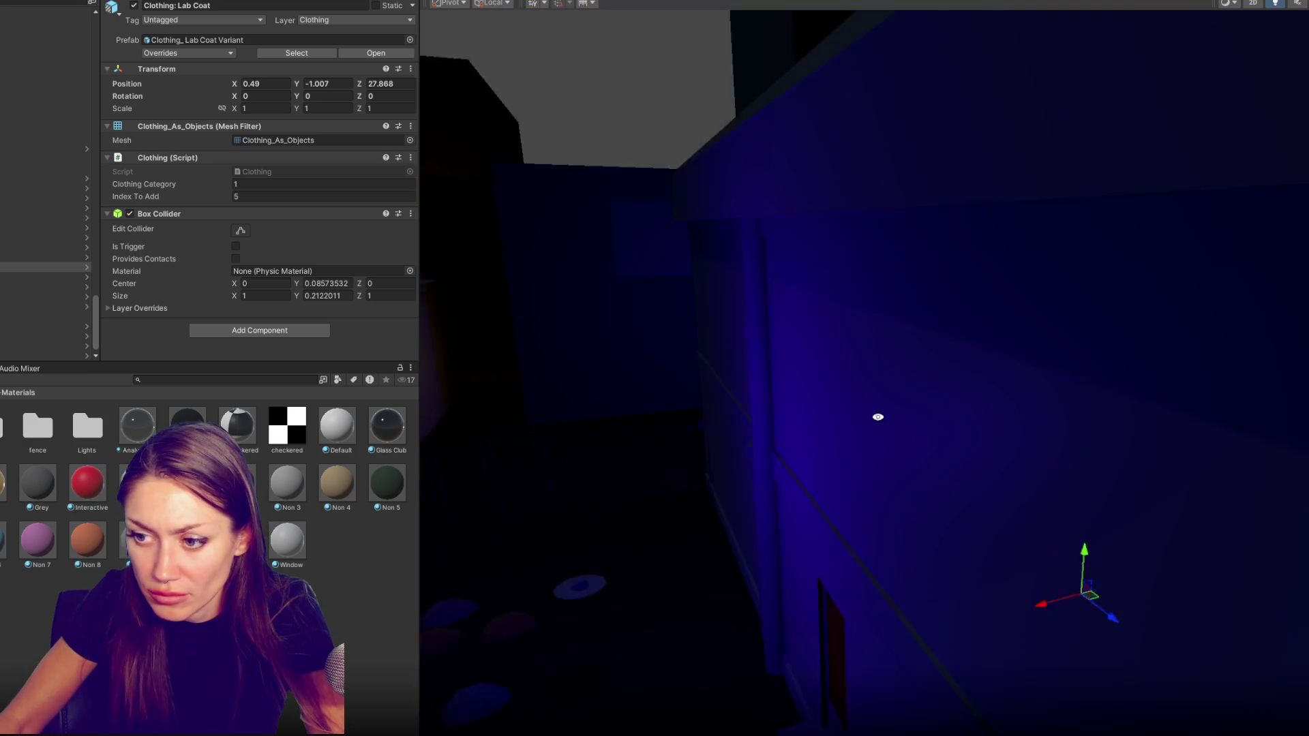
Select the Vest and start moving it toward the wall with the door
drag(627, 404, 785, 648)
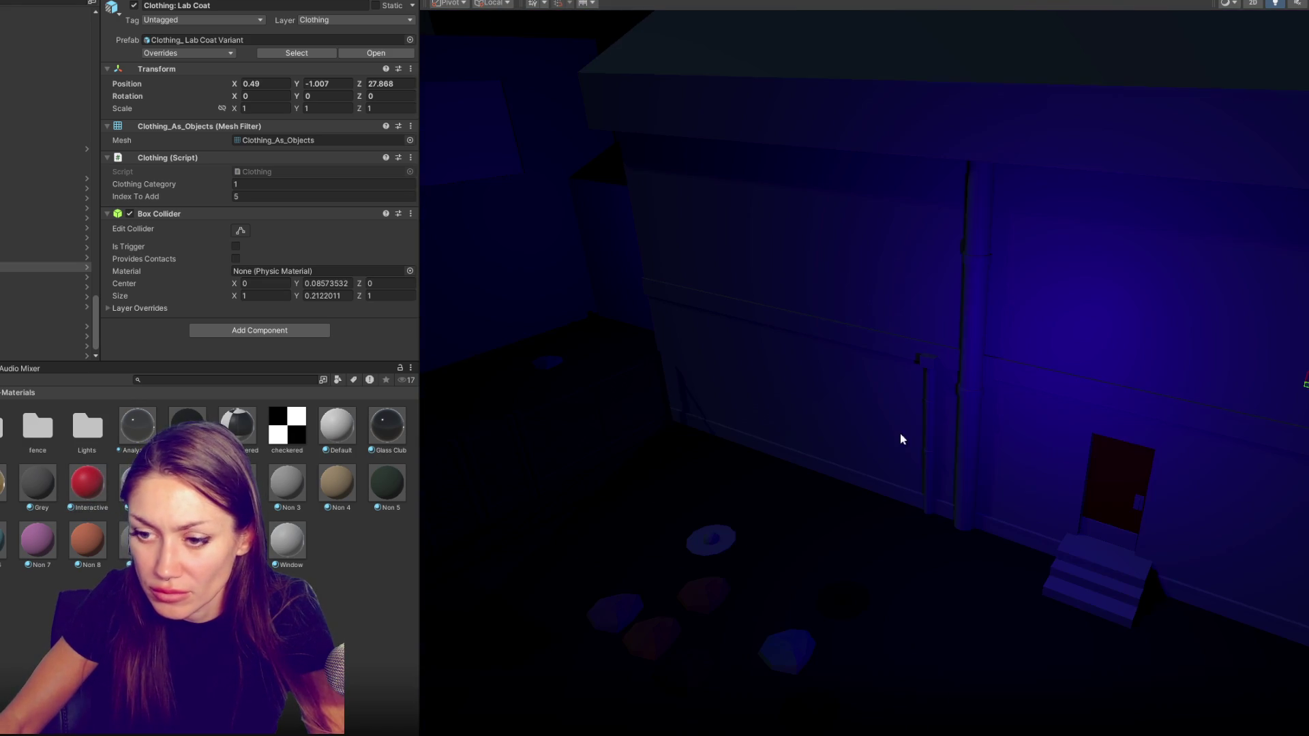
click(784, 649)
mouse_move(785, 648)
mouse_down()
mouse_move(998, 489)
mouse_move(1026, 277)
mouse_up()
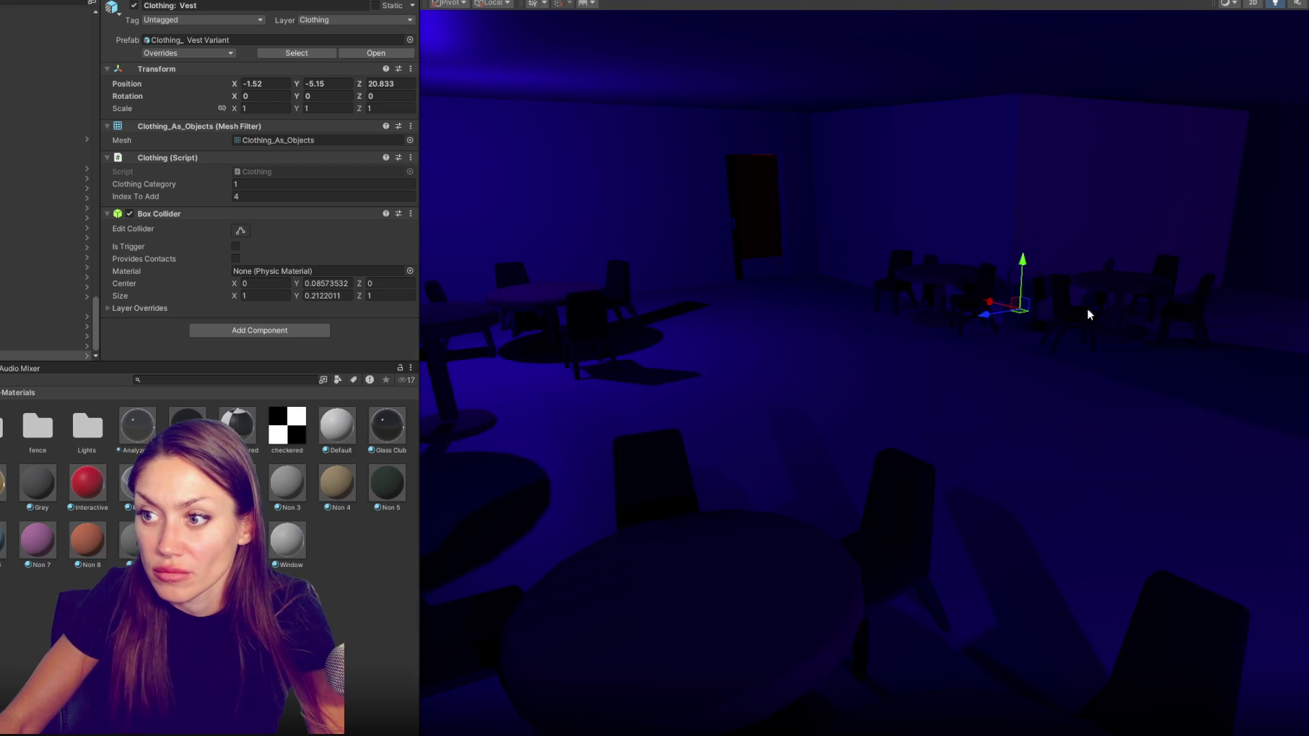
Undo the last move and carry the Vest along X toward the tables
mouse_move(1026, 278)
mouse_down()
mouse_move(991, 315)
mouse_move(1118, 384)
mouse_up()
key(ctrl+z)
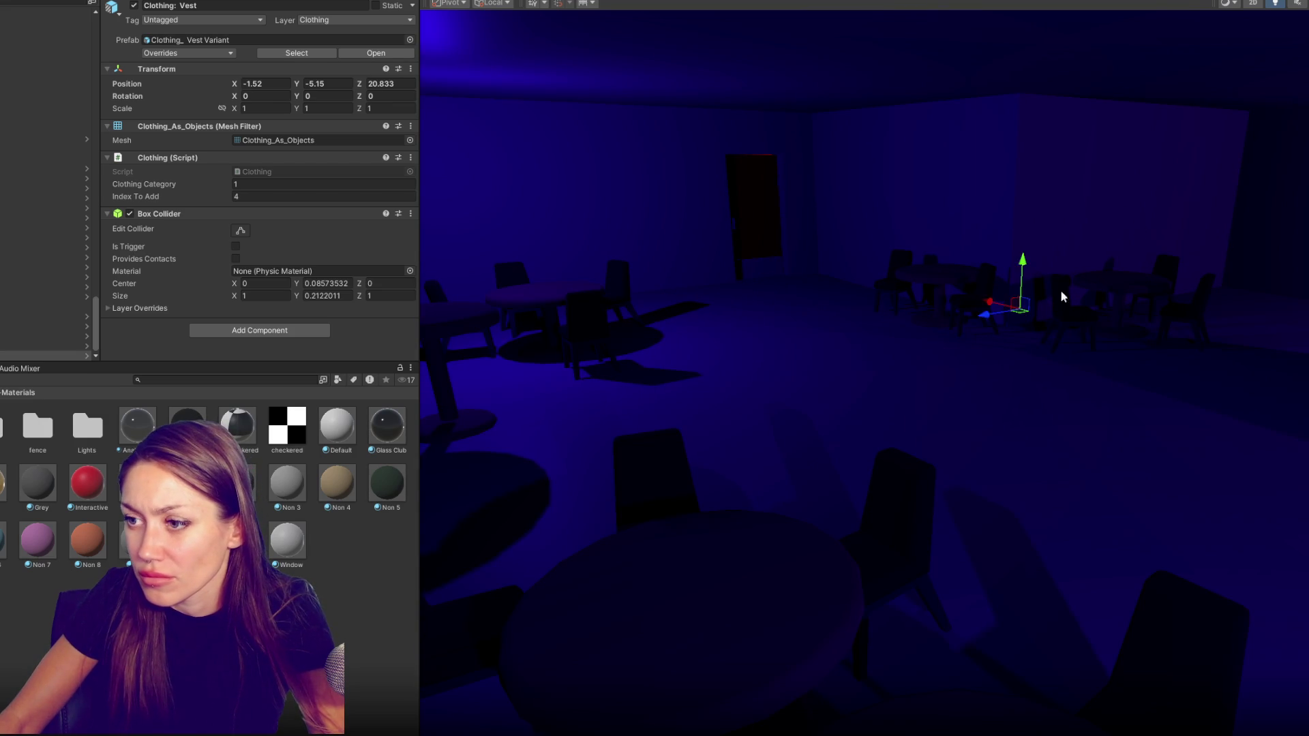
mouse_move(991, 303)
mouse_down()
mouse_move(1288, 322)
mouse_move(811, 413)
mouse_up()
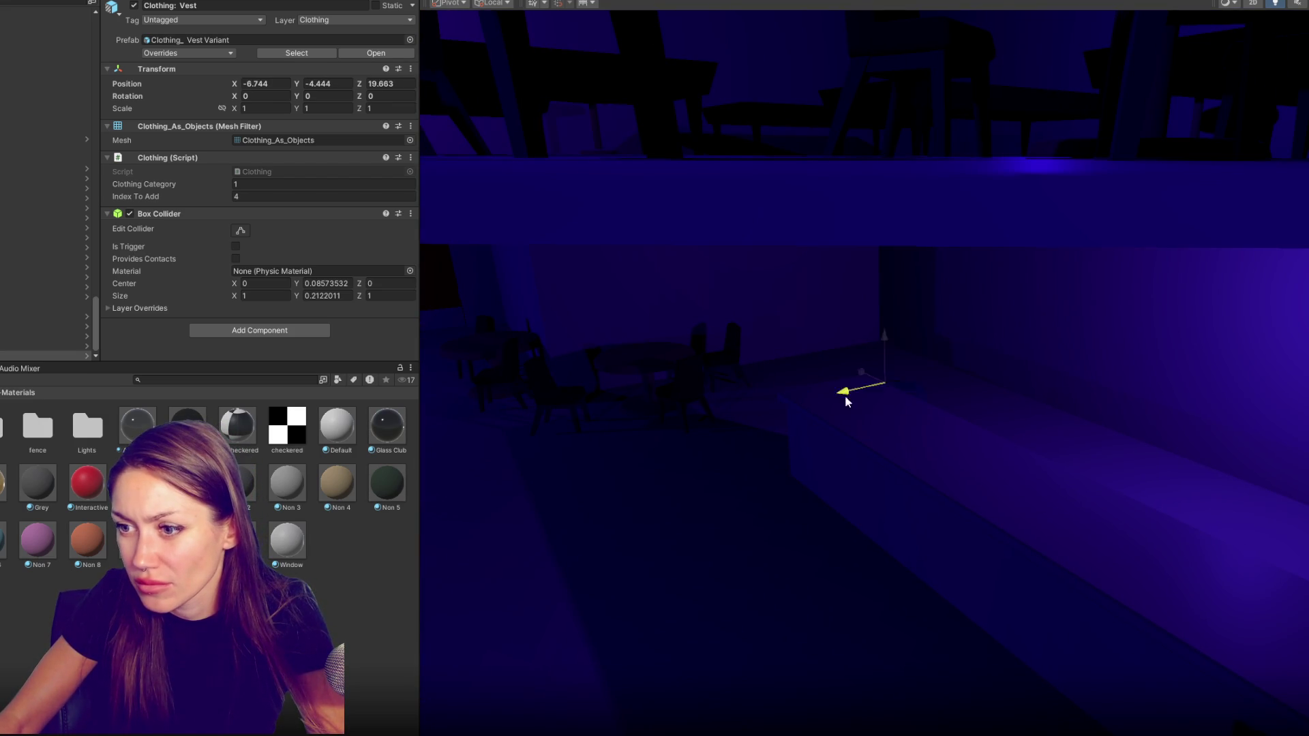
mouse_move(901, 358)
mouse_down()
mouse_move(1206, 574)
mouse_move(1037, 430)
mouse_move(1250, 431)
mouse_up()
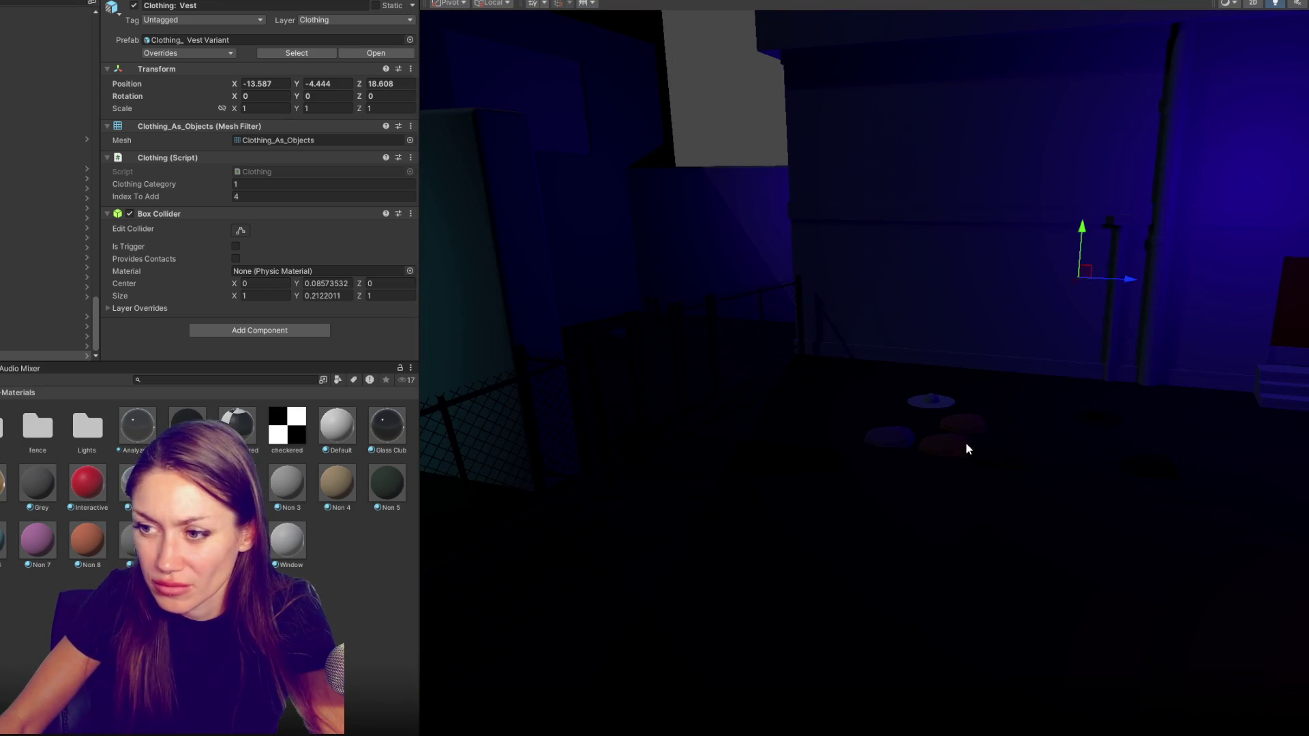
Raise the Shorts and place them inside the red-lit room
click(972, 448)
key(f)
drag(1044, 423, 846, 422)
drag(659, 368, 875, 395)
drag(1014, 184, 690, 441)
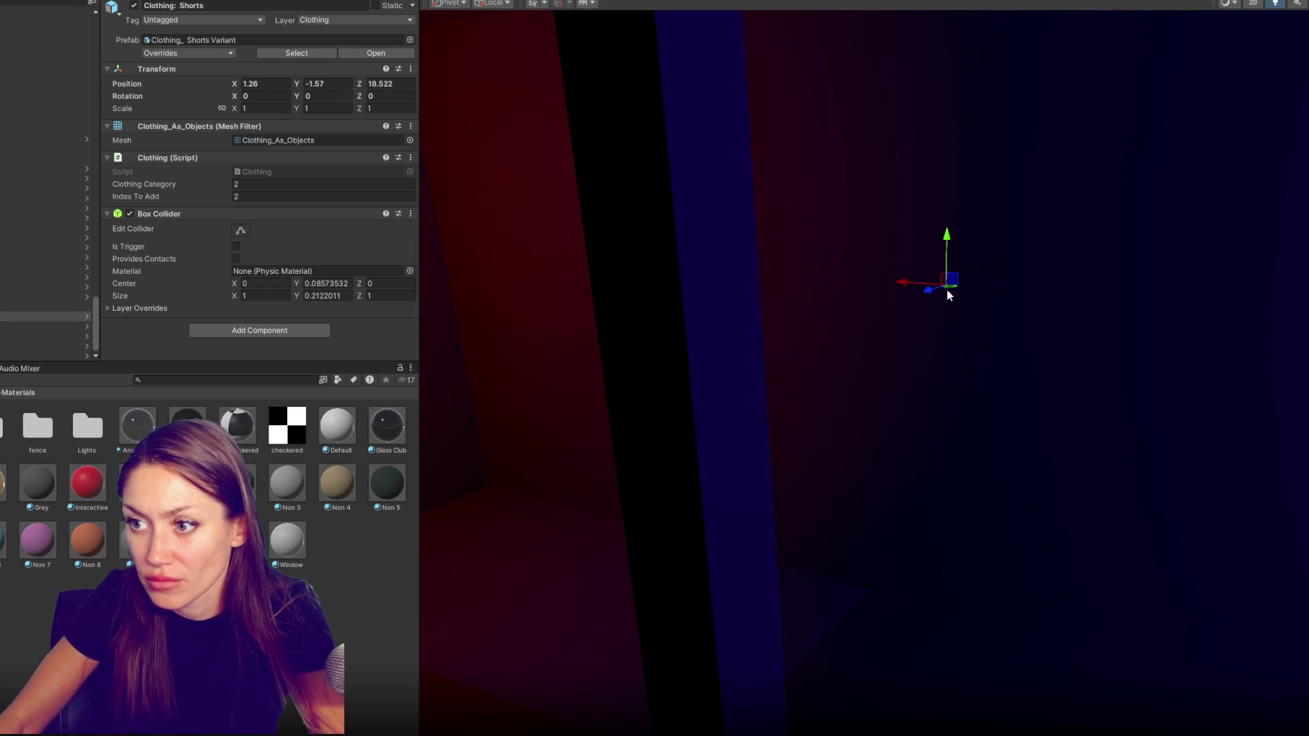
key(f)
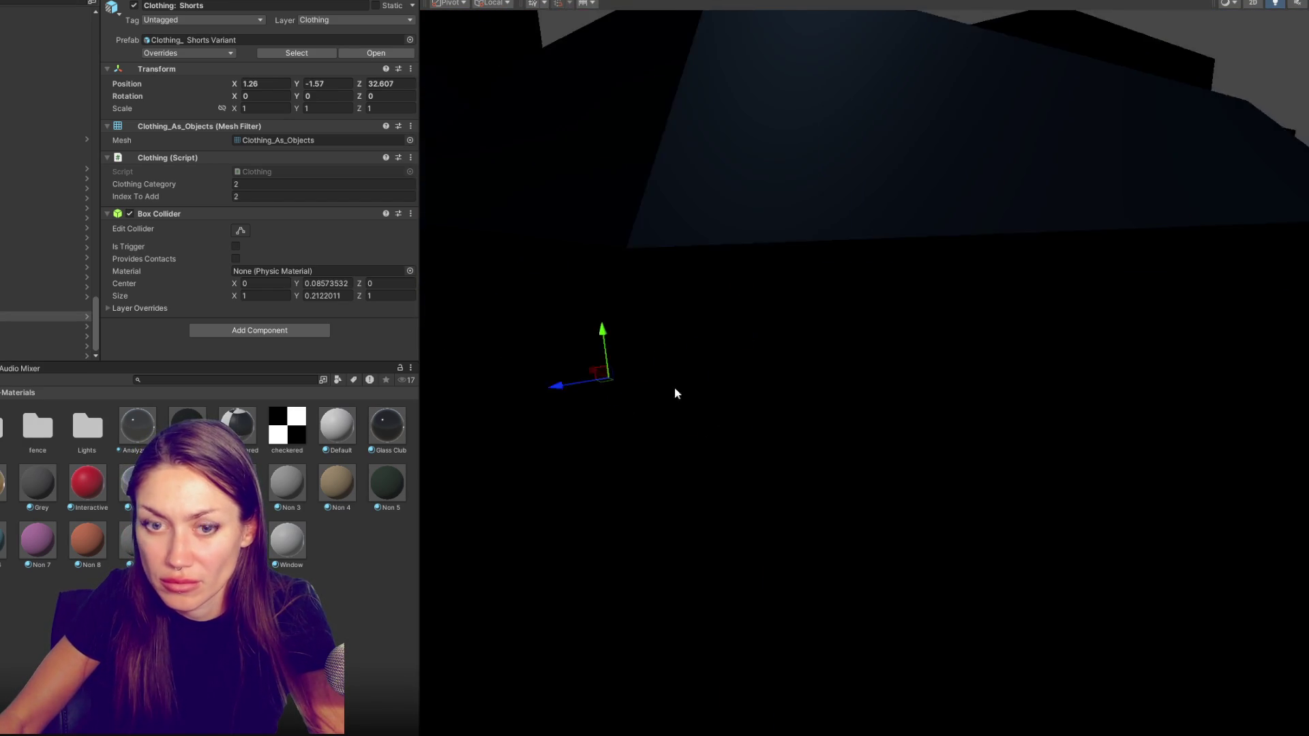
drag(848, 367, 648, 281)
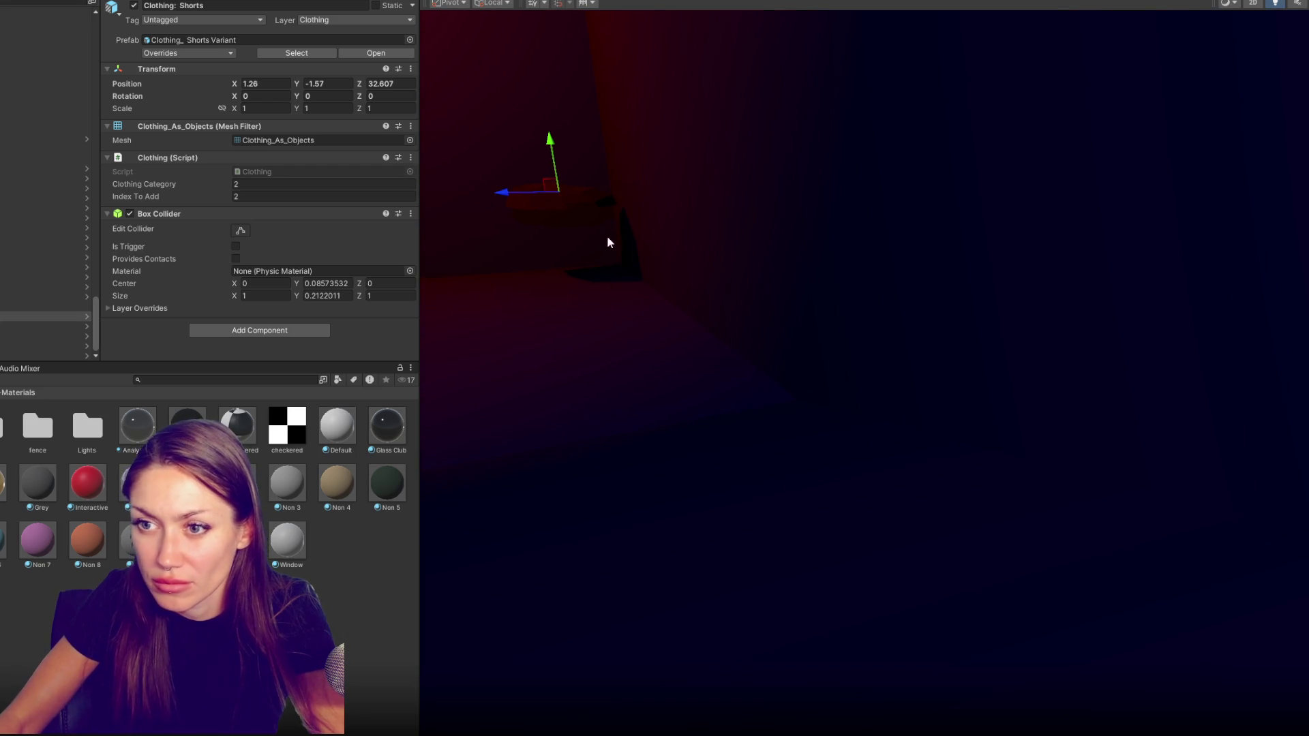
mouse_move(505, 197)
mouse_down()
mouse_move(920, 246)
mouse_move(946, 373)
mouse_up()
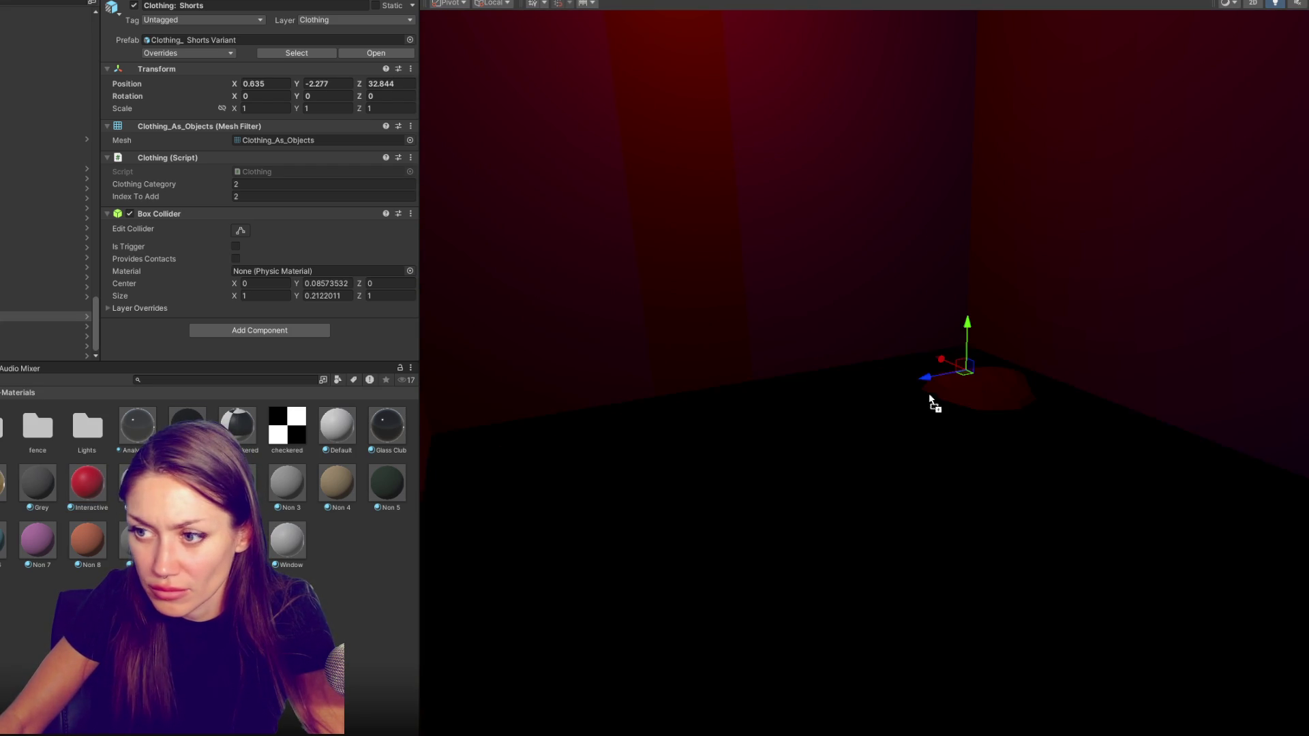
scroll(1040, 439, up, 5)
scroll(1040, 444, down, 3)
scroll(967, 439, down, 3)
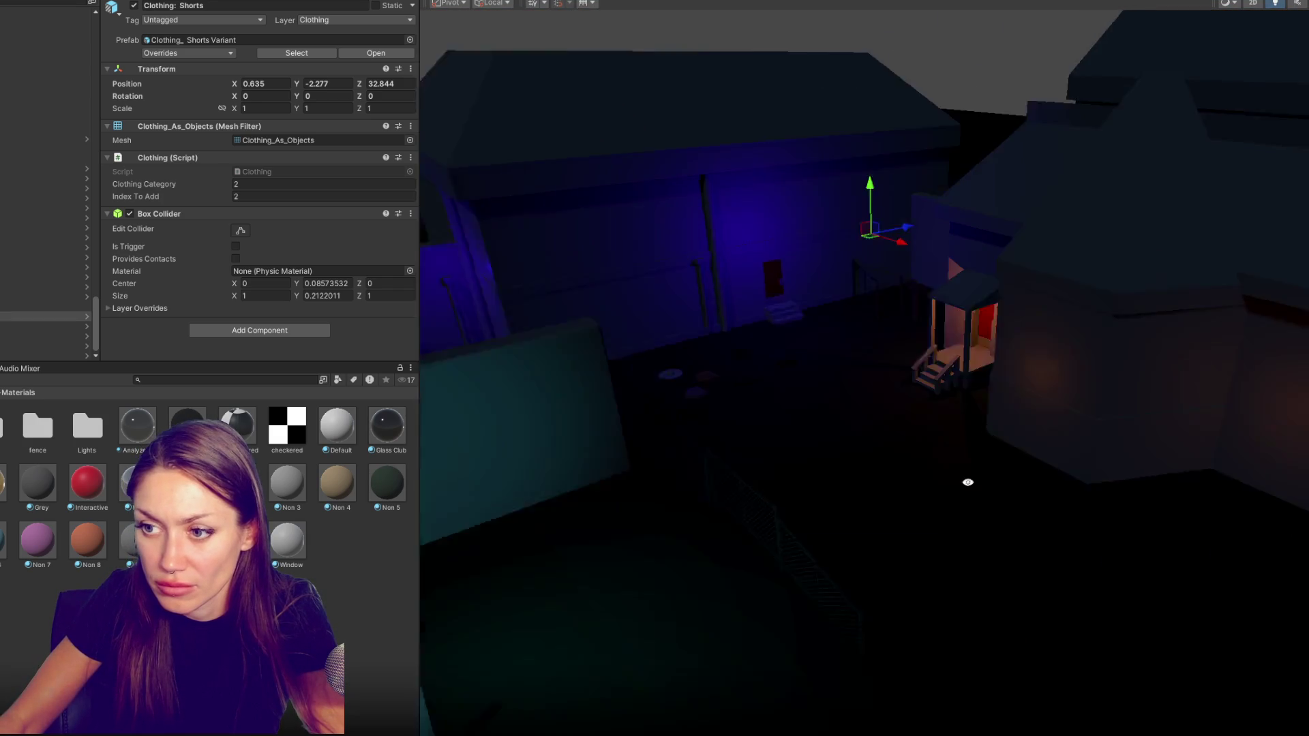
scroll(940, 474, down, 2)
Move the Pants far along X and along Z to a new spot
click(733, 502)
key(f)
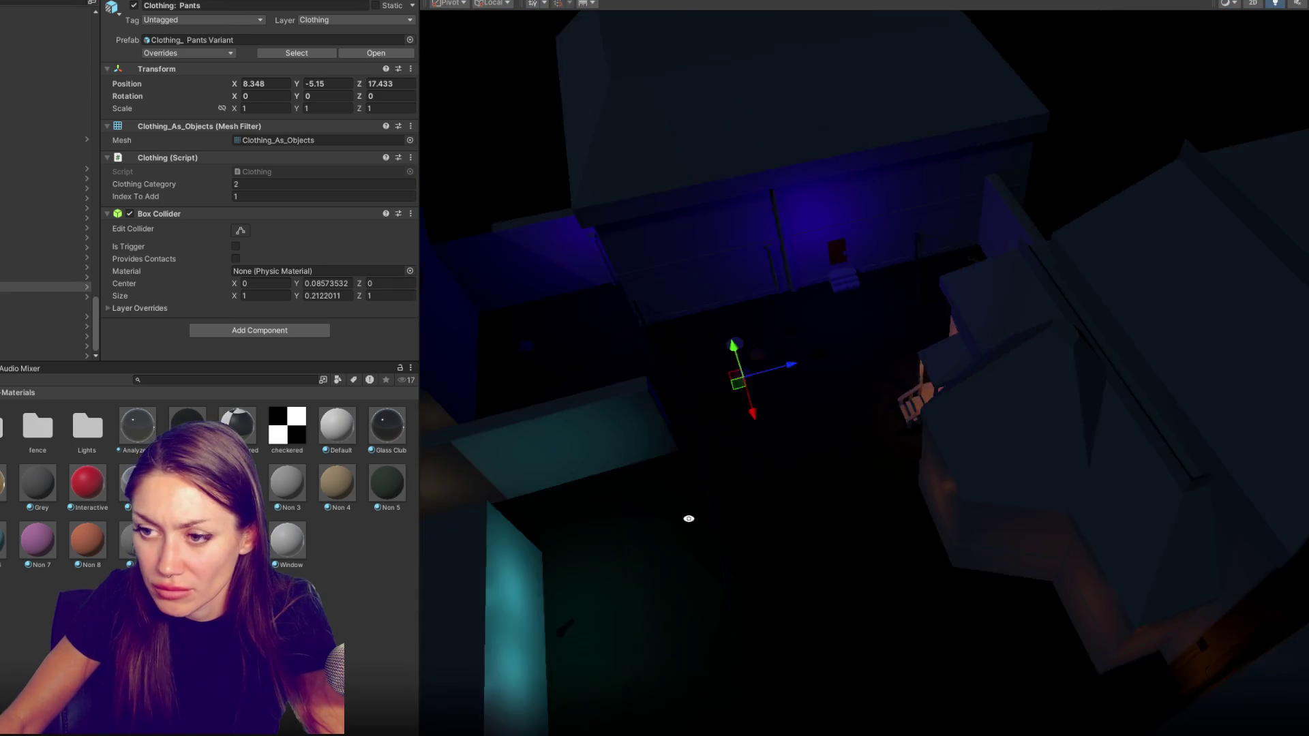
mouse_move(844, 349)
mouse_down()
mouse_move(442, 587)
mouse_move(813, 505)
mouse_up()
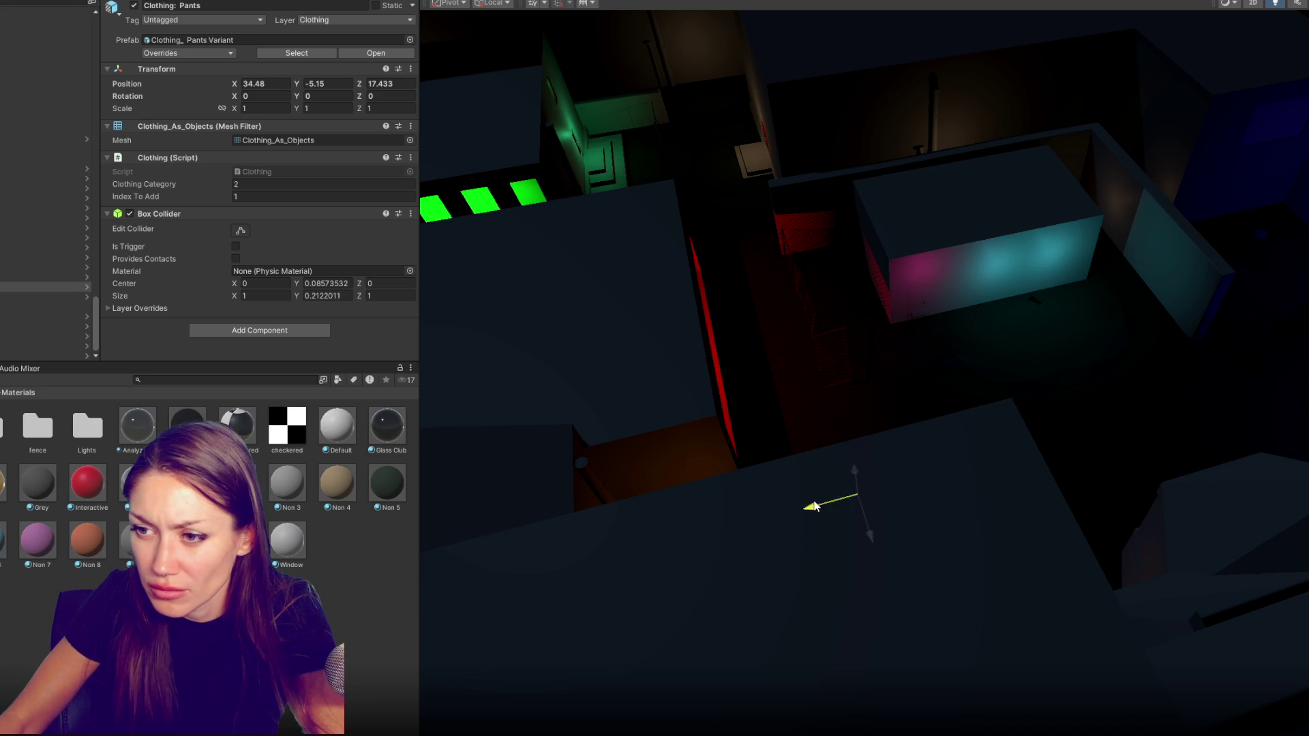
drag(870, 545, 779, 252)
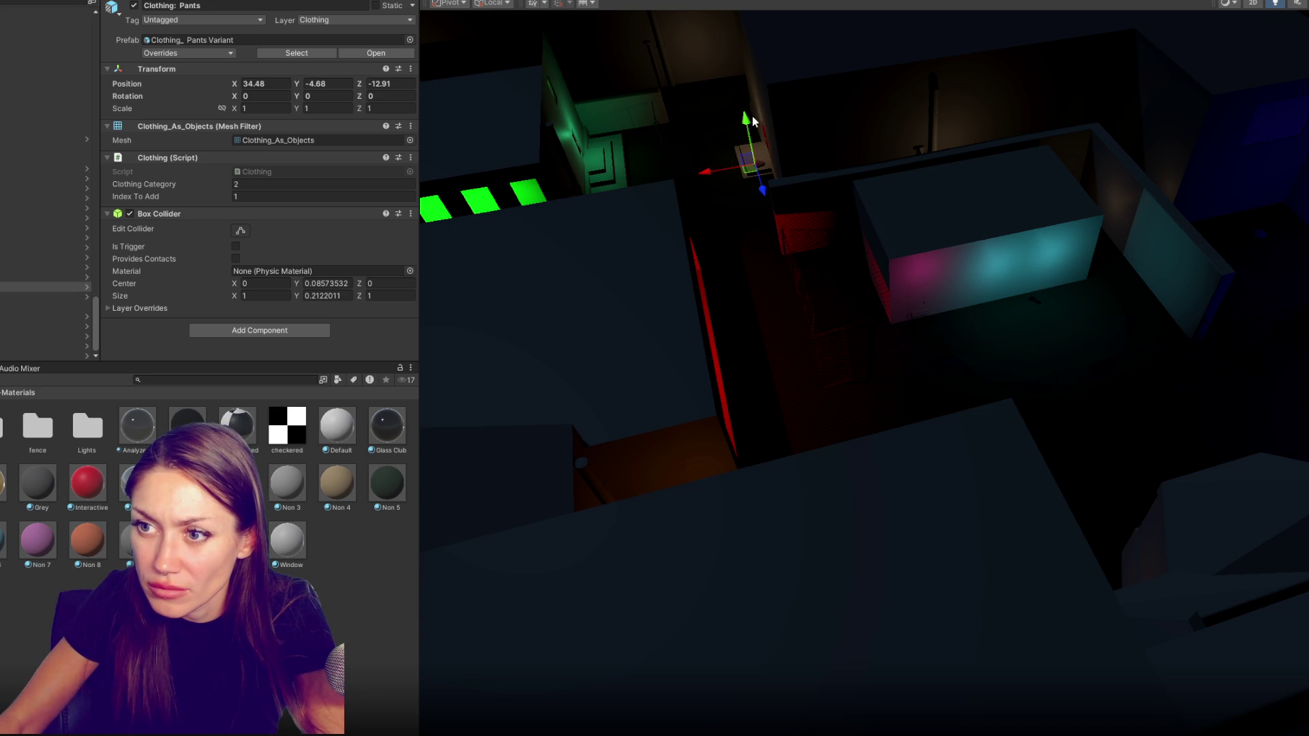
Move the Dress Shirt further along X onto the dim grey room's floor
key(Down)
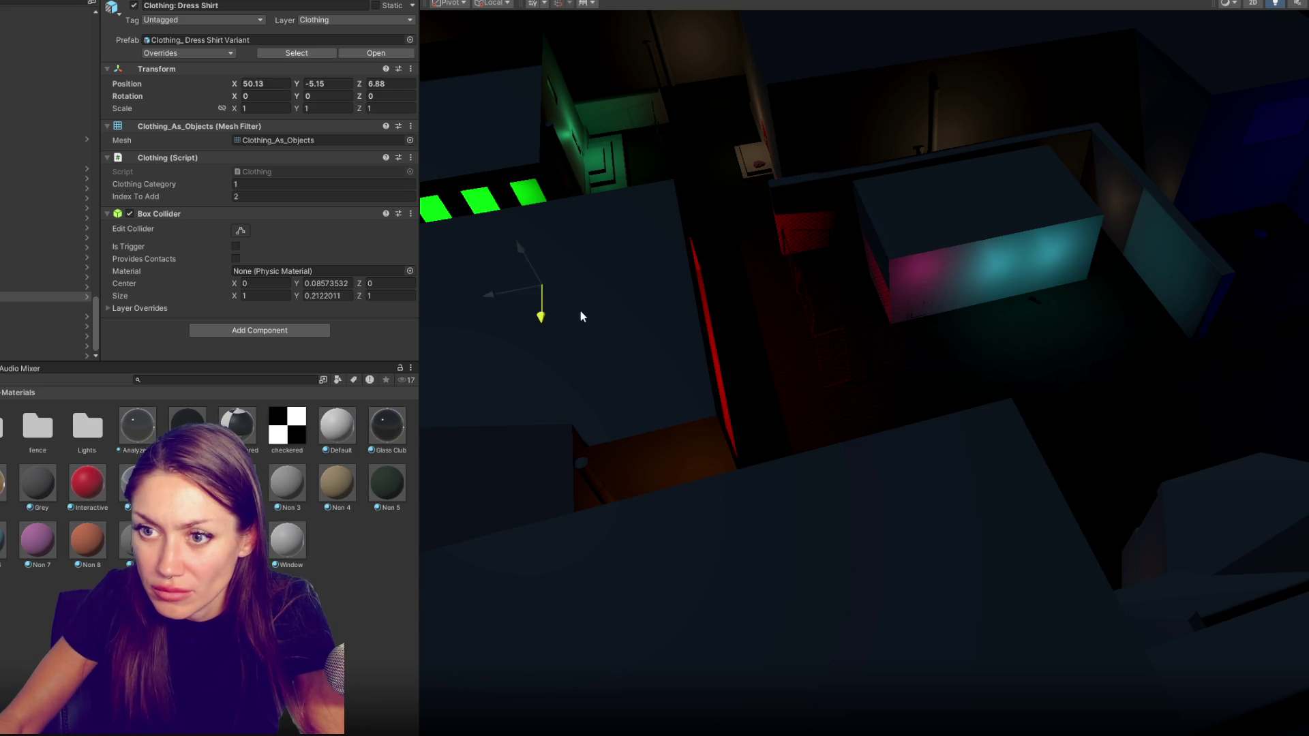
key(f)
mouse_move(985, 316)
mouse_down()
mouse_move(773, 293)
mouse_move(895, 263)
mouse_move(850, 301)
mouse_move(680, 267)
mouse_up()
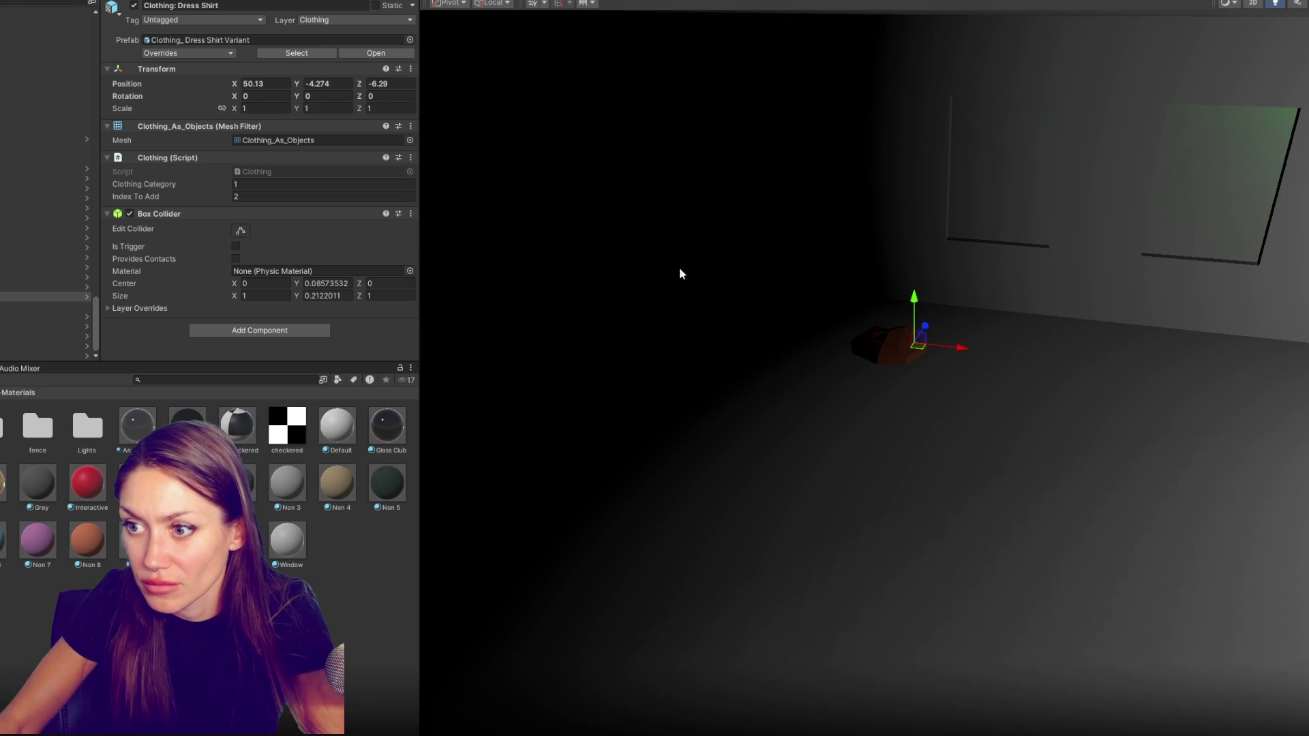
drag(964, 349, 1304, 390)
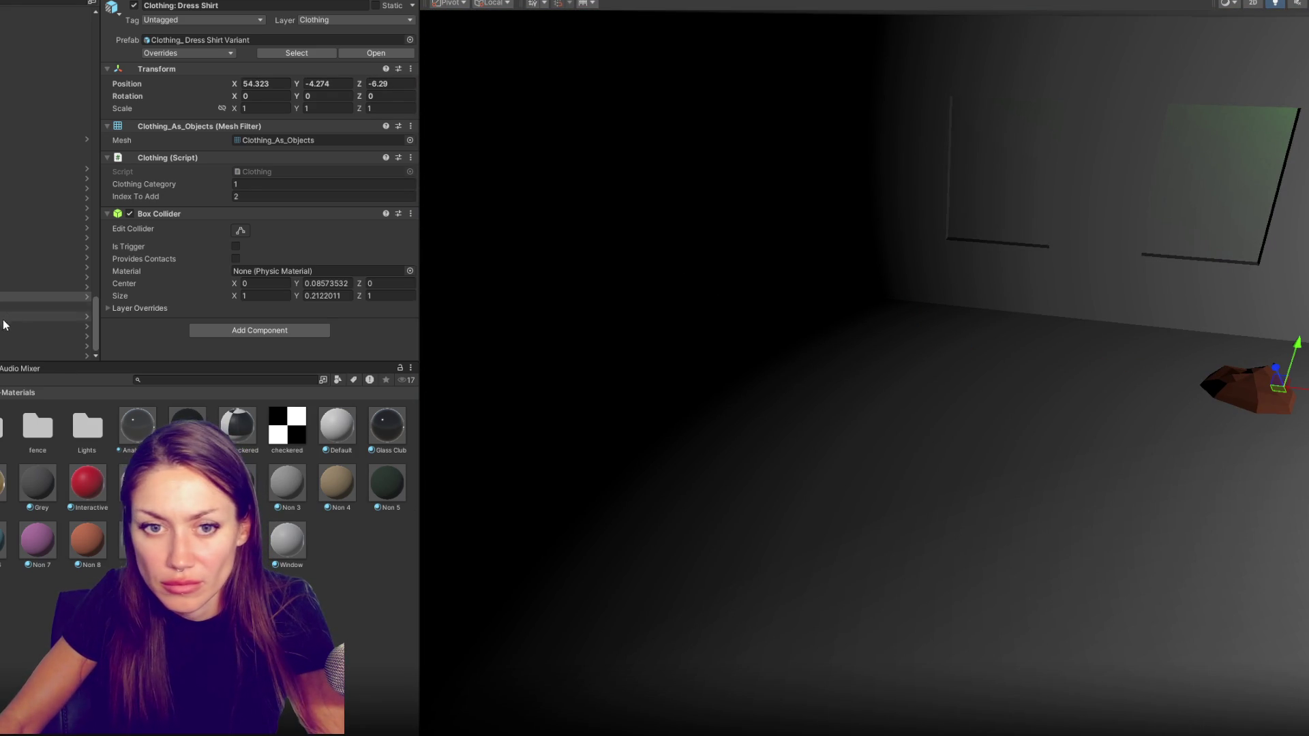
Frame the Shorts and Pants to check them on the platform by the red sign, then select the White Hat
key(Down)
key(f)
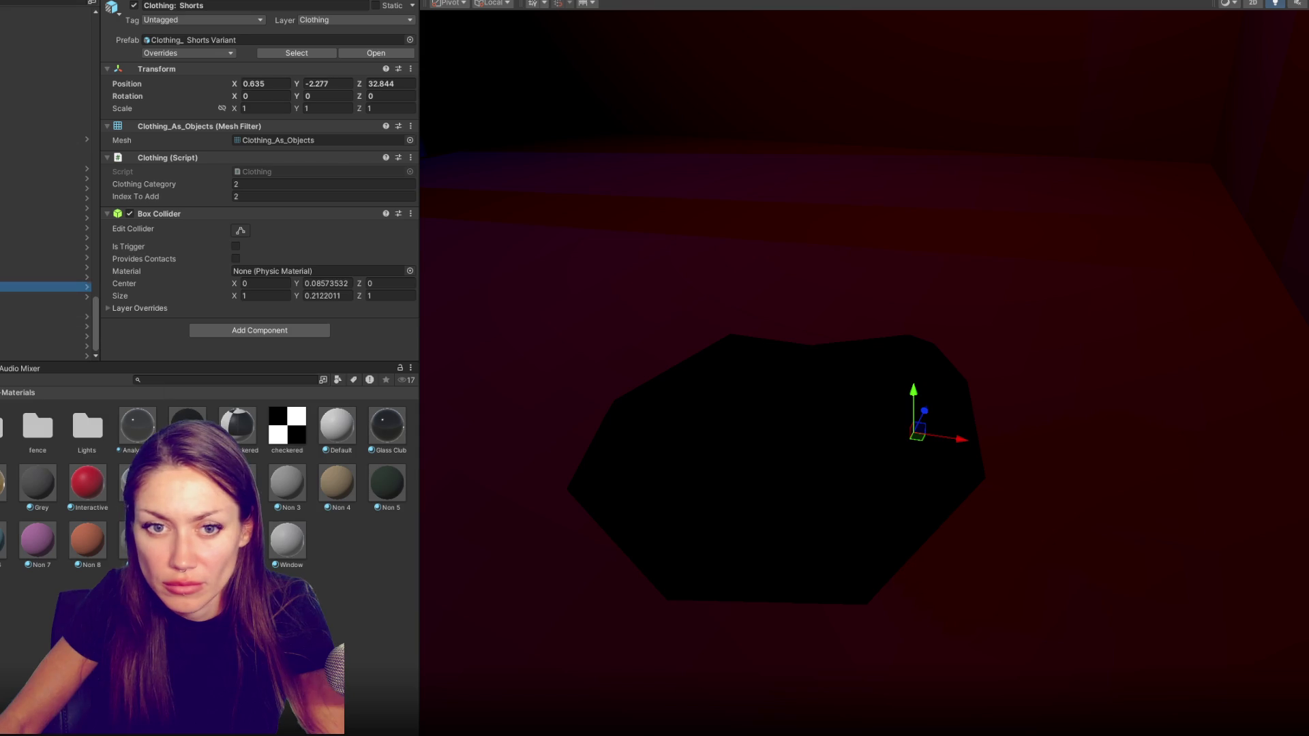
key(Down)
key(f)
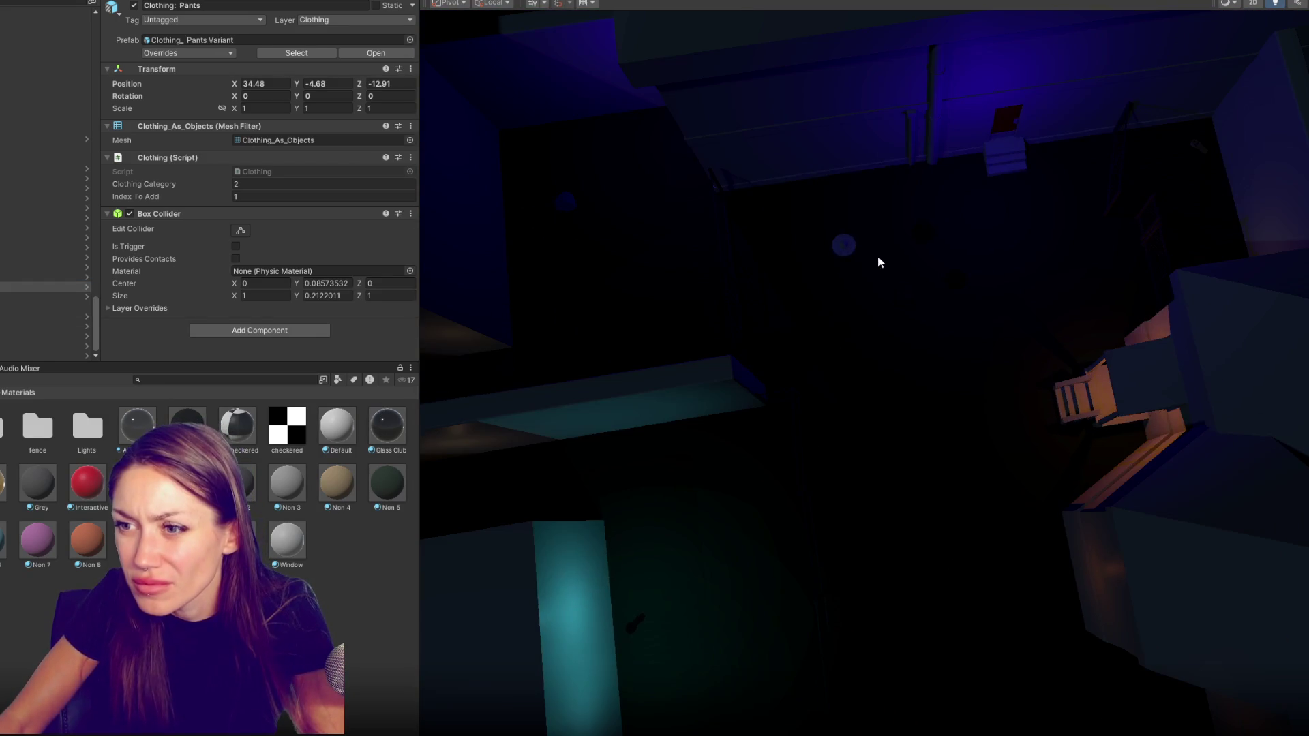
click(913, 266)
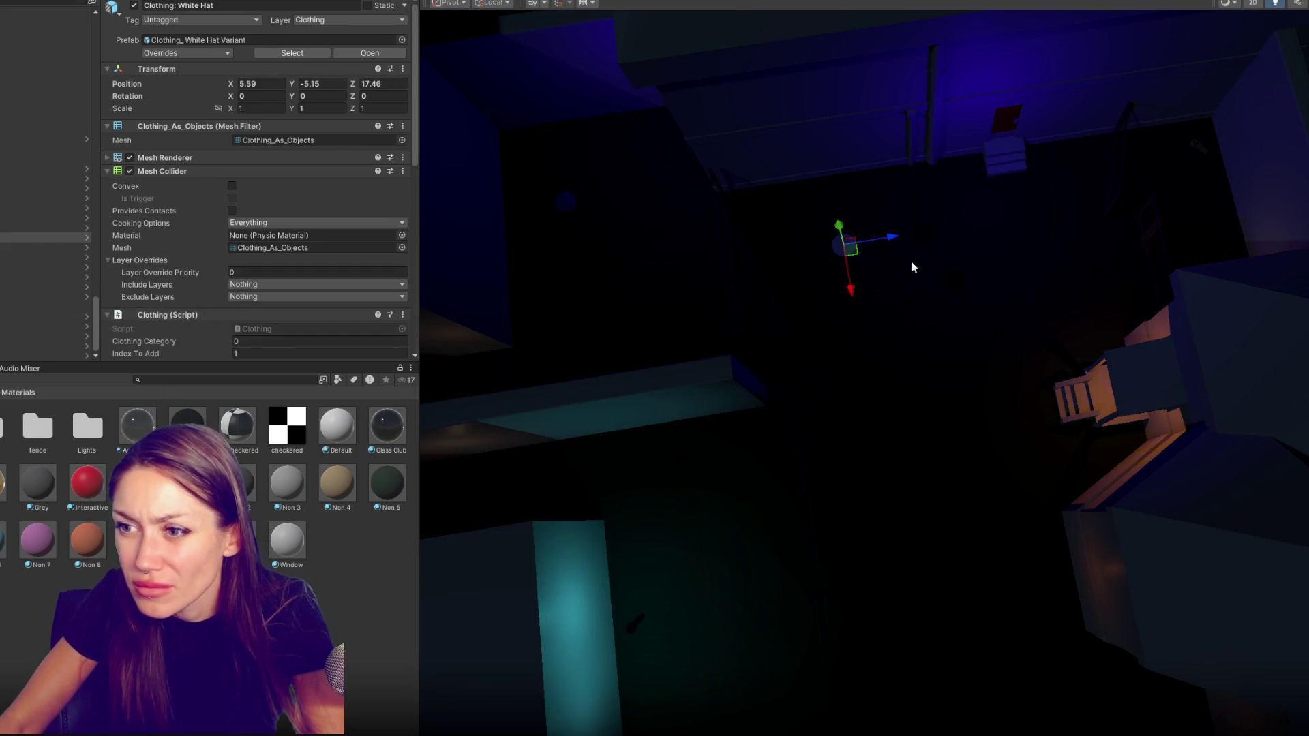
Settle the White Hat on the floor near the chairs and give it a dark material
drag(850, 182, 698, 194)
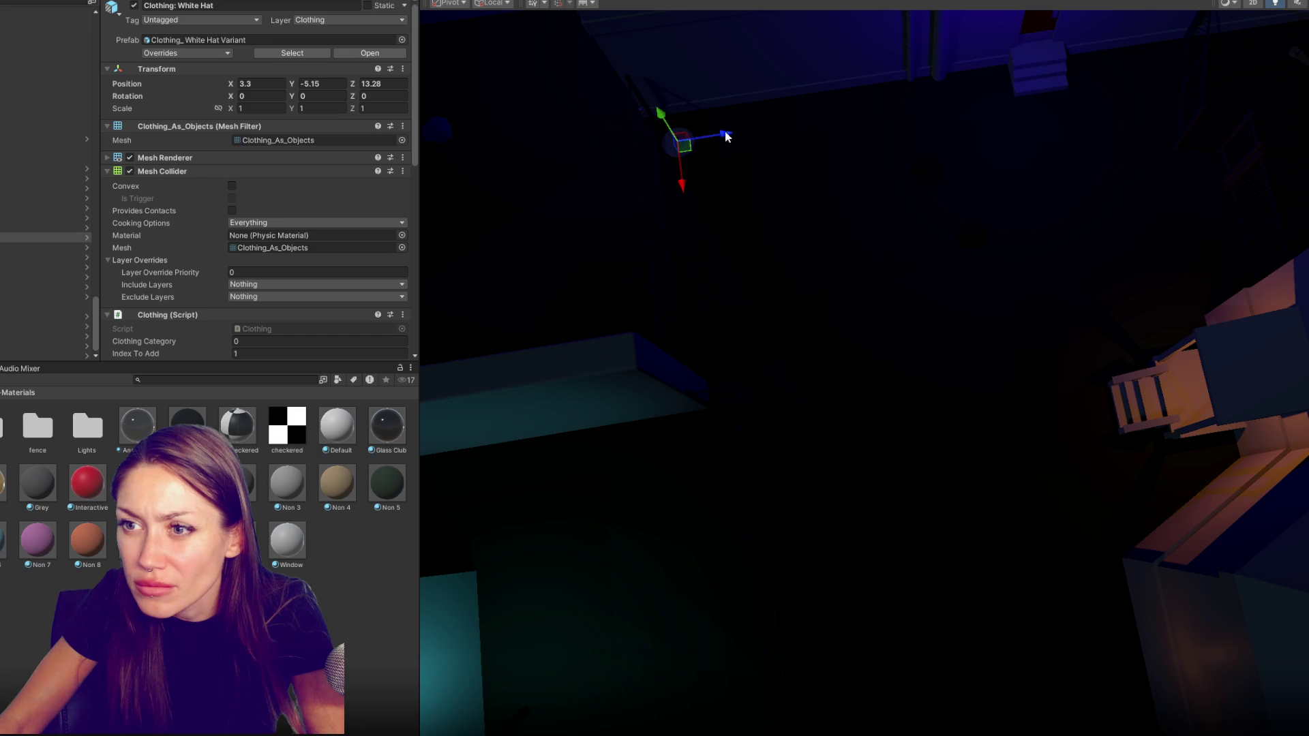
drag(725, 136, 1202, 128)
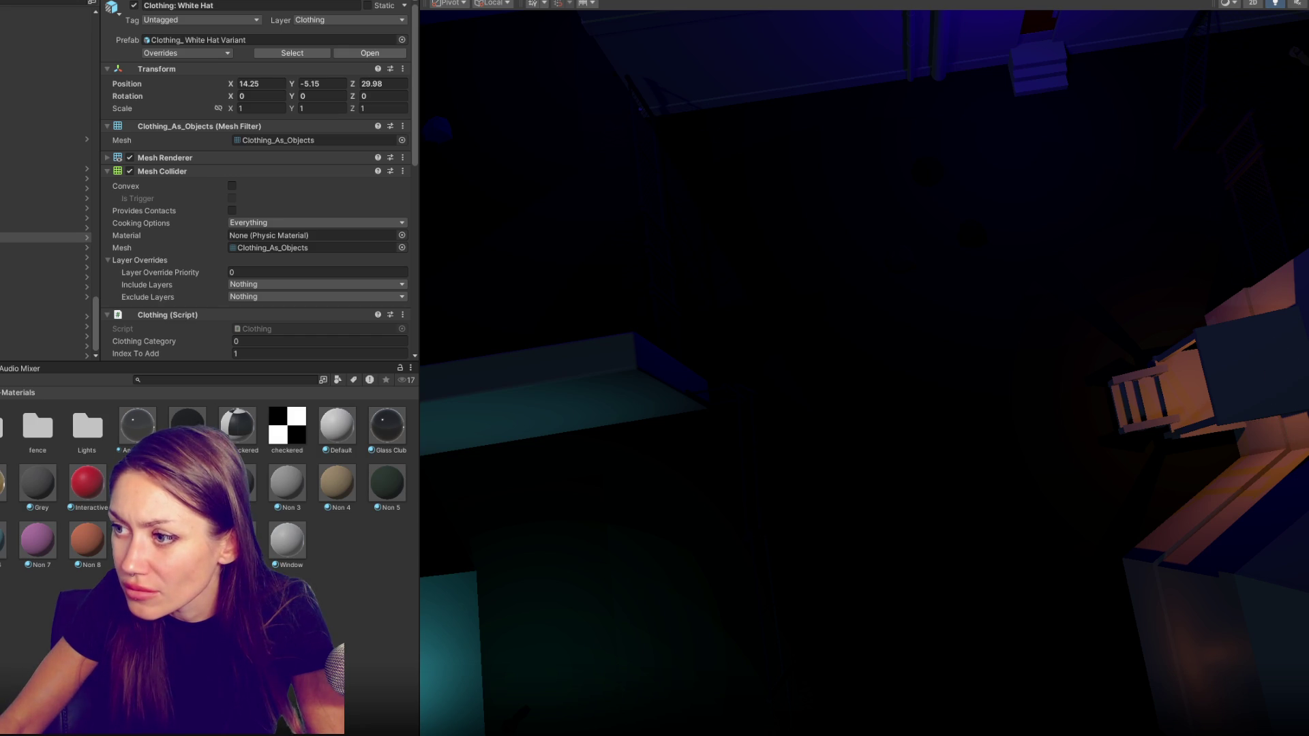
key(f)
scroll(1009, 365, down, 3)
drag(921, 348, 919, 245)
mouse_move(892, 321)
mouse_down()
mouse_move(795, 422)
mouse_move(515, 481)
mouse_up()
key(f)
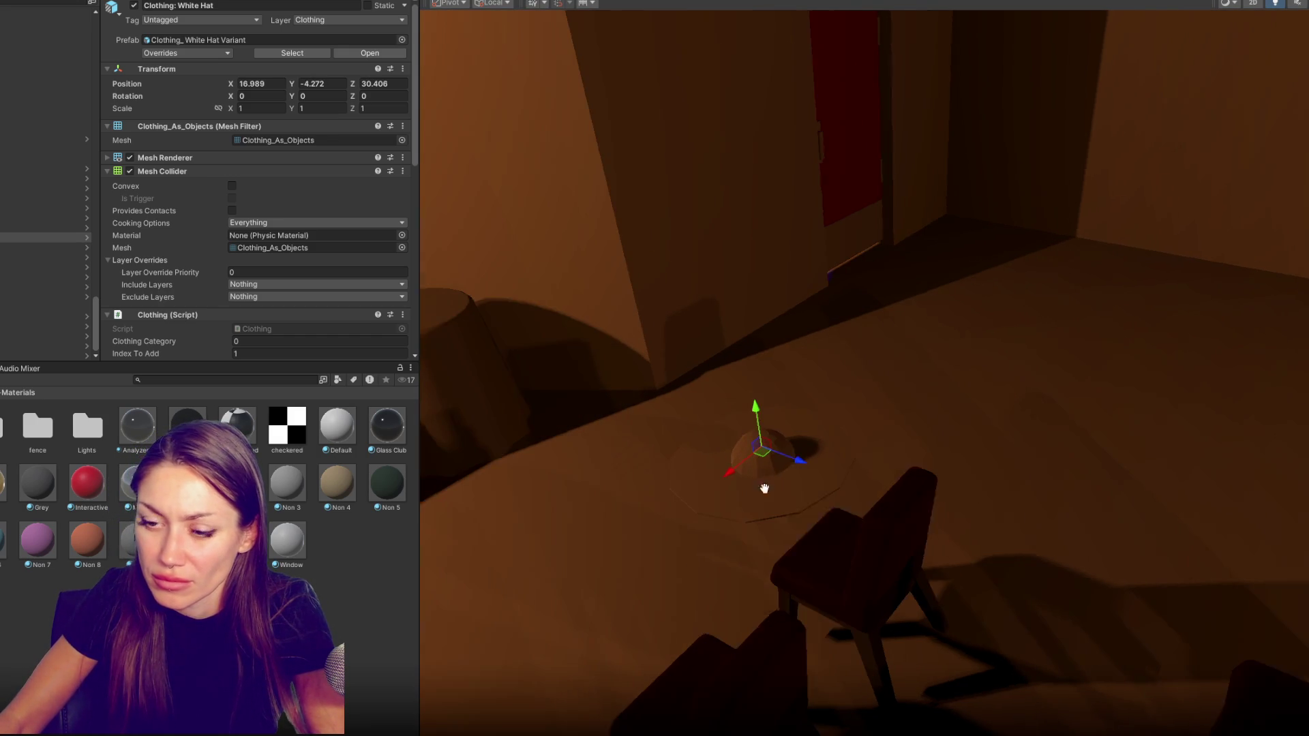
drag(808, 465, 772, 458)
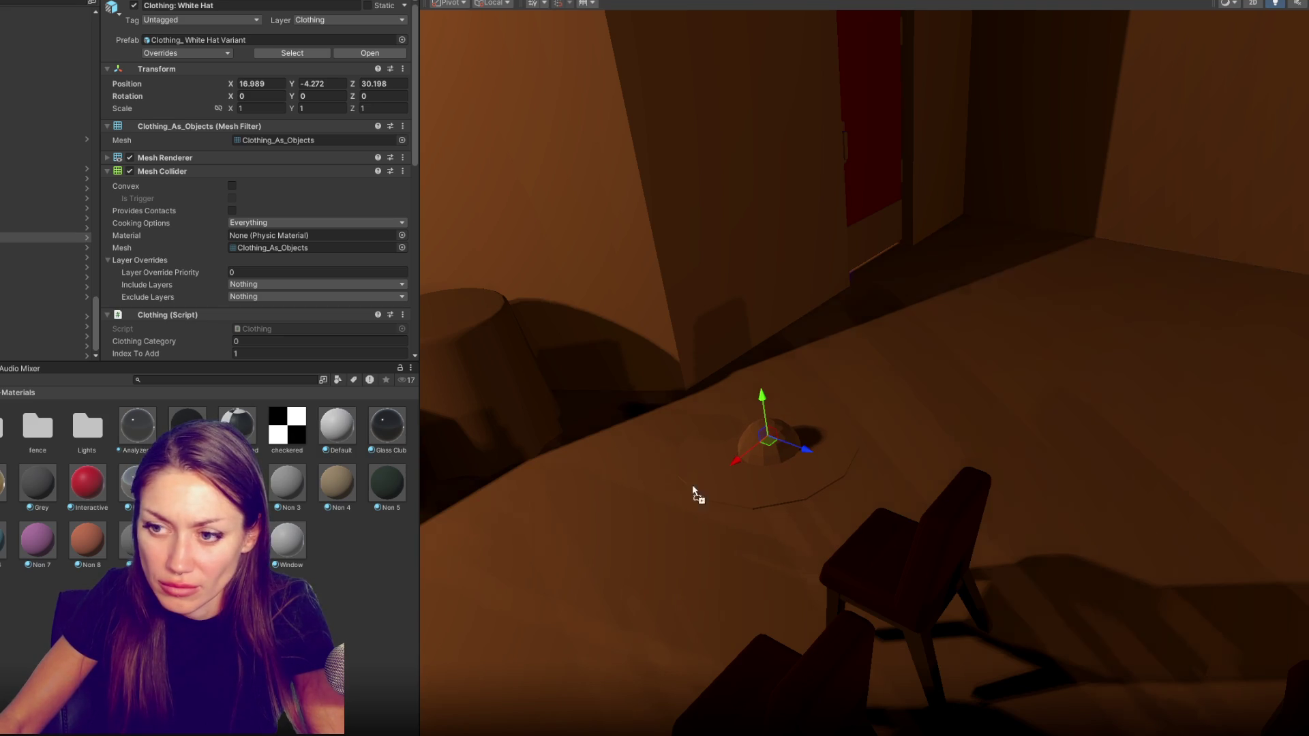
drag(187, 422, 735, 461)
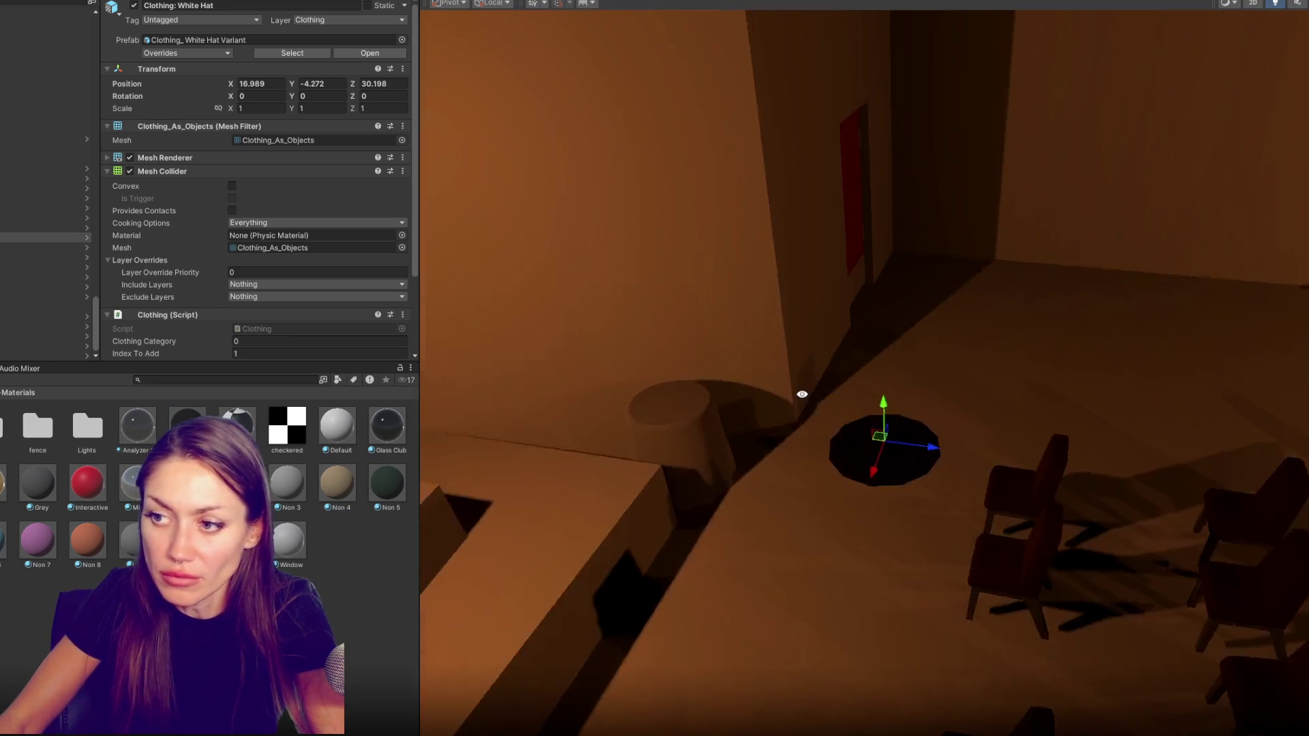
Move the Jacket along X onto the porch platform by the red door
mouse_move(734, 473)
mouse_down()
mouse_move(1239, 339)
mouse_move(747, 519)
mouse_up()
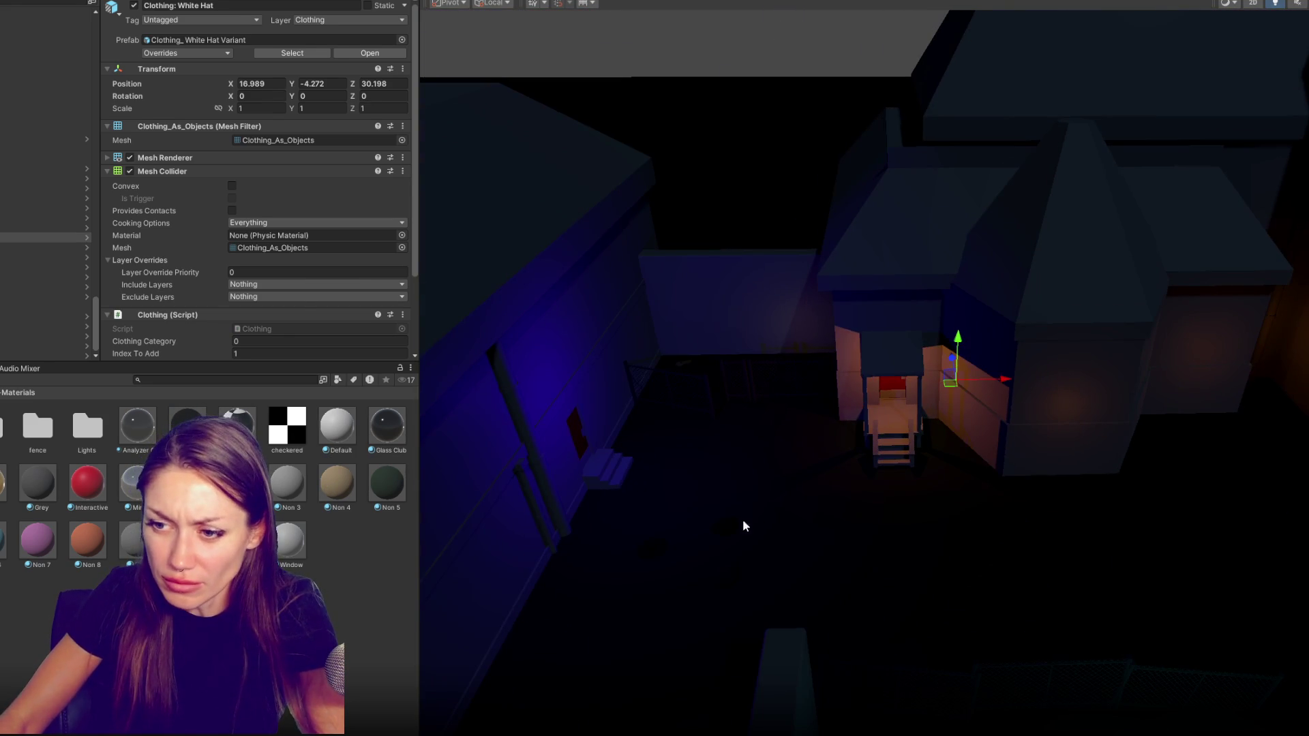
click(747, 519)
drag(901, 533, 879, 540)
drag(766, 519, 1168, 545)
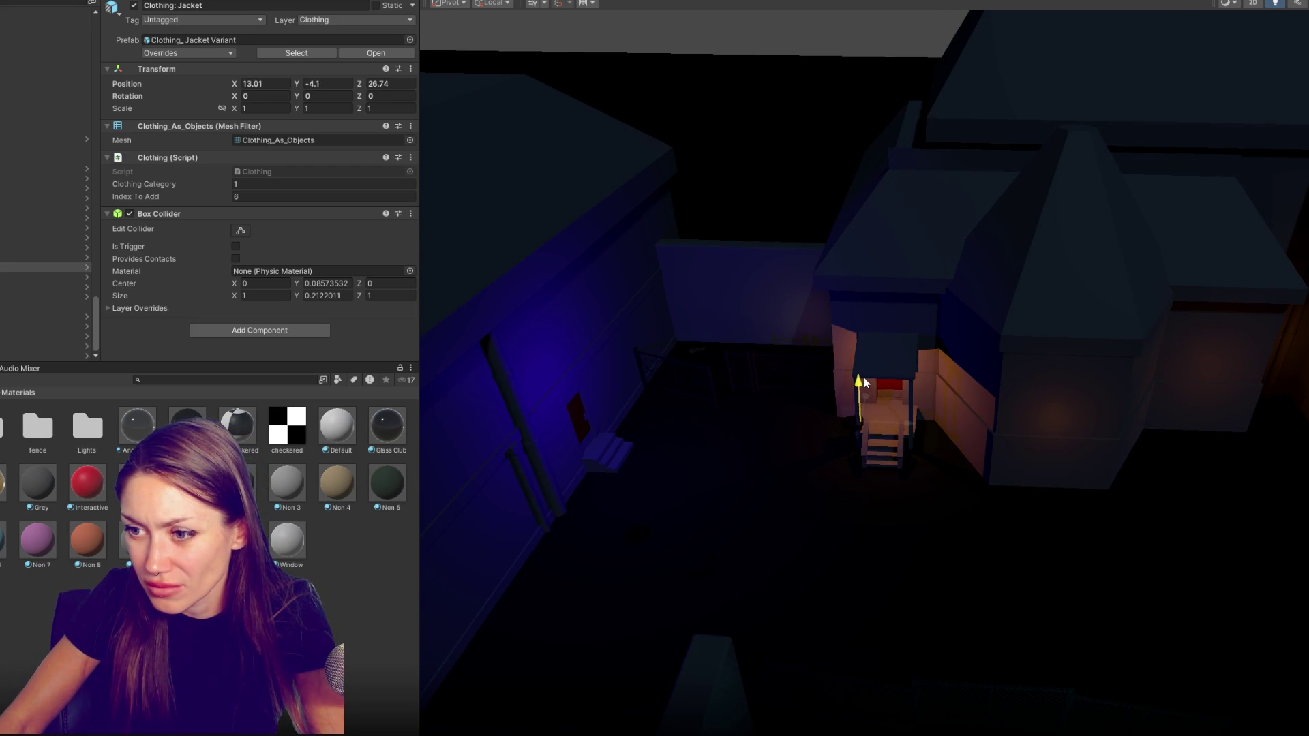
mouse_move(906, 423)
mouse_down()
mouse_move(924, 429)
mouse_move(914, 461)
mouse_move(920, 440)
mouse_up()
key(f)
scroll(927, 467, down, 2)
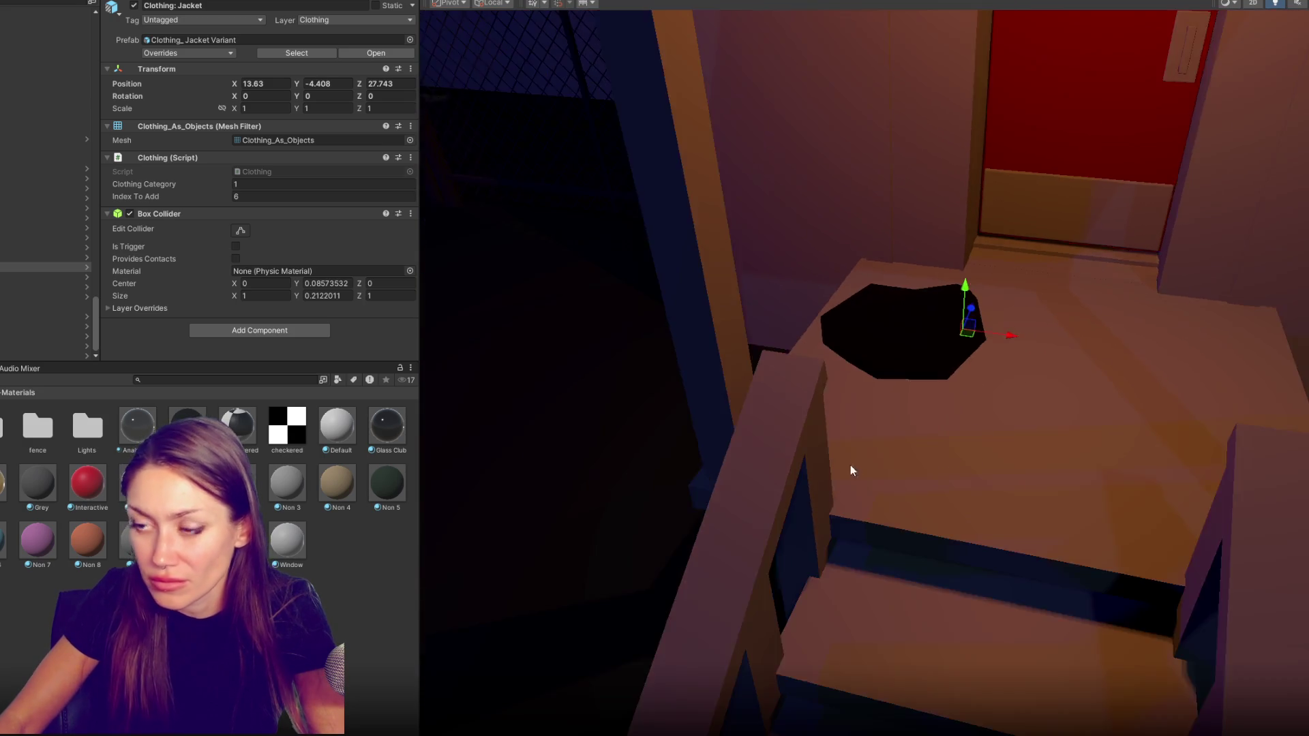
scroll(853, 461, down, 5)
Move the Black Hat along Z and locate it next to the round table
drag(750, 501, 839, 405)
click(718, 413)
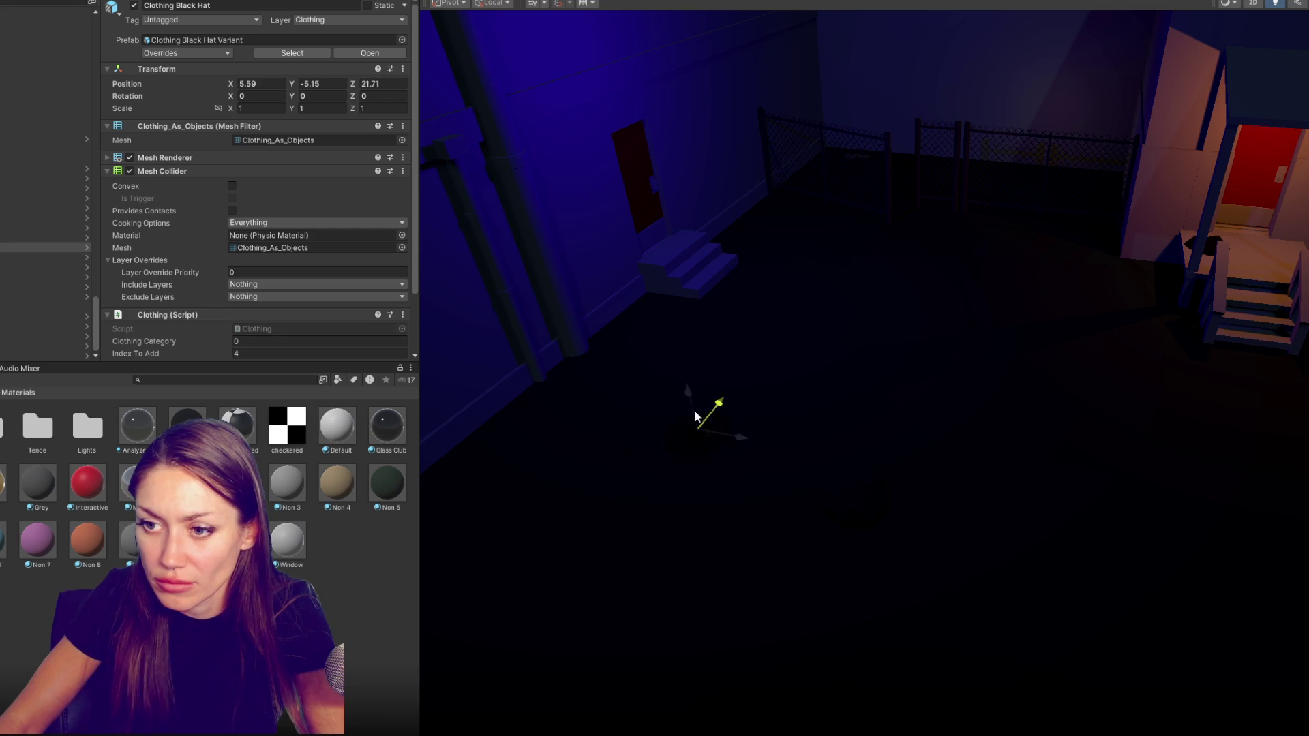
drag(732, 374, 783, 451)
key(f)
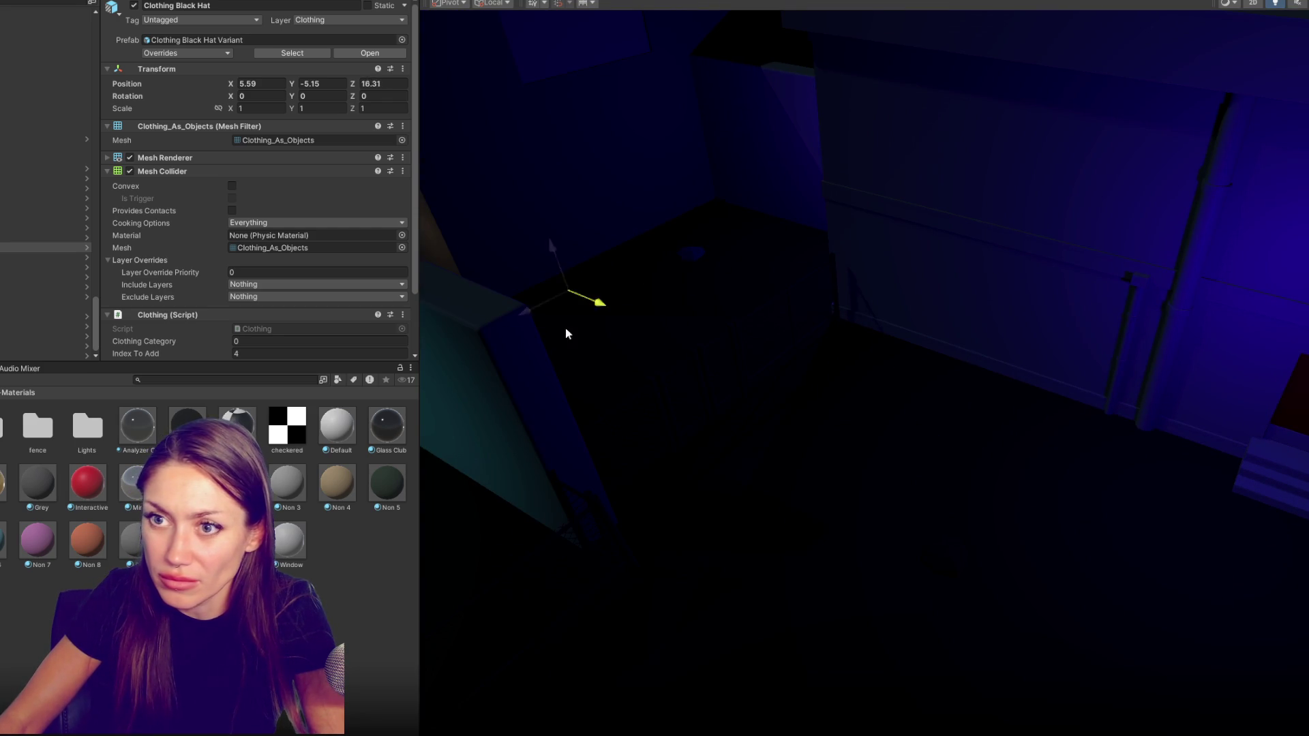
scroll(715, 409, down, 5)
alt+drag(937, 467, 1073, 525)
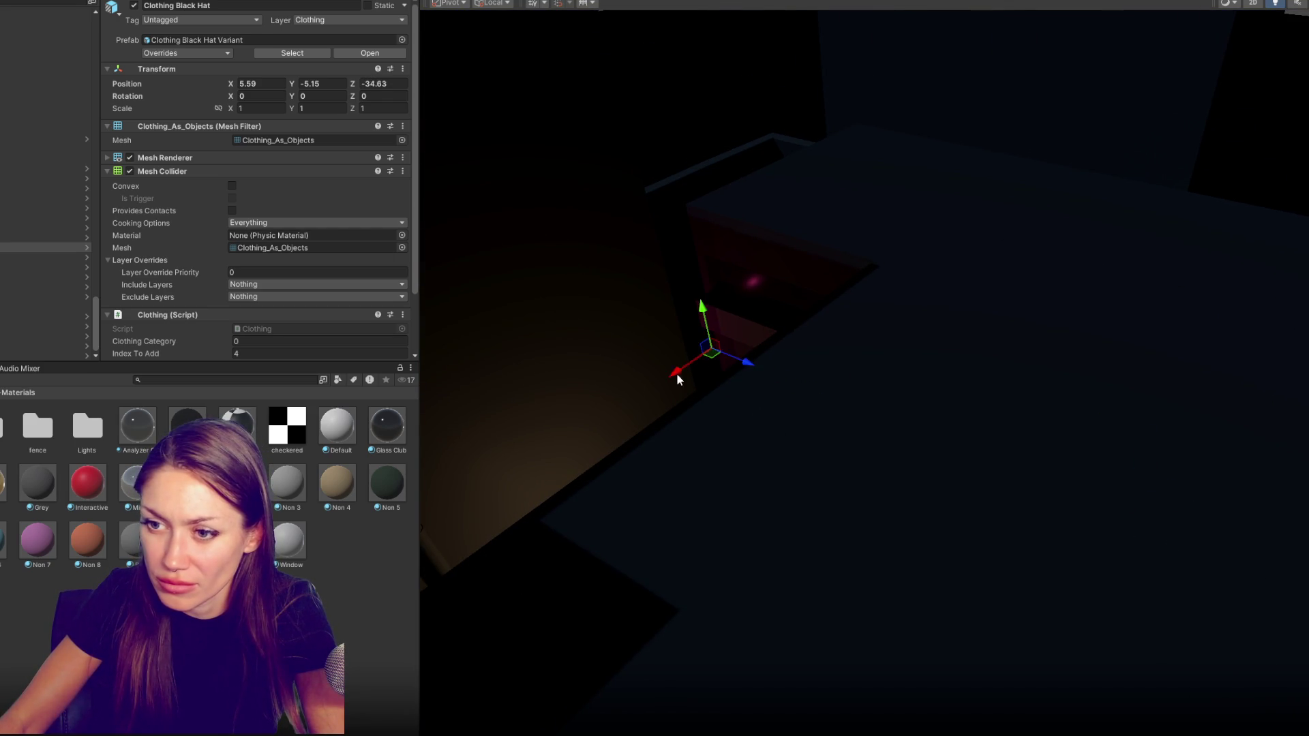
key(f)
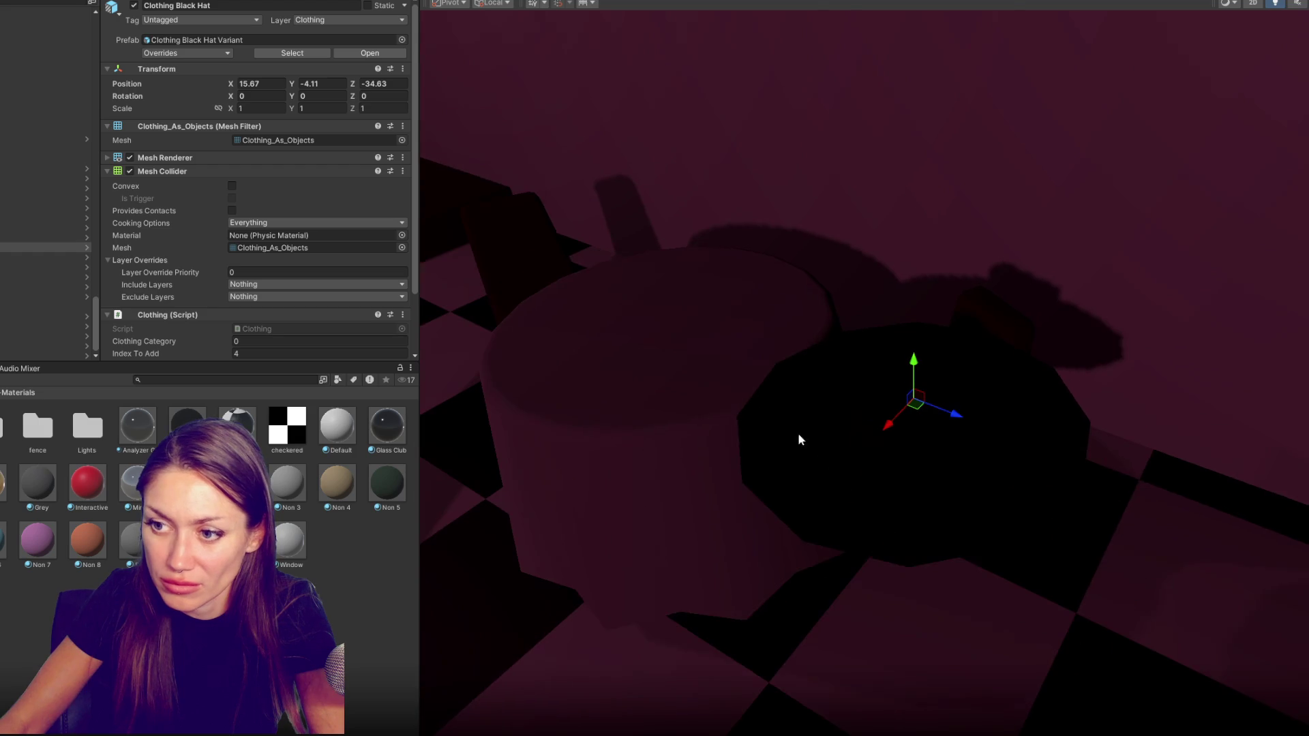
Lower the Black Hat onto the round tabletop at its centre, then look over the Lab Coat
drag(958, 414, 589, 292)
drag(588, 239, 593, 255)
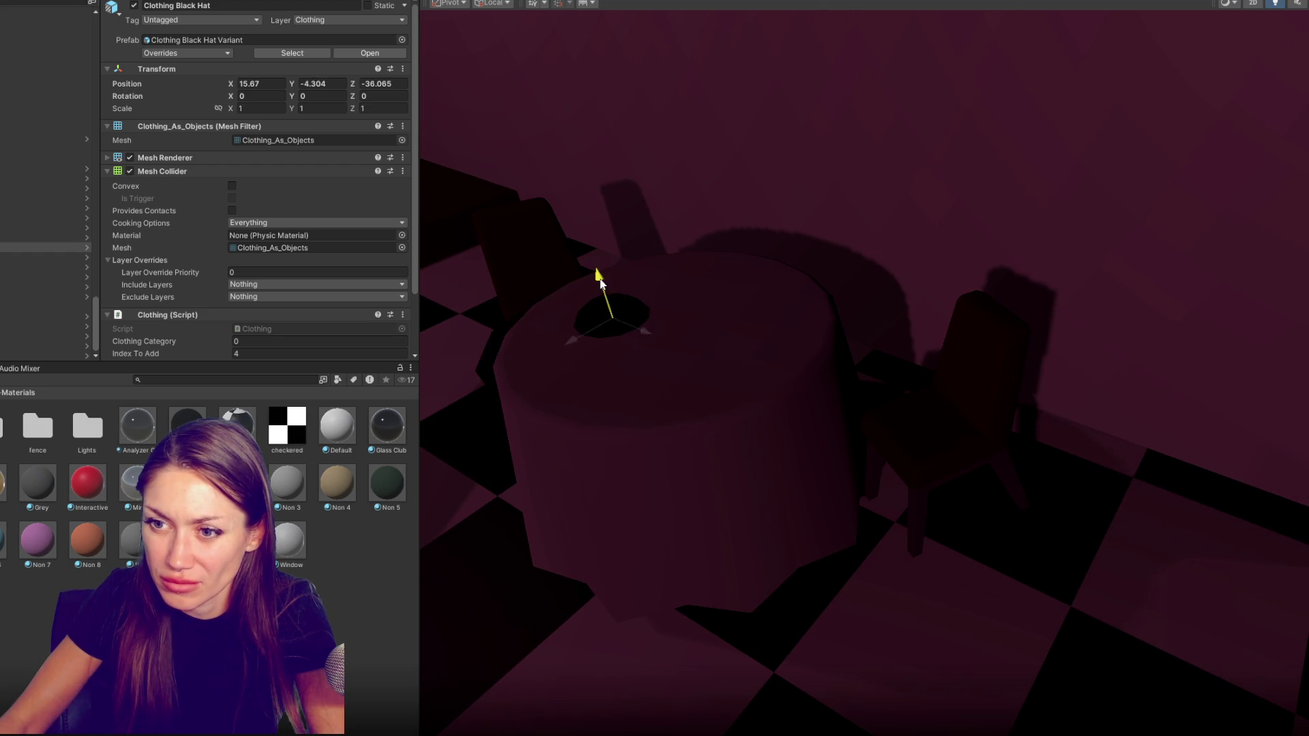
drag(637, 305, 813, 408)
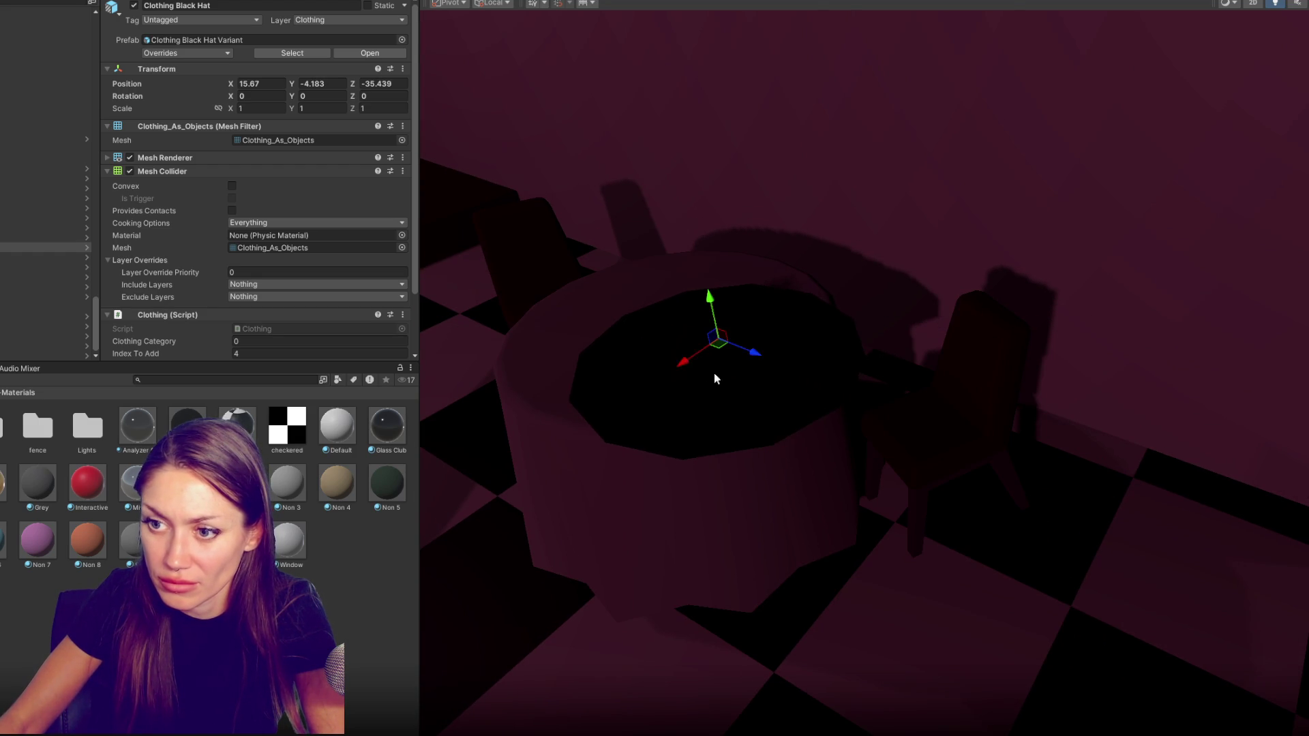
drag(733, 382, 721, 373)
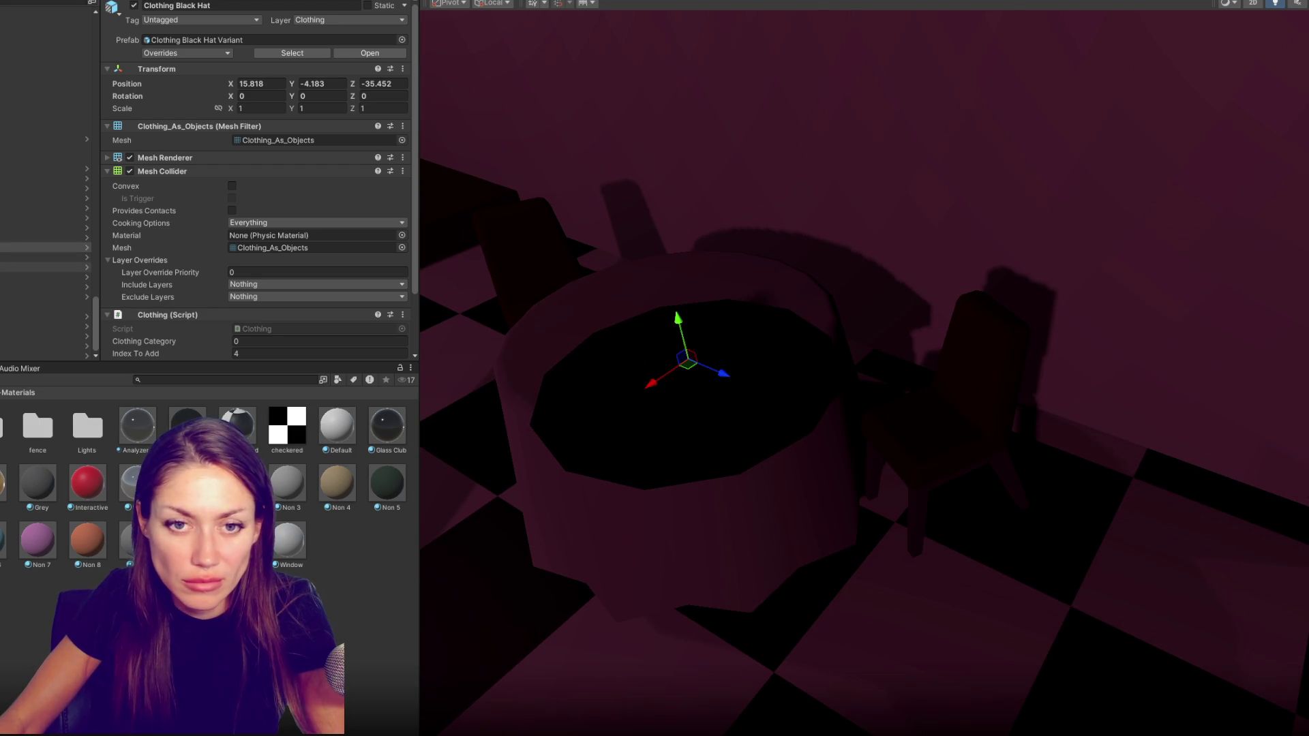
scroll(1090, 438, down, 3)
double_click(71, 240)
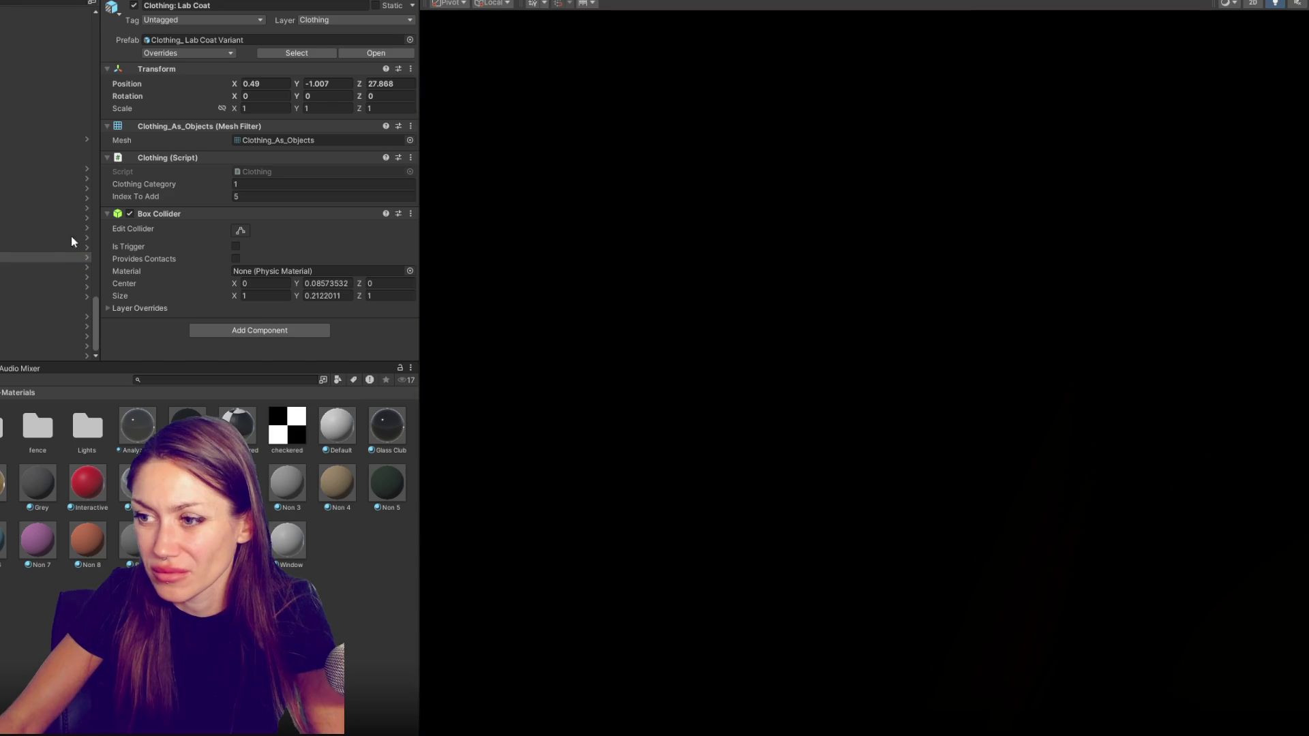
mouse_move(559, 457)
mouse_down()
mouse_move(894, 263)
mouse_move(874, 376)
mouse_move(824, 276)
mouse_move(681, 292)
mouse_move(827, 325)
mouse_move(939, 265)
mouse_move(696, 249)
mouse_move(951, 313)
mouse_up()
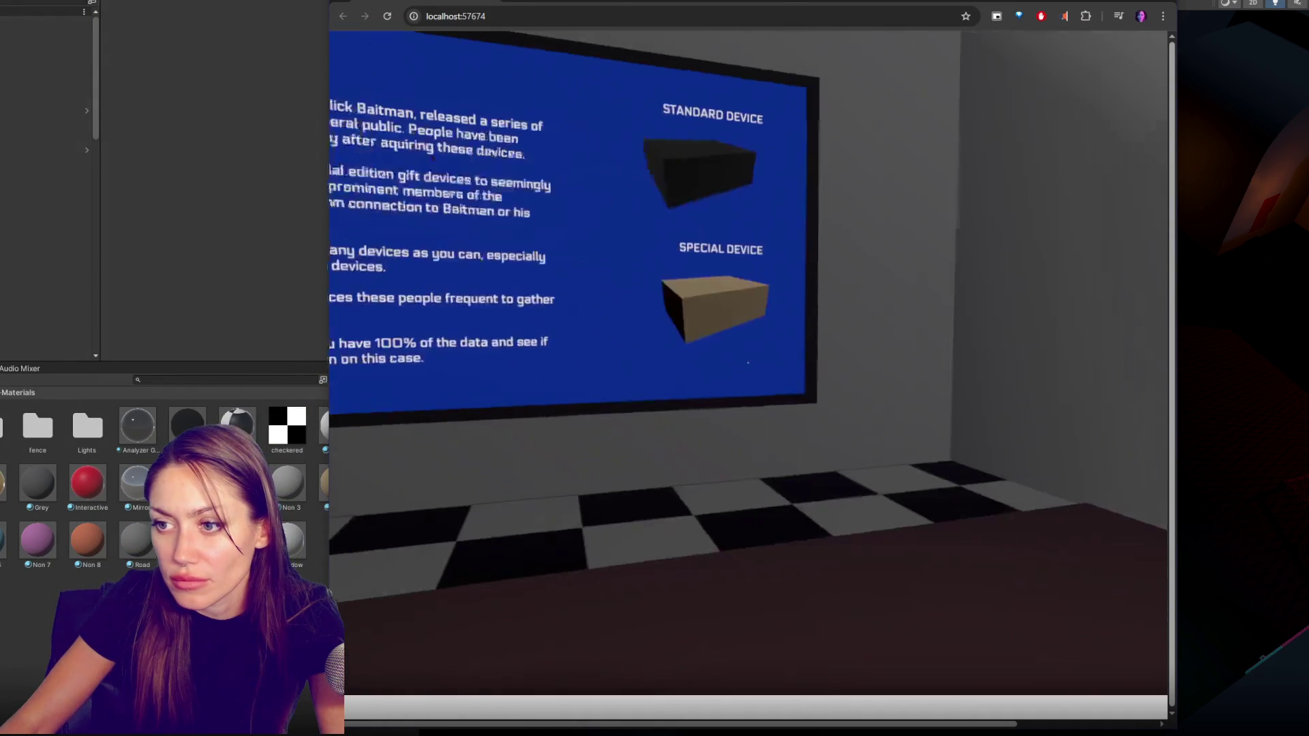
Playtest the WebGL build, walking with WASD and opening the red doors into the long hallway
click(956, 428)
key(e)
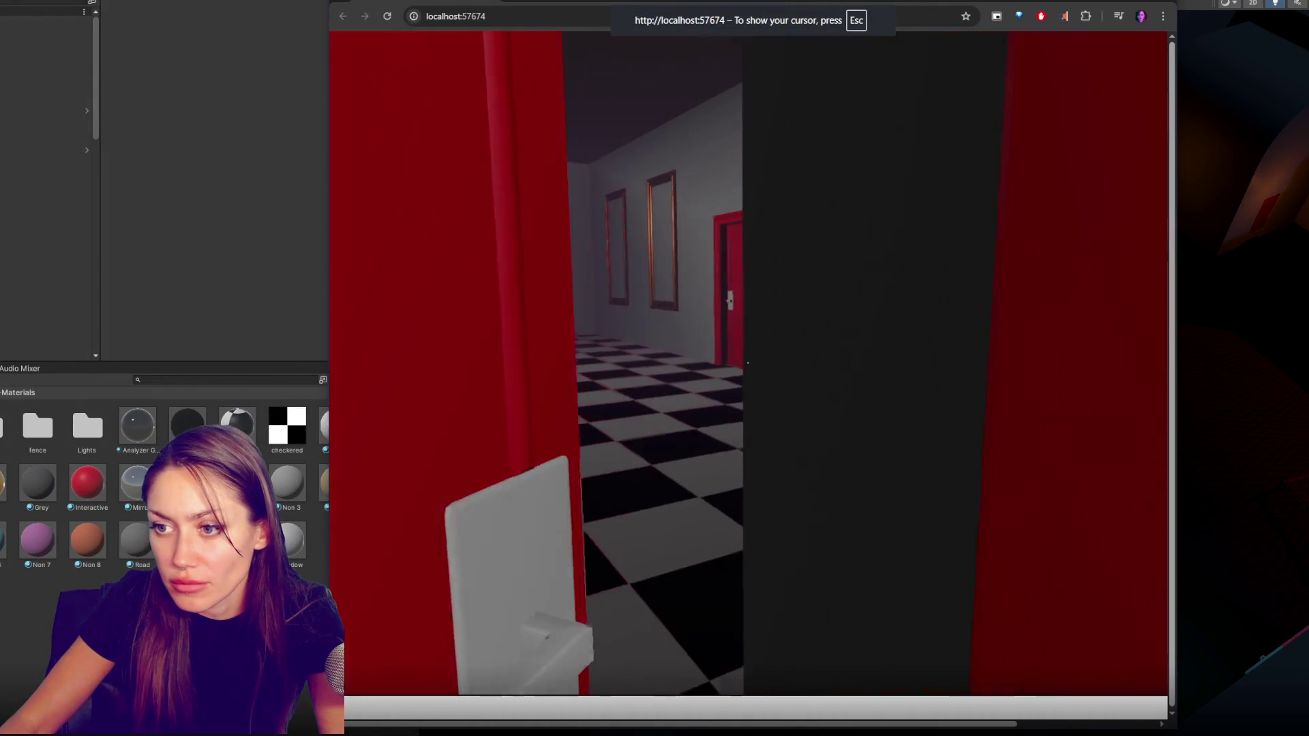
key(w)
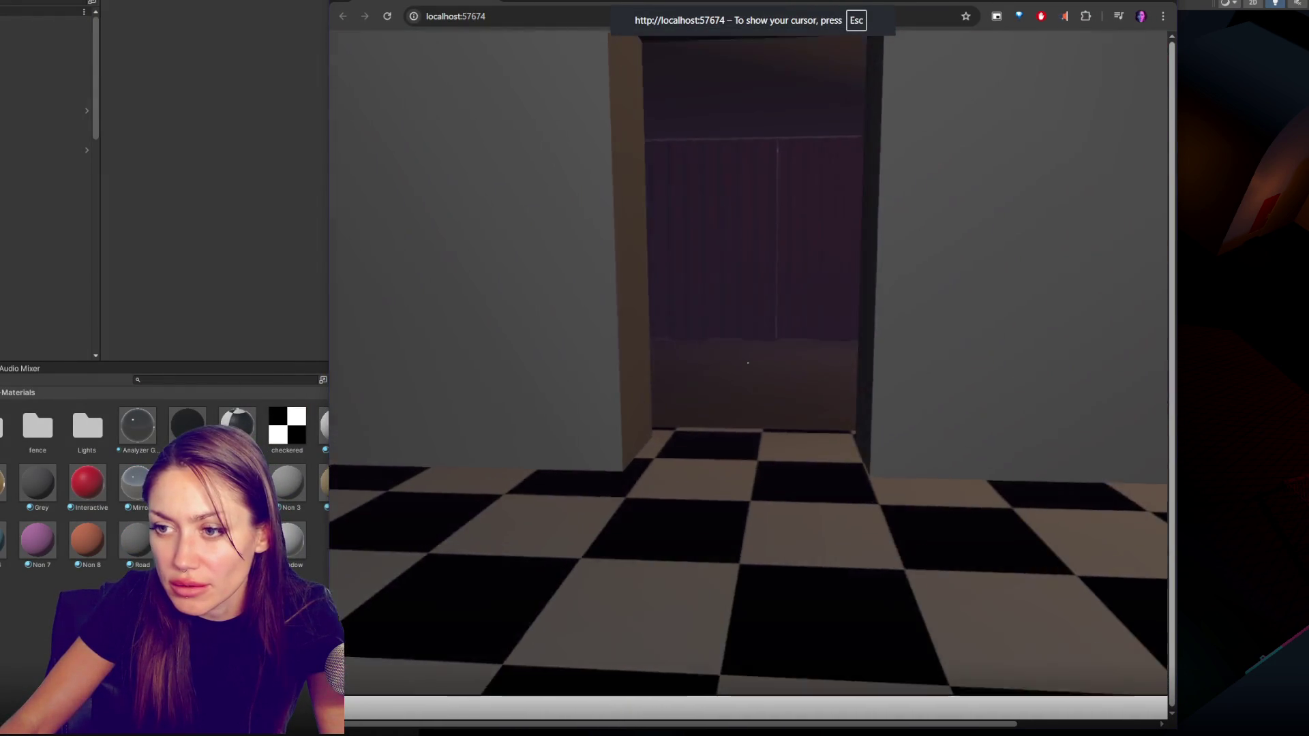
key(s)
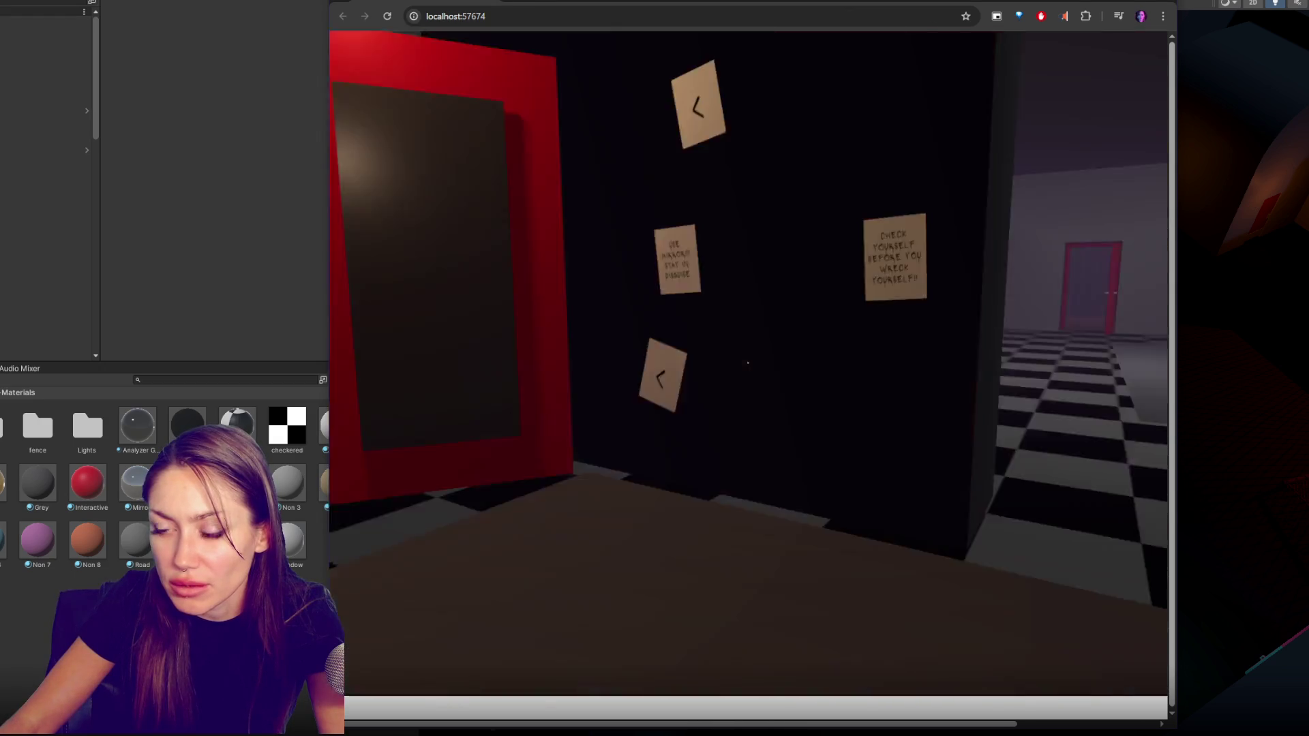
key(w)
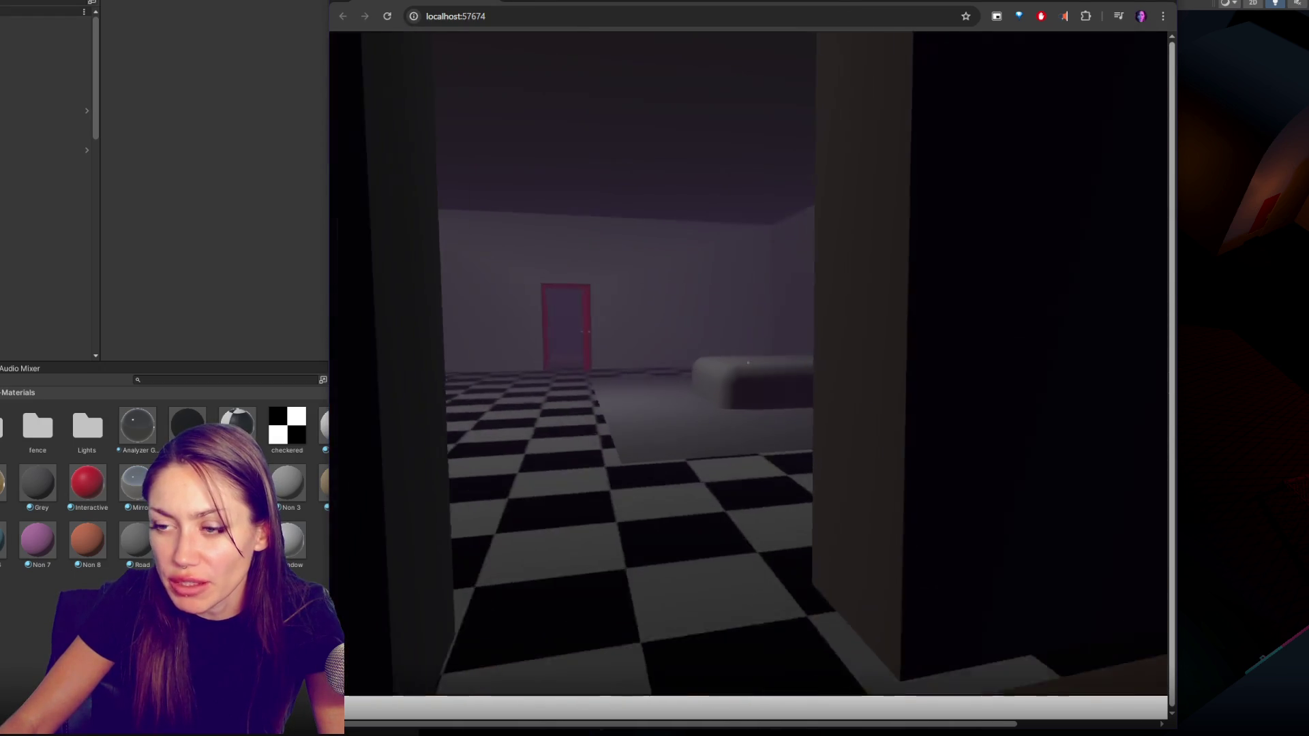
key(w)
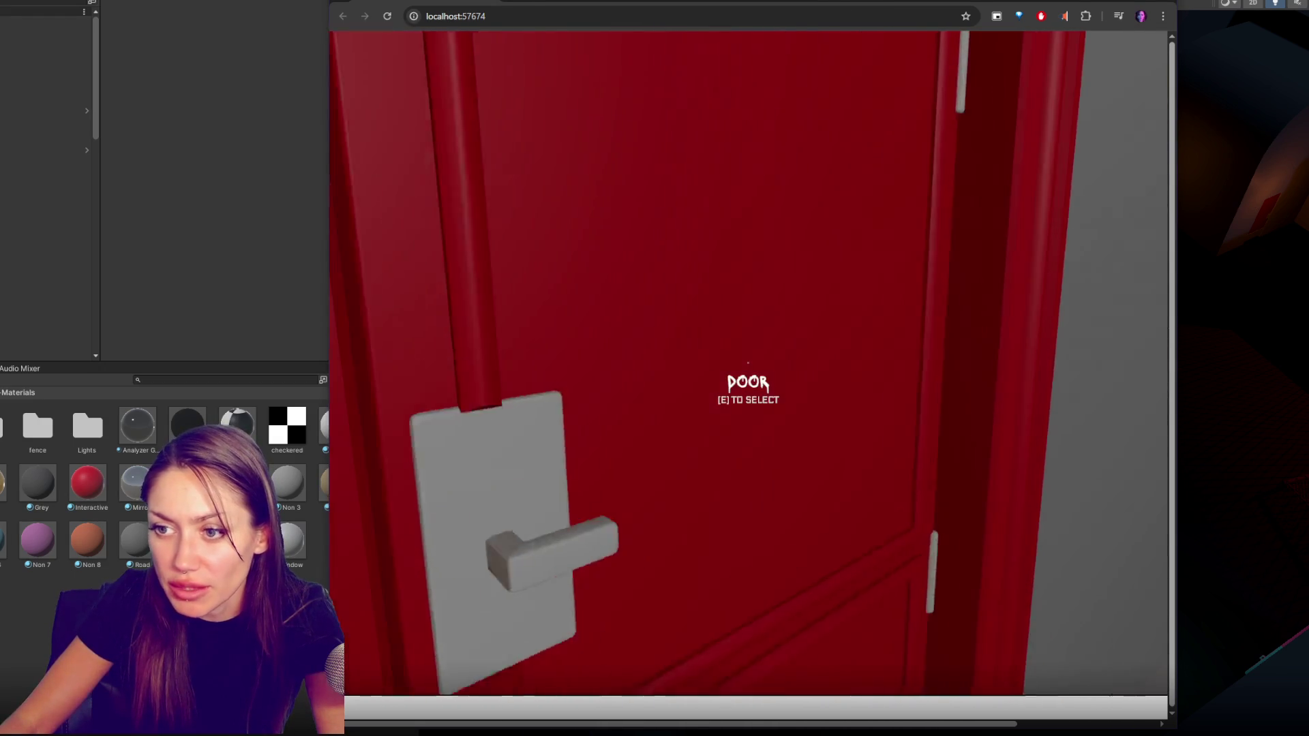
key(e)
key(w)
key(w)
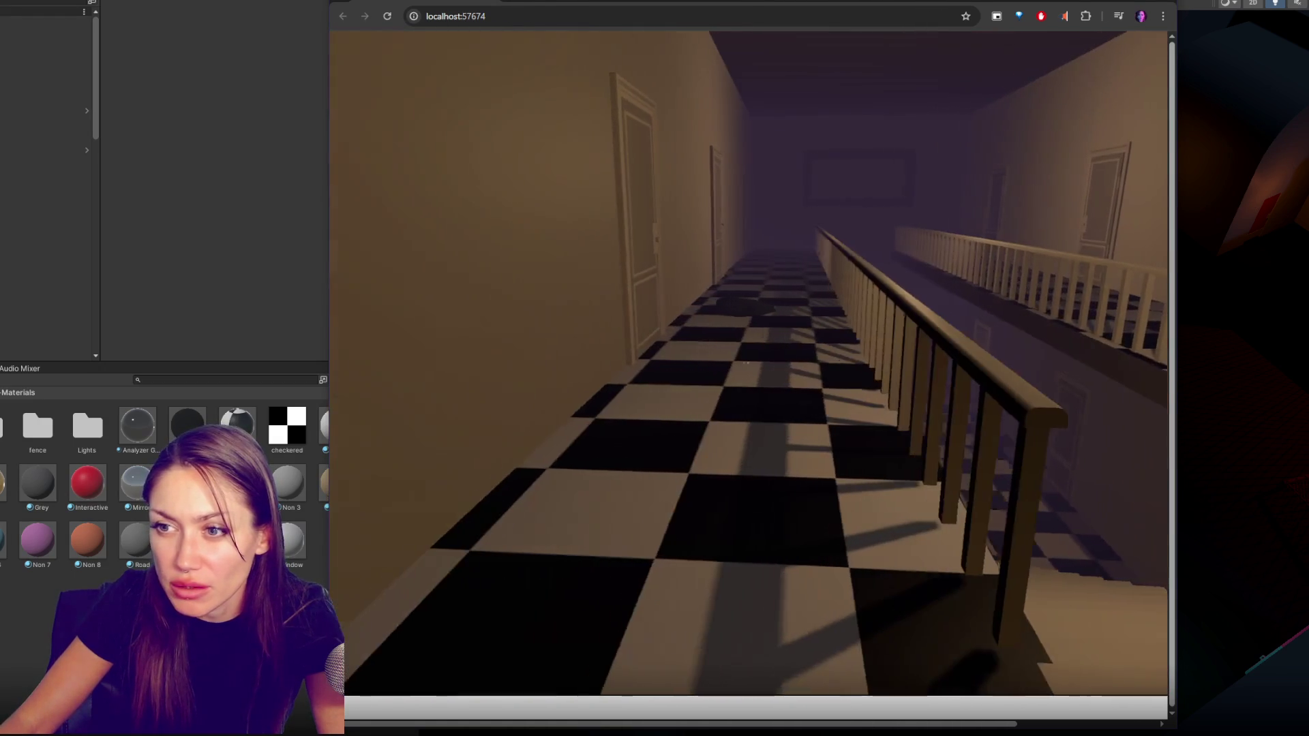
Pause the game with Escape and close the browser window
key(Escape)
key(ctrl+w)
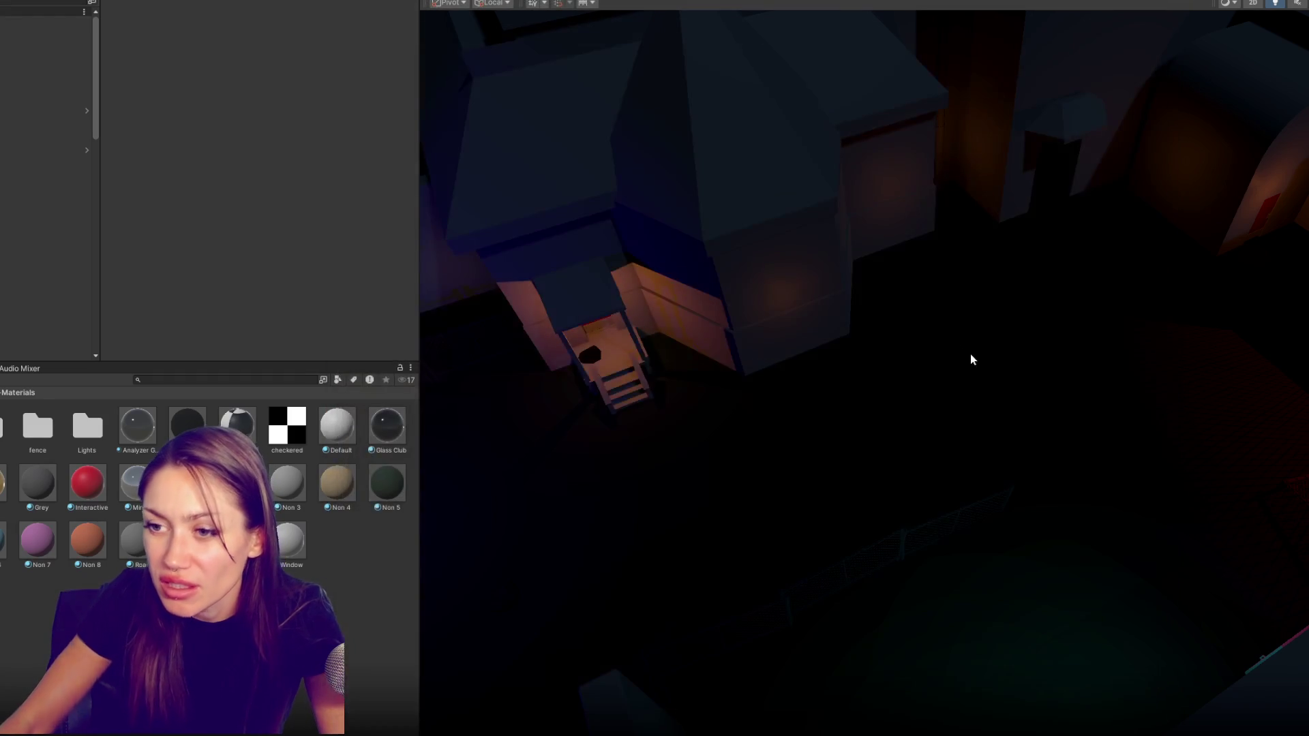
scroll(41, 297, down, 5)
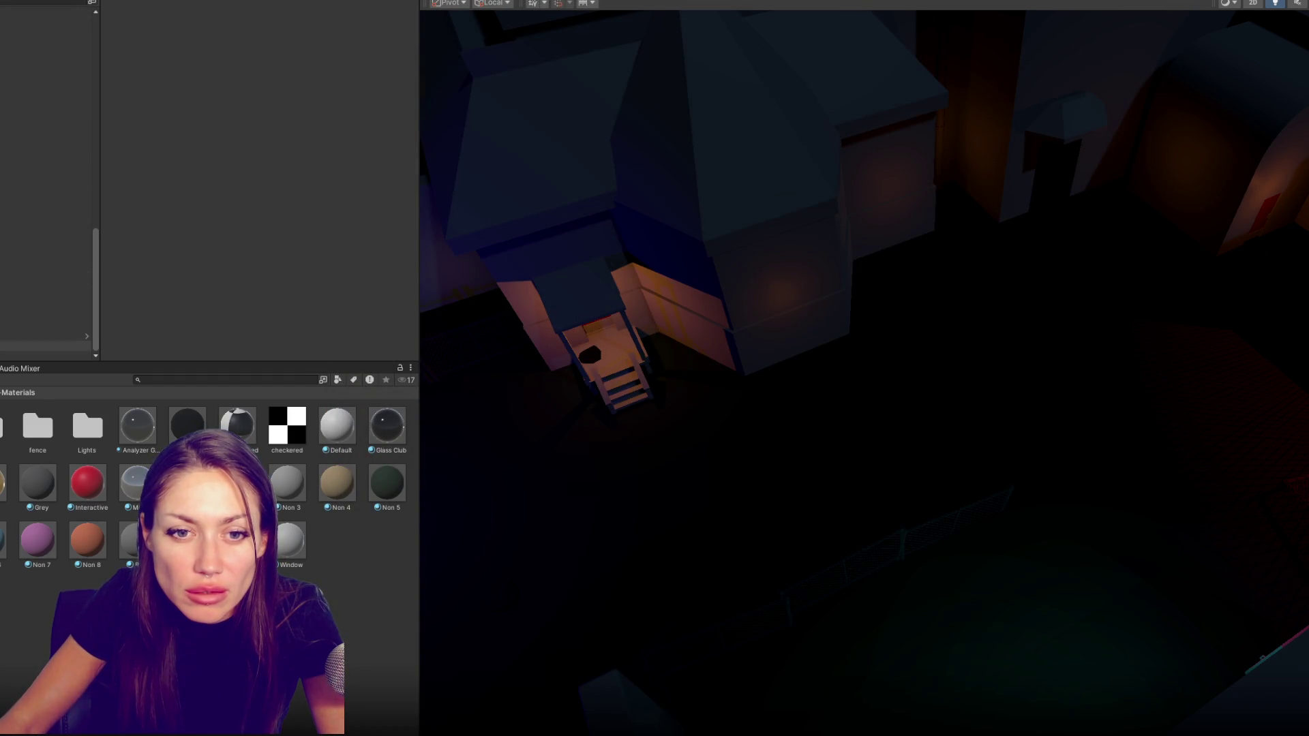
Drop the Short Skirt pickup onto the room floor and slide it into place
click(41, 178)
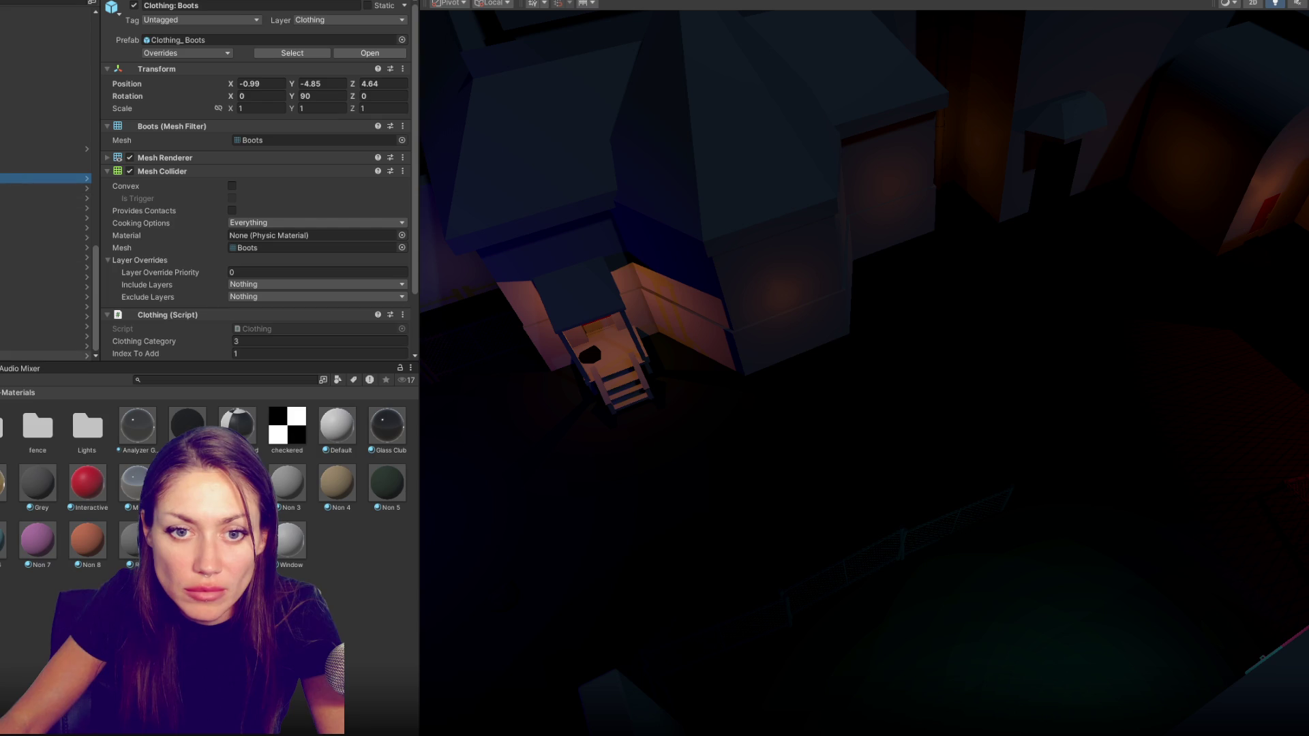
shift+click(41, 353)
drag(866, 368, 759, 392)
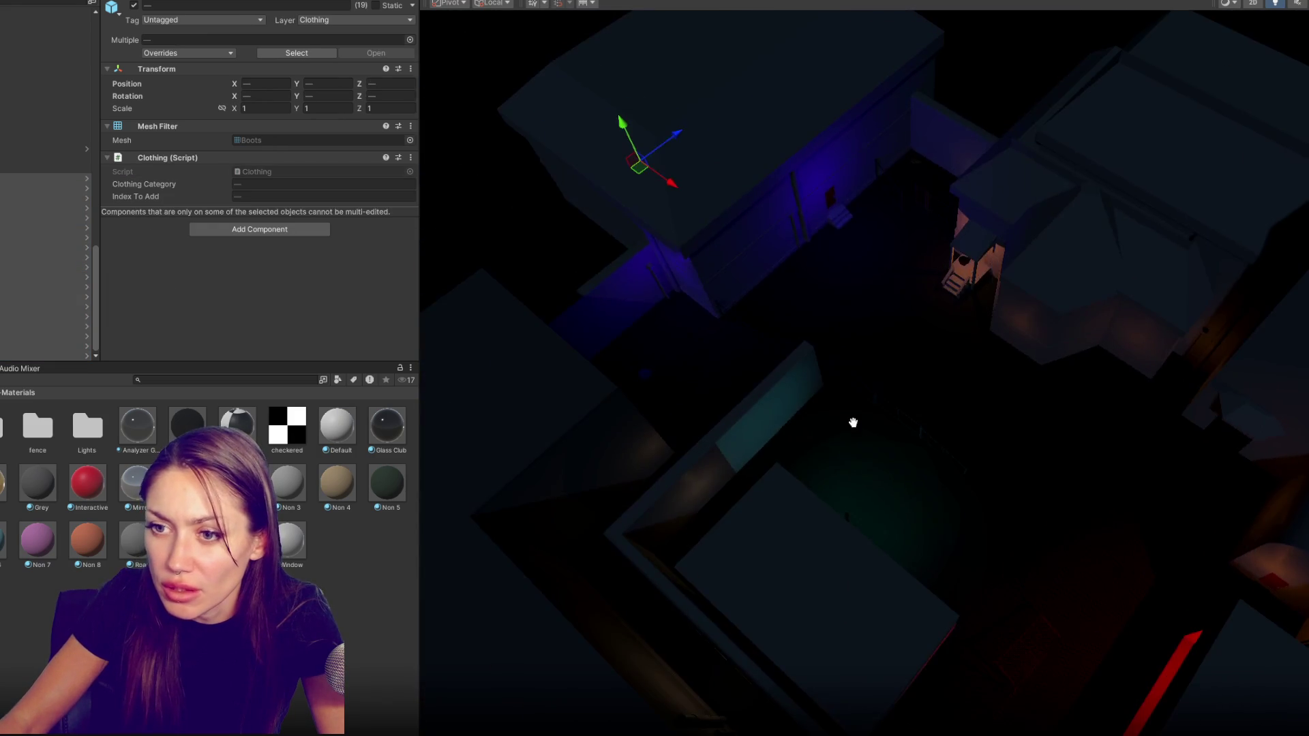
click(1278, 5)
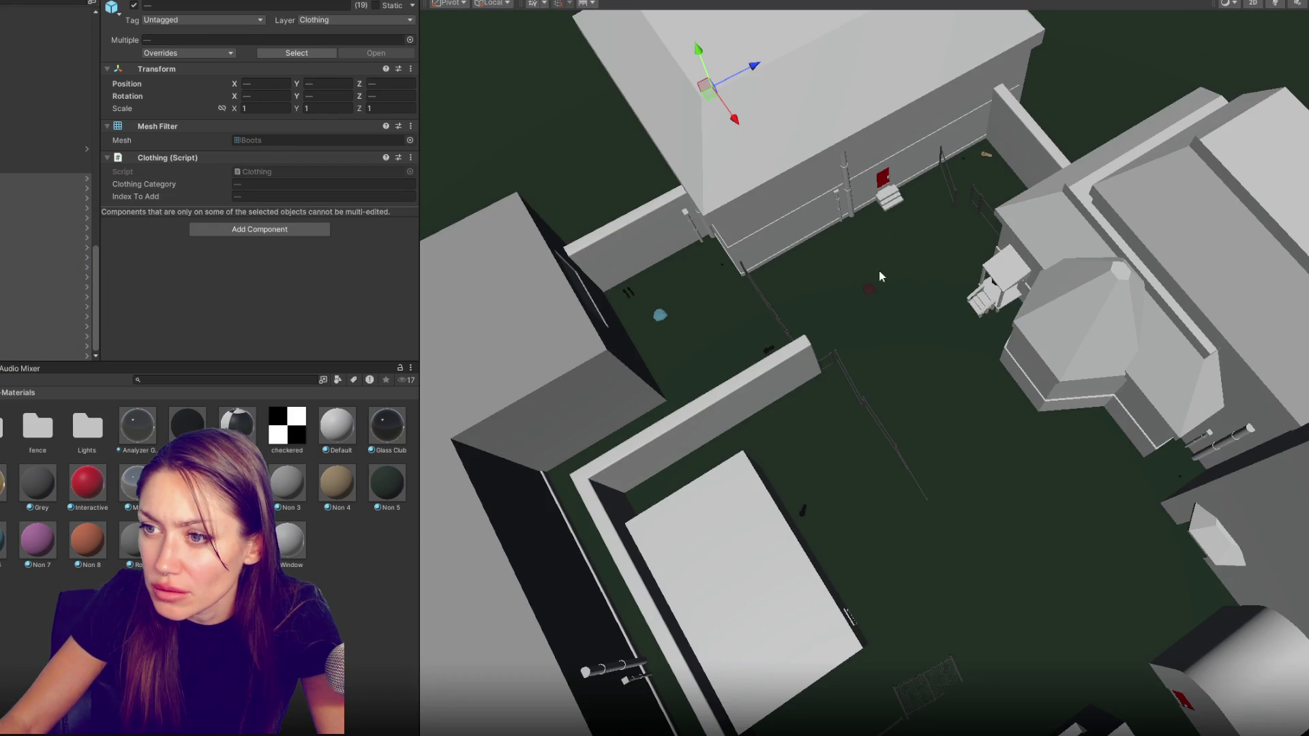
click(875, 295)
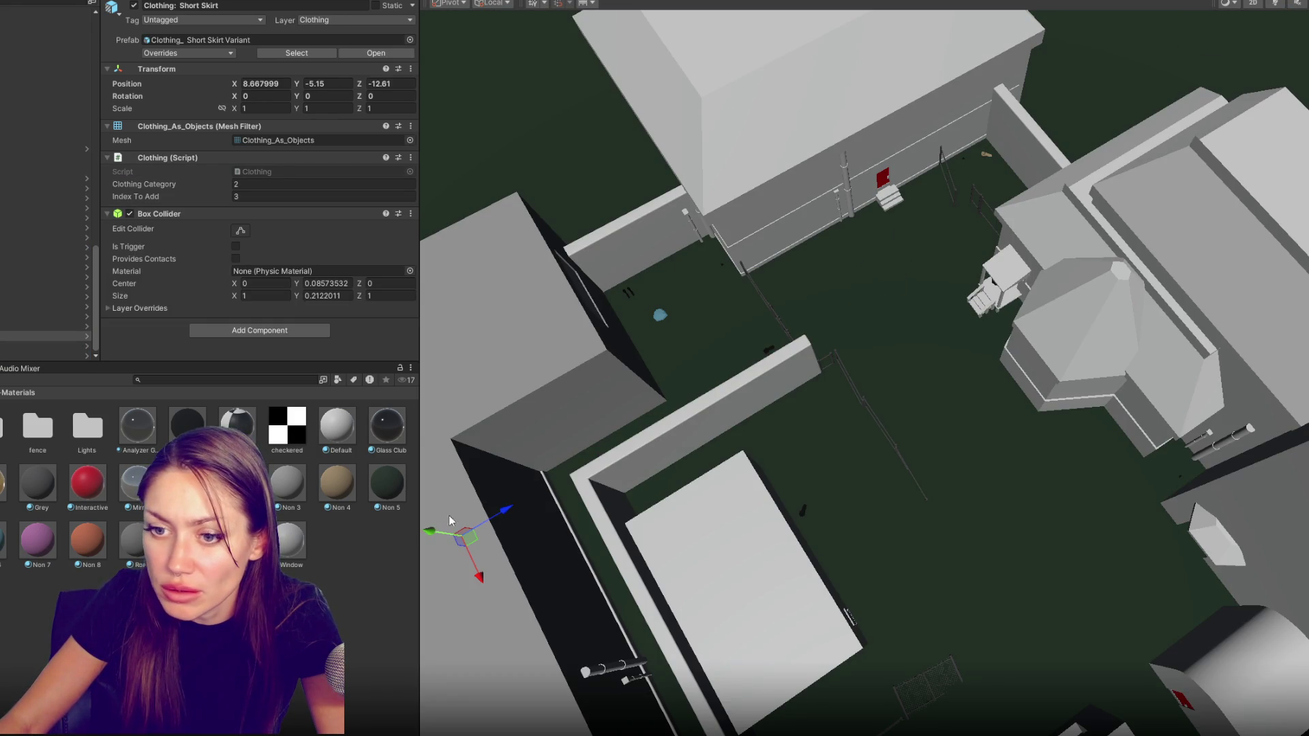
key(f)
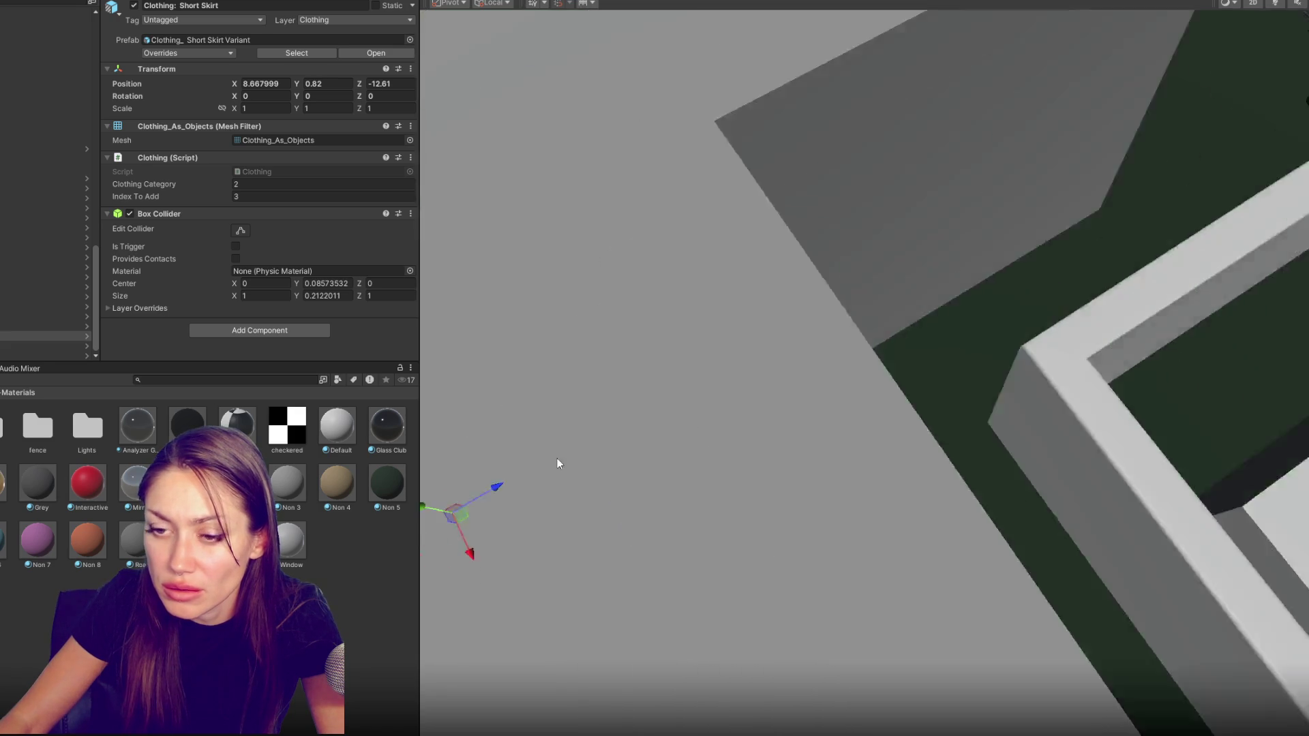
scroll(870, 375, down, 3)
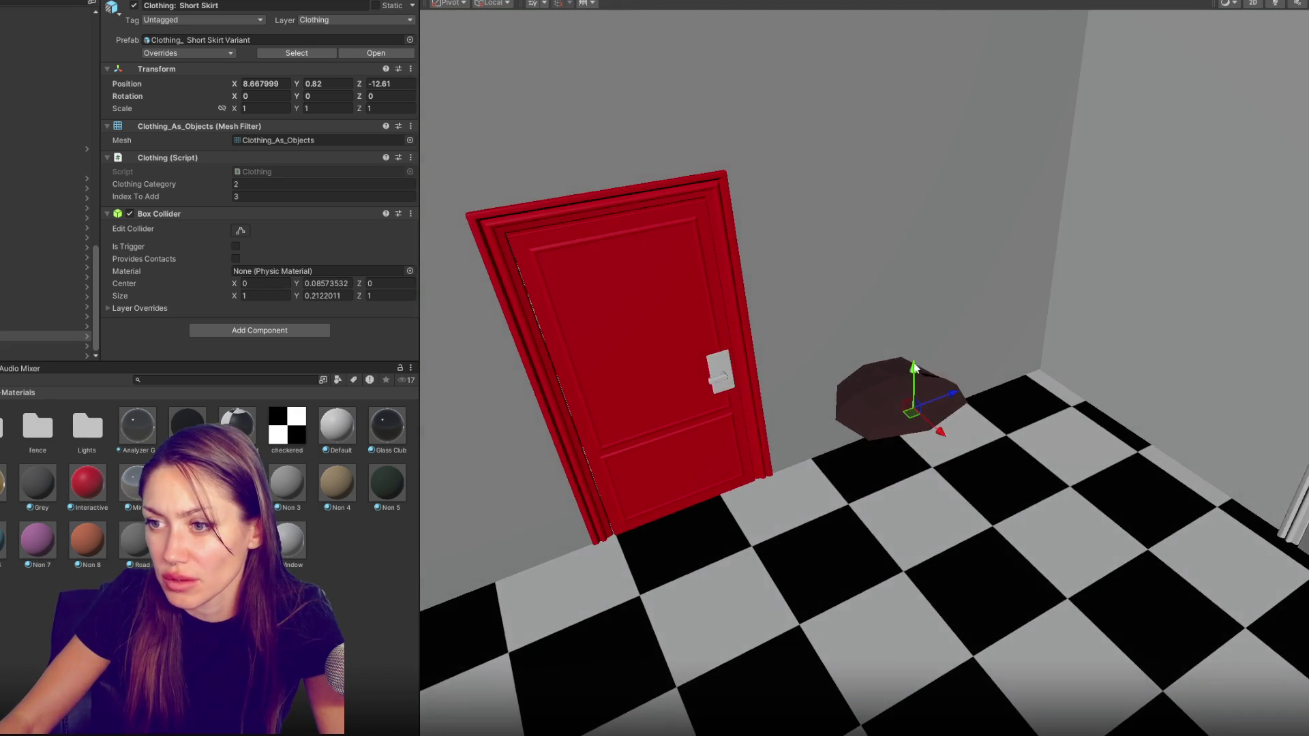
mouse_move(918, 376)
mouse_down()
mouse_move(918, 469)
mouse_move(964, 380)
mouse_move(906, 314)
mouse_up()
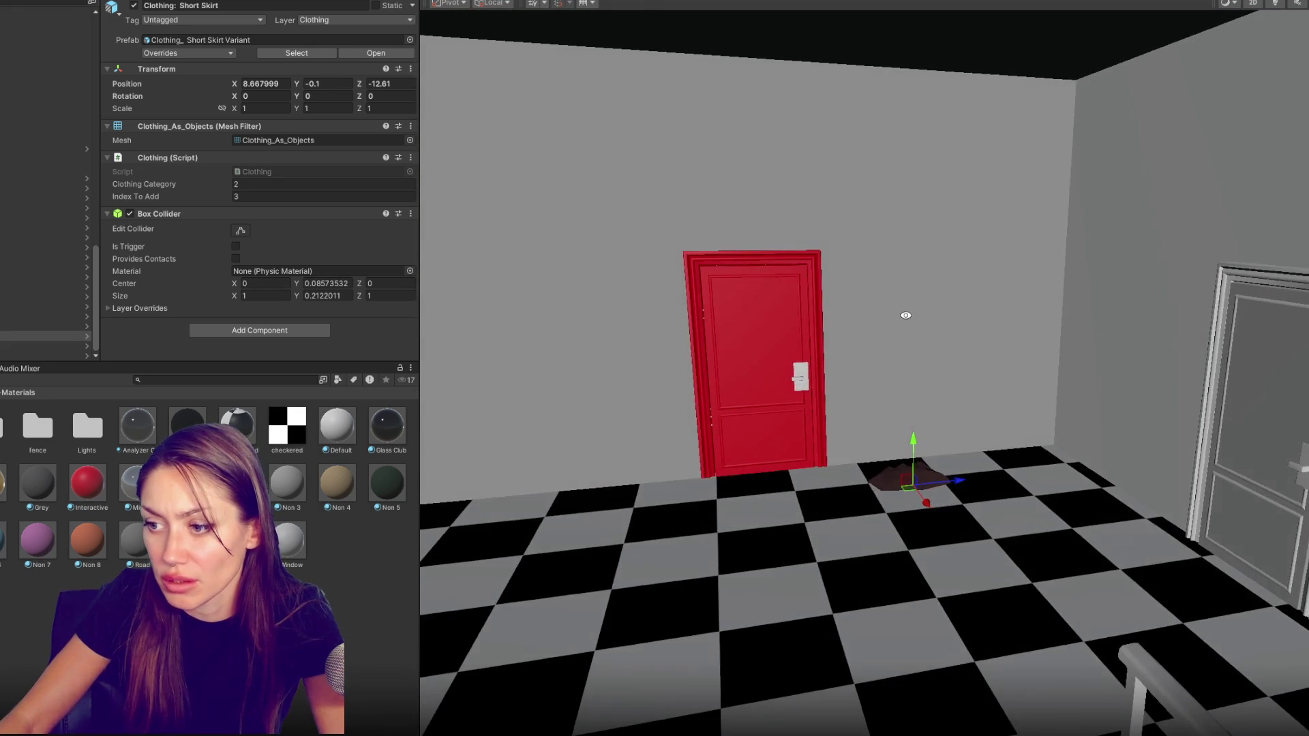
drag(919, 493, 1076, 700)
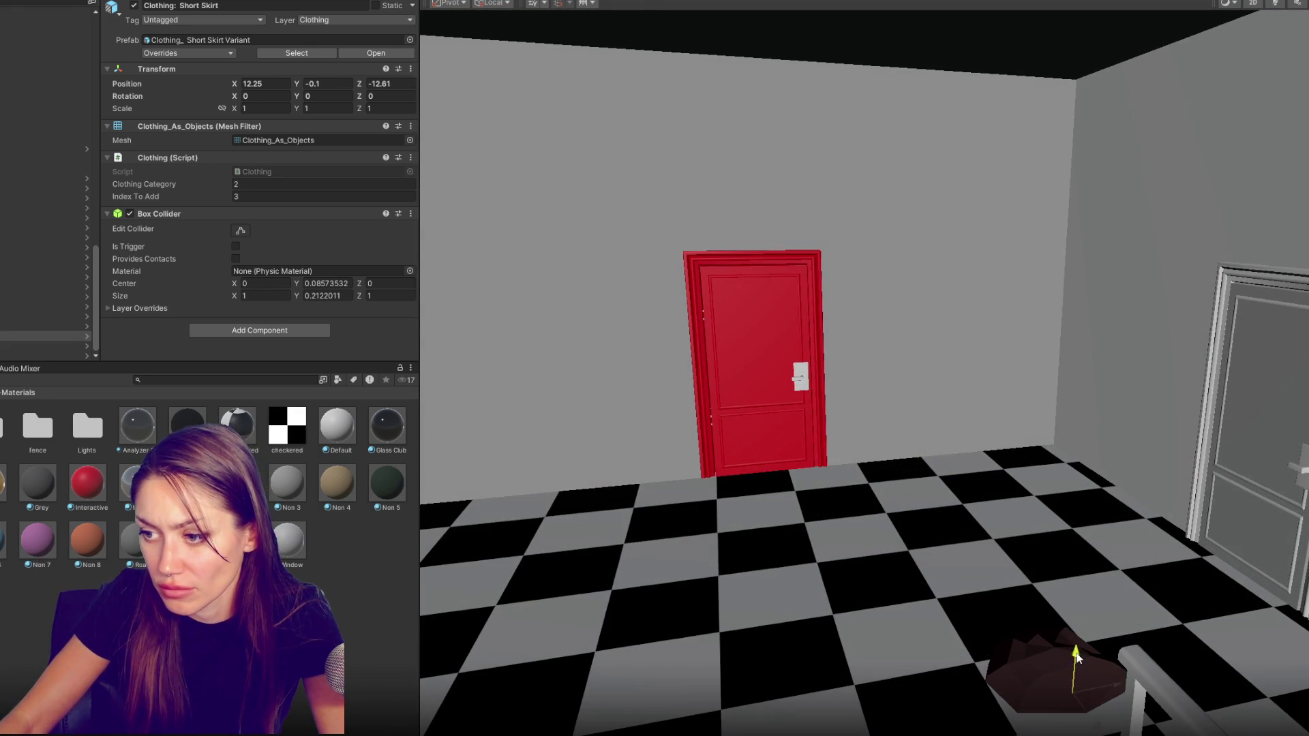
mouse_move(1160, 295)
alt+mouse_down()
mouse_move(856, 446)
mouse_move(1046, 438)
mouse_move(900, 246)
mouse_move(830, 448)
mouse_move(939, 226)
alt+mouse_up()
Set the Pants pickup down on the dark floor near the red-framed mirror
click(761, 554)
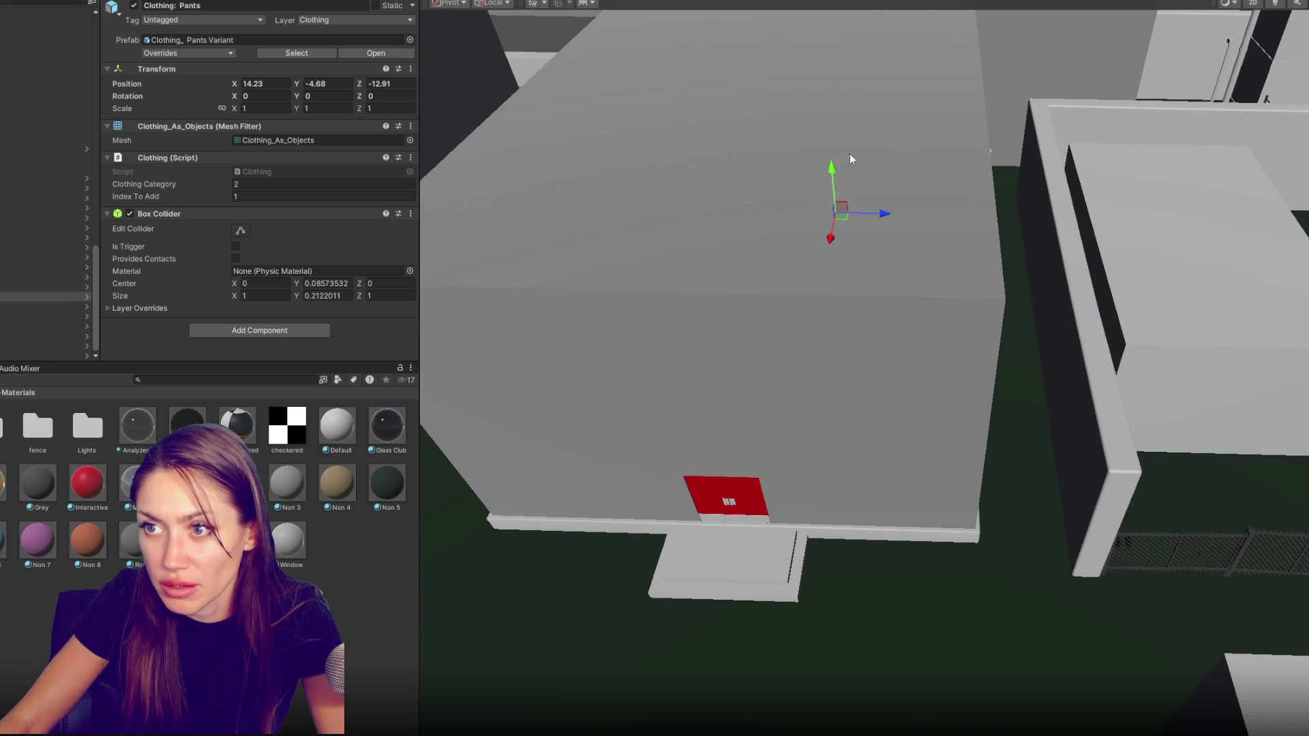
key(f)
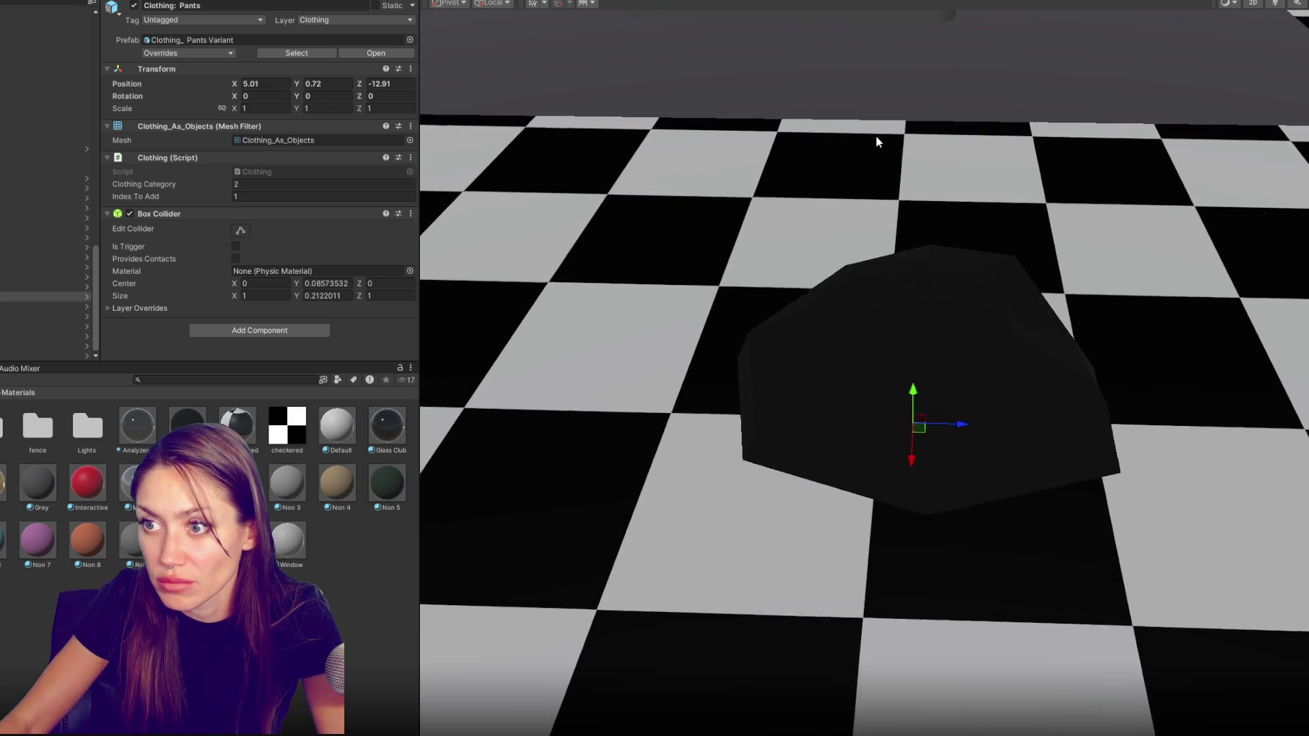
mouse_move(950, 244)
alt+mouse_down()
mouse_move(984, 419)
mouse_move(818, 405)
mouse_move(765, 515)
mouse_move(763, 469)
mouse_move(833, 215)
alt+mouse_up()
key(f)
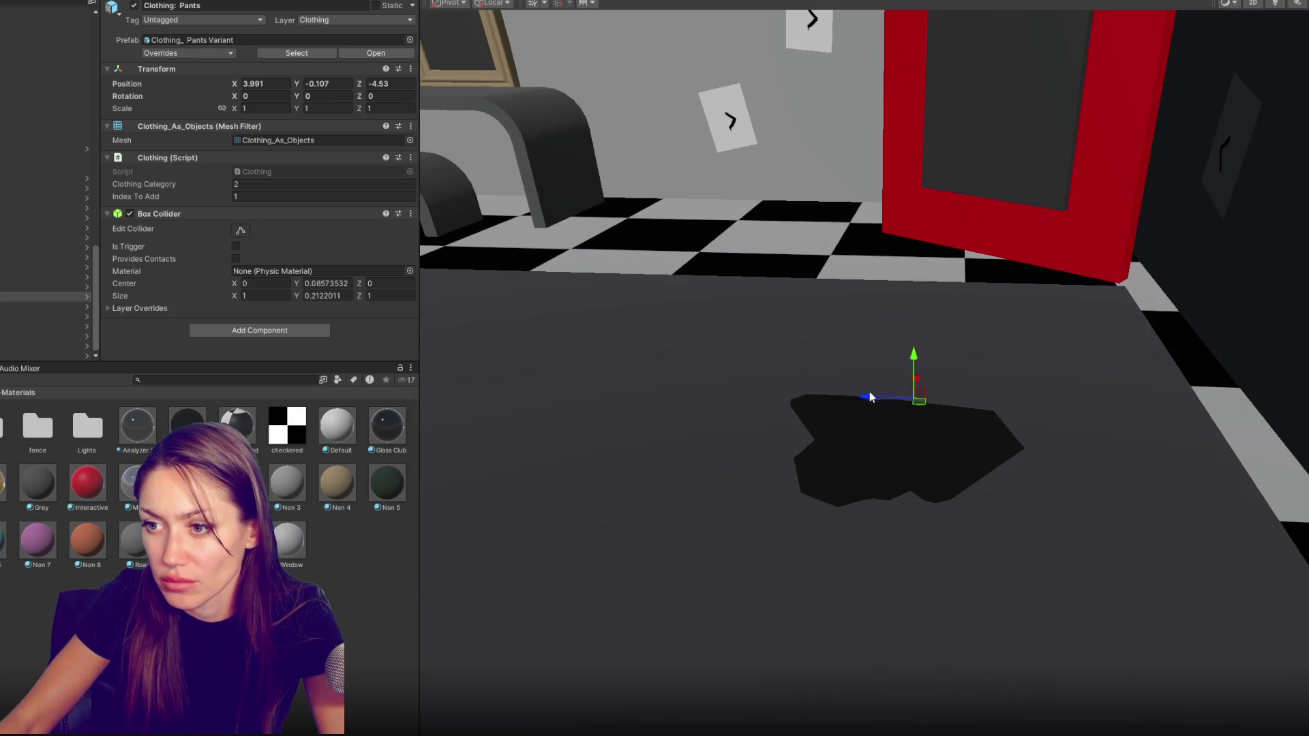
mouse_move(869, 392)
mouse_down()
mouse_move(574, 370)
mouse_move(721, 177)
mouse_move(619, 293)
mouse_up()
key(f)
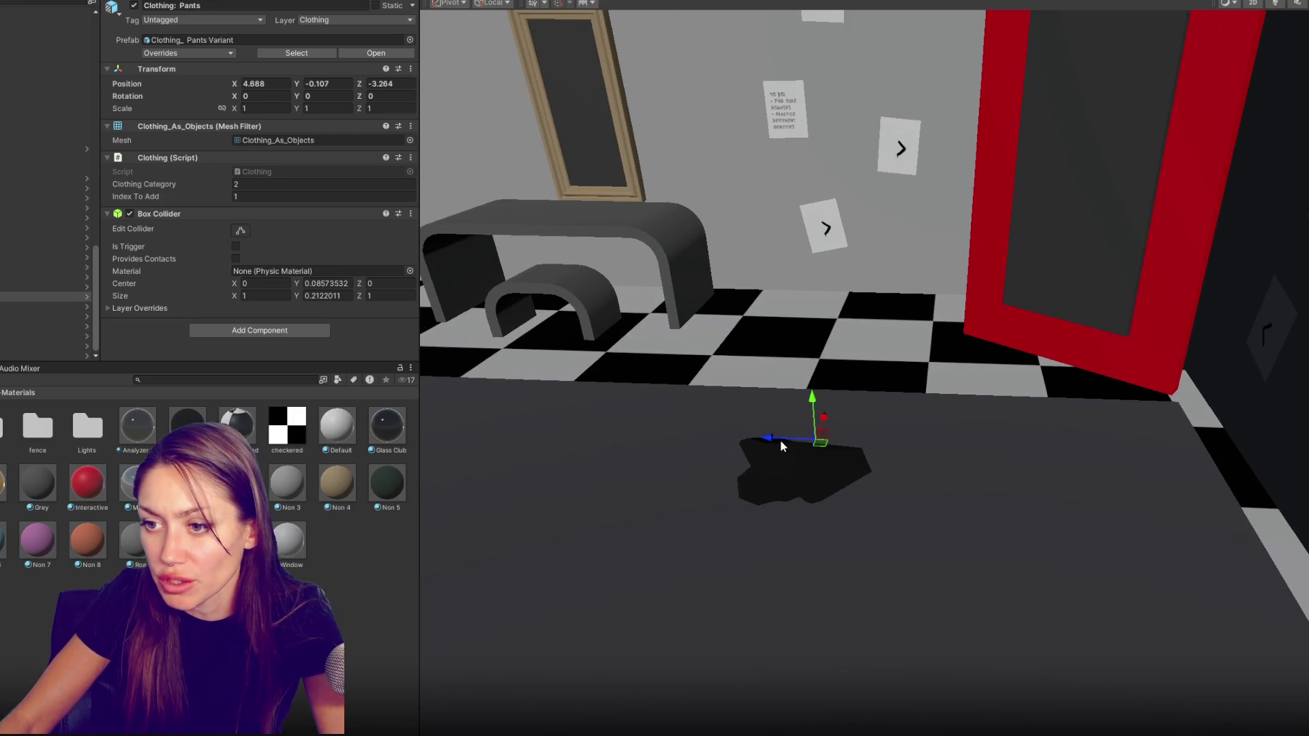
drag(784, 446, 657, 430)
key(f)
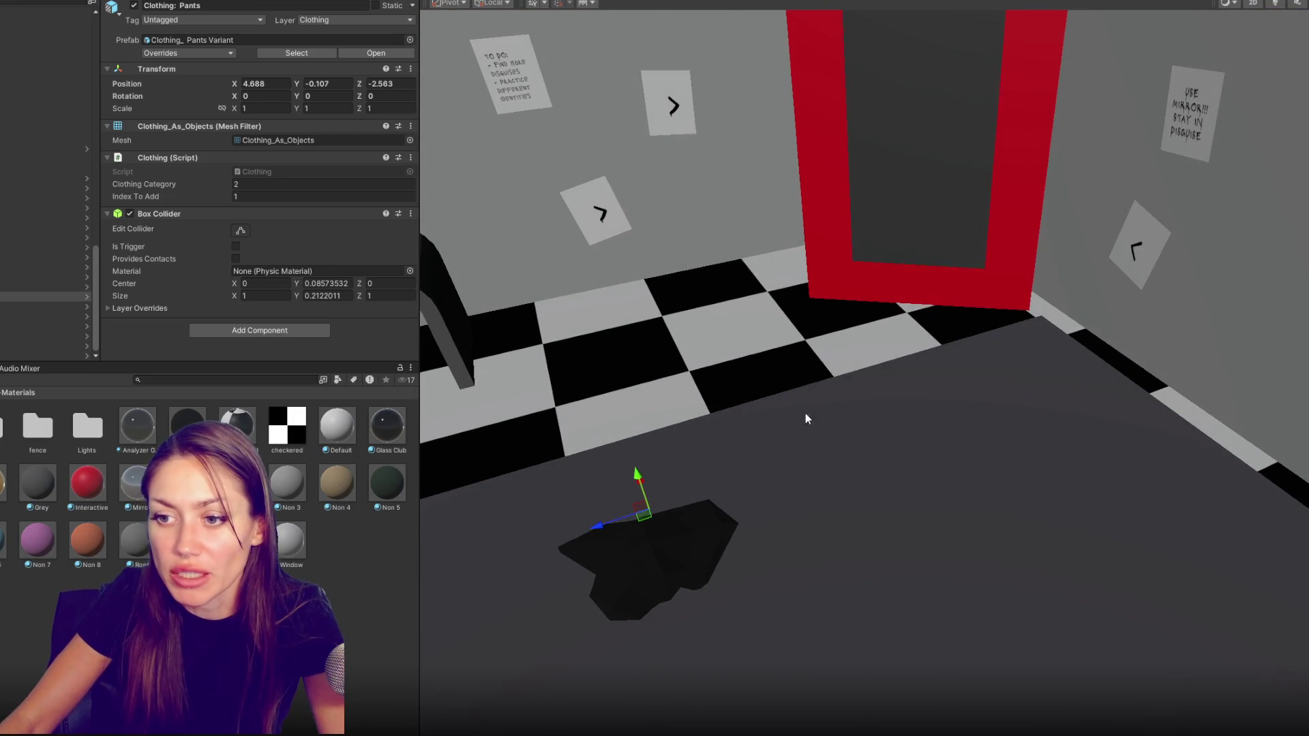
scroll(802, 434, down, 5)
scroll(924, 359, down, 5)
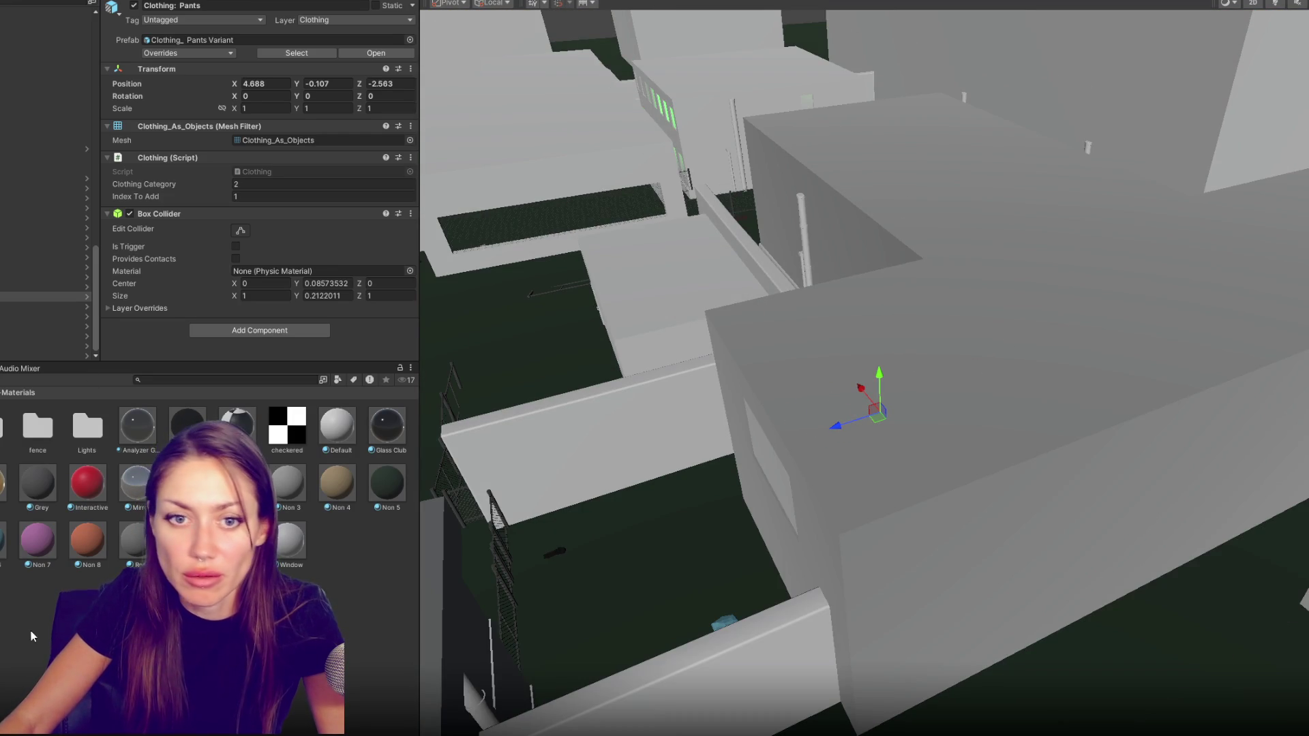
Create an Audio Source named AUDIO with Doppler Level 0, Spatial Blend 1 and Loop on
click(42, 1)
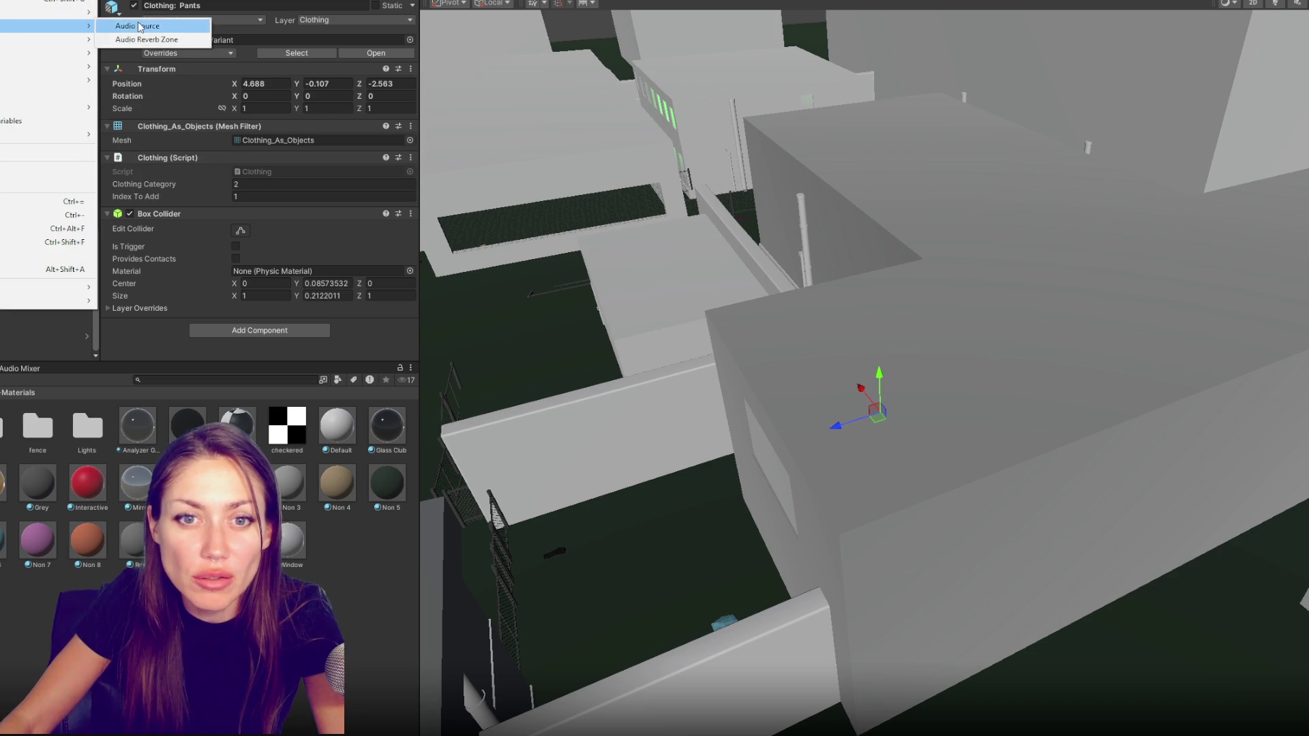
click(140, 27)
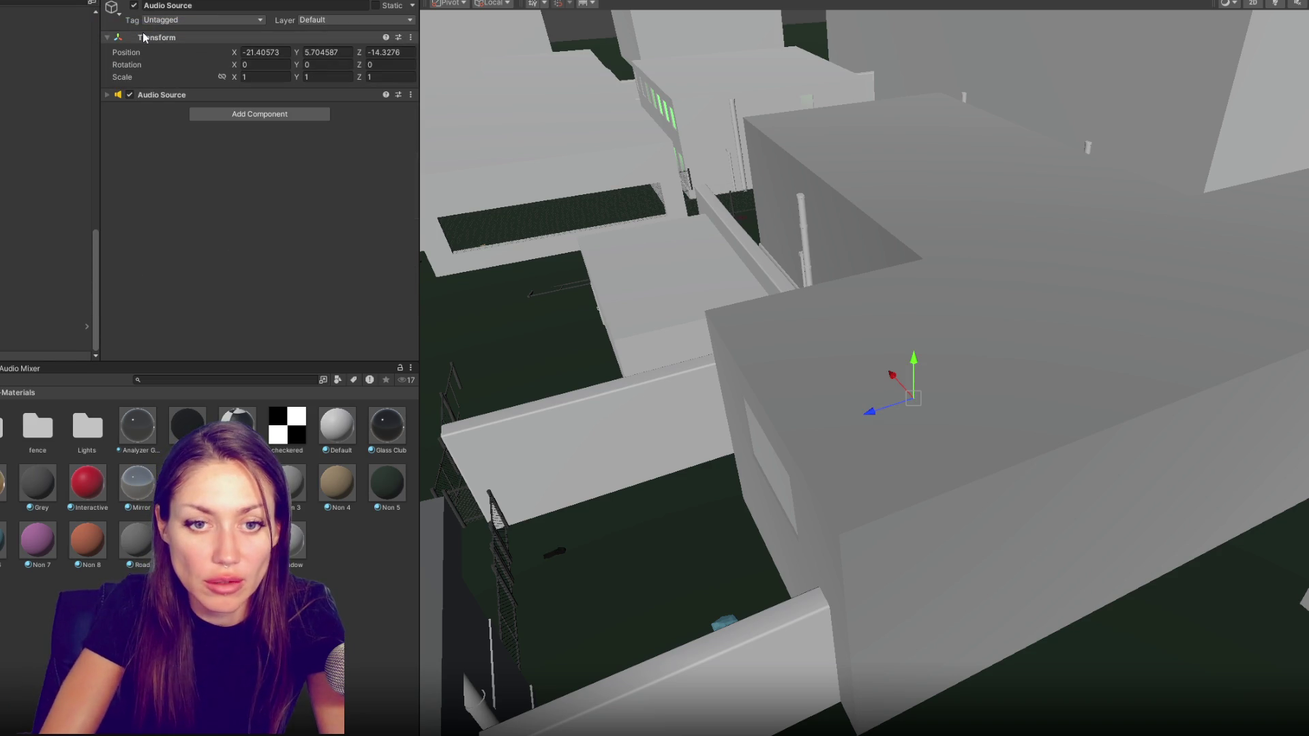
text(AUDIO)
key(Return)
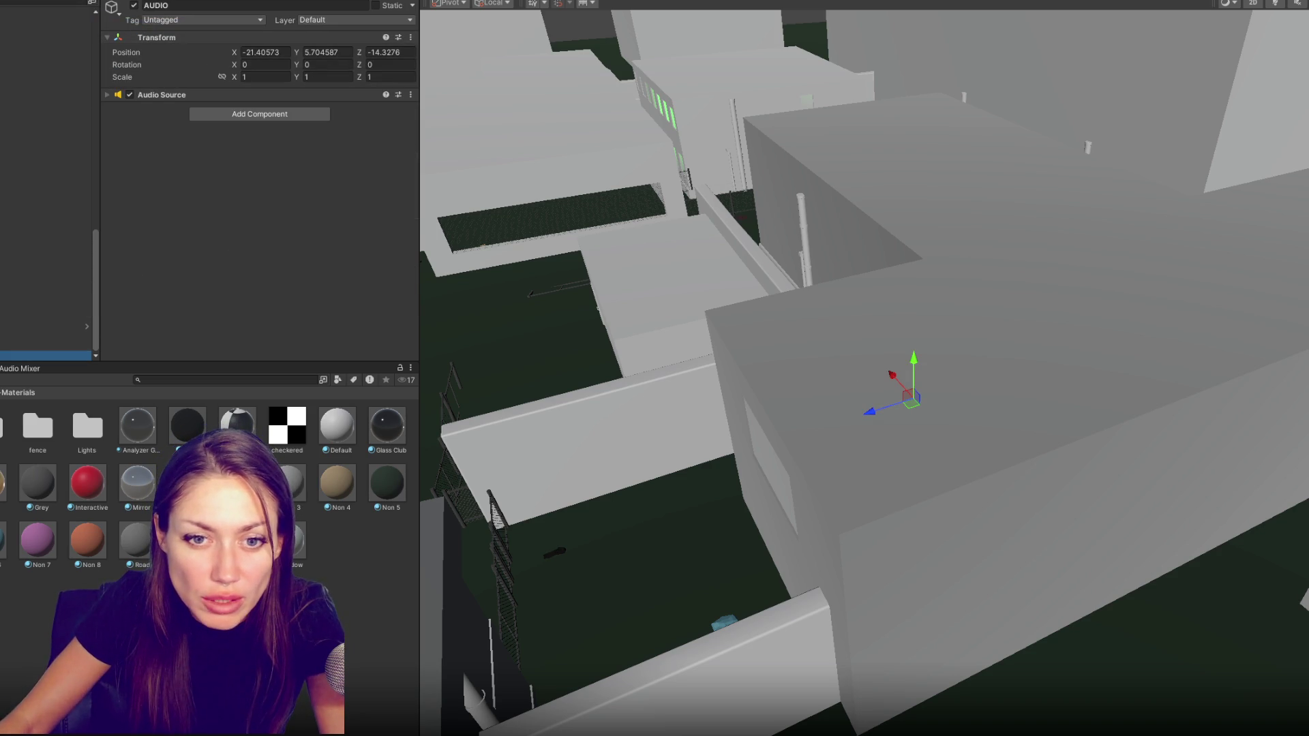
click(243, 98)
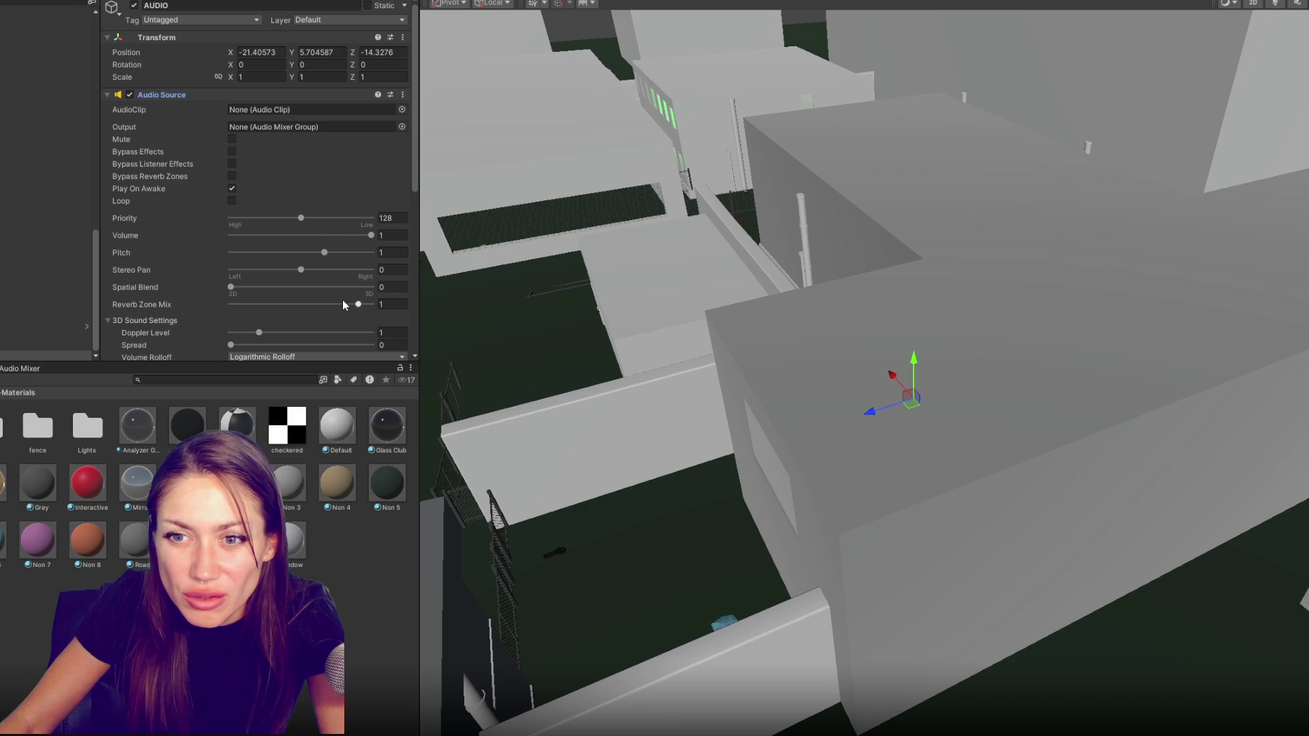
drag(269, 335, 227, 334)
drag(348, 286, 370, 287)
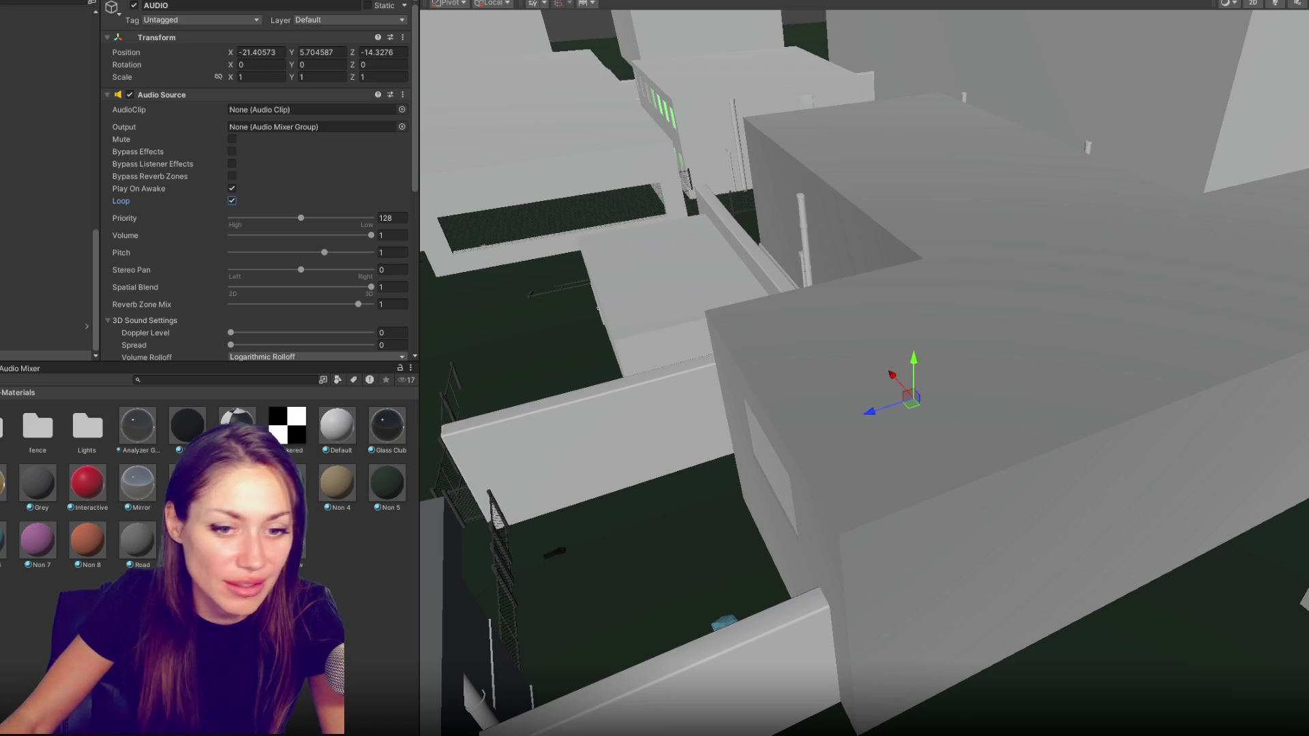
right_click(82, 507)
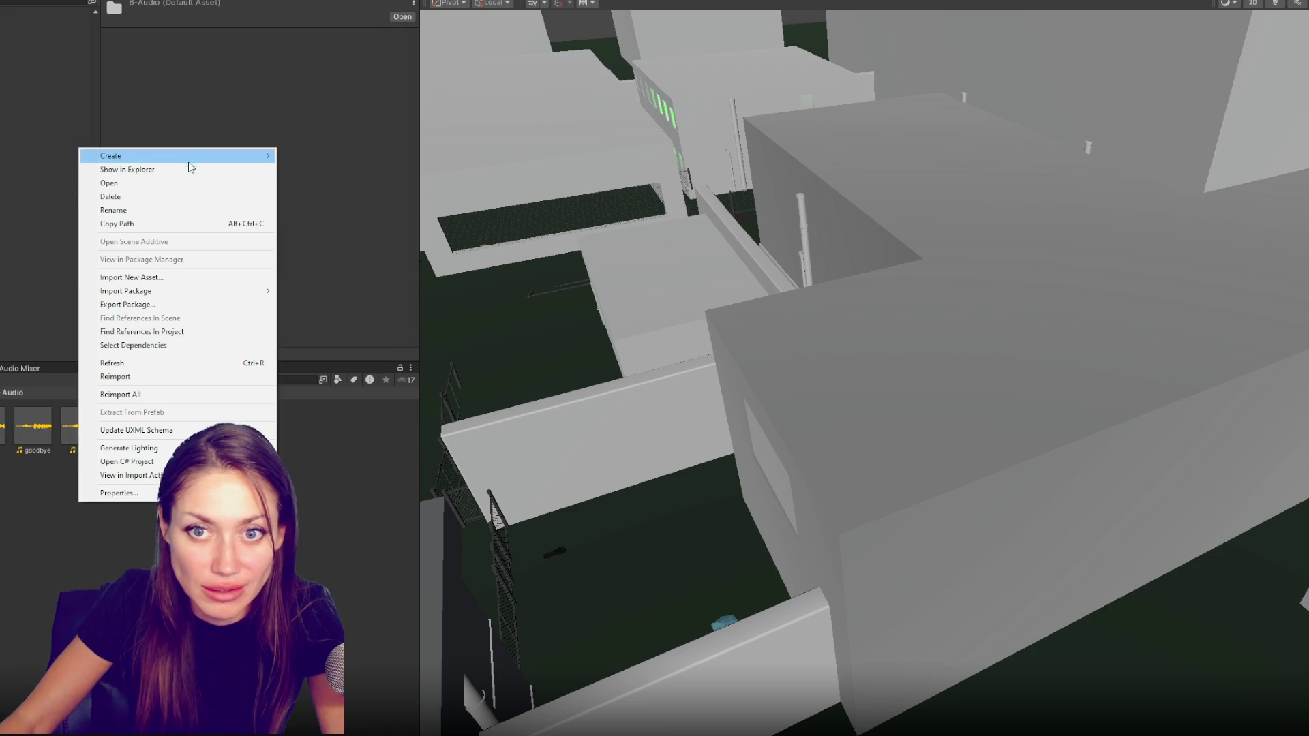
Create a Sounds folder and give the renamed AUDIO object the wedding march clip
click(326, 177)
text(Sounds)
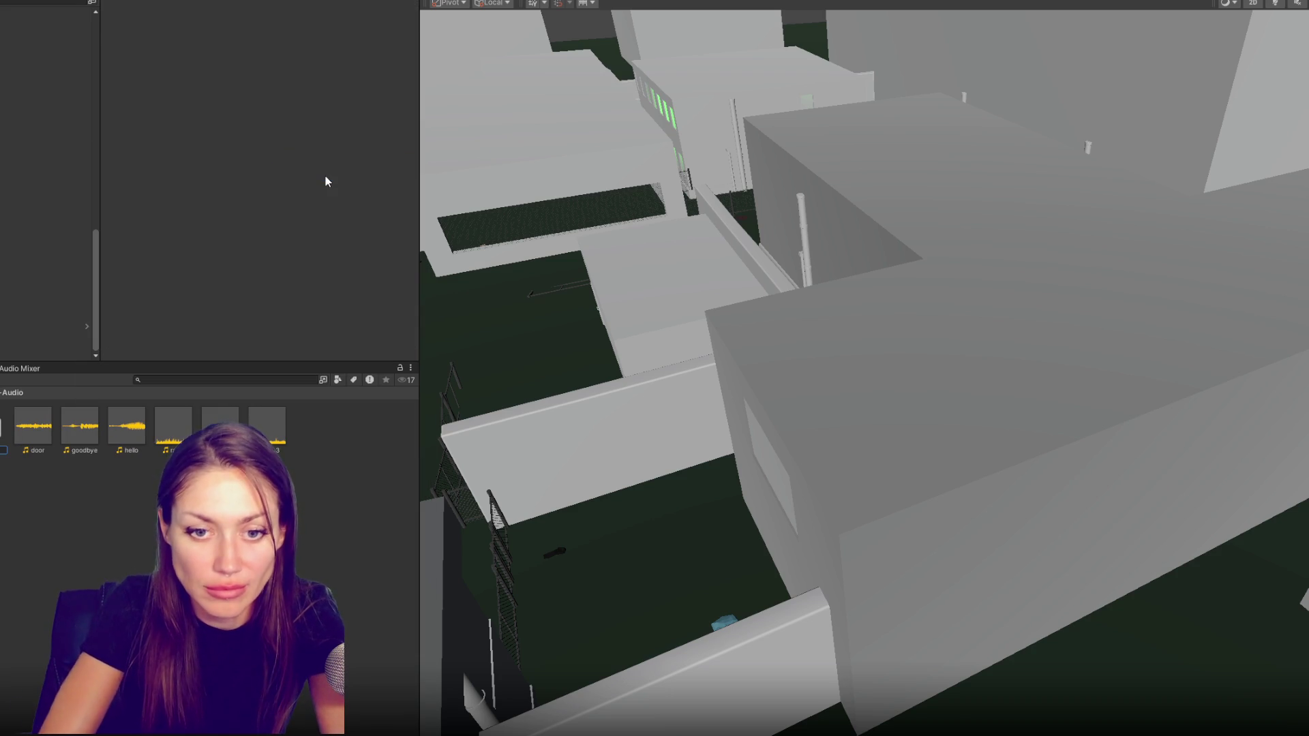
key(Return)
double_click(2, 430)
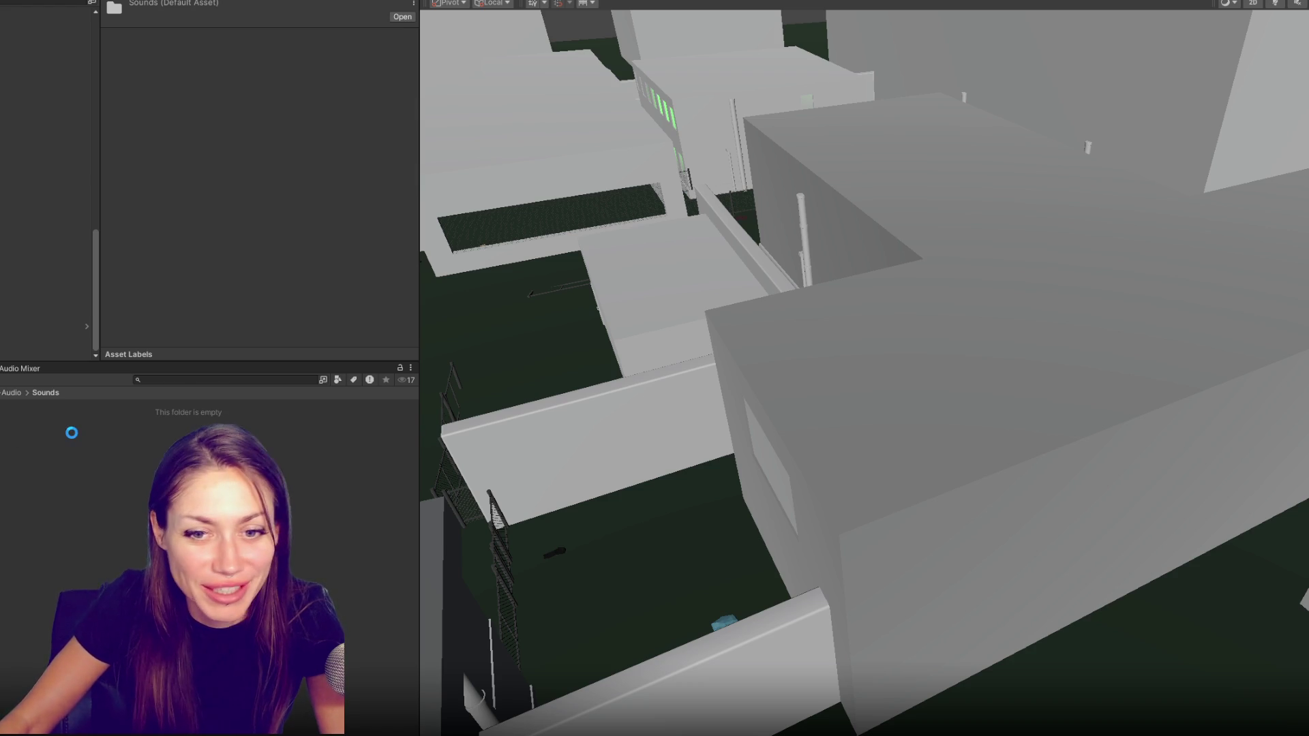
click(46, 356)
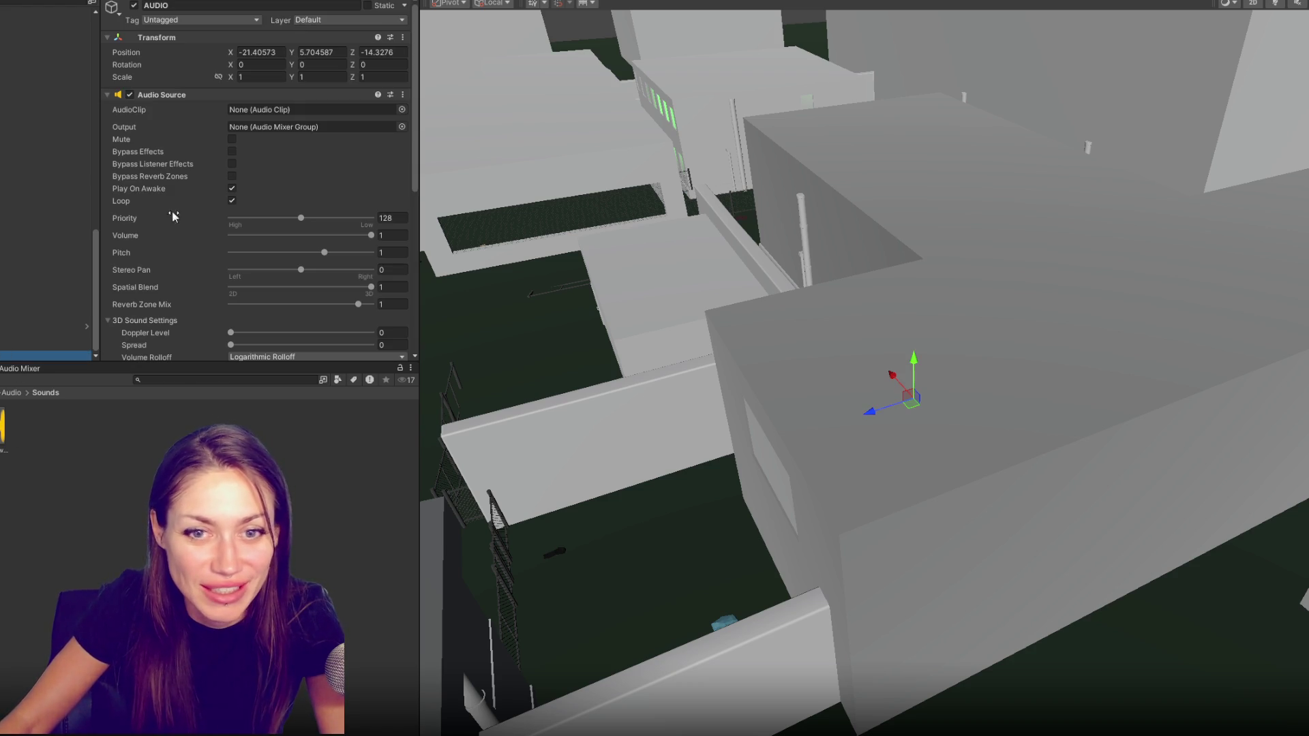
click(259, 5)
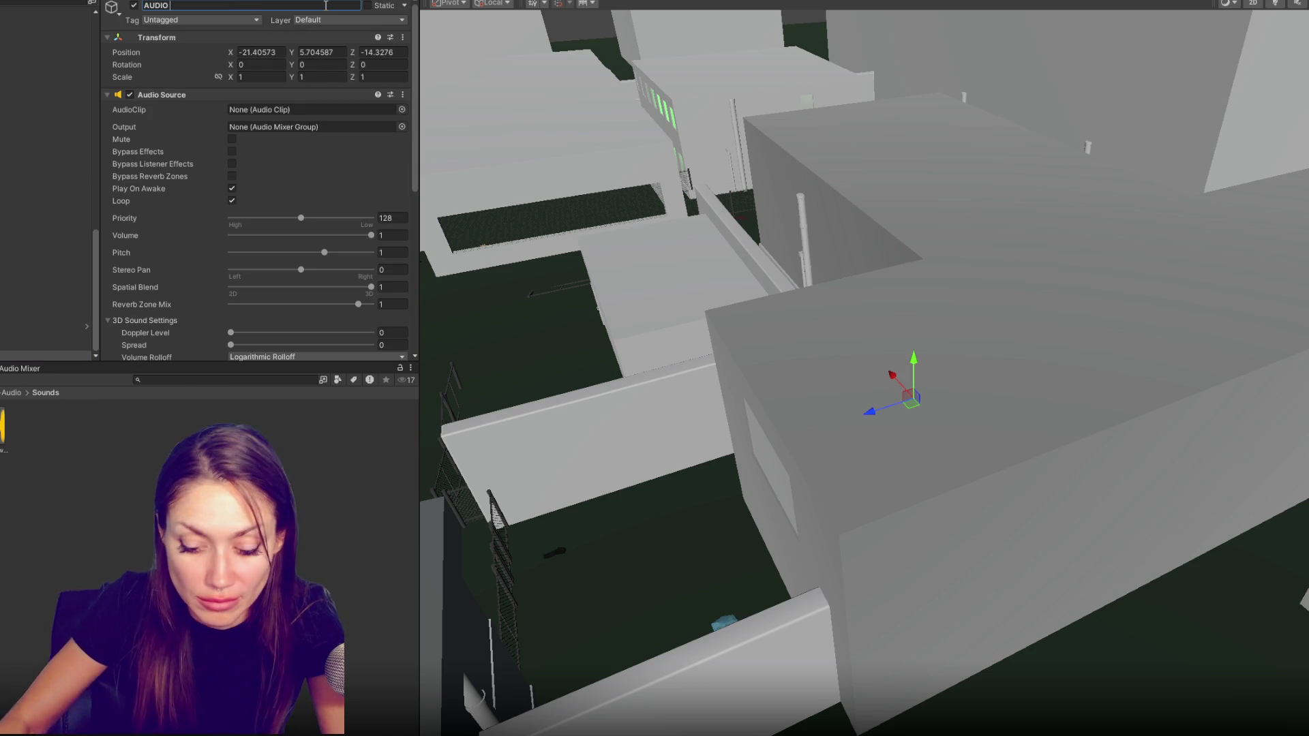
text(Wedding)
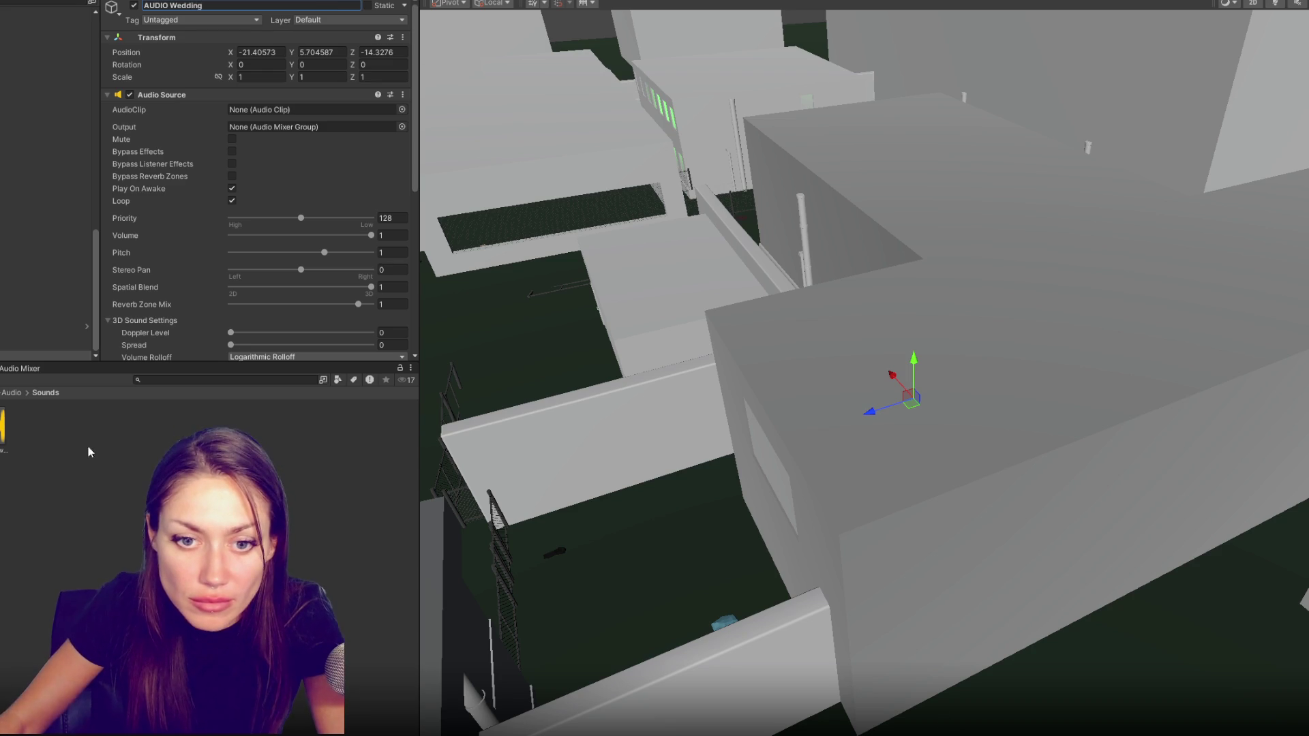
drag(2, 425, 308, 110)
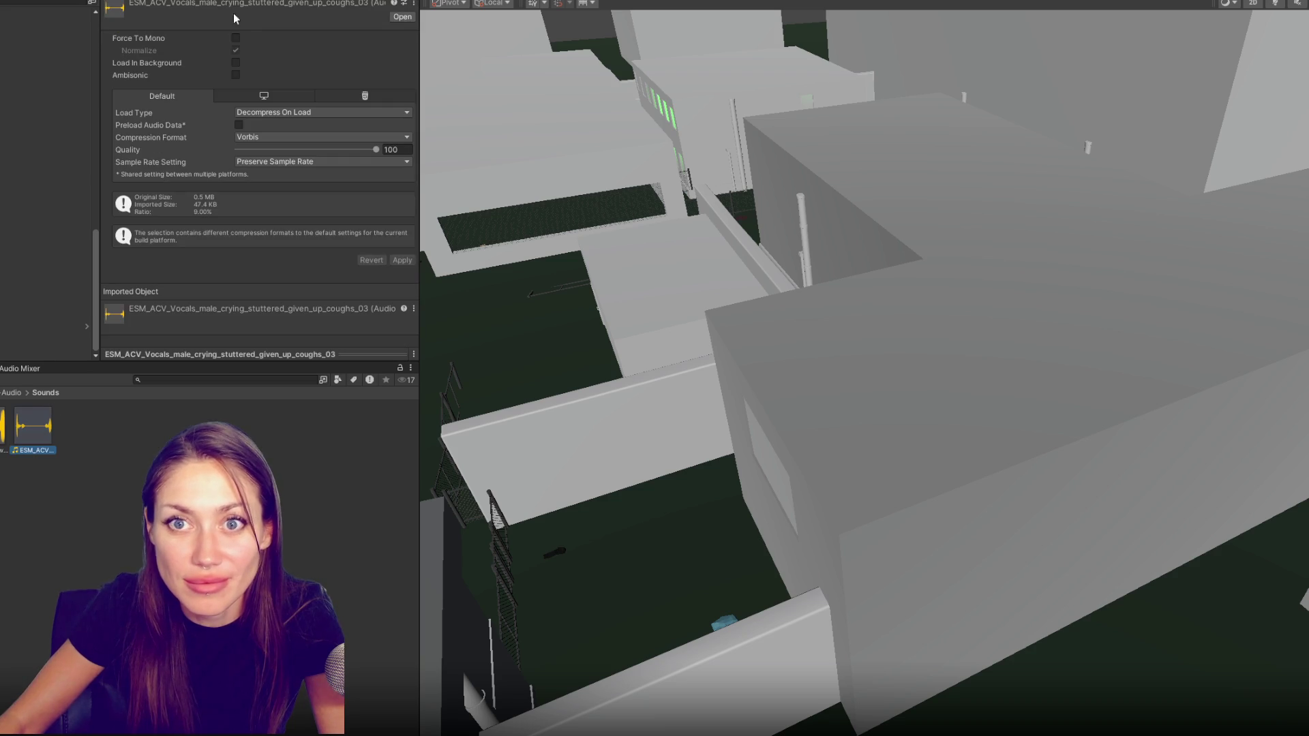
Assign the crying vocals clip to the duplicate and name it AUDIO Crying
click(41, 336)
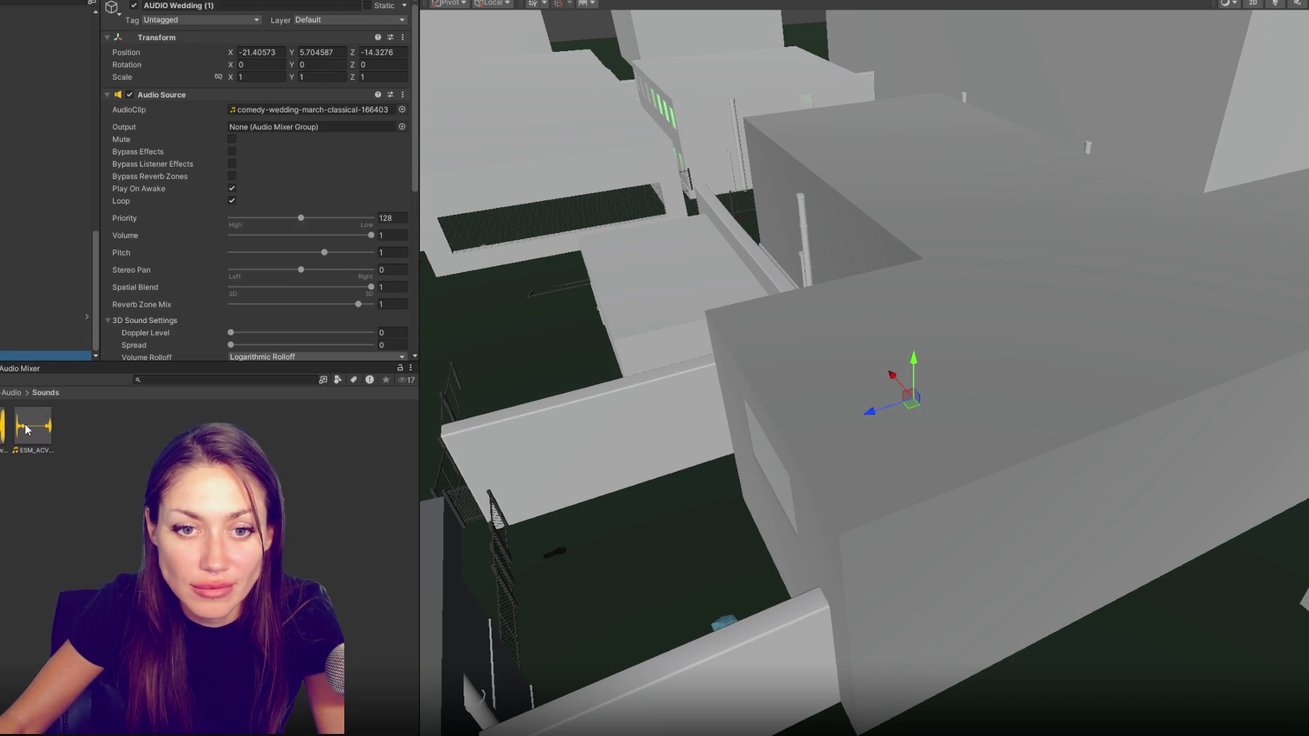
scroll(240, 148, down, 2)
drag(239, 147, 284, 41)
scroll(283, 42, up, 2)
click(246, 6)
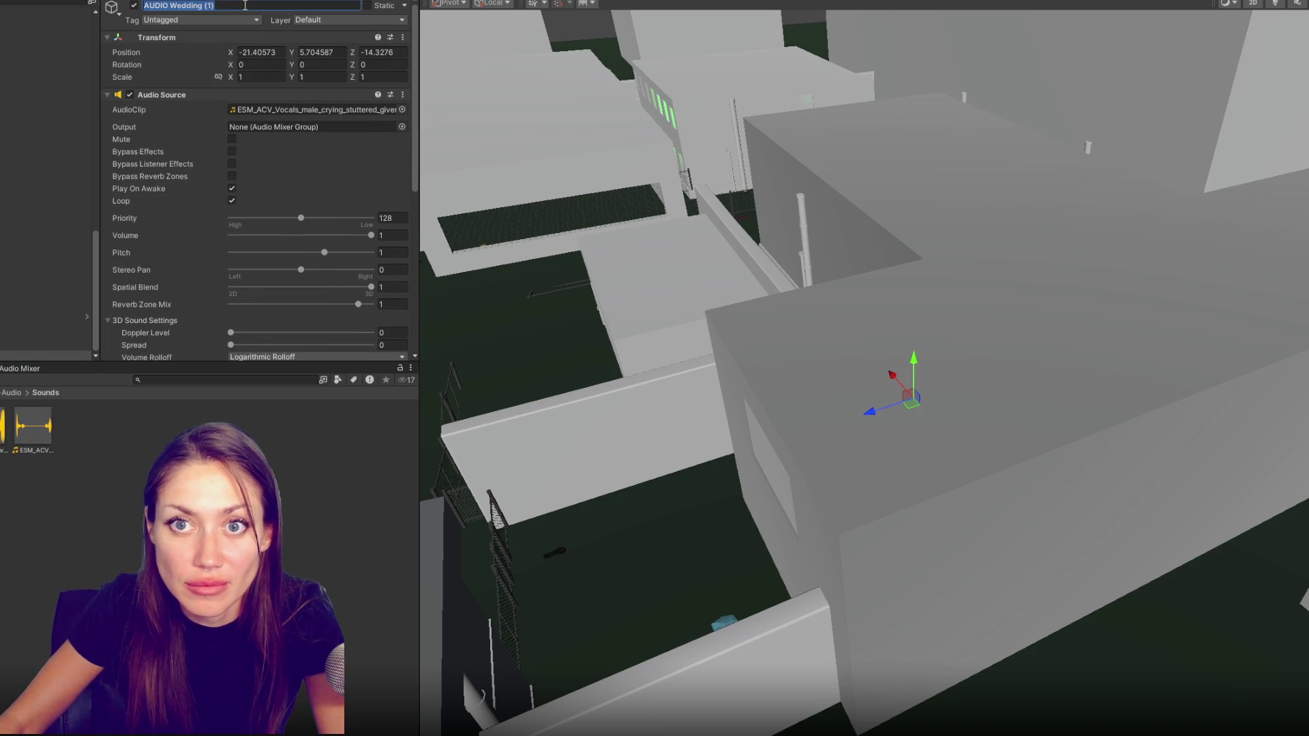
text(AUDIO Crying)
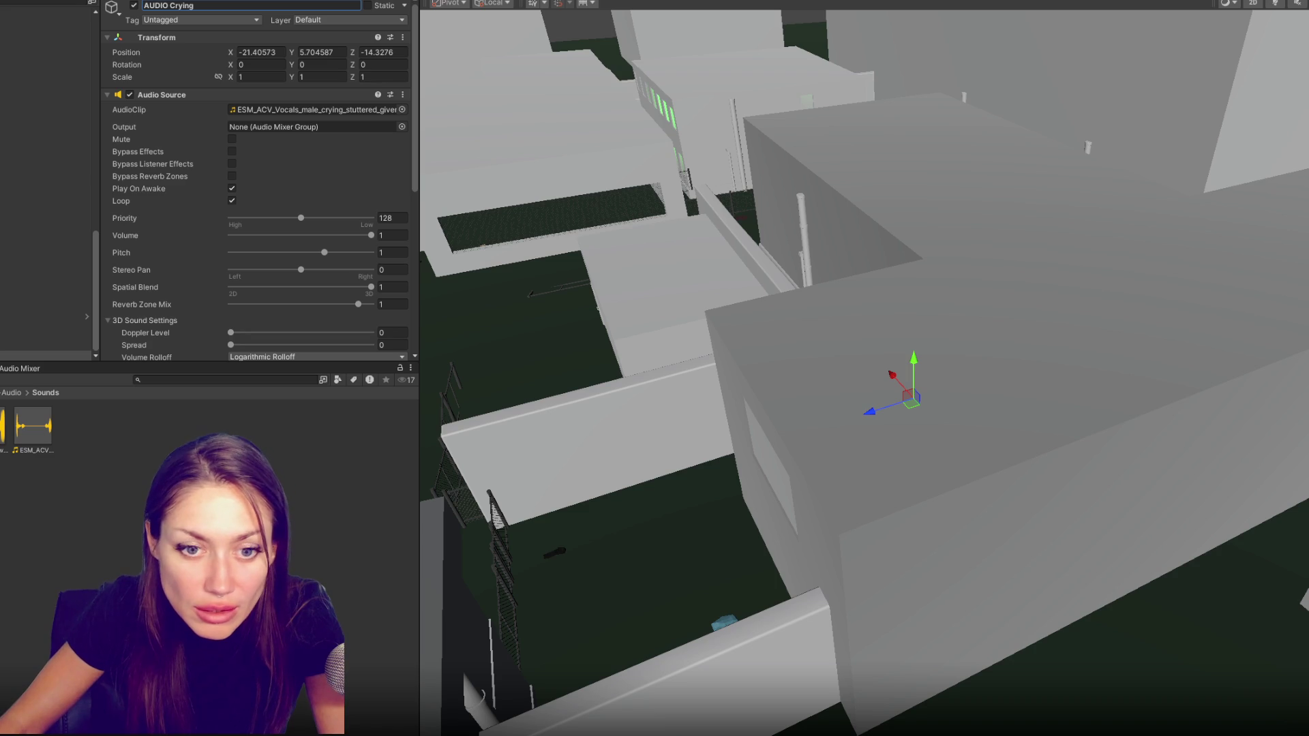
key(Return)
Duplicate to AUDIO Crying 2 and an AUDIO Lab source playing the lab ambience clip
key(ctrl+d)
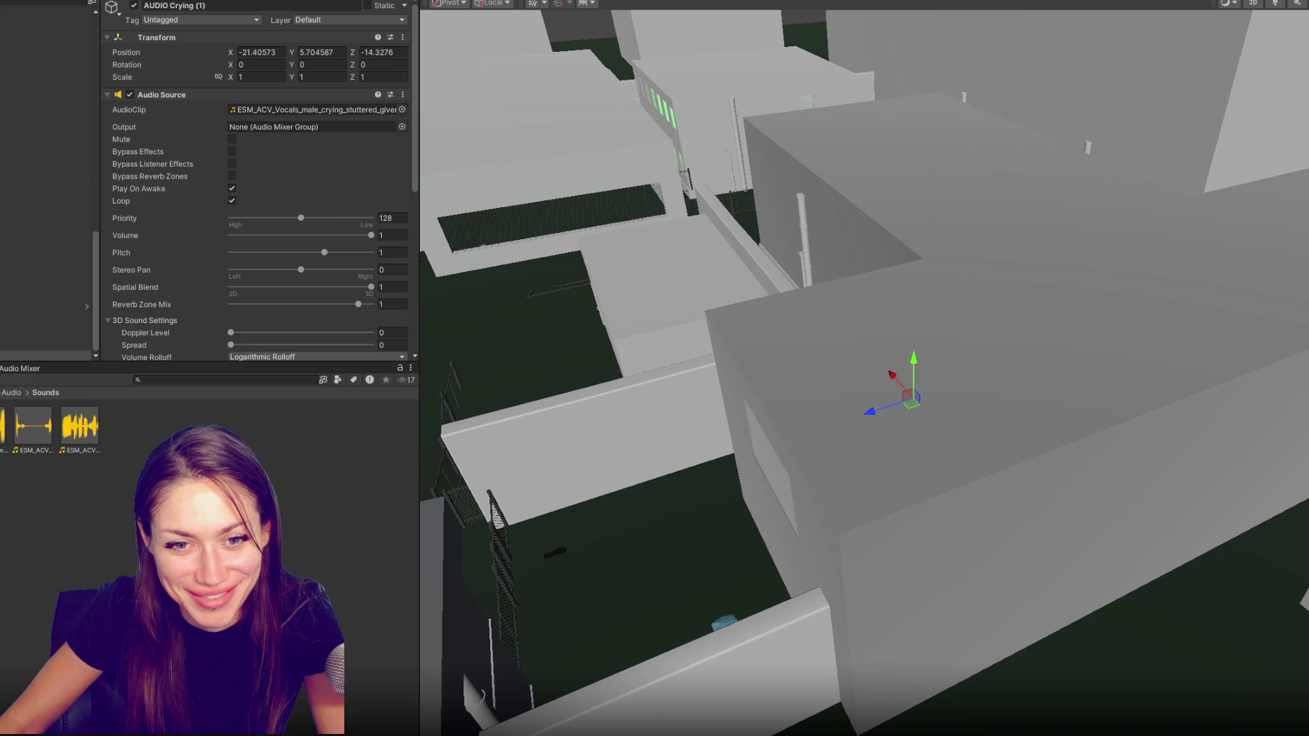
click(197, 4)
drag(196, 6, 221, 6)
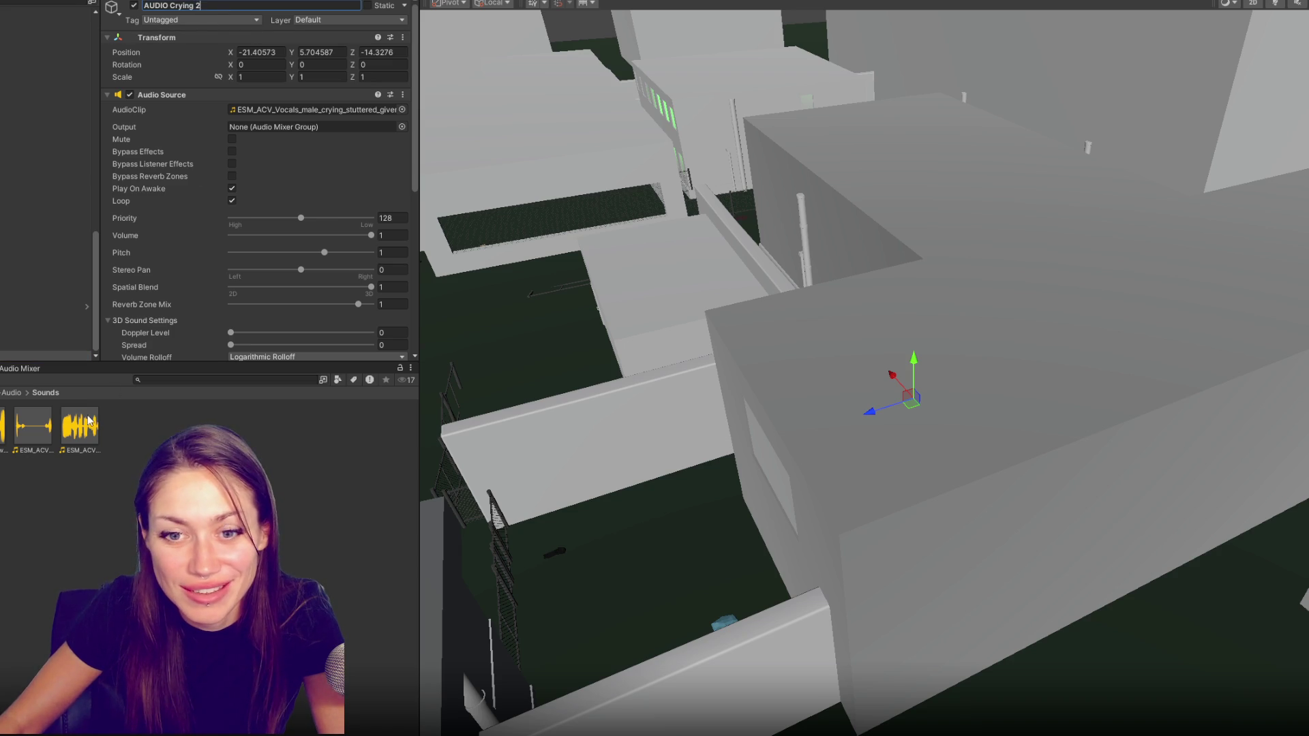
scroll(255, 257, down, 2)
drag(80, 425, 318, 37)
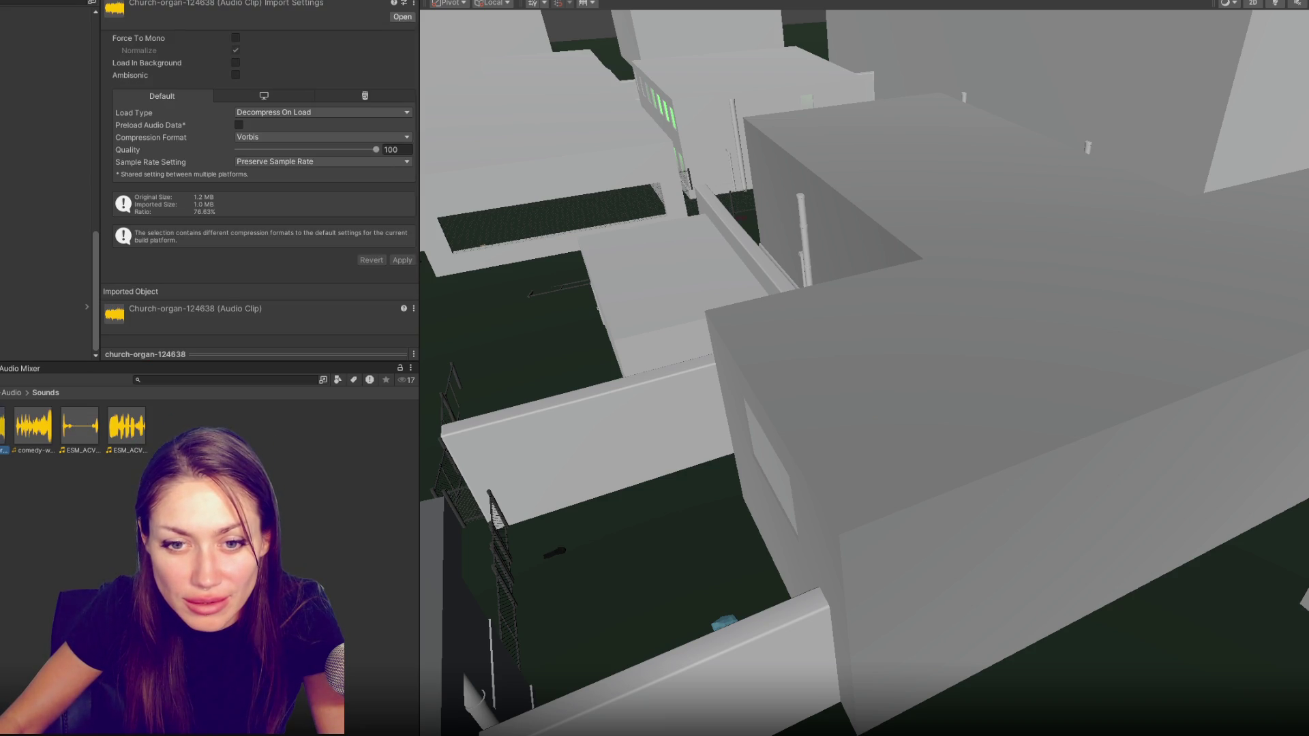
click(41, 231)
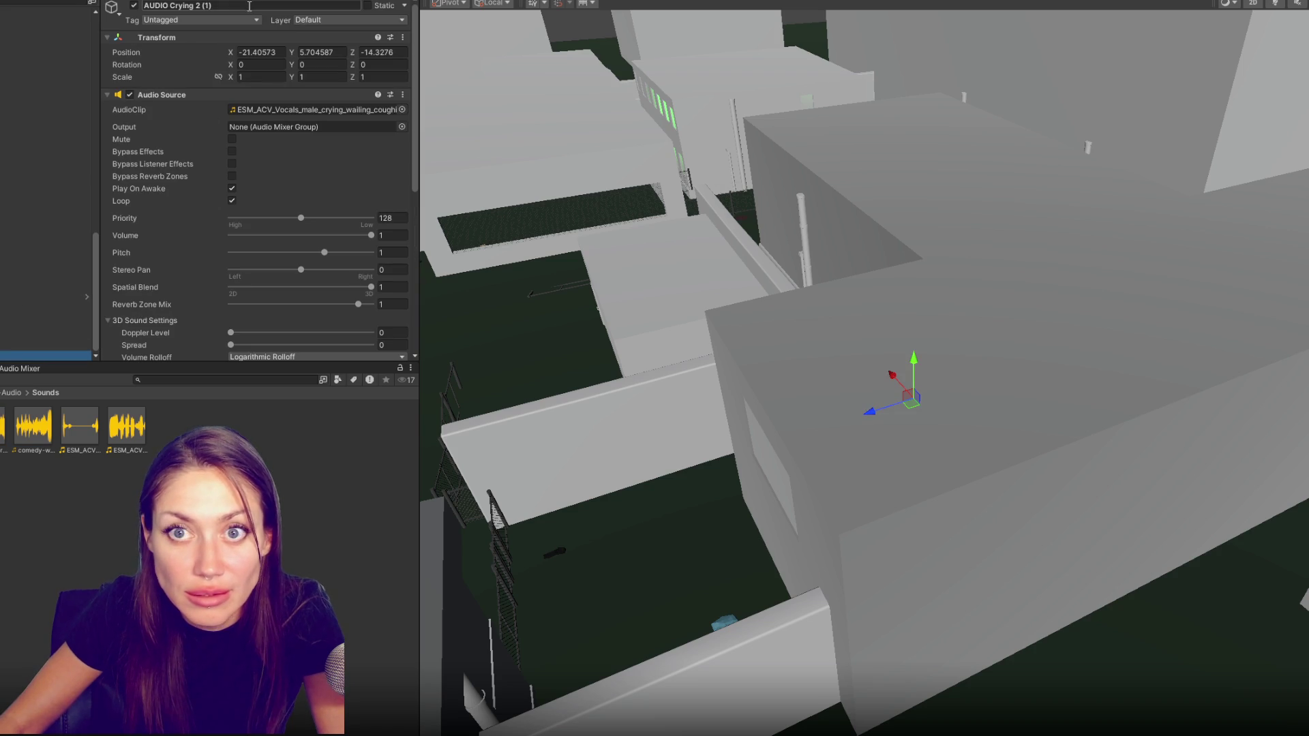
drag(178, 7, 257, 21)
text(Organ)
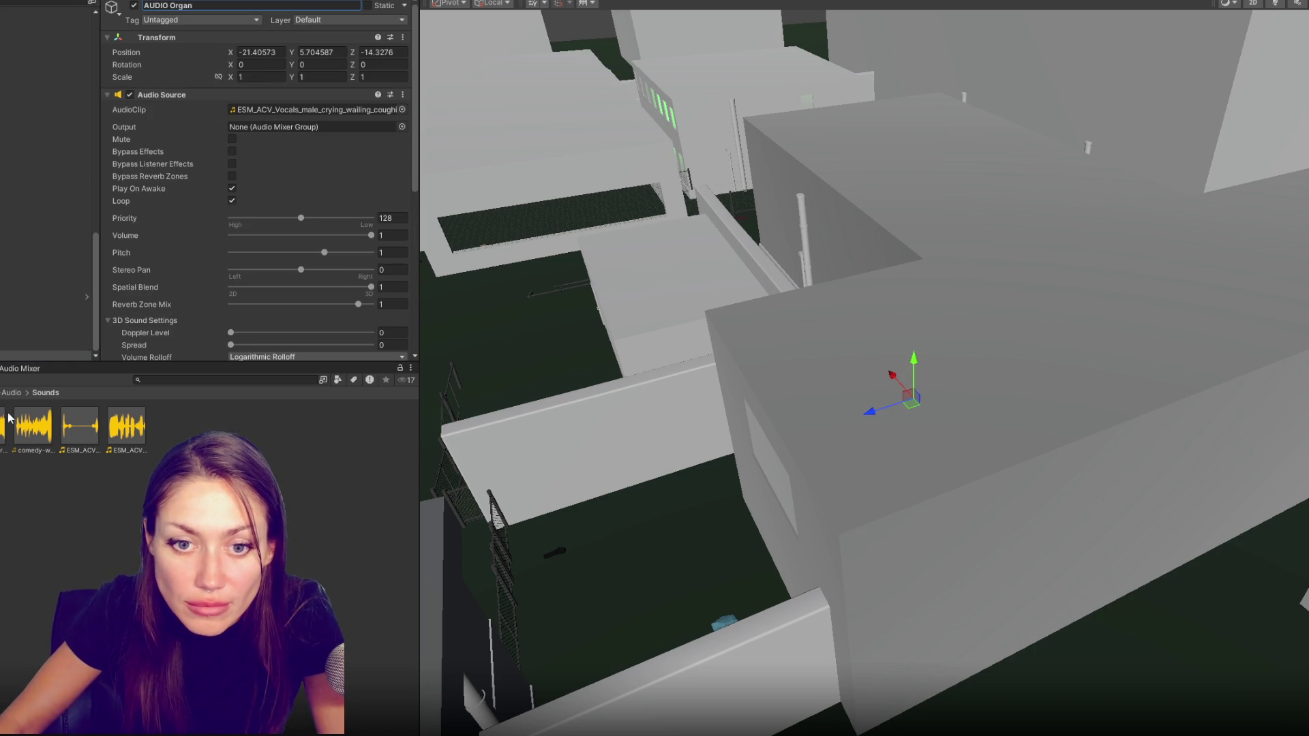
scroll(256, 205, down, 2)
drag(11, 425, 307, 36)
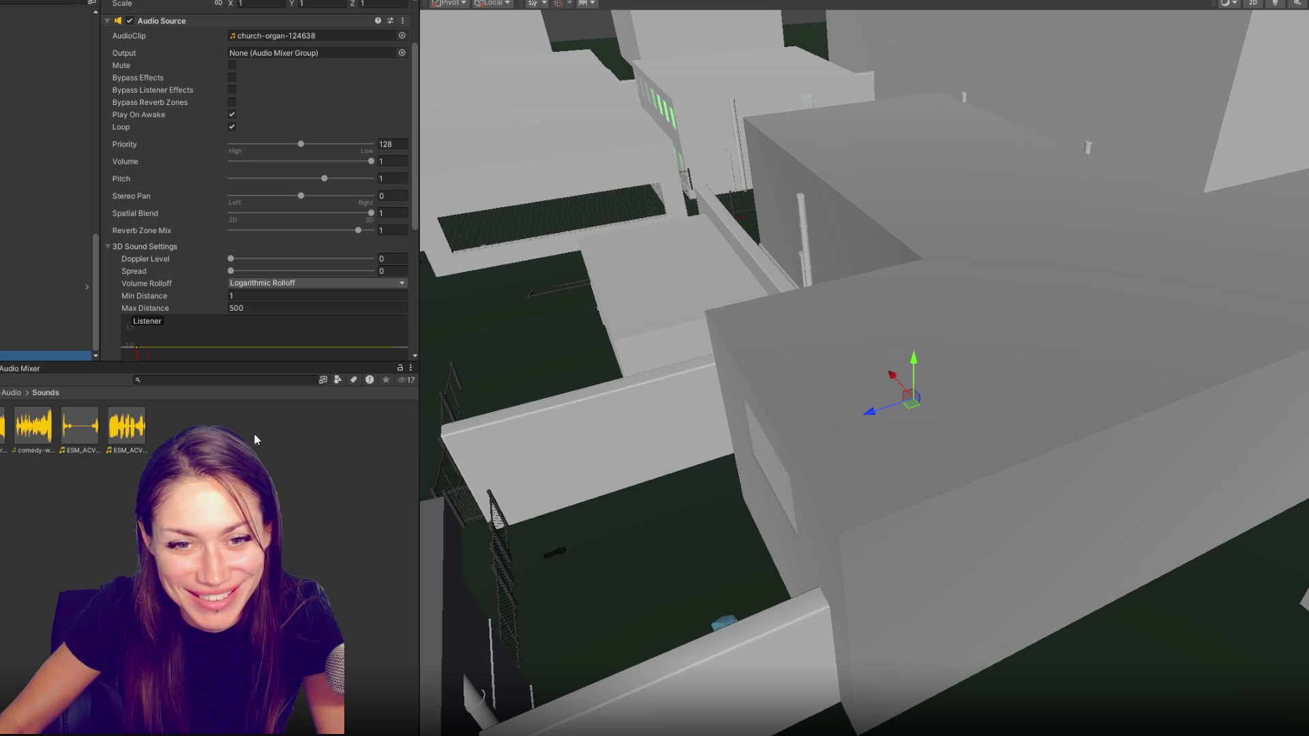
scroll(257, 204, up, 3)
click(204, 7)
drag(170, 6, 249, 6)
text(Lab)
key(Return)
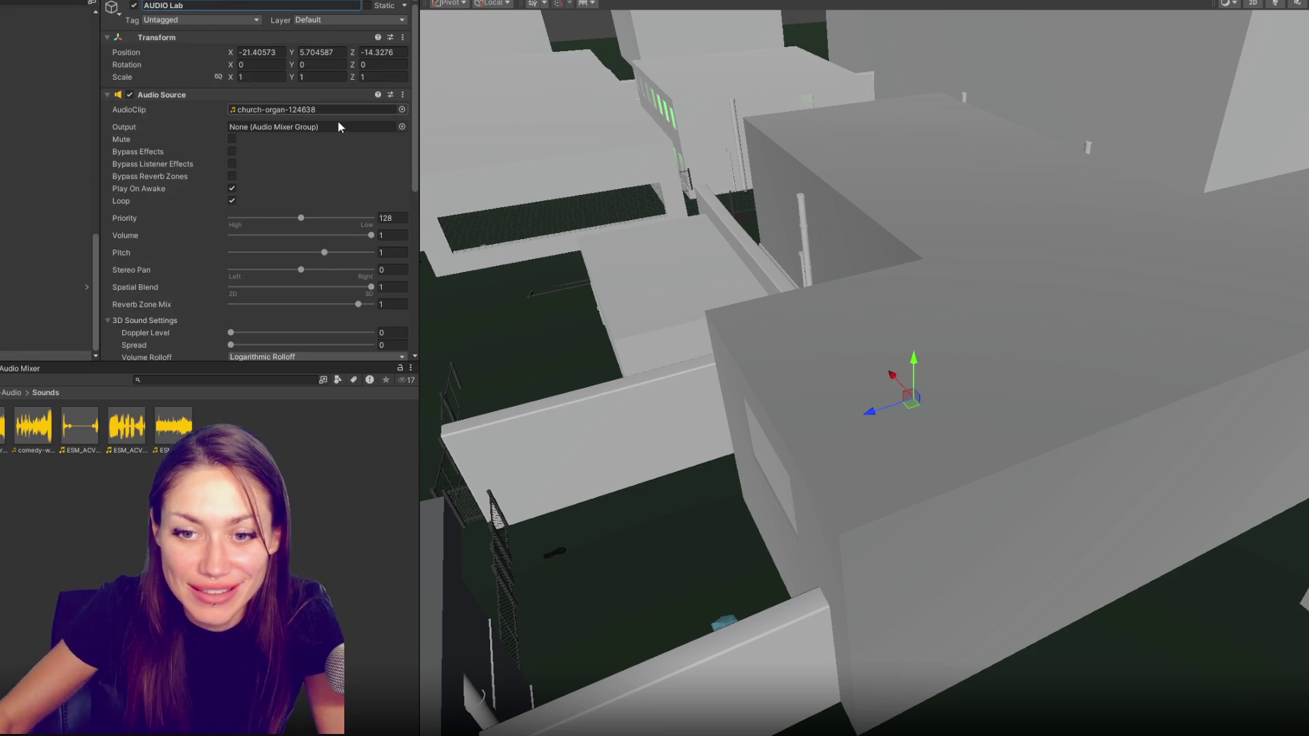
drag(189, 426, 325, 115)
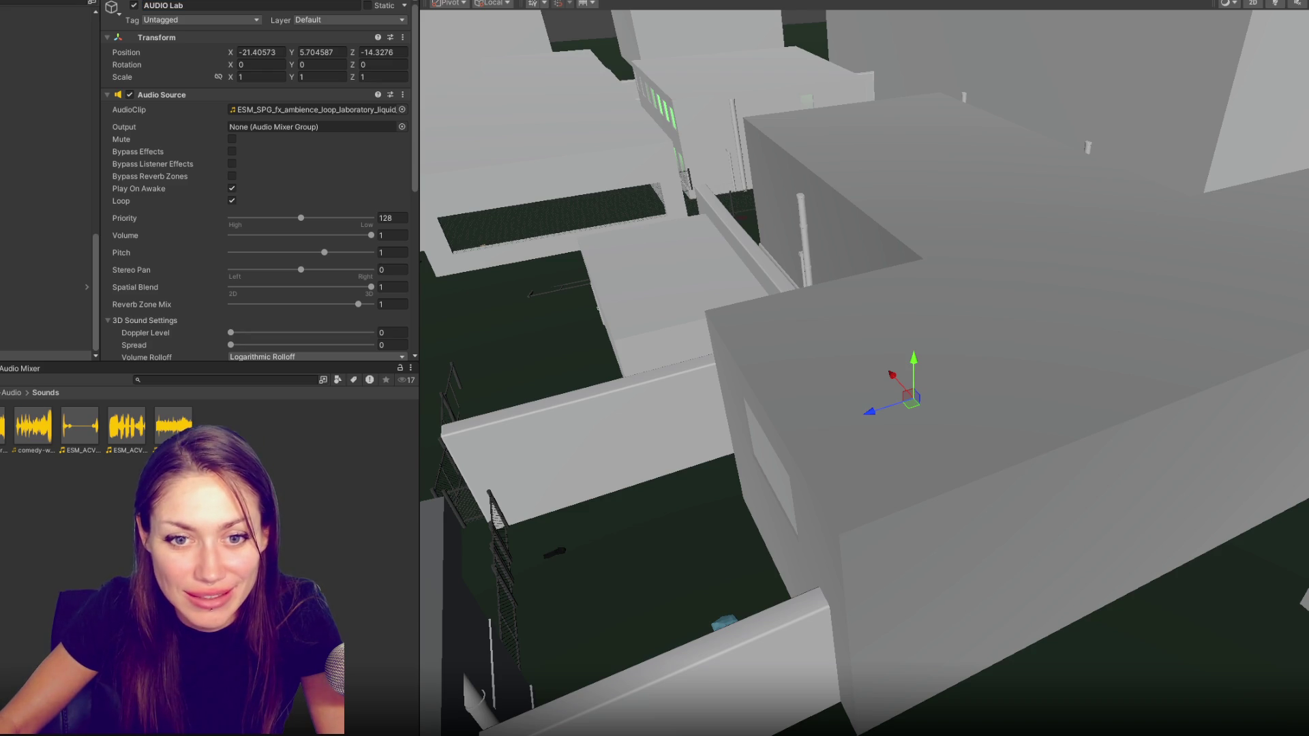
Duplicate the Lab source into AUDIO Motorcycle and AUDIO Motorcycle2
key(ctrl+d)
click(289, 5)
text(AUDIO Motor)
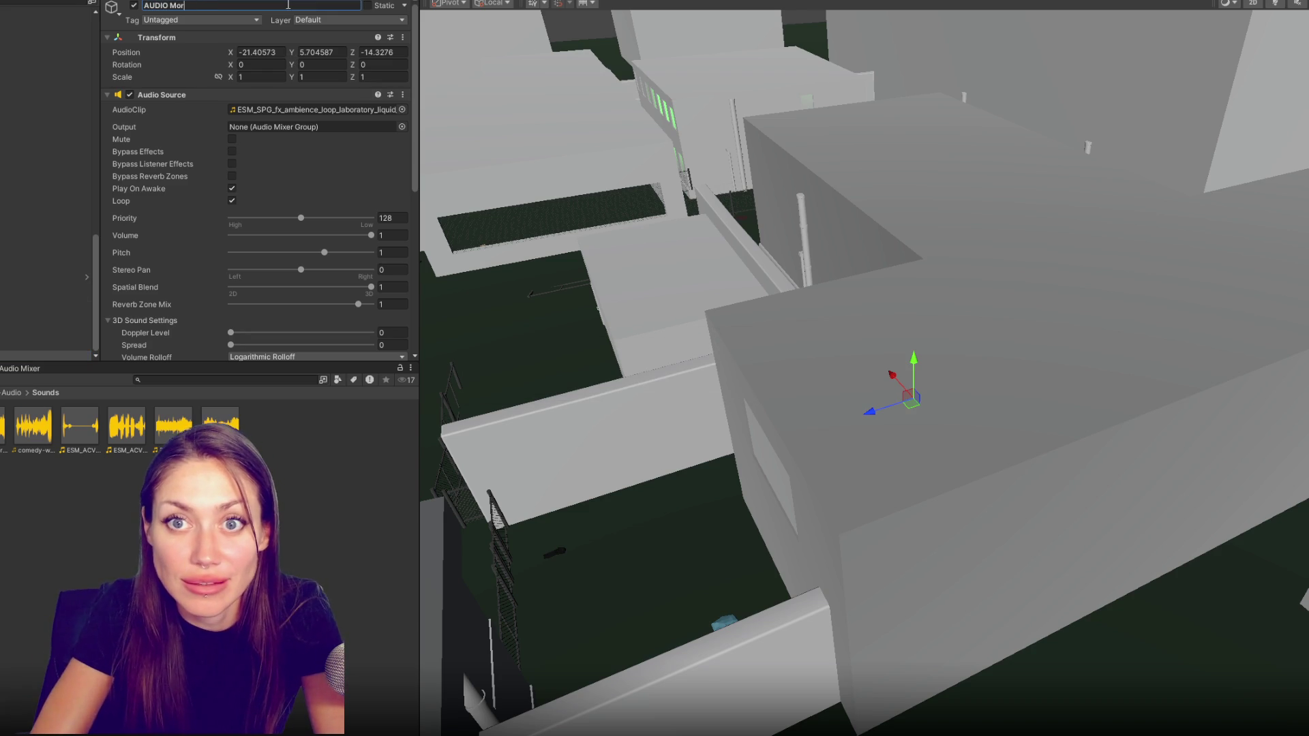
text(cycle)
key(Return)
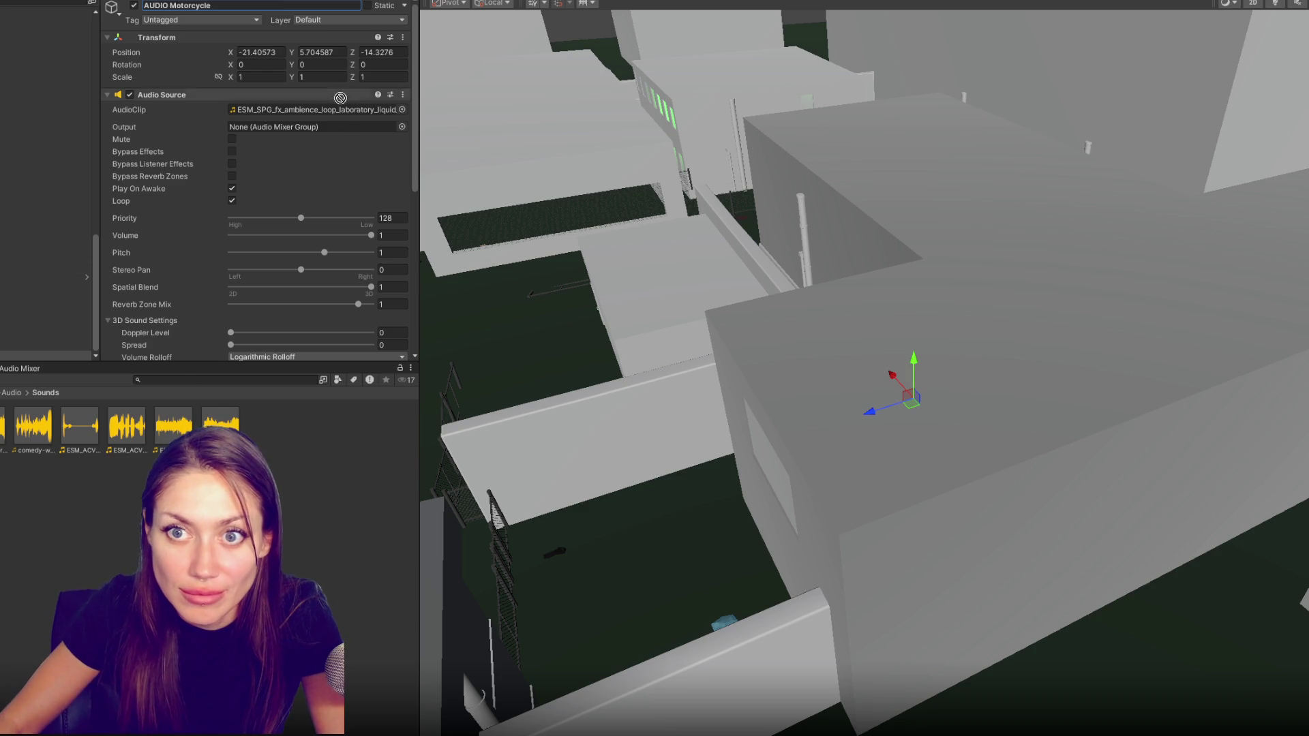
click(11, 337)
key(Down)
key(Down)
key(Down)
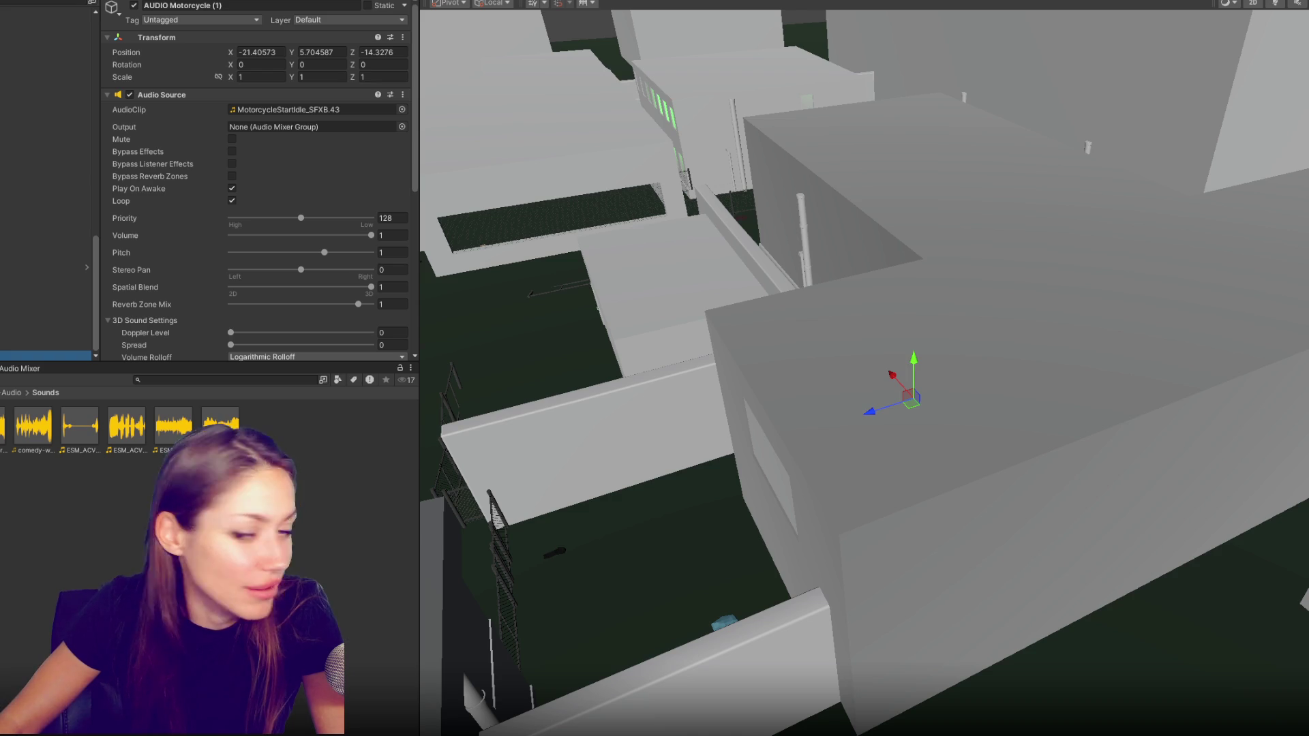
click(219, 5)
text(2)
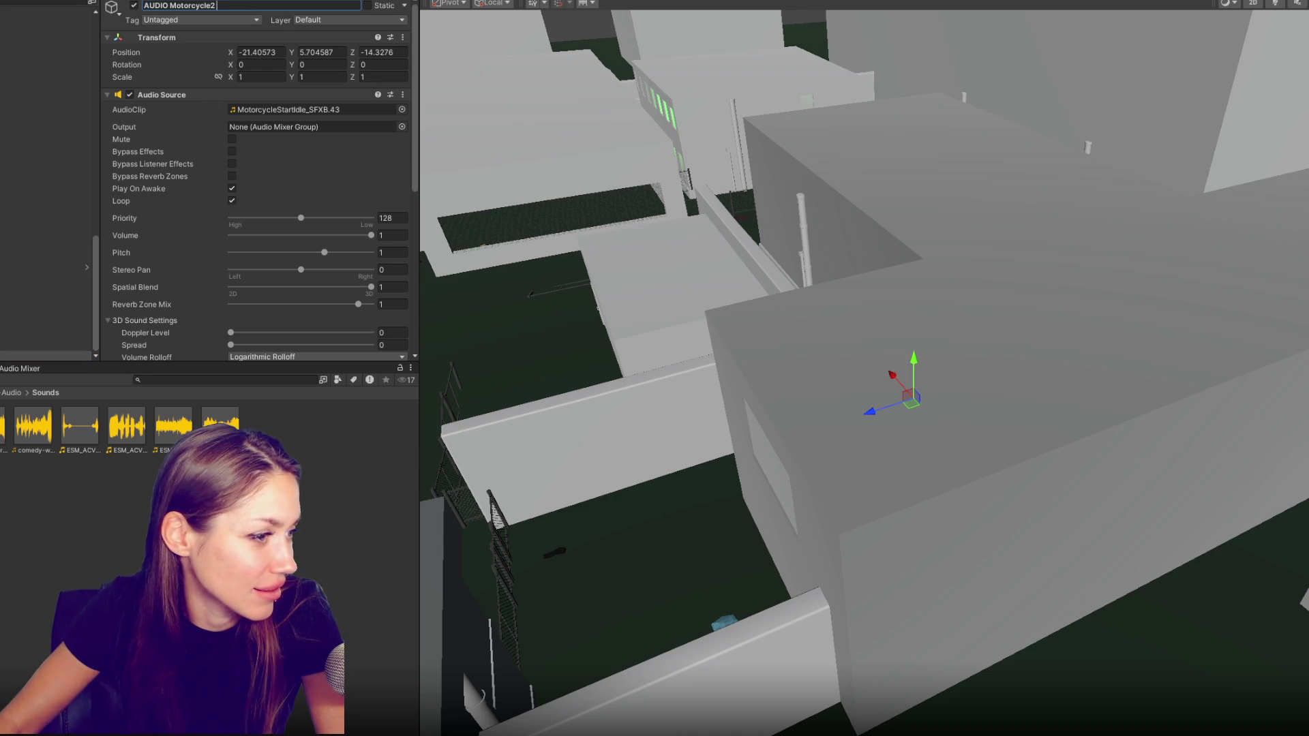
key(Return)
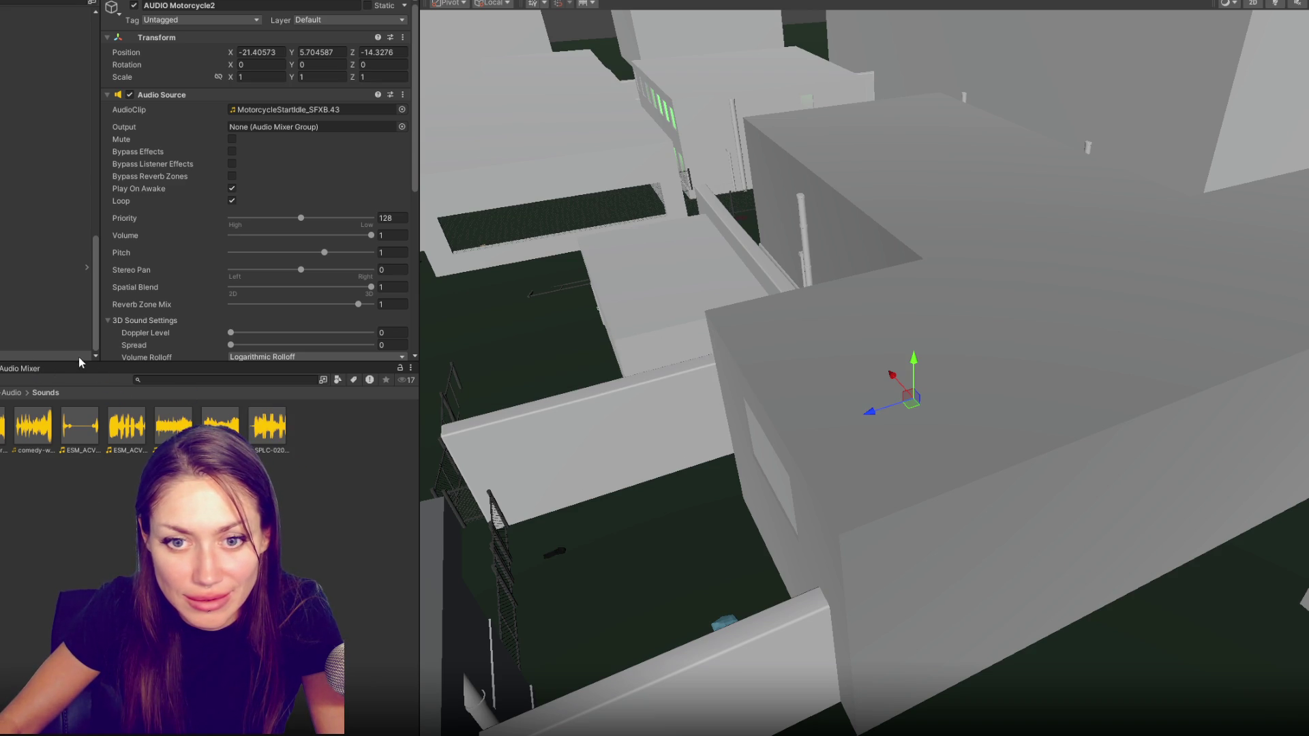
scroll(266, 256, down, 2)
drag(268, 424, 282, 37)
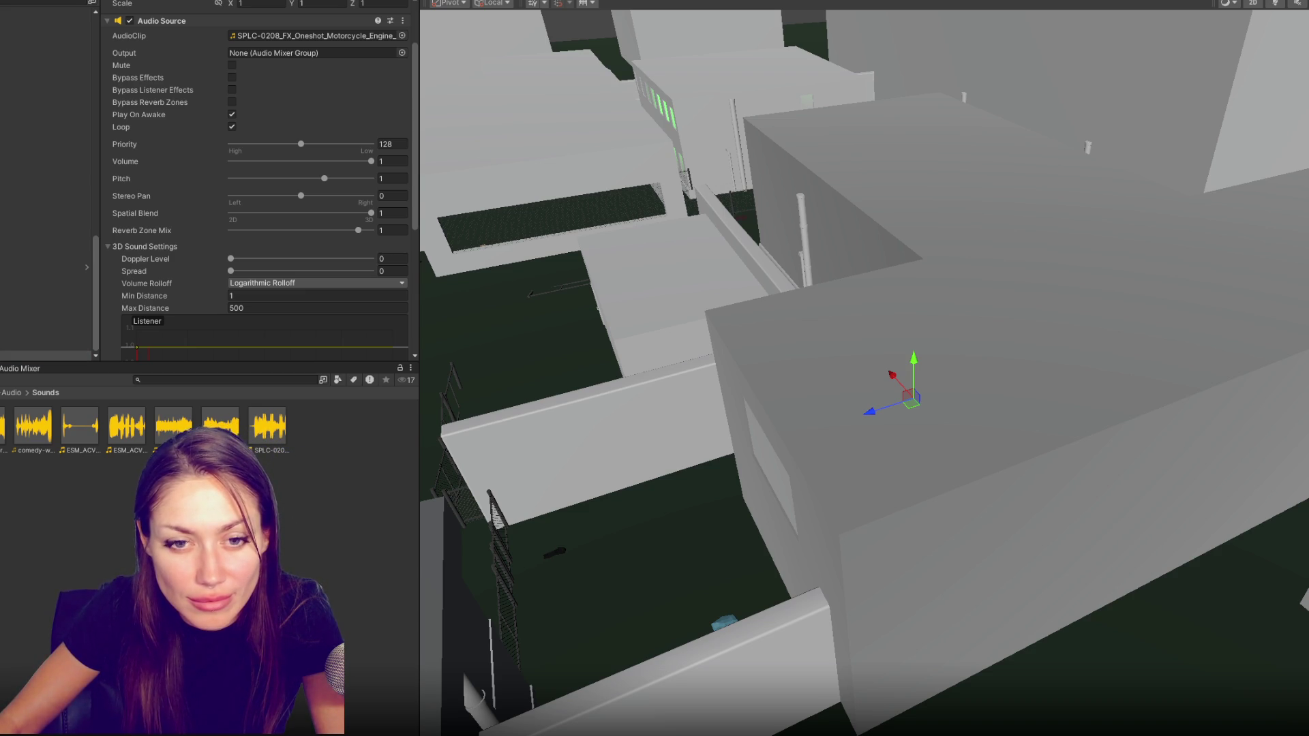
scroll(246, 144, up, 3)
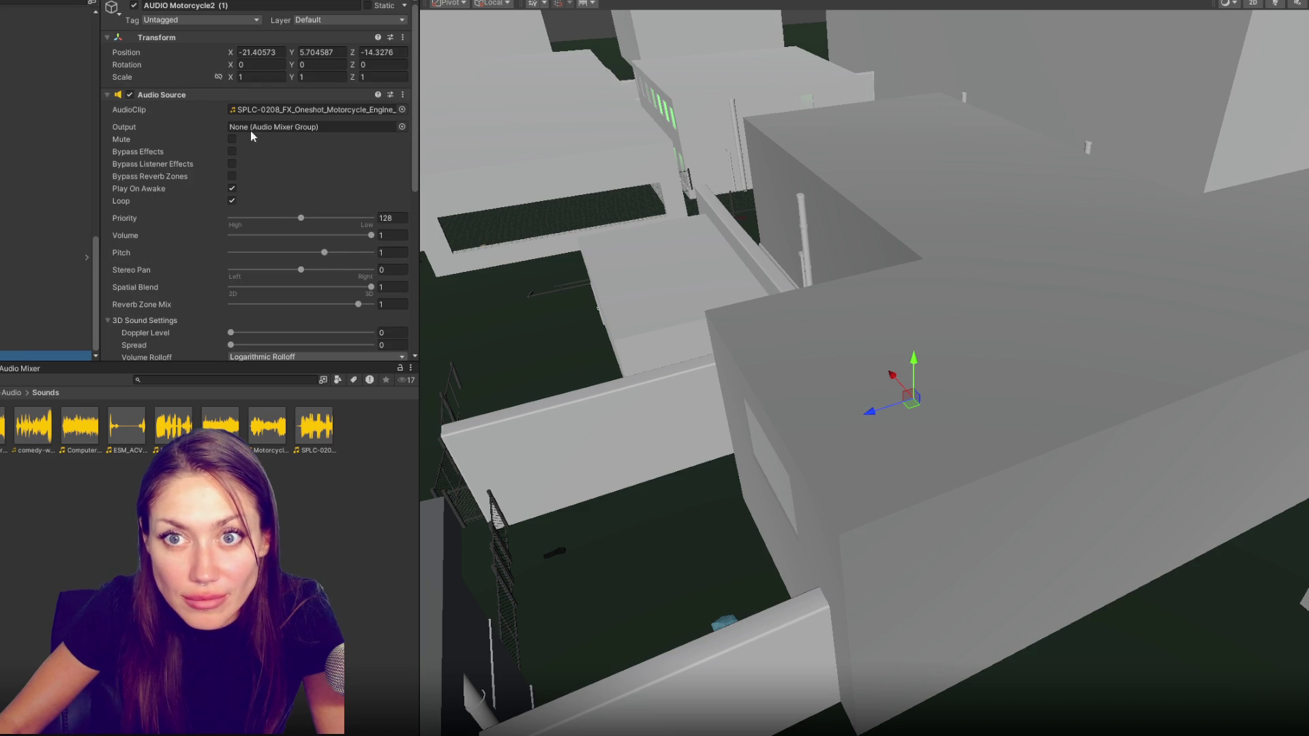
Rename the next copy AUDIO Computer and assign the computer-room beeps clip
click(255, 5)
drag(171, 4, 312, 5)
text(Computer)
key(Return)
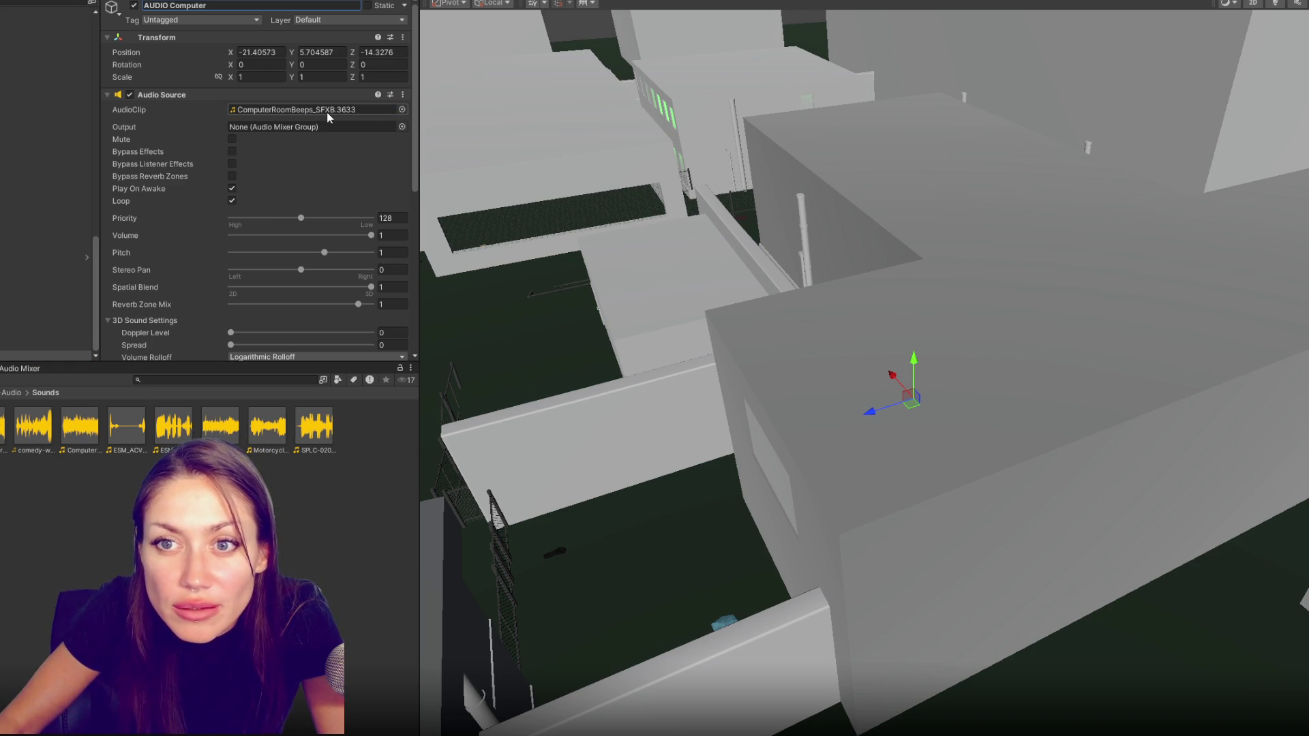
drag(66, 435, 330, 110)
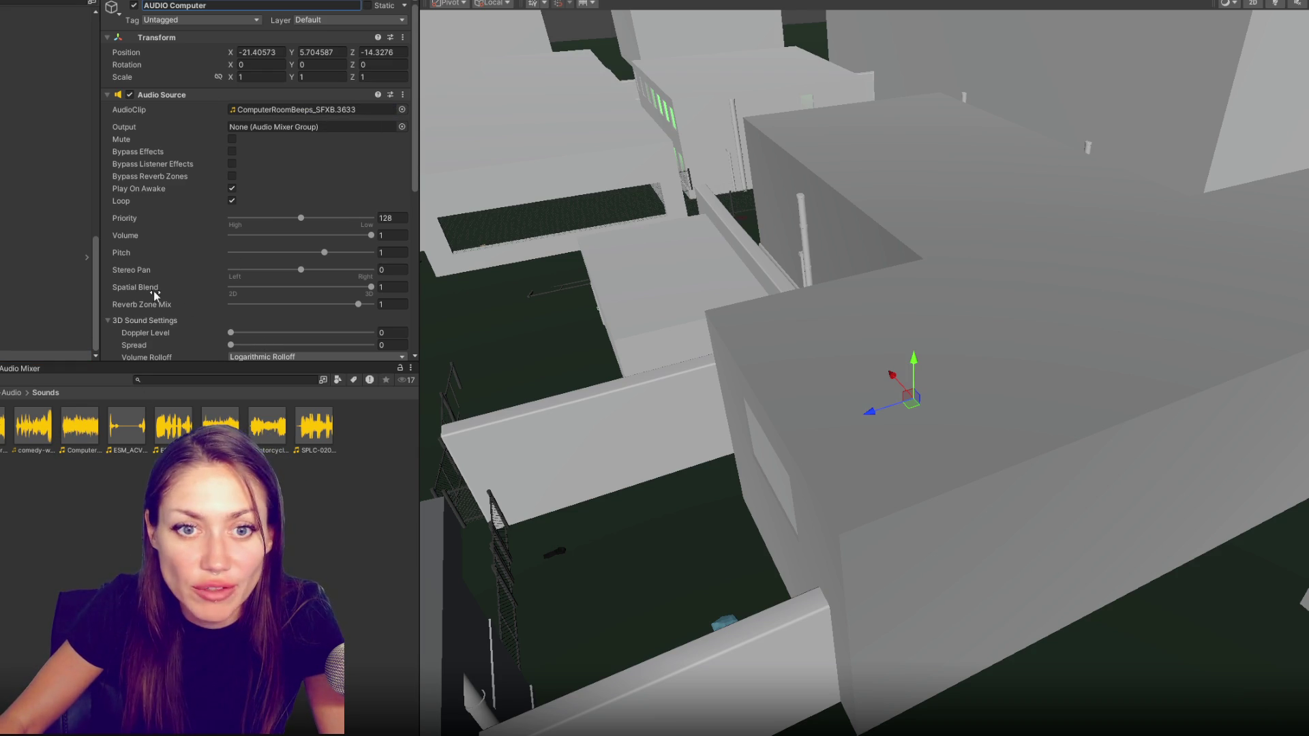
drag(714, 399, 777, 338)
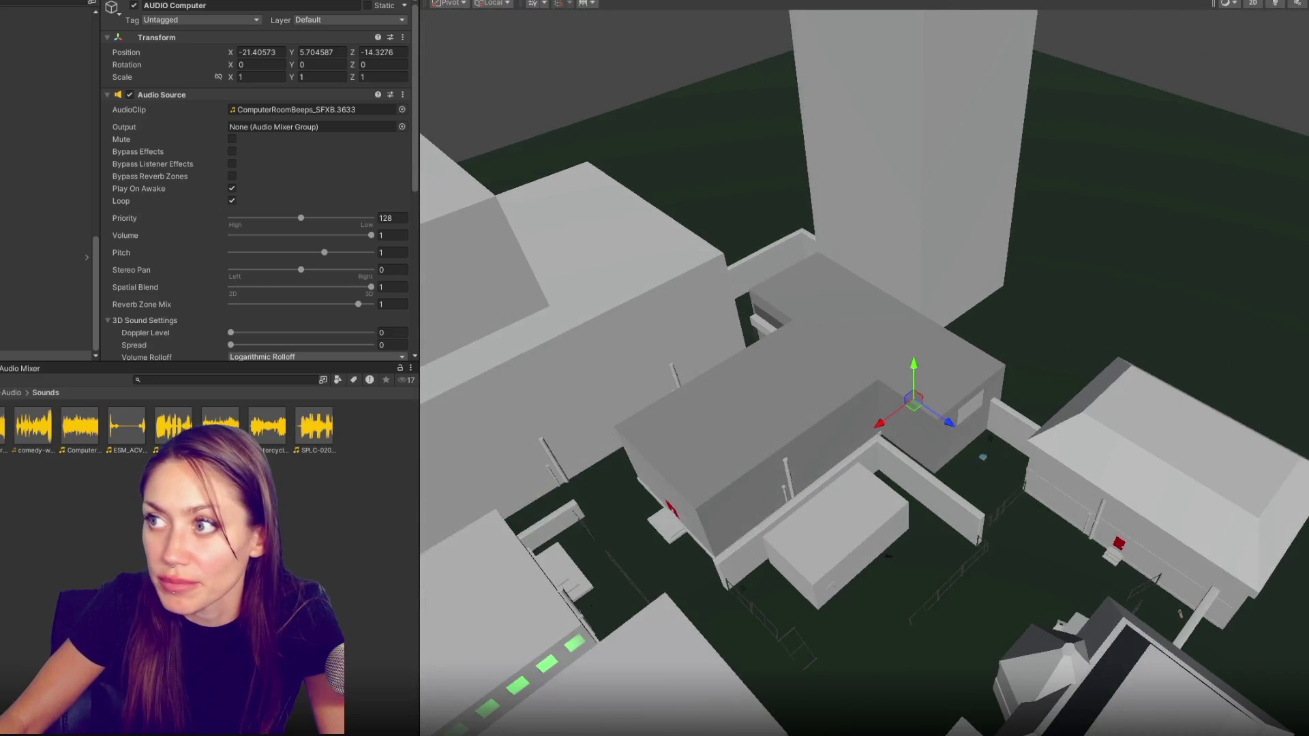
Import the ZEN_PUM drum groove rave track and have AUDIO Club play it
drag(1165, 145, 959, 329)
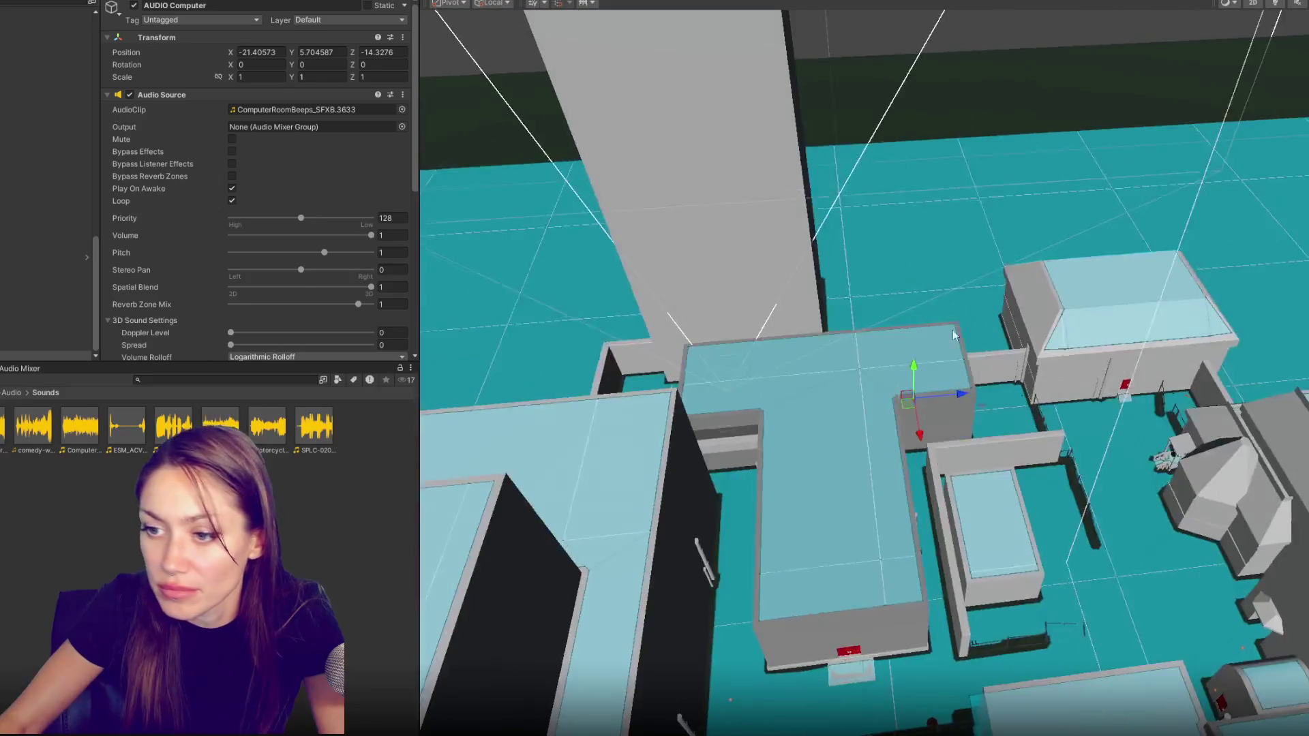
scroll(959, 331, down, 3)
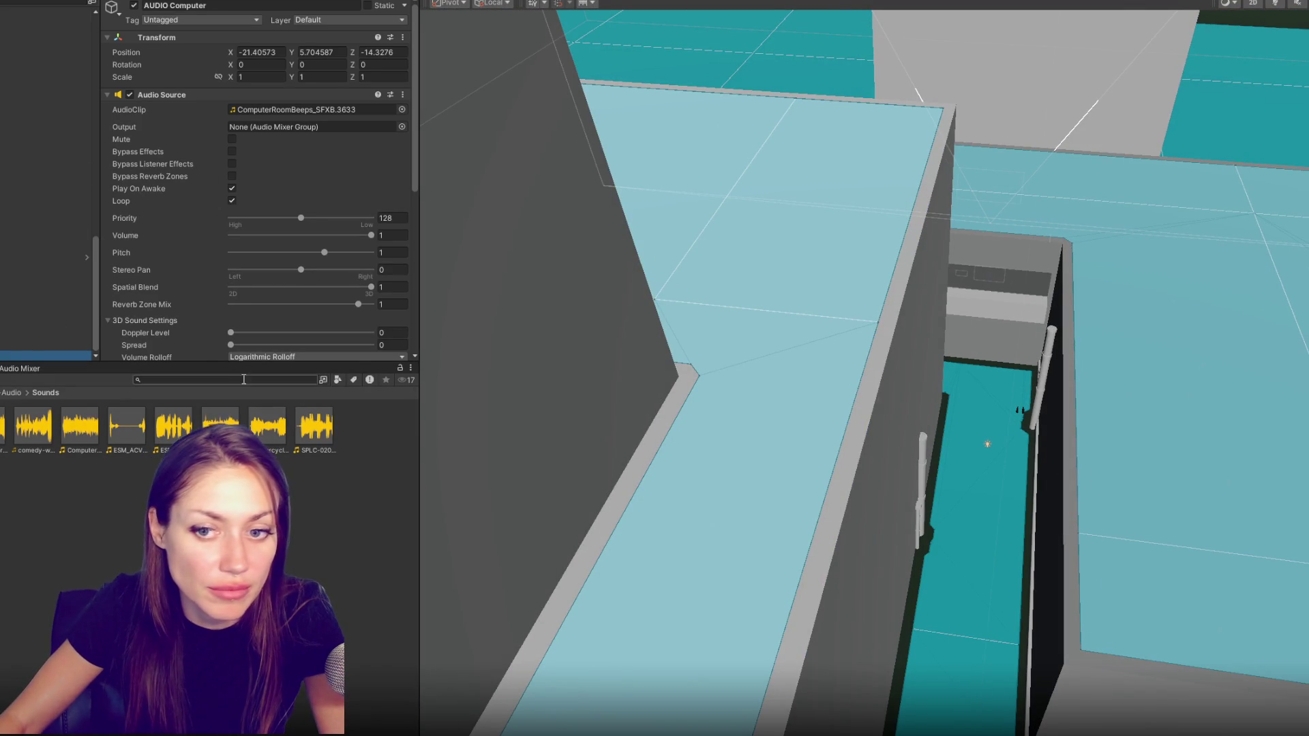
scroll(100, 290, down, 3)
scroll(100, 289, up, 3)
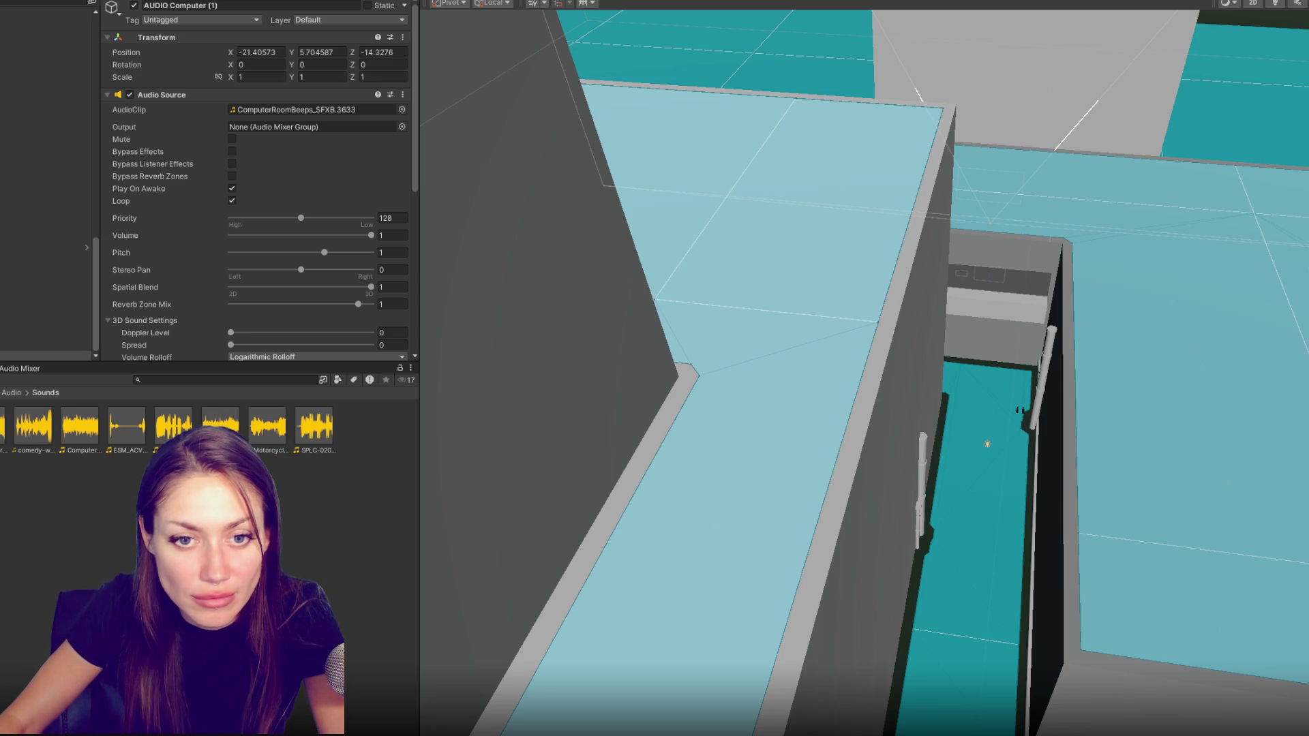
drag(171, 4, 260, 8)
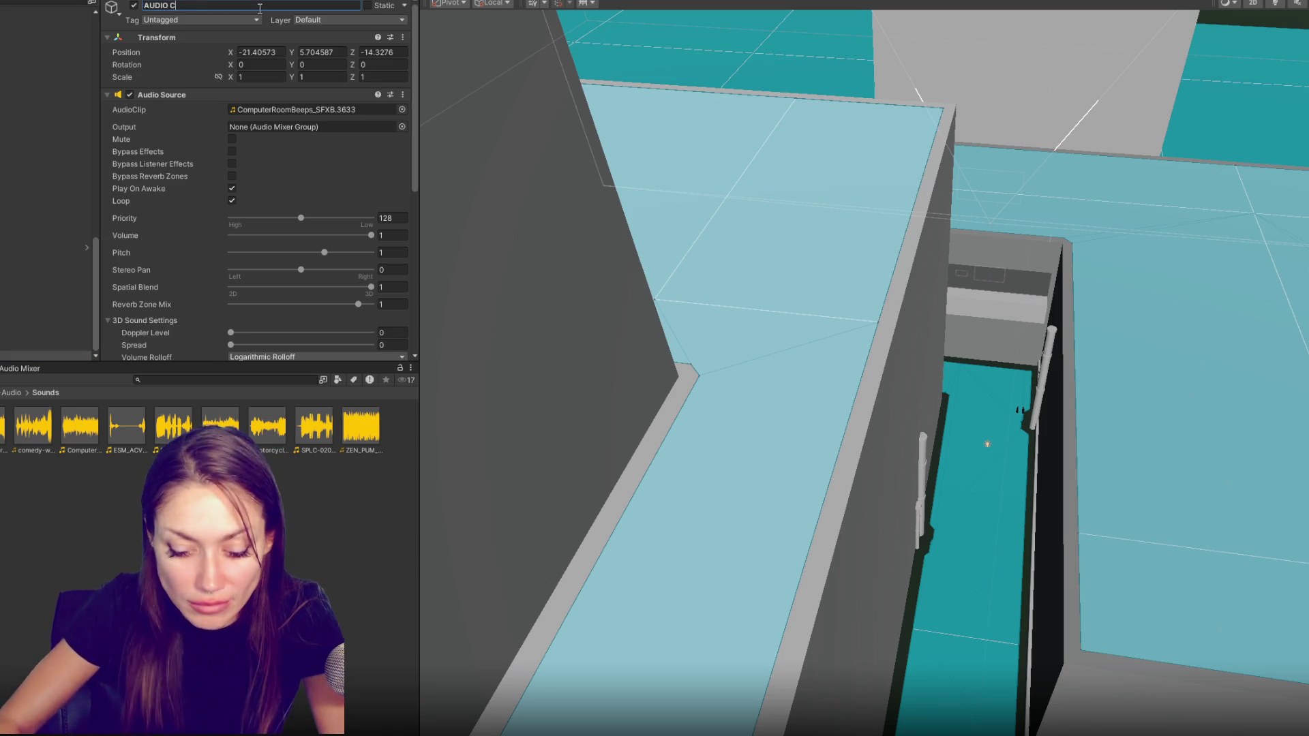
click(383, 405)
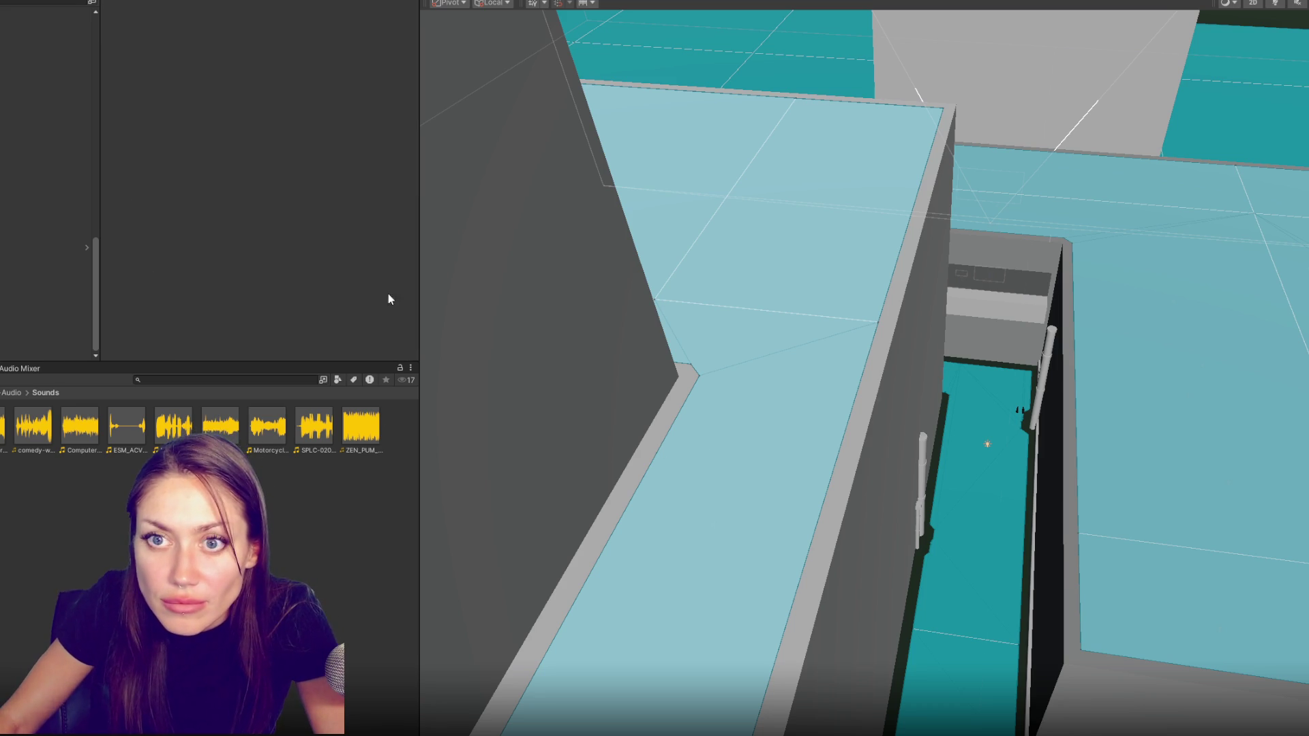
key(ctrl+z)
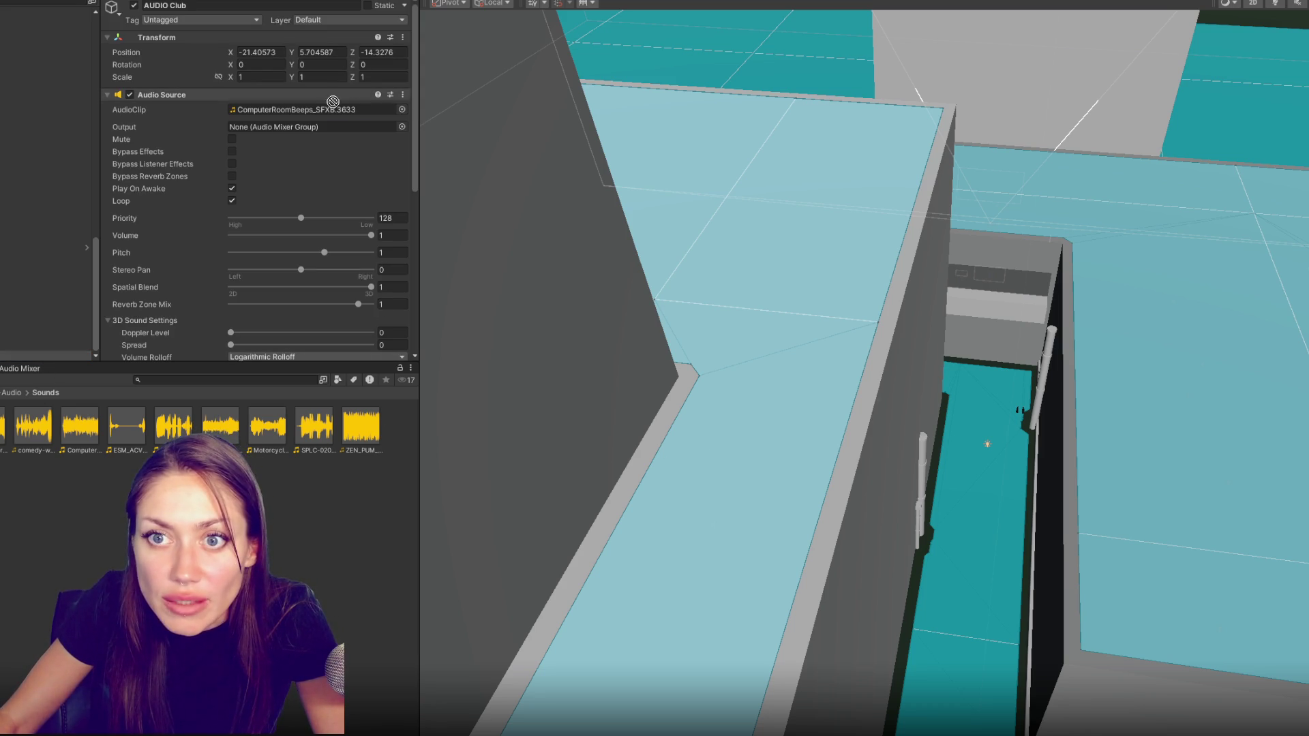
scroll(863, 372, down, 5)
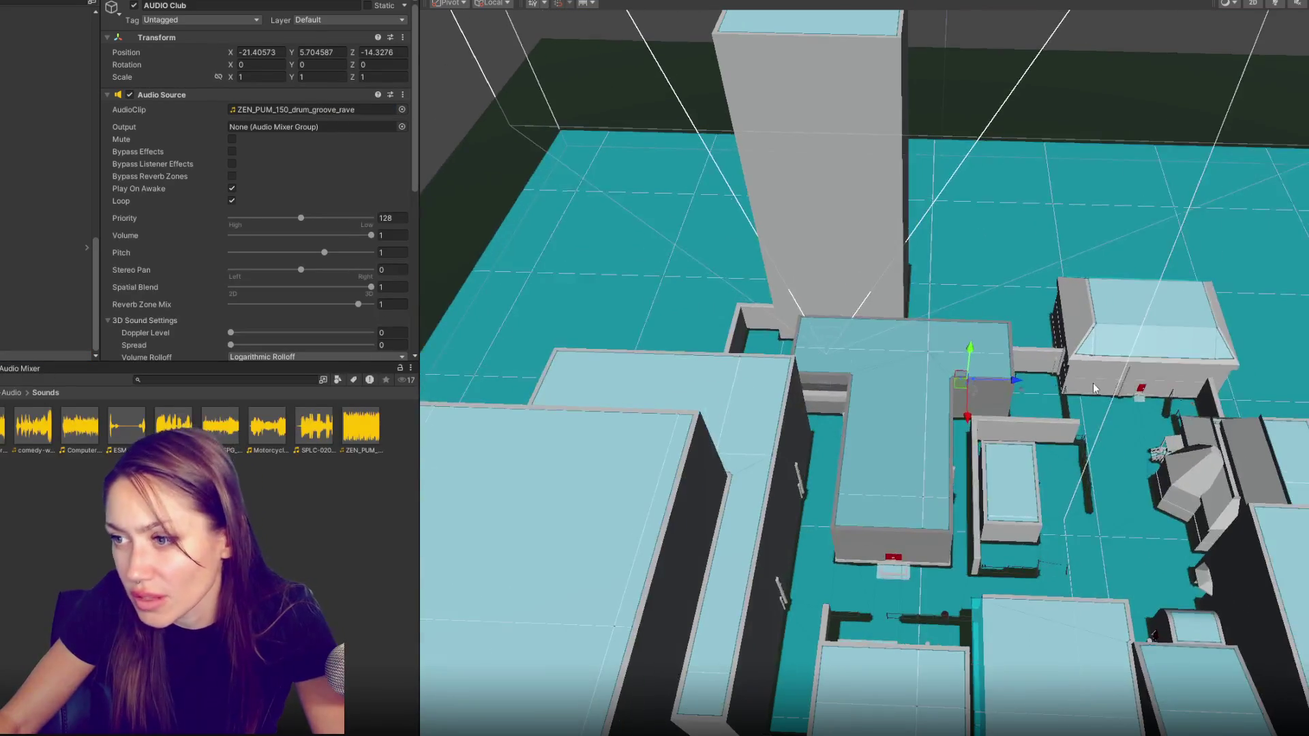
Move the AUDIO Club and Computer sources across the level toward their rooms
click(1281, 3)
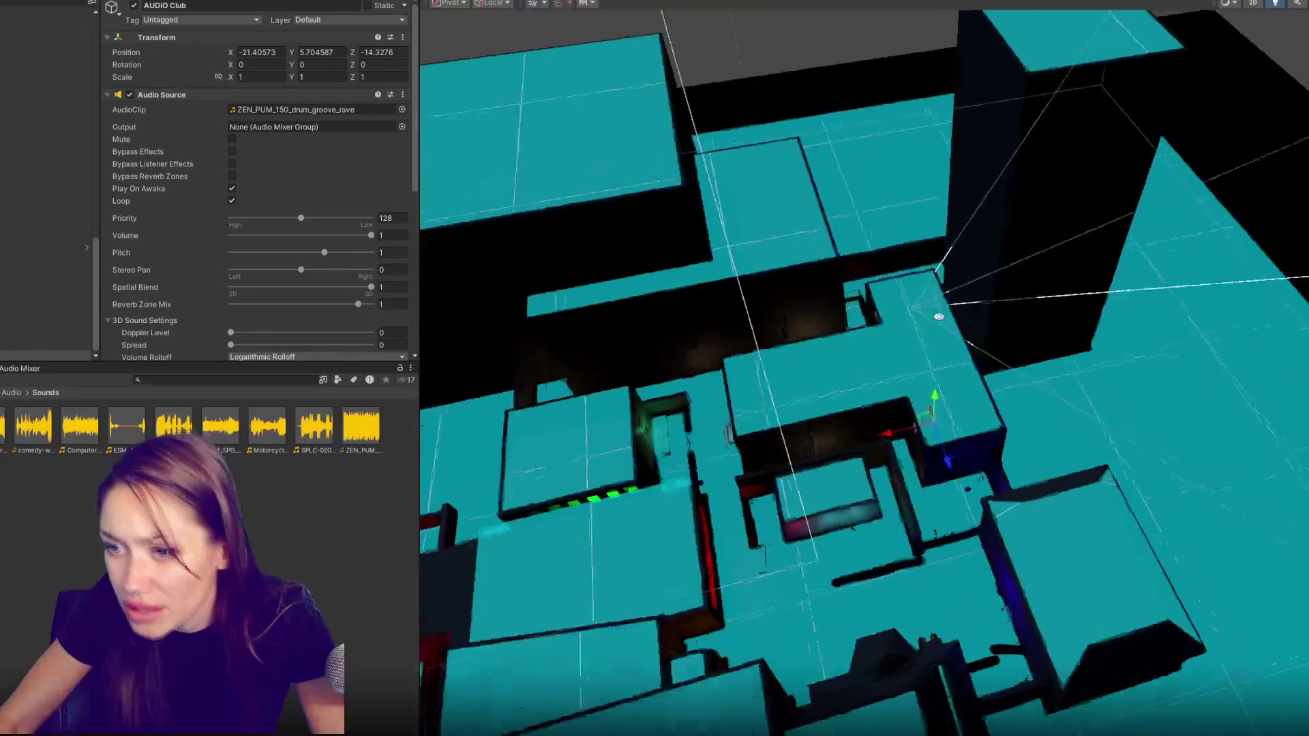
drag(946, 422, 600, 584)
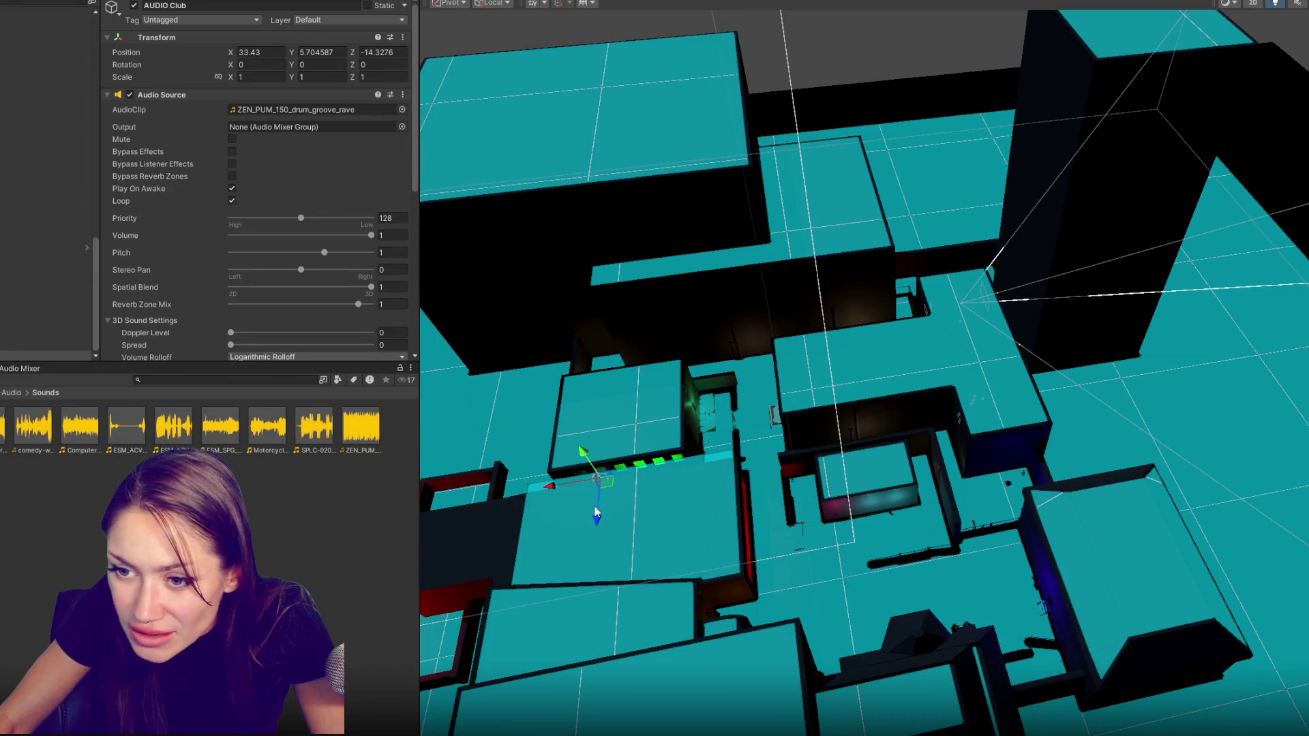
click(981, 394)
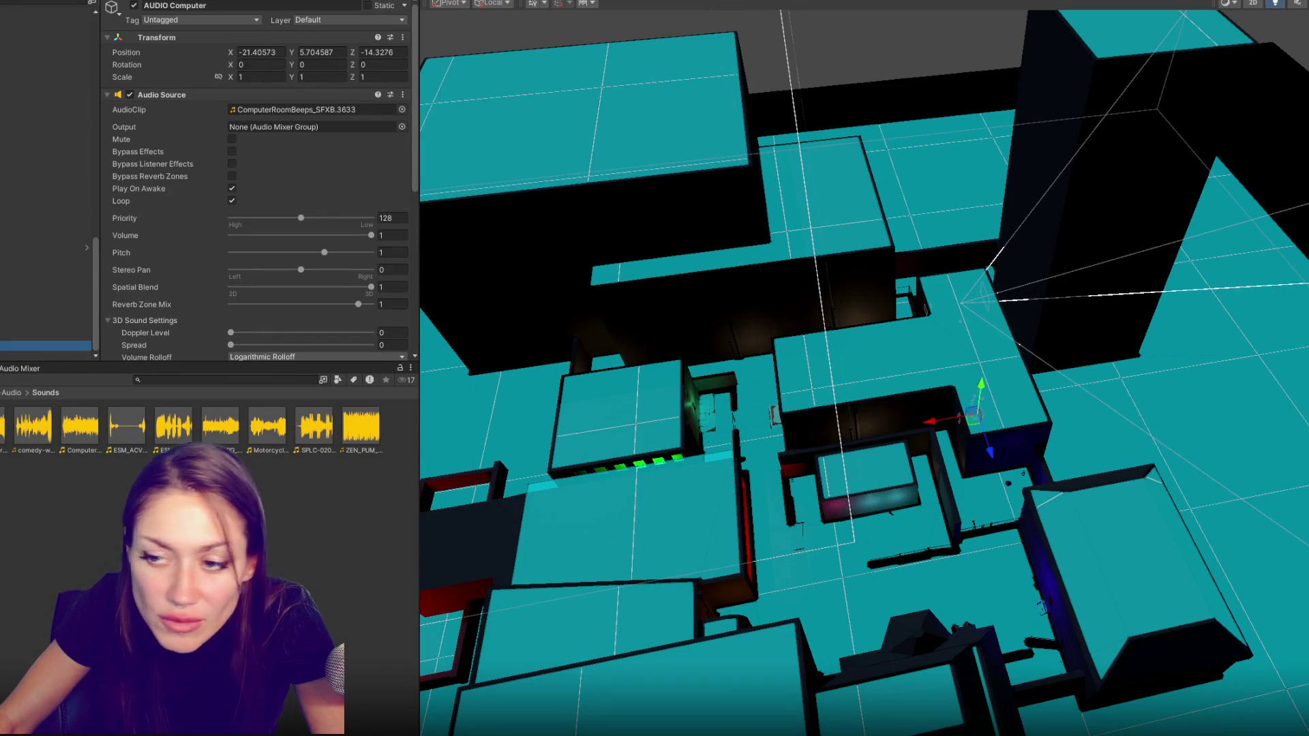
mouse_move(977, 405)
mouse_down()
mouse_move(684, 434)
mouse_move(586, 467)
mouse_up()
drag(624, 519, 622, 440)
Move the Motorcycle2 and Motorcycle sources toward the lower-right building
click(46, 337)
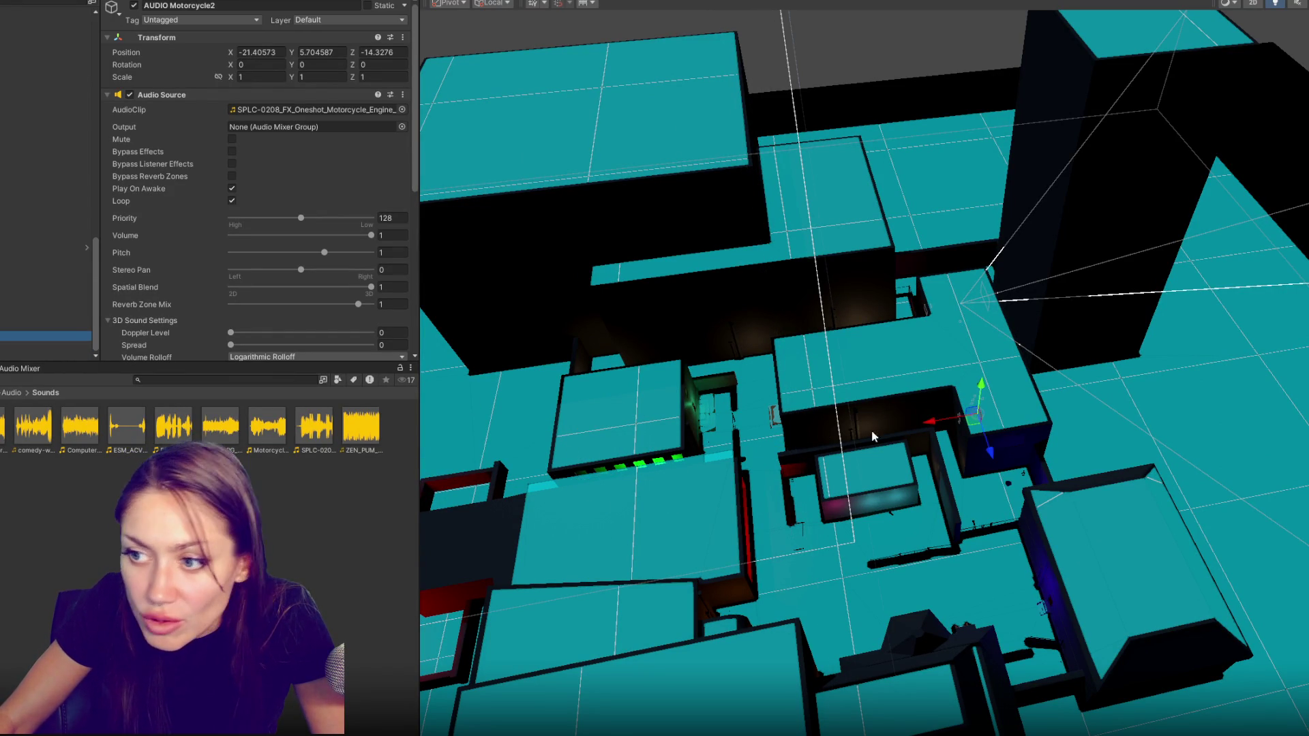
drag(963, 431, 1025, 428)
drag(1111, 427, 1155, 513)
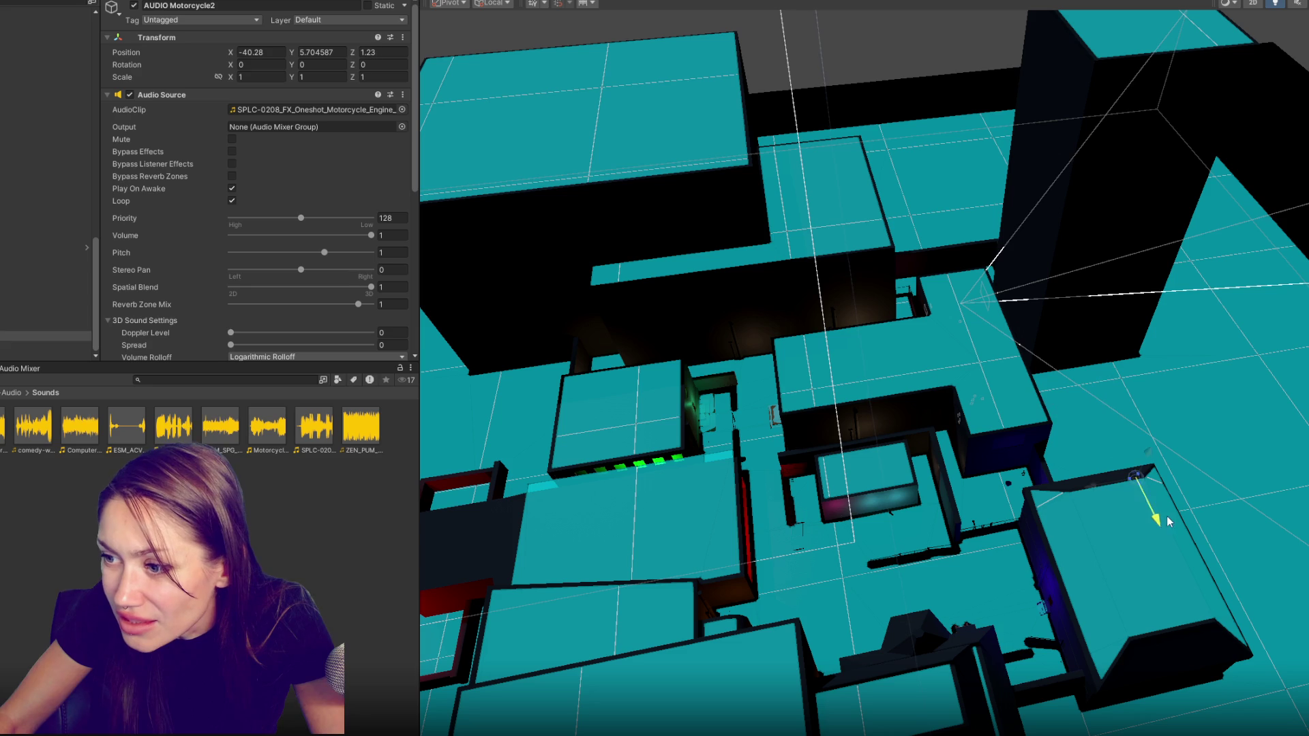
click(42, 327)
drag(990, 399, 1154, 591)
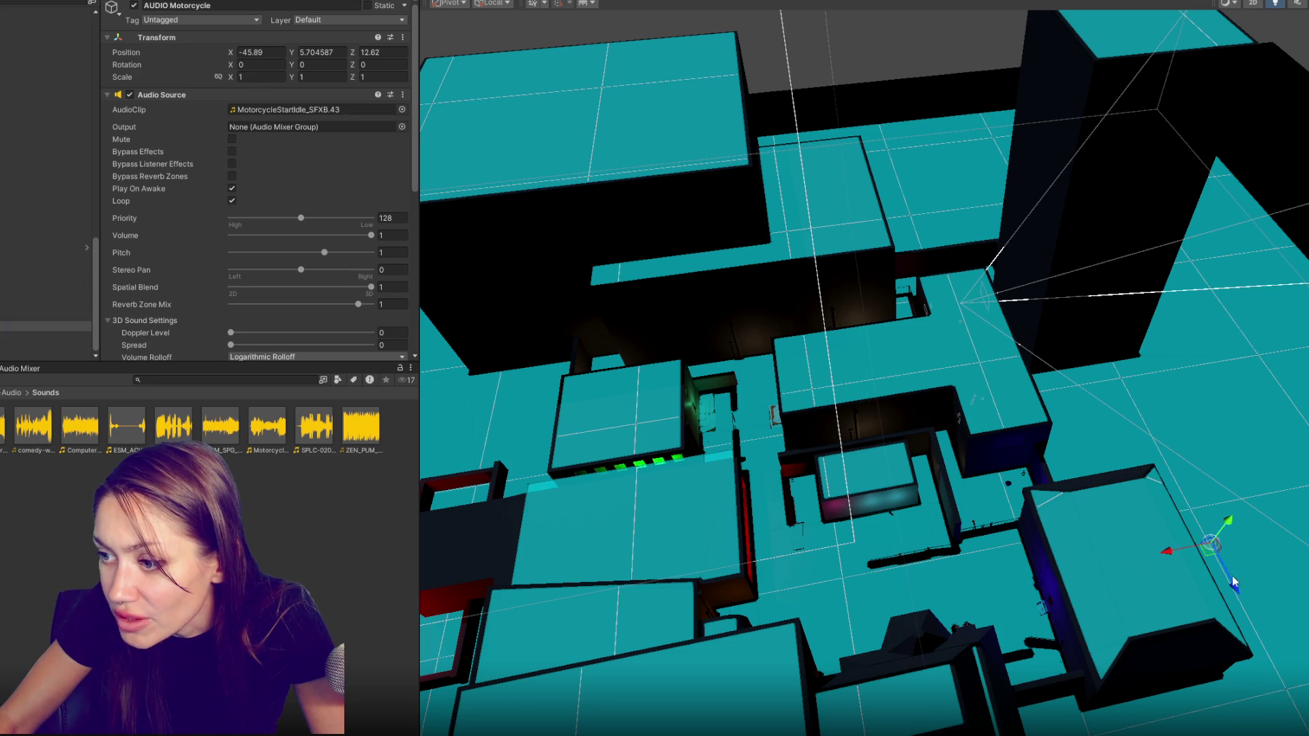
Move the Lab source into the green-lit room and Organ and Crying 2 to new rooms
click(46, 317)
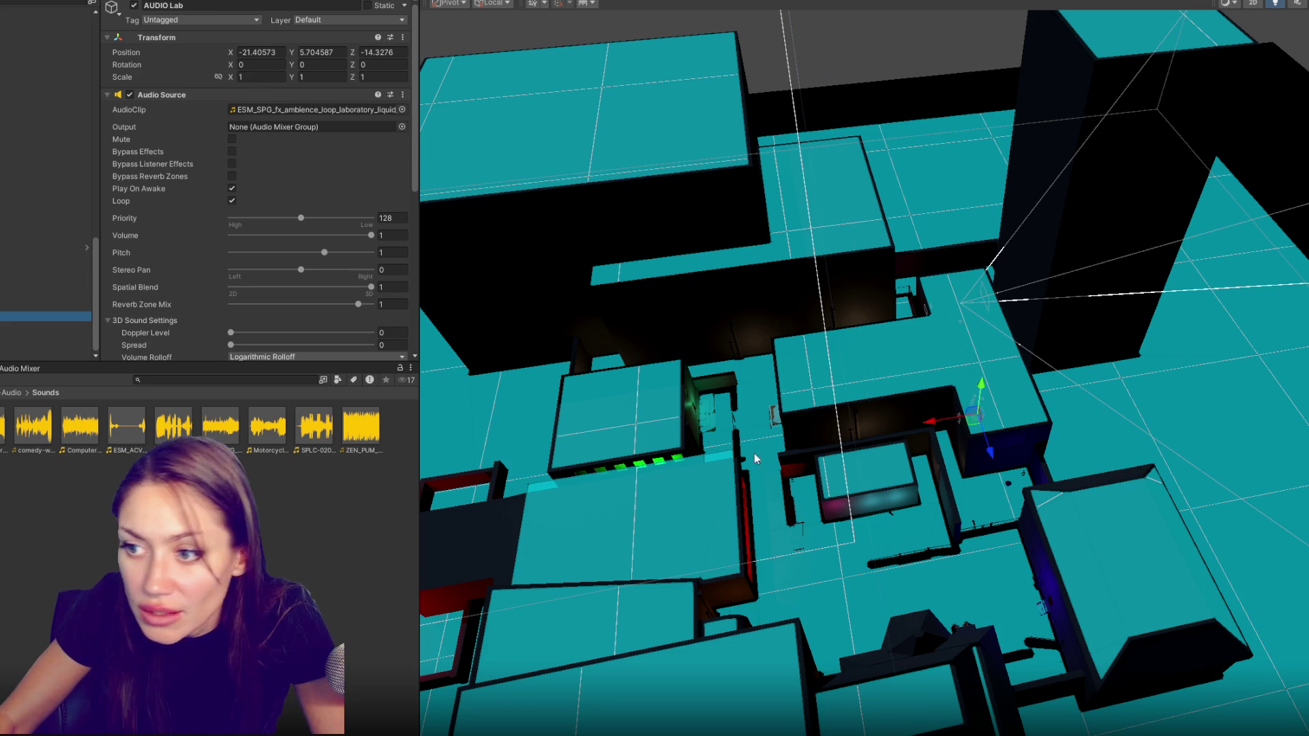
drag(932, 432, 614, 481)
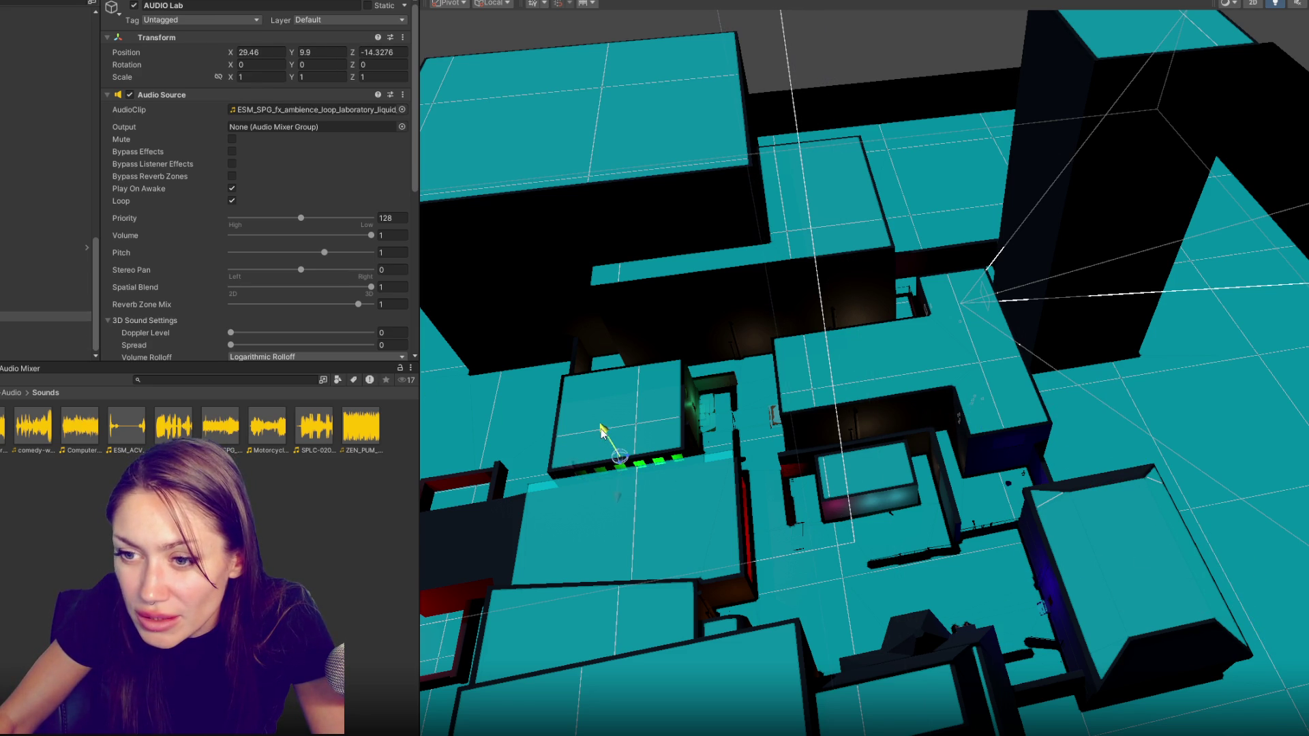
click(31, 305)
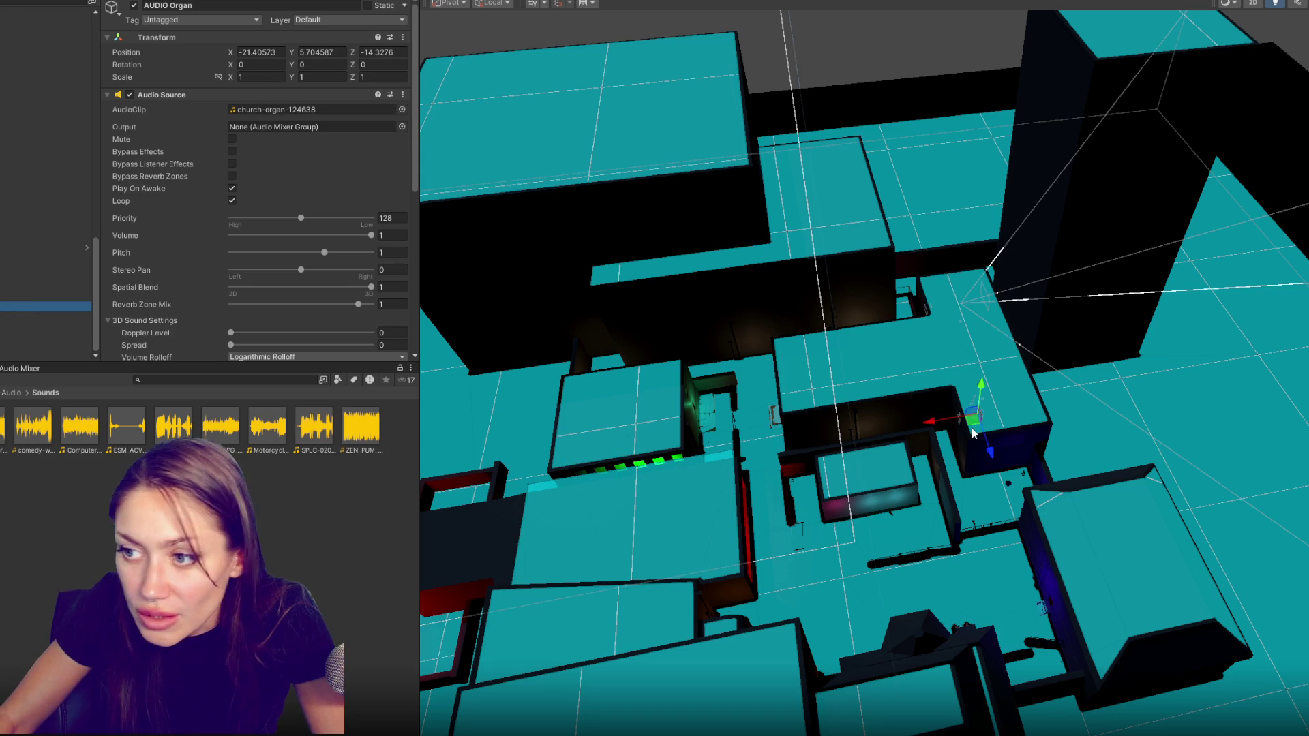
drag(990, 450, 1087, 721)
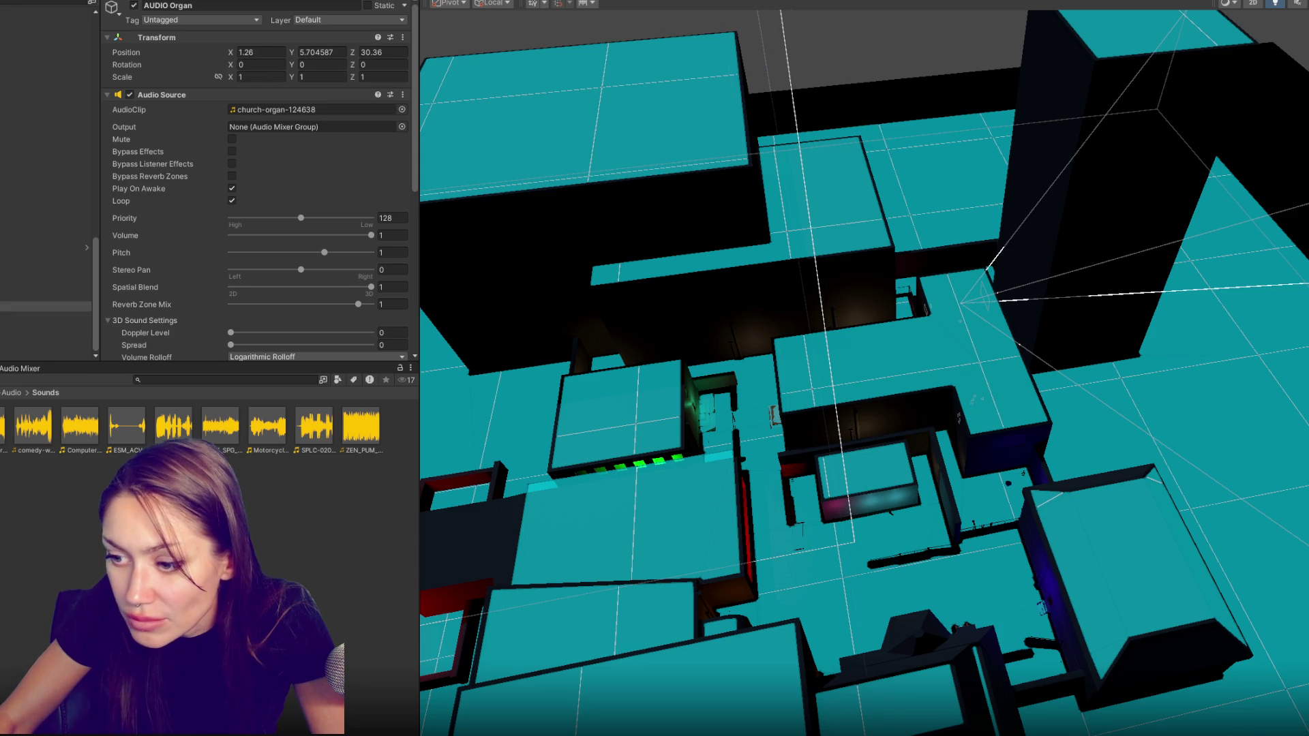
click(31, 297)
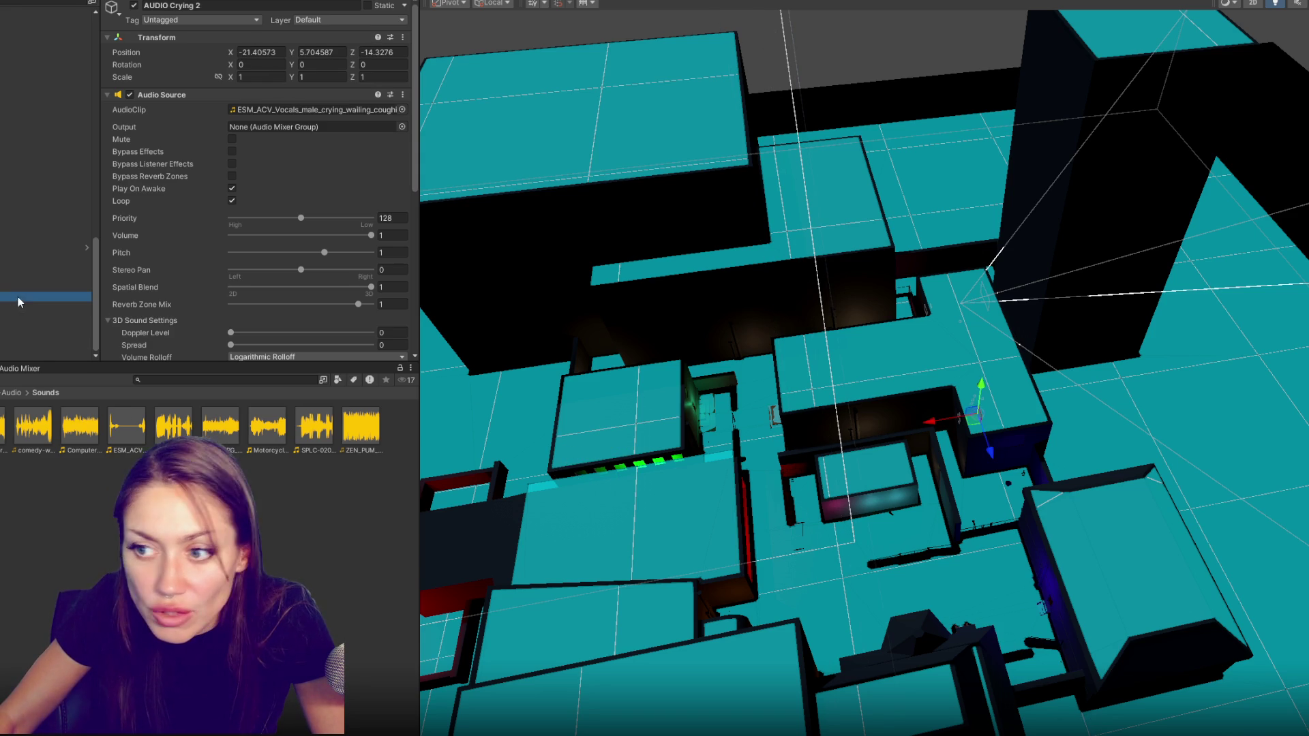
mouse_move(991, 450)
mouse_down()
mouse_move(1047, 672)
mouse_move(1093, 723)
mouse_up()
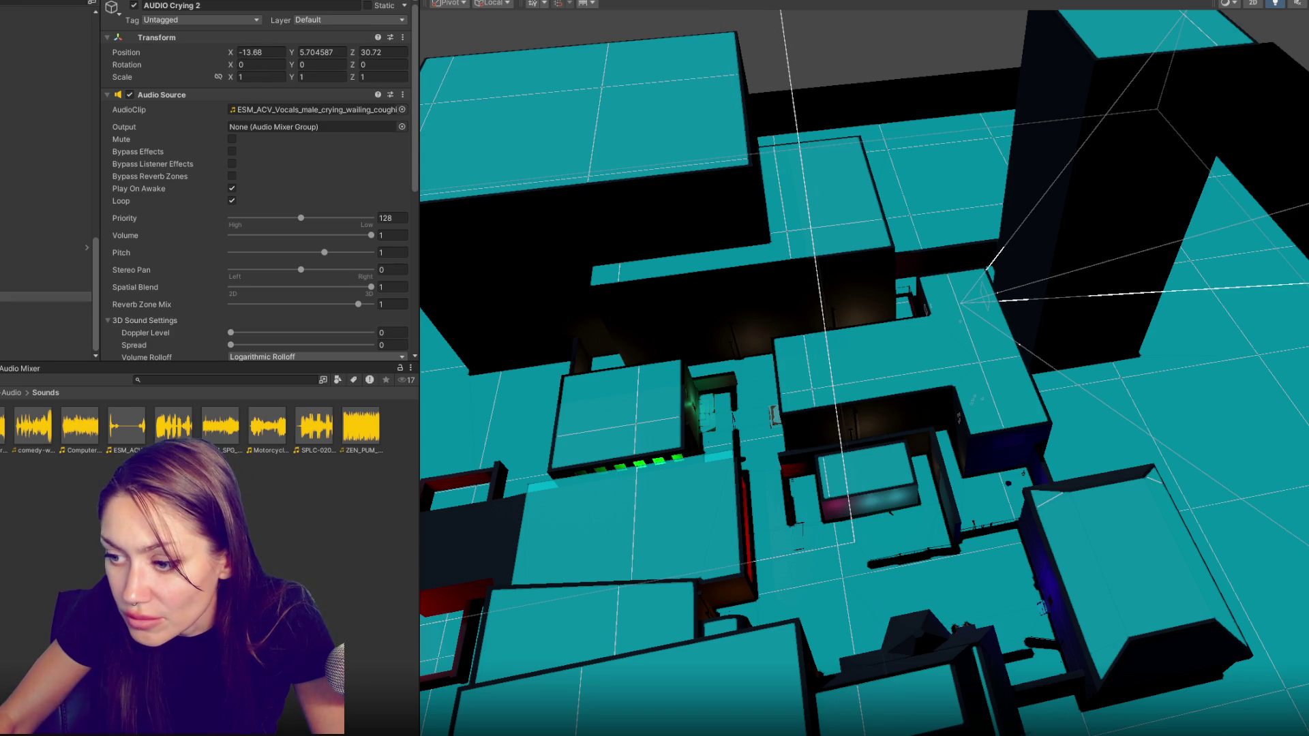
scroll(929, 491, down, 3)
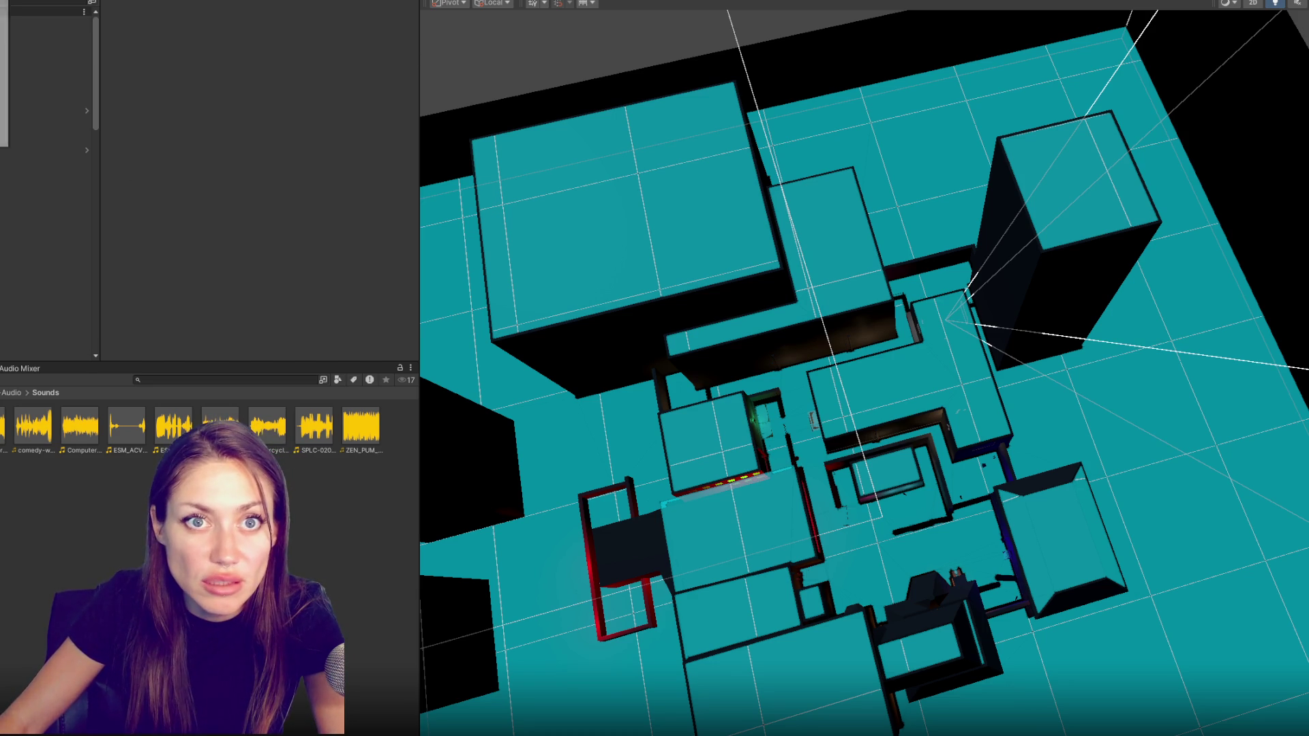
Start a WebGL build from Build Settings into the chosen output folder
key(ctrl+shift+b)
click(563, 451)
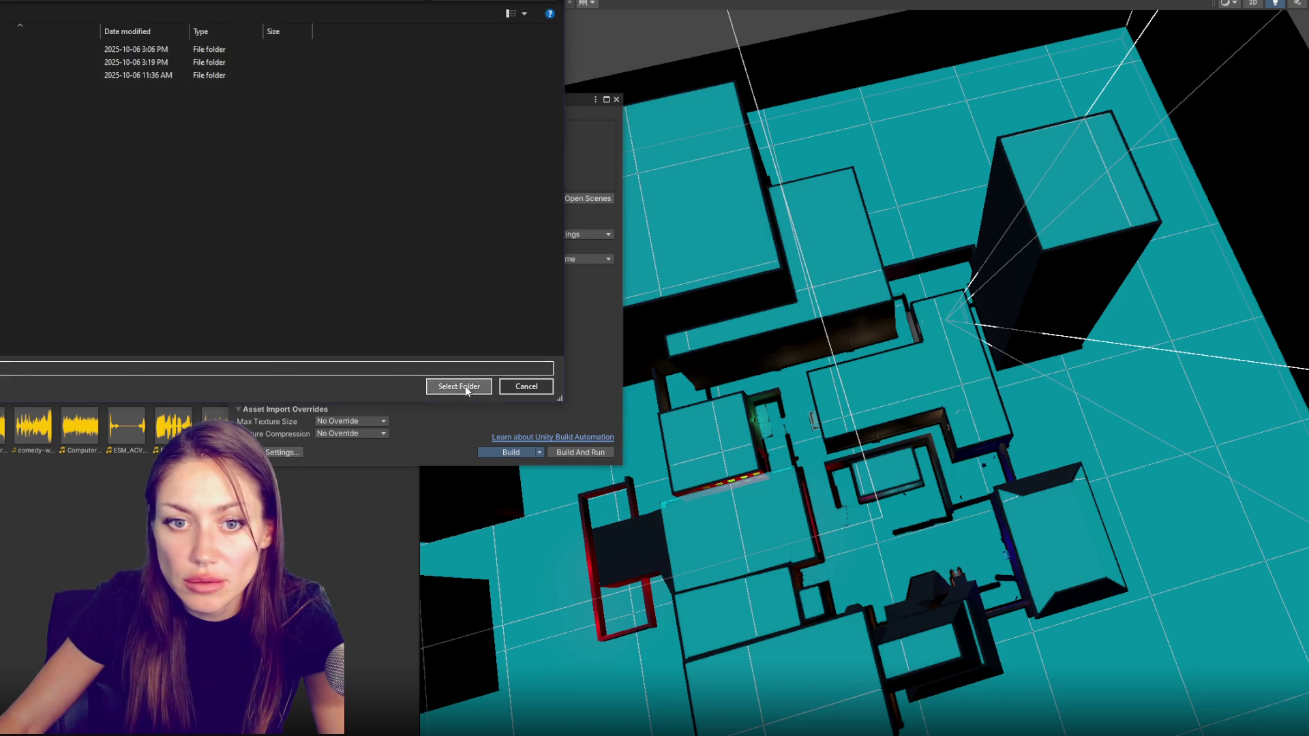
click(458, 387)
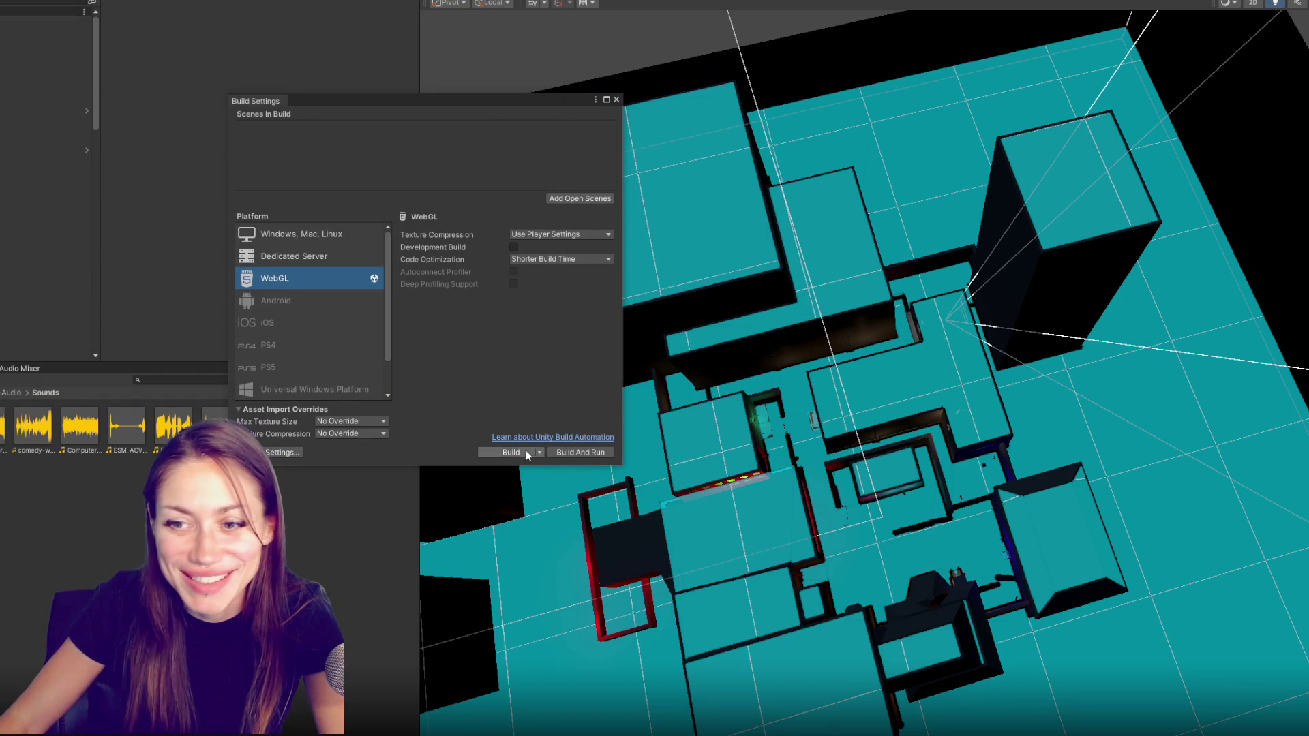
click(510, 451)
click(447, 379)
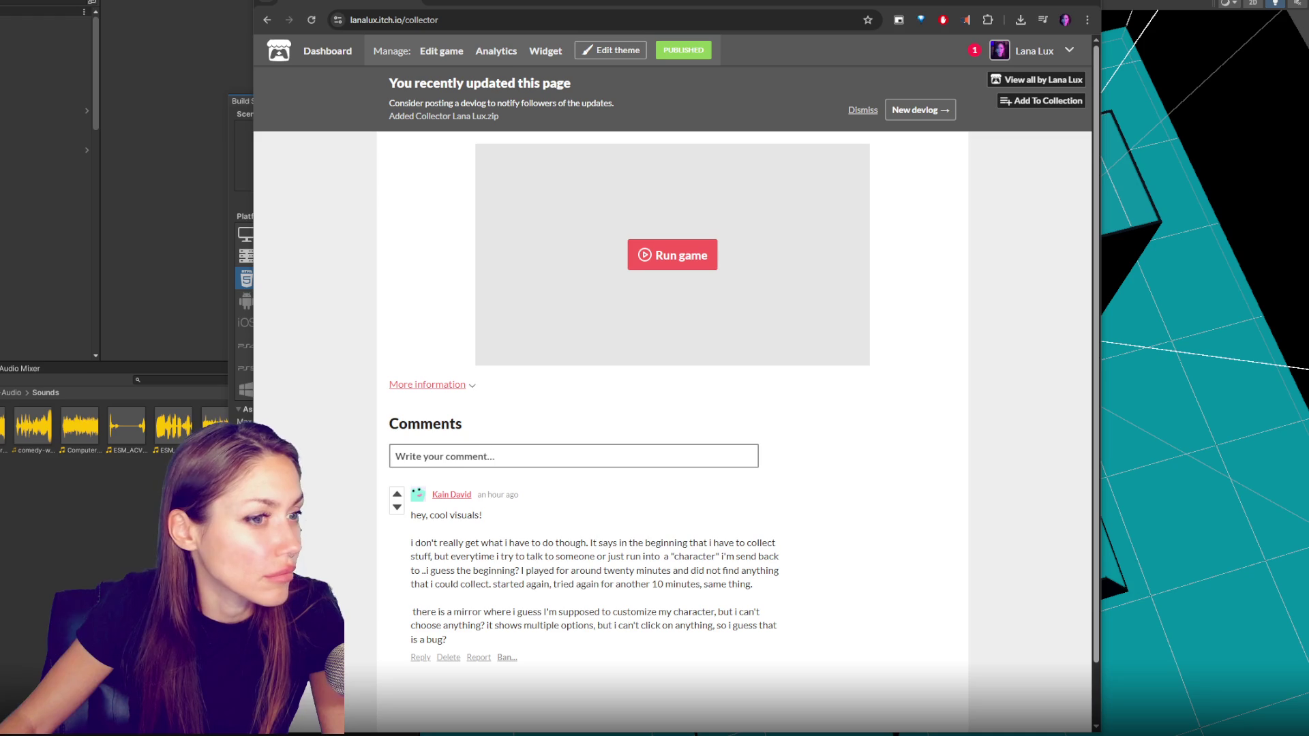
Run the published Collector WebGL game on its itch.io page
click(665, 252)
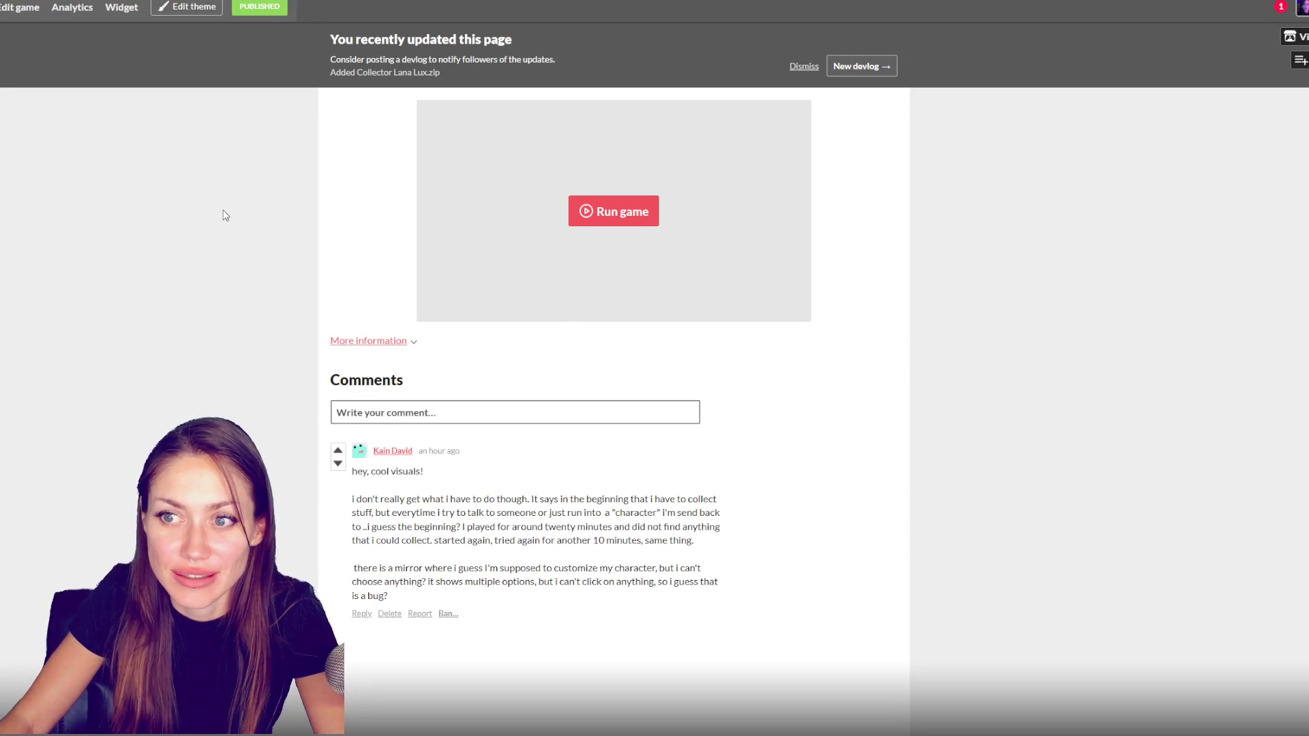
click(619, 210)
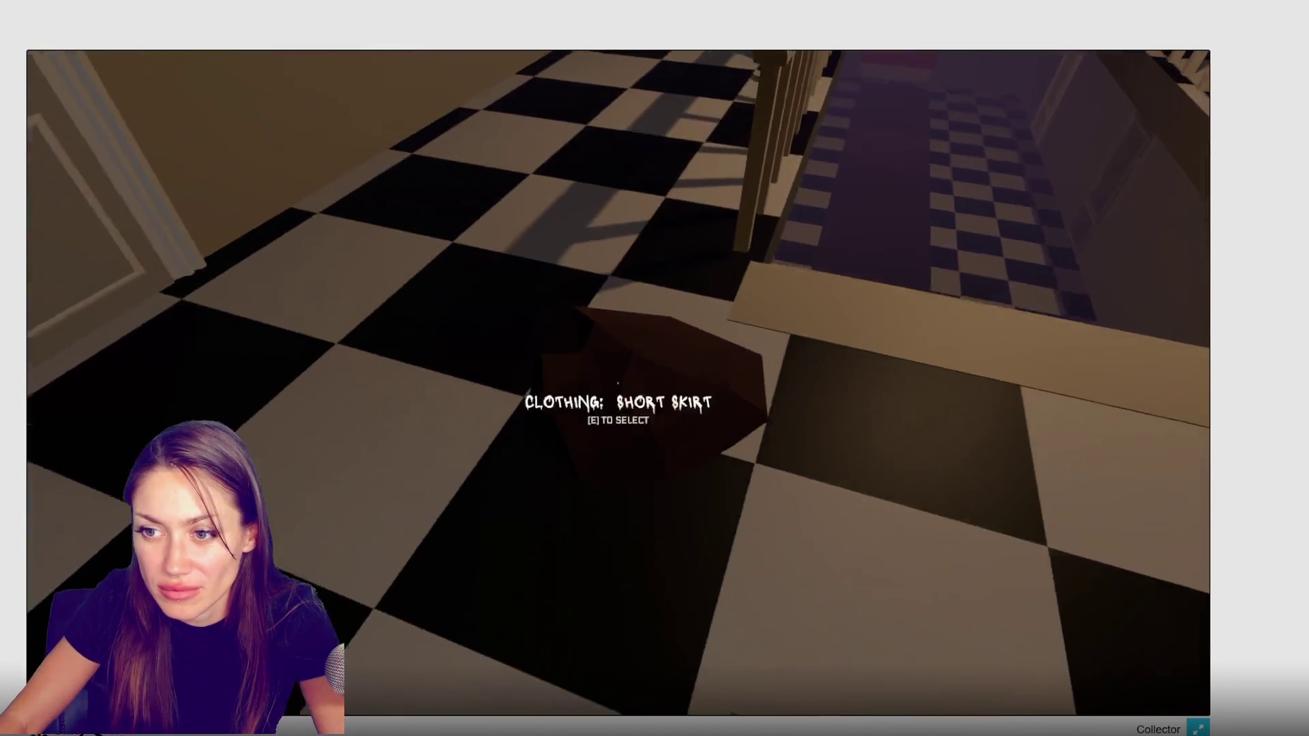
Pick up the short skirt and swap it for black trousers at the mirror wardrobe
click(618, 383)
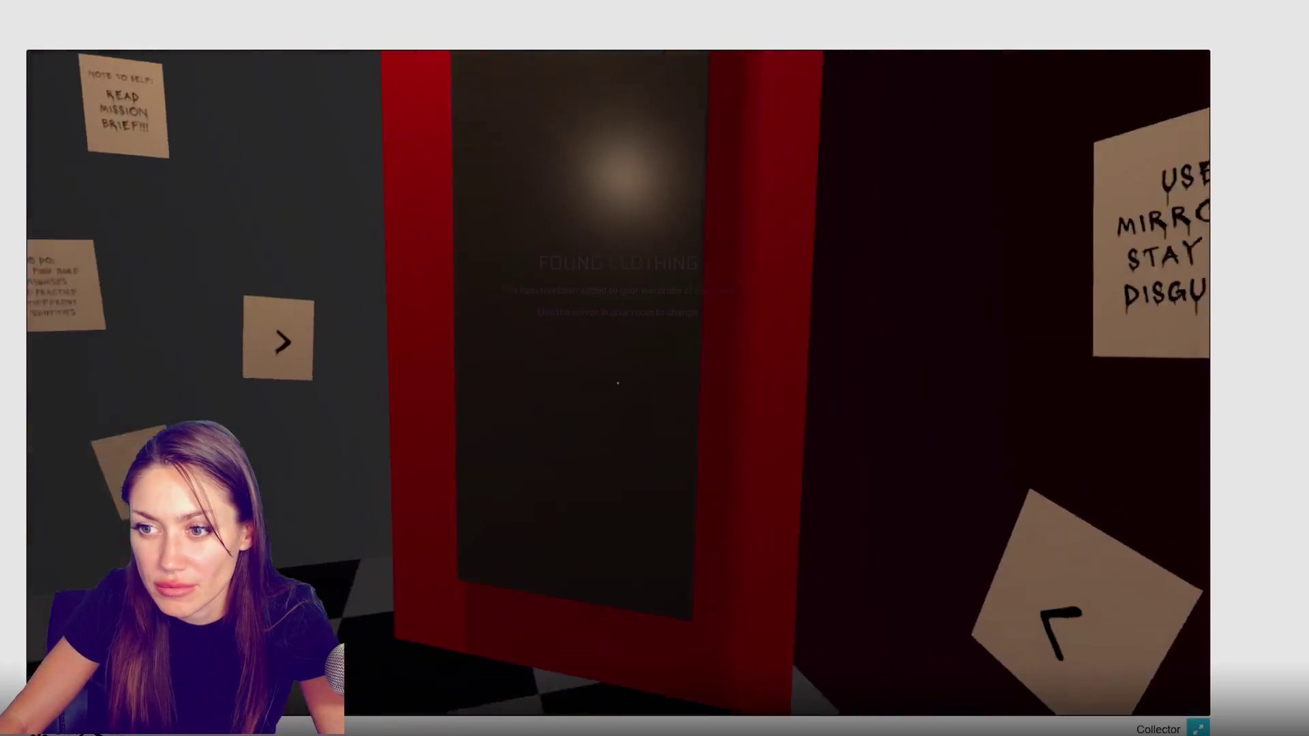
click(617, 382)
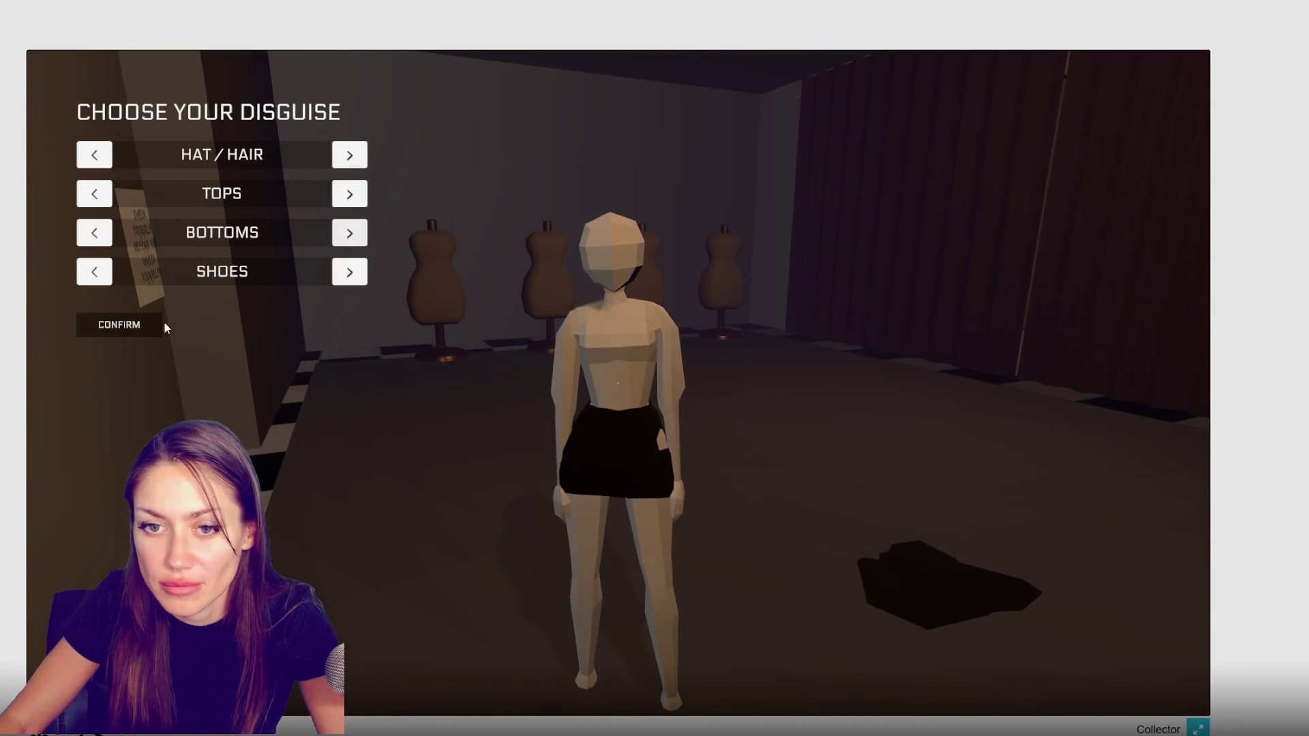
click(119, 324)
click(618, 383)
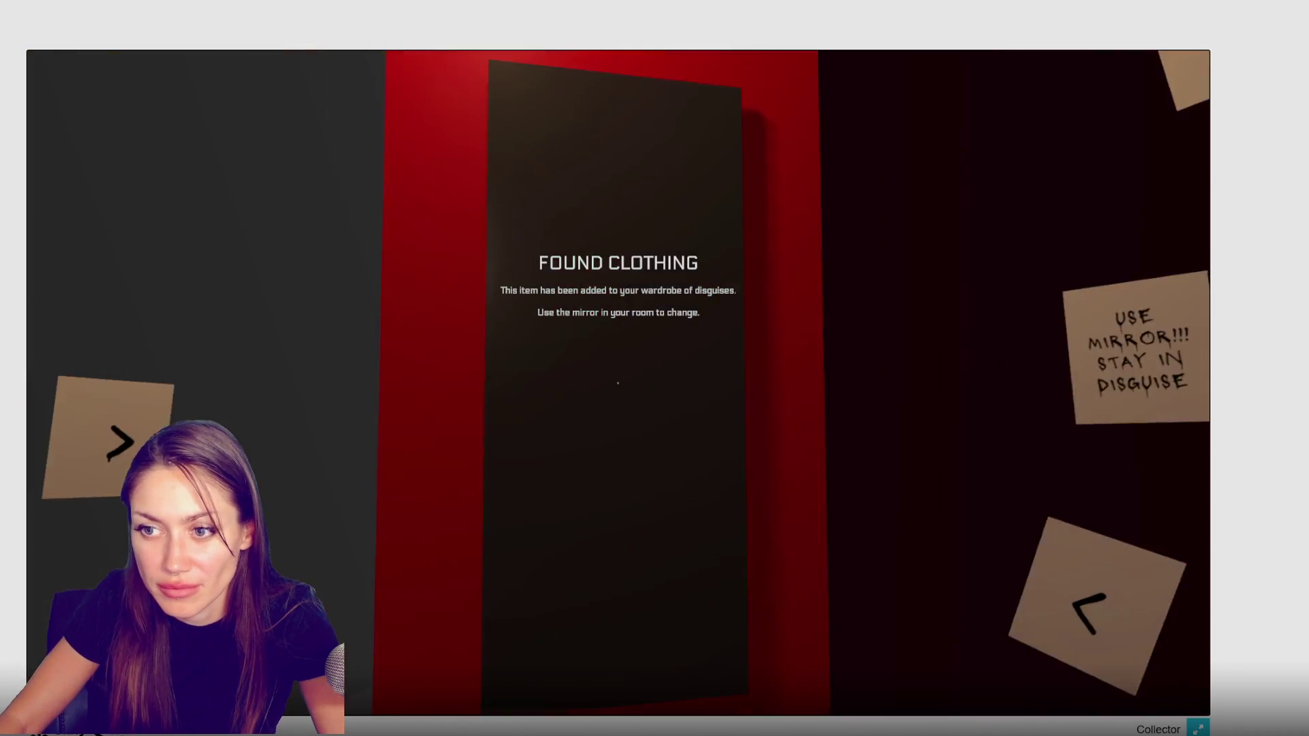
click(618, 382)
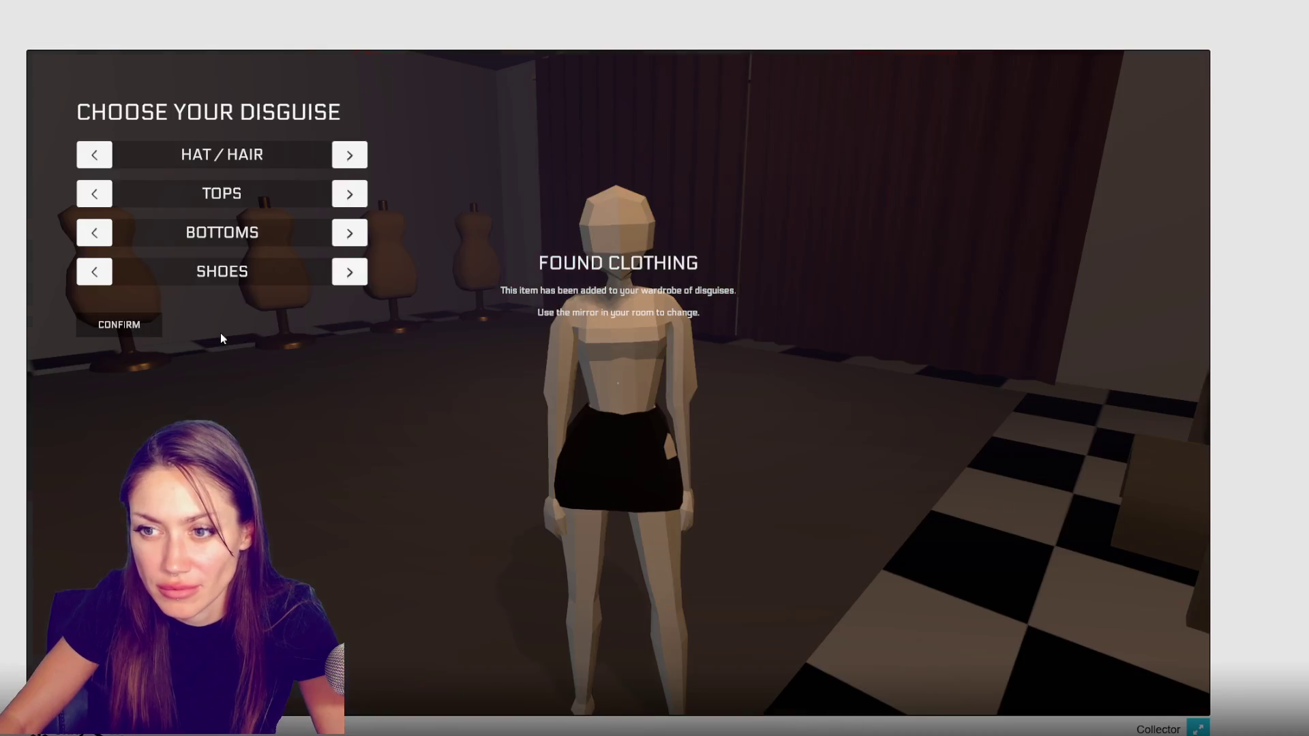
click(348, 233)
click(489, 367)
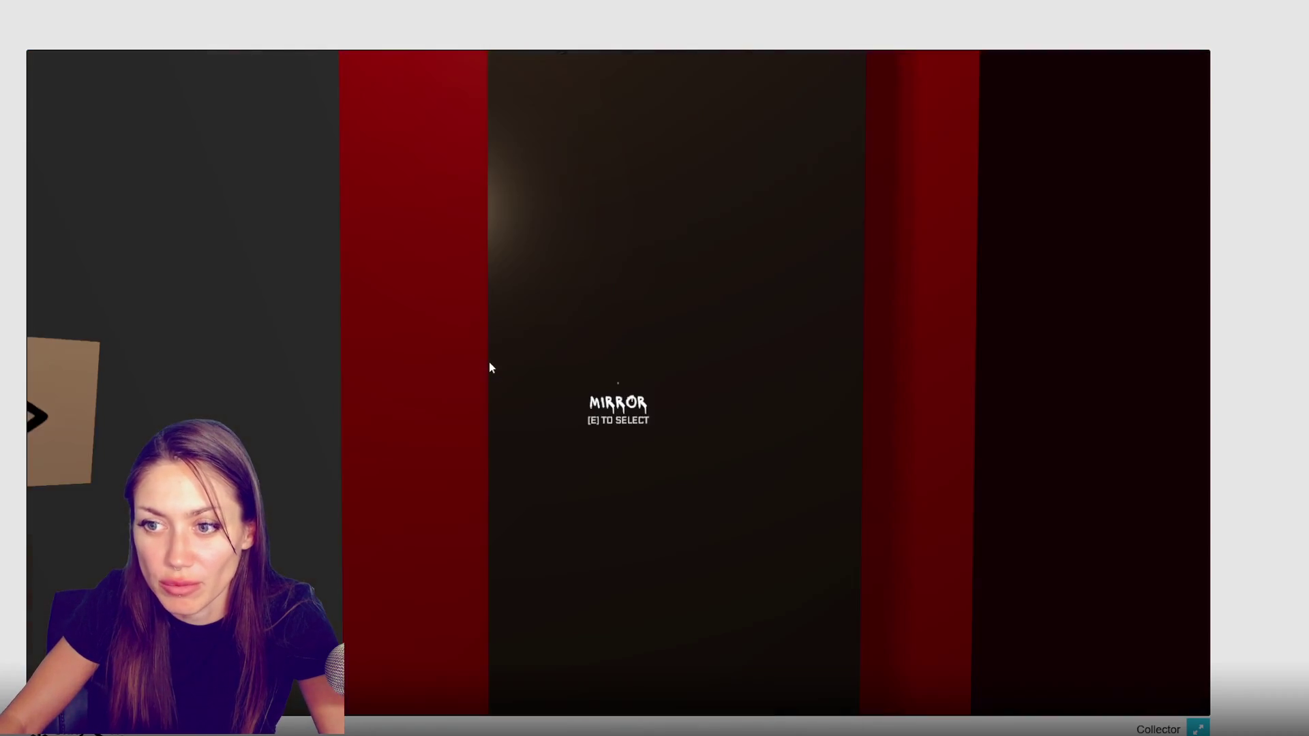
Walk the hallway through the red doors into the courtyard and checkered mannequin room
key(w)
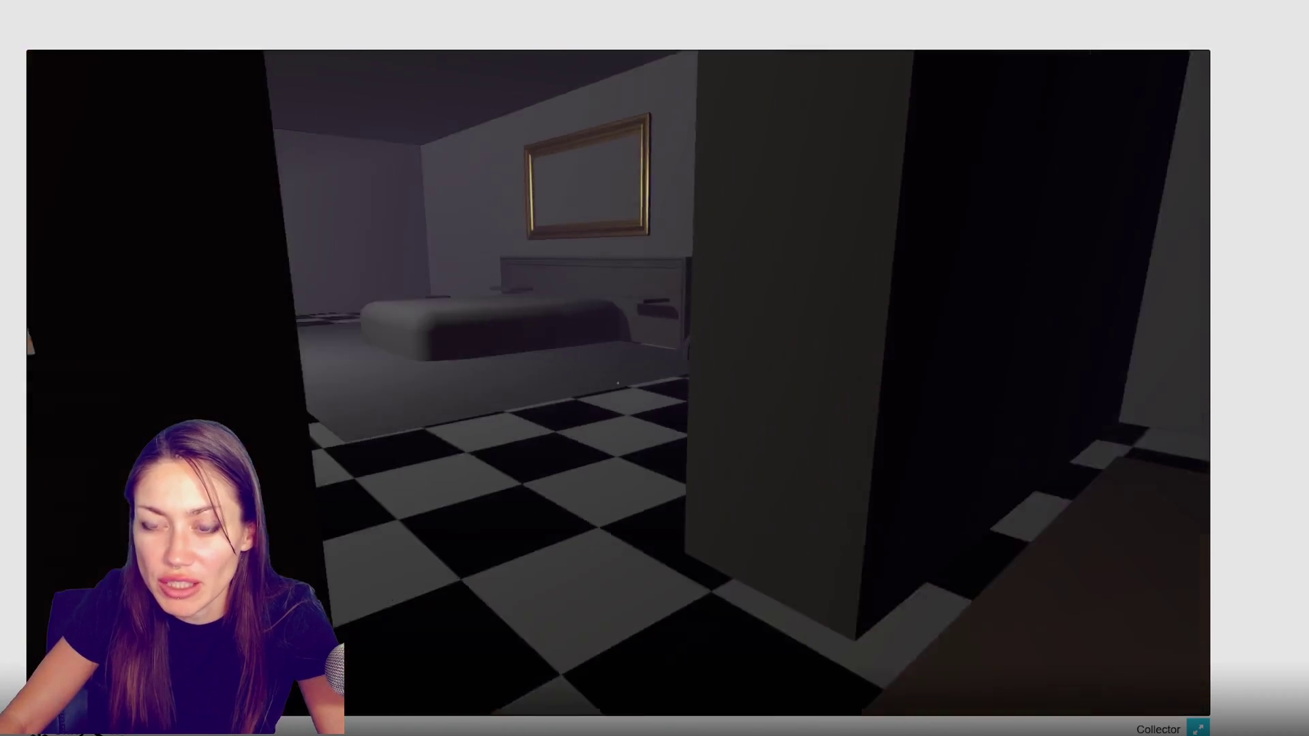
key(w)
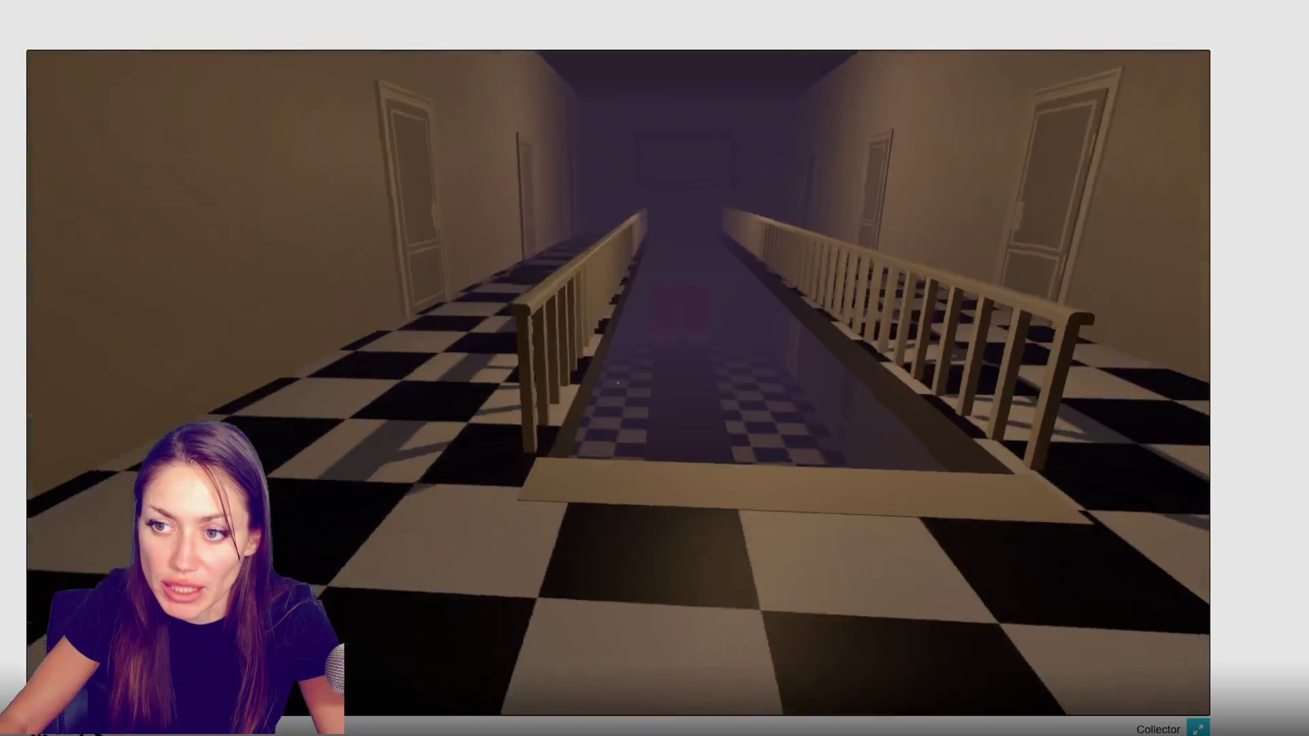
key(w)
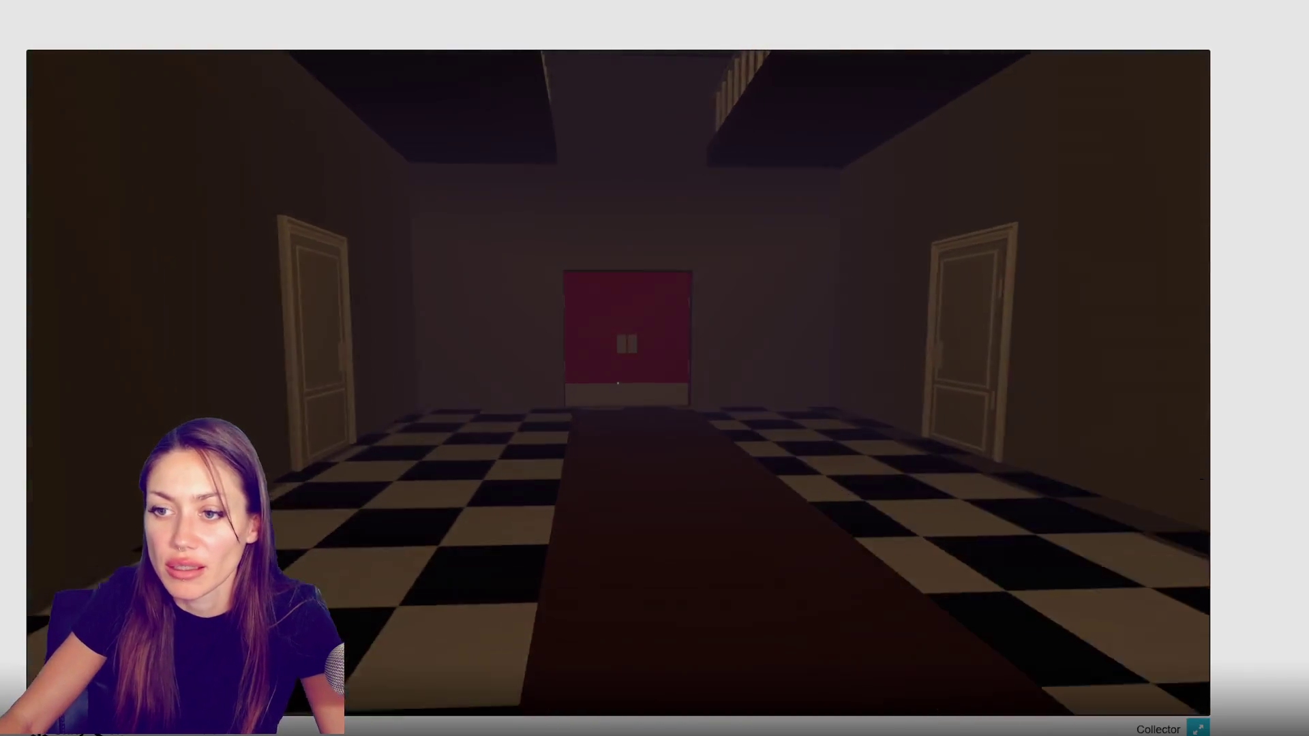
key(e)
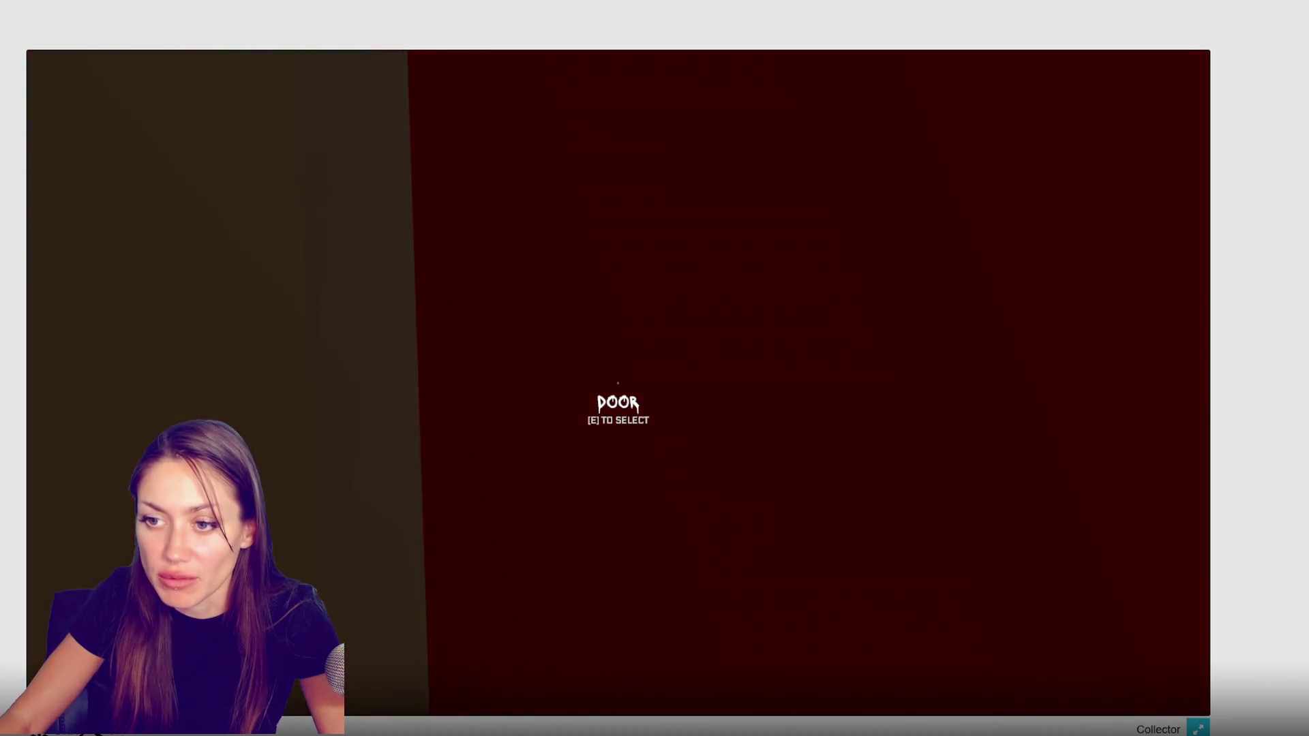
key(w)
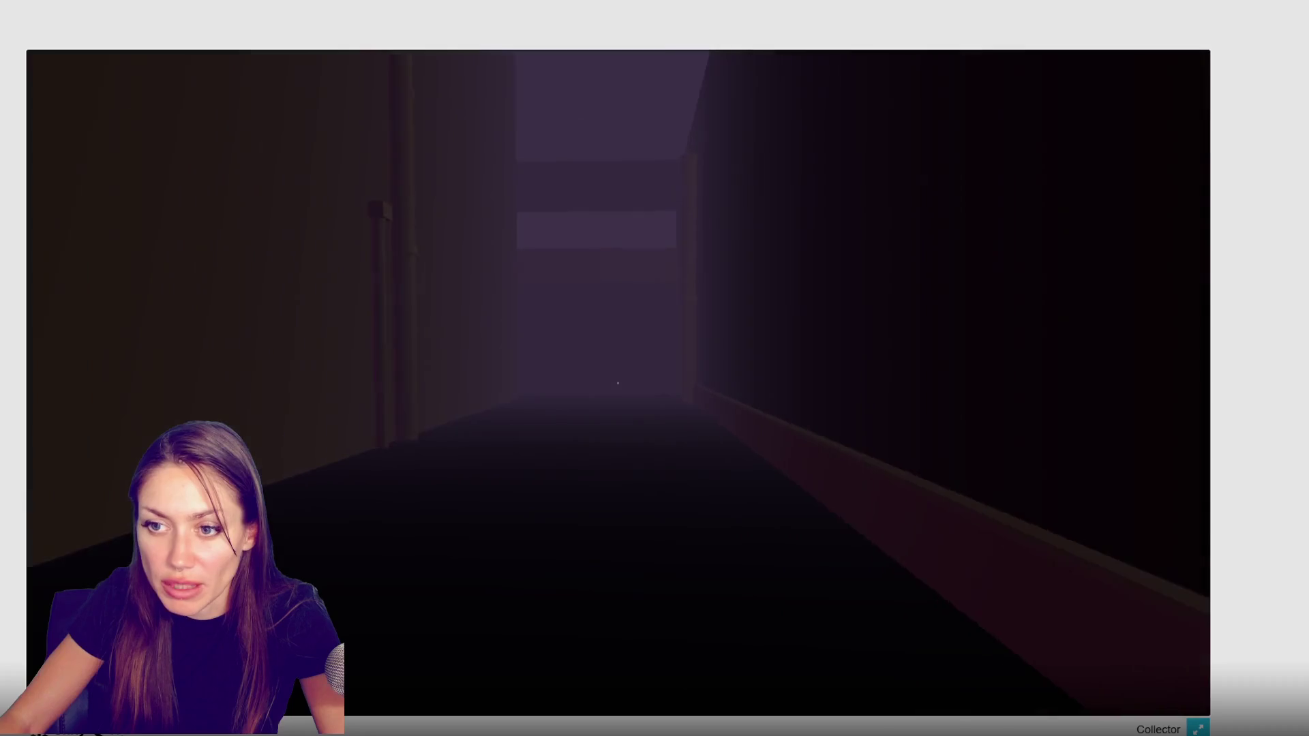
key(w)
key(w)
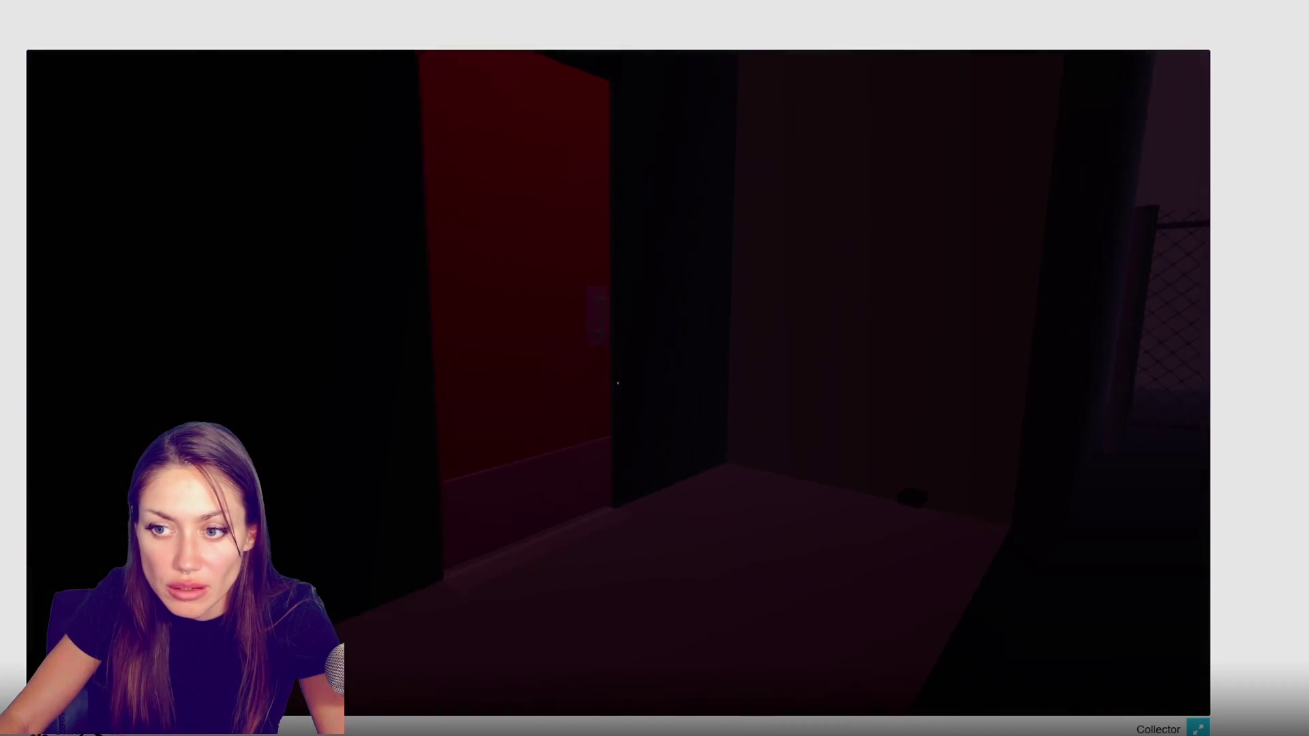
key(e)
key(w)
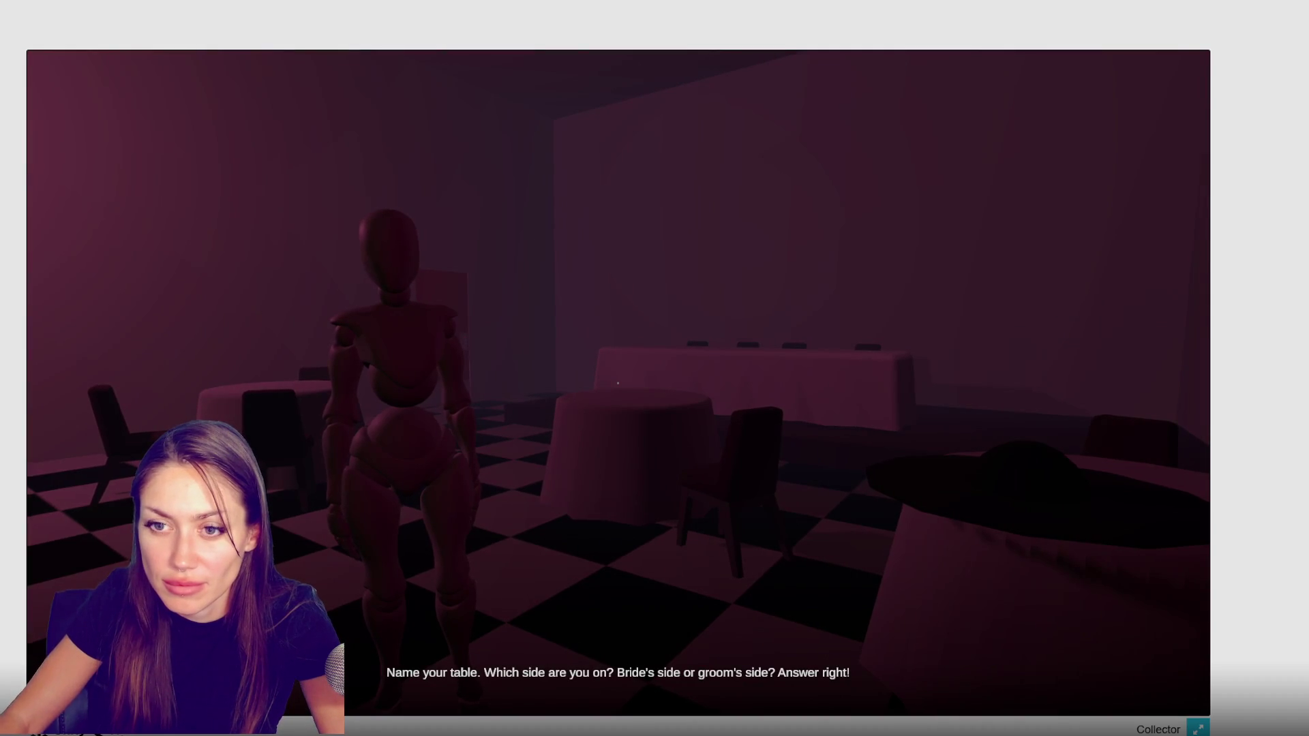
Collect clothing and the special device, then close Unity's Build Settings window
key(e)
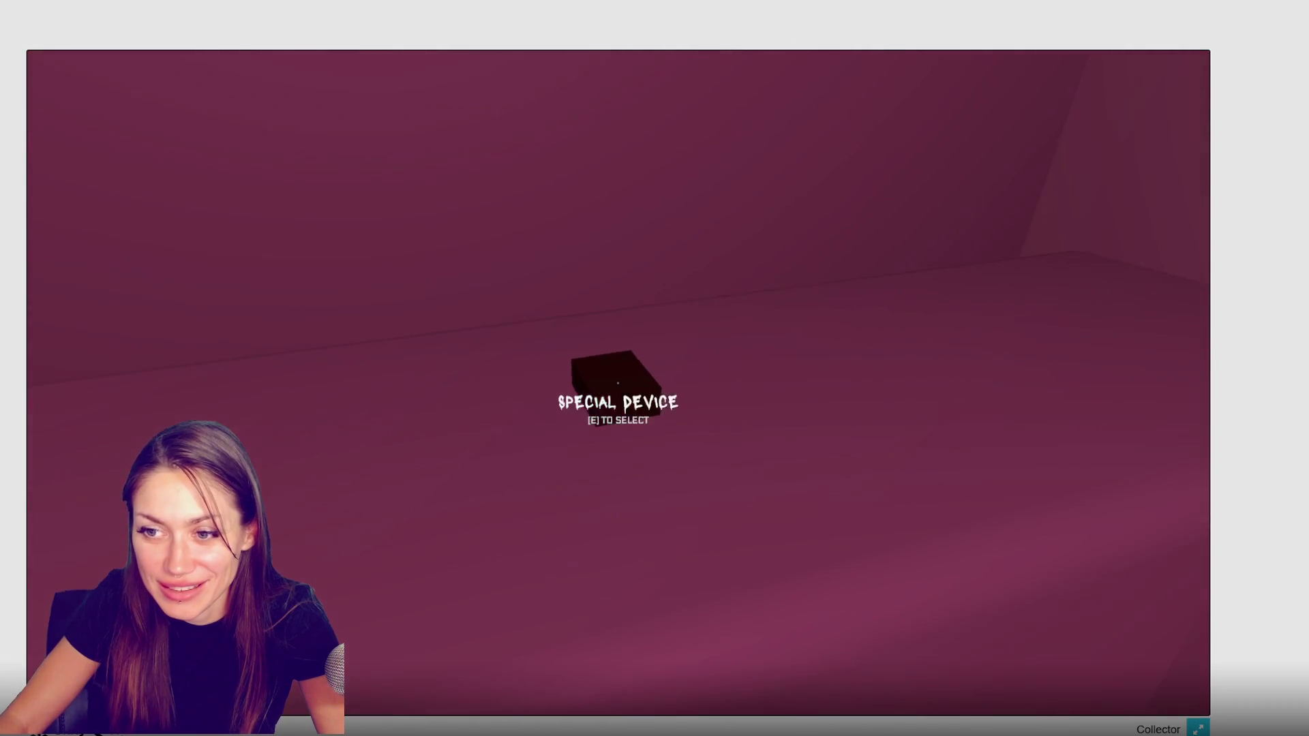
key(e)
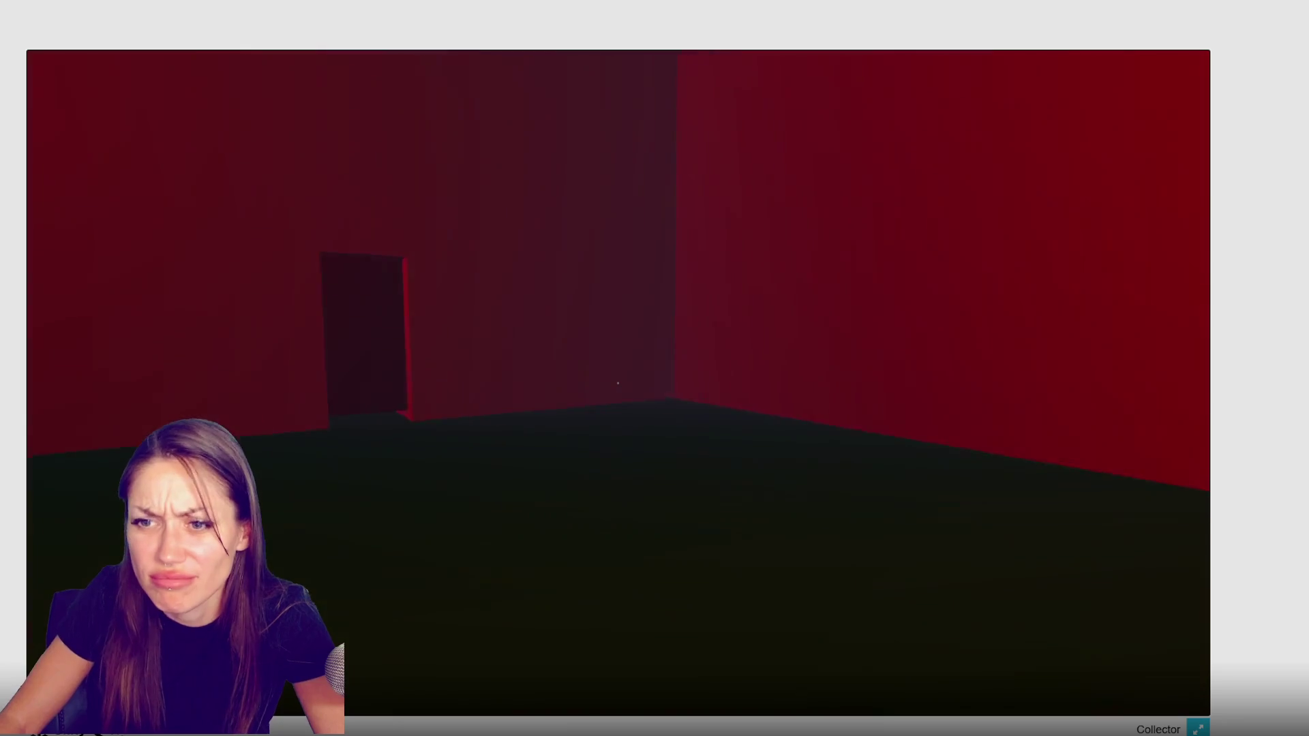
click(617, 384)
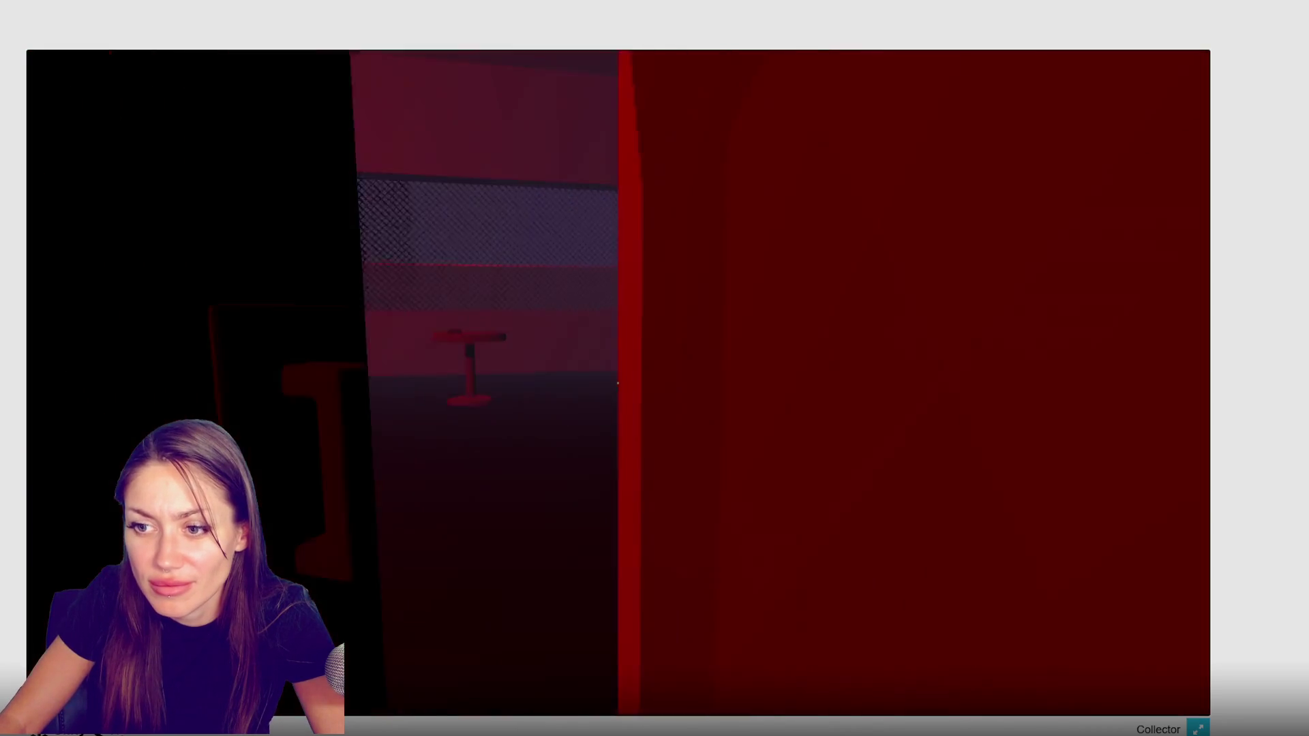
click(617, 384)
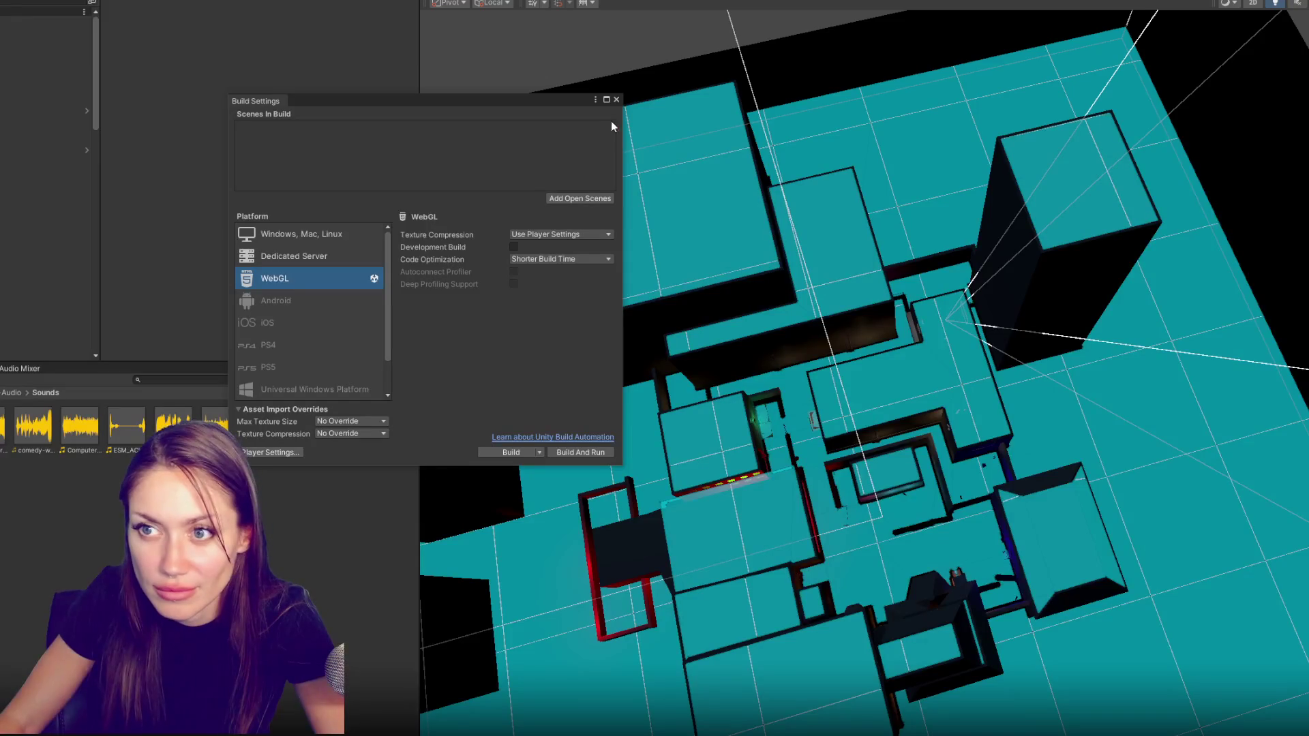
click(616, 99)
scroll(50, 205, down, 5)
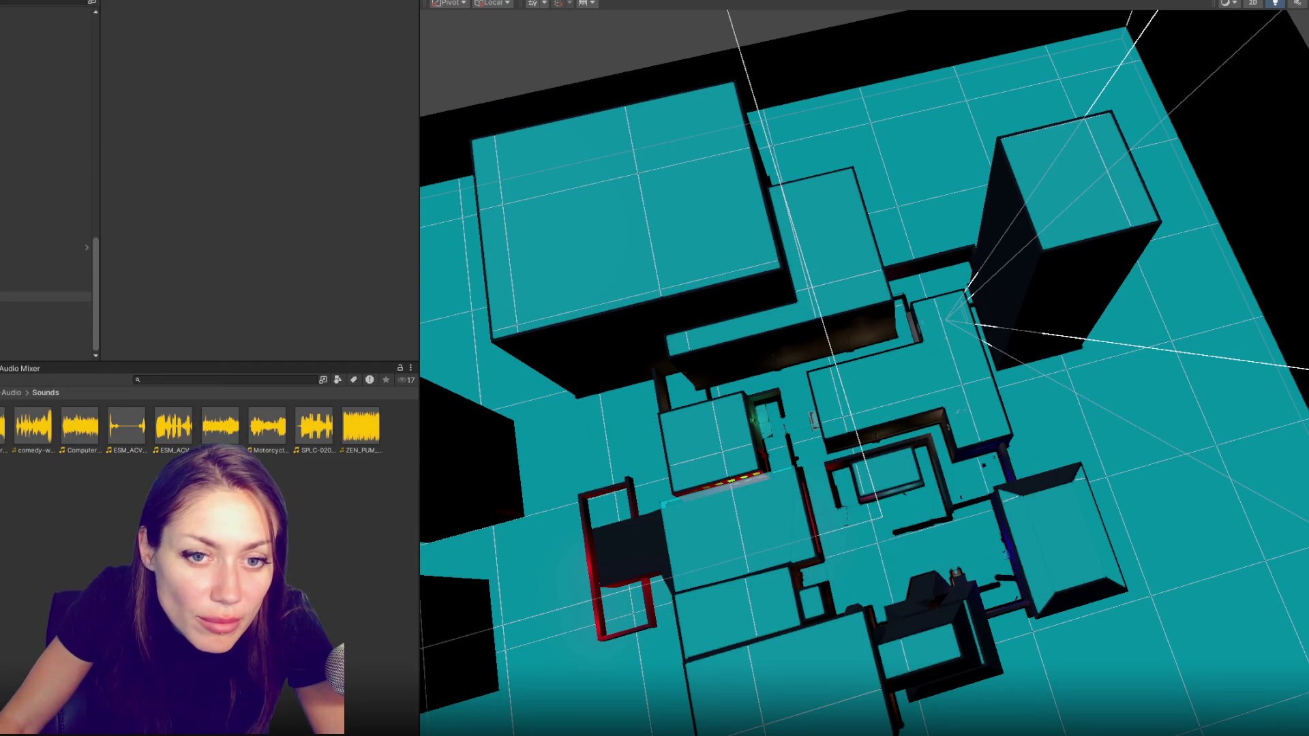
Give the first audio source max distance 20 and a smooth custom rolloff curve
click(46, 353)
scroll(245, 193, down, 5)
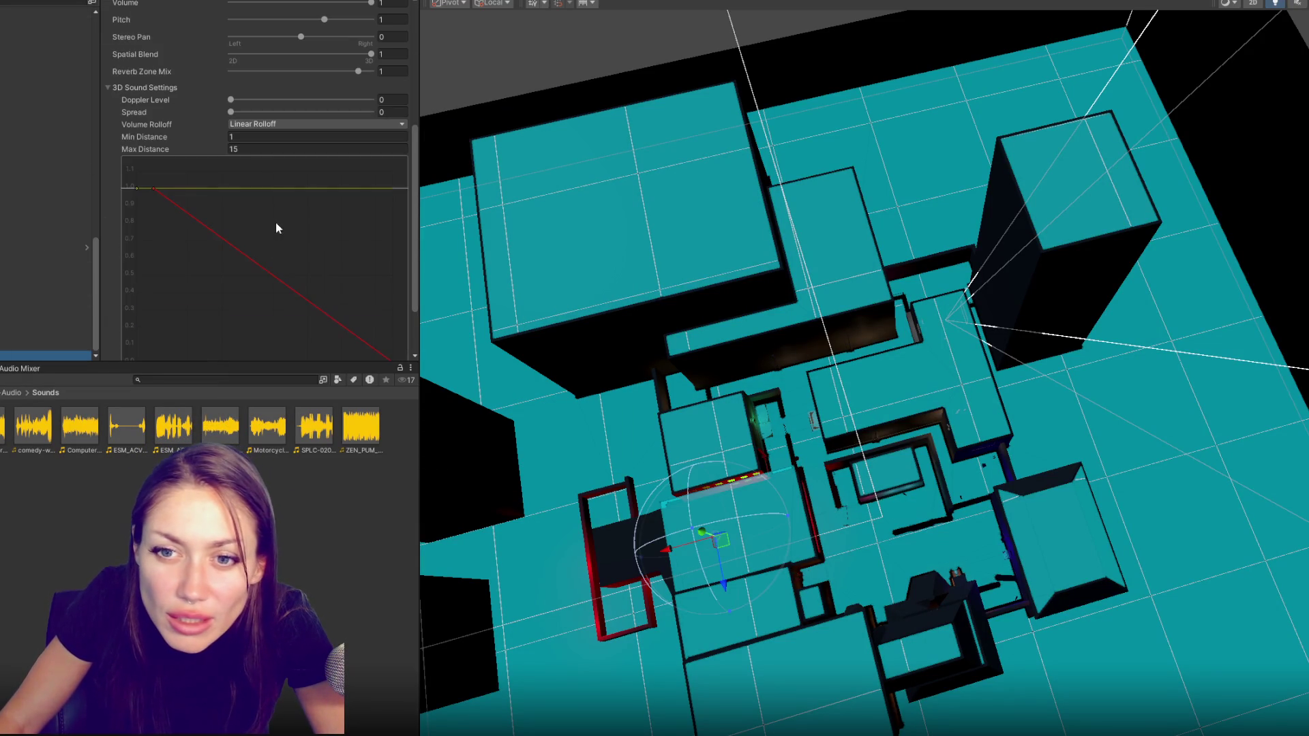
click(254, 149)
text(30)
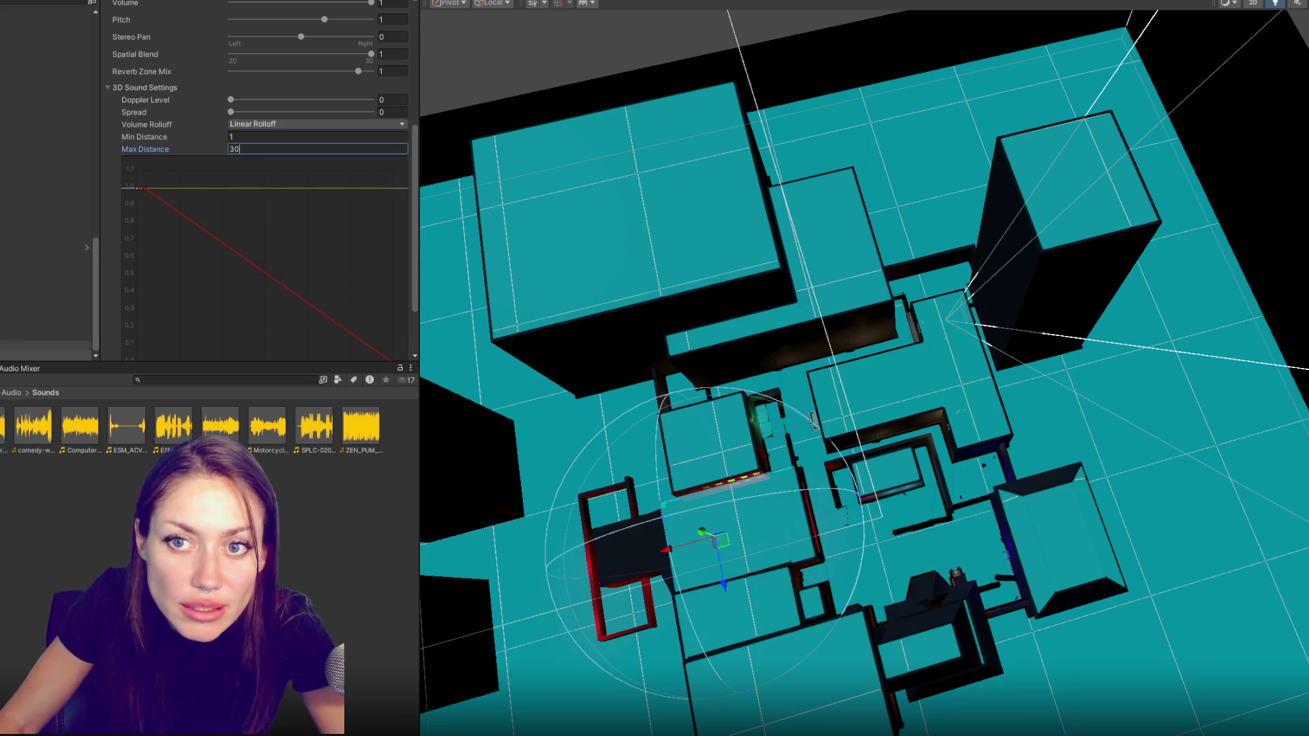
drag(143, 187, 261, 192)
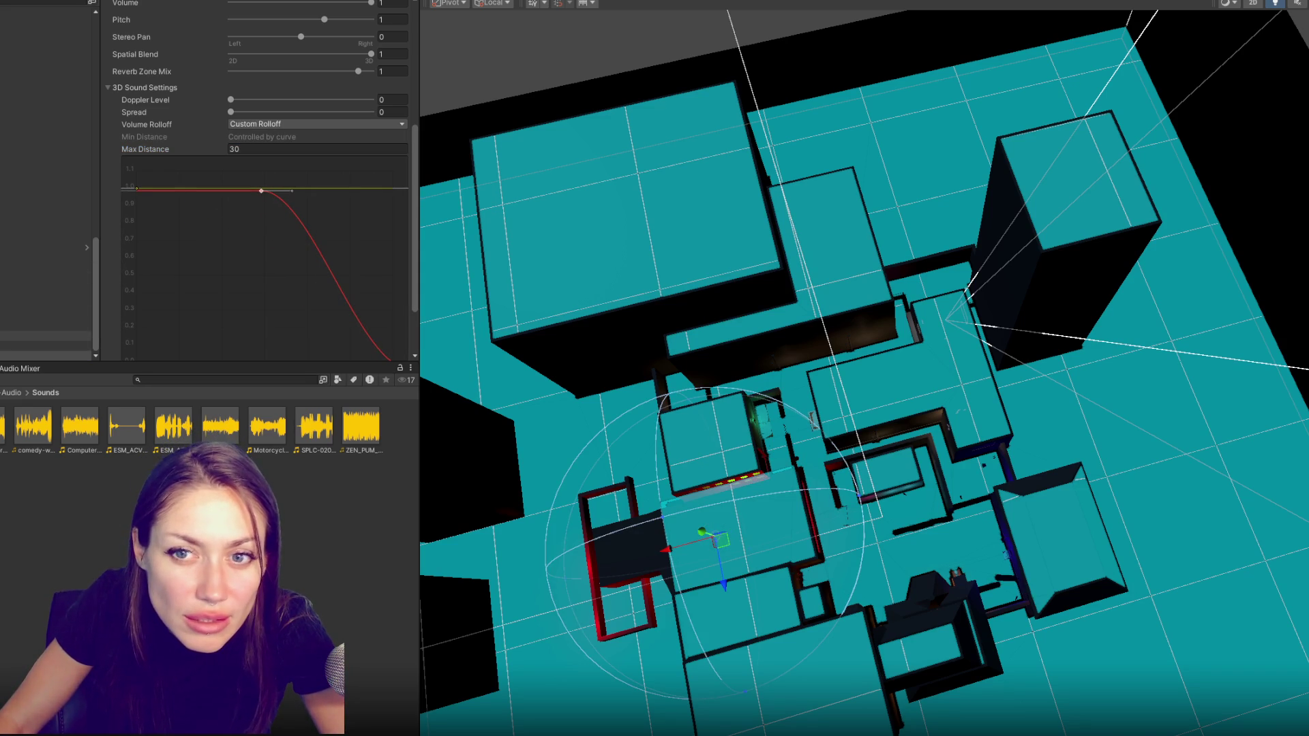
key(ctrl+z)
key(ctrl+z)
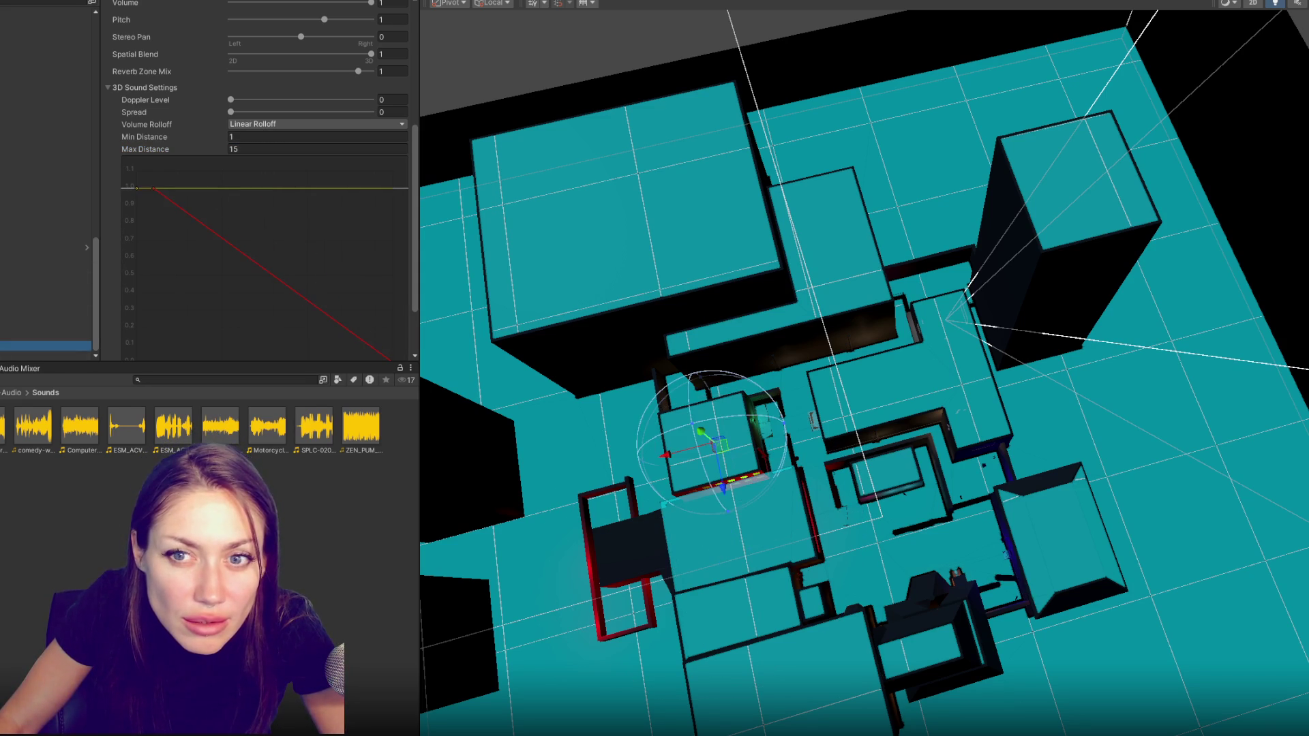
drag(157, 195, 186, 191)
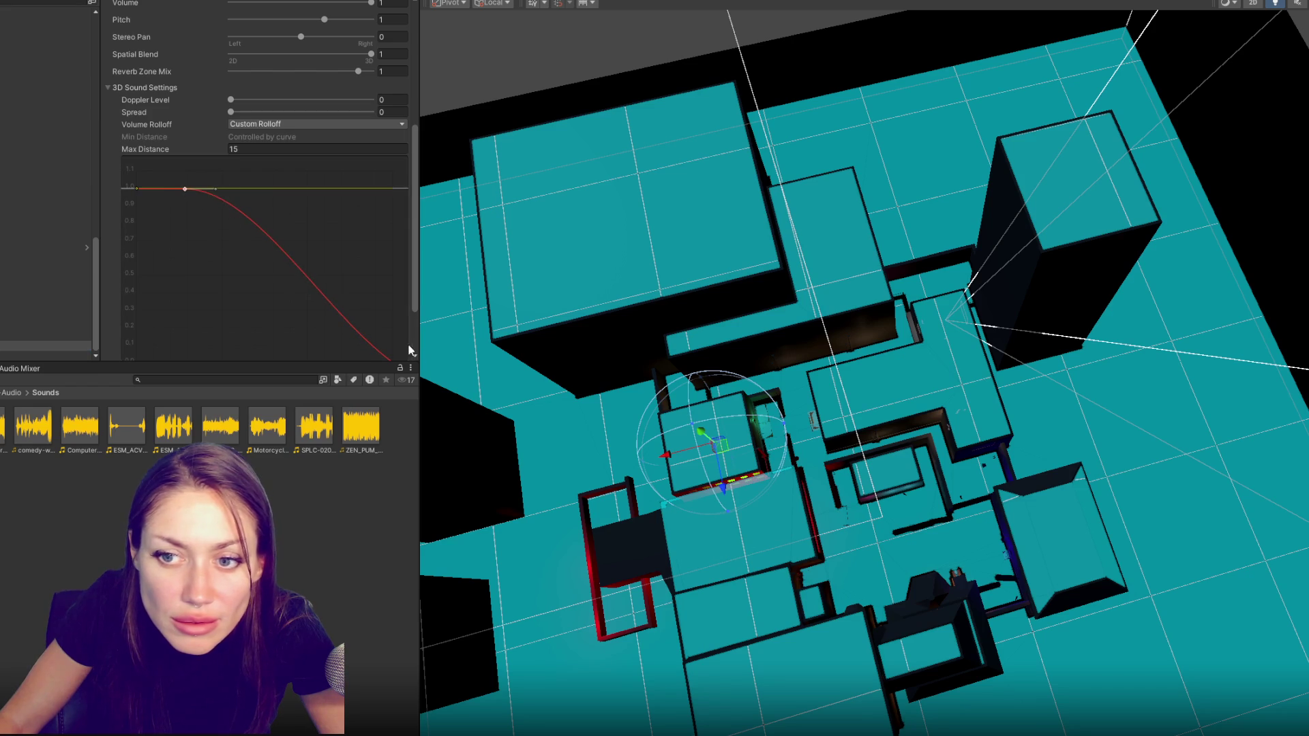
Give another audio source a custom rolloff curve and max distance 20
click(3, 339)
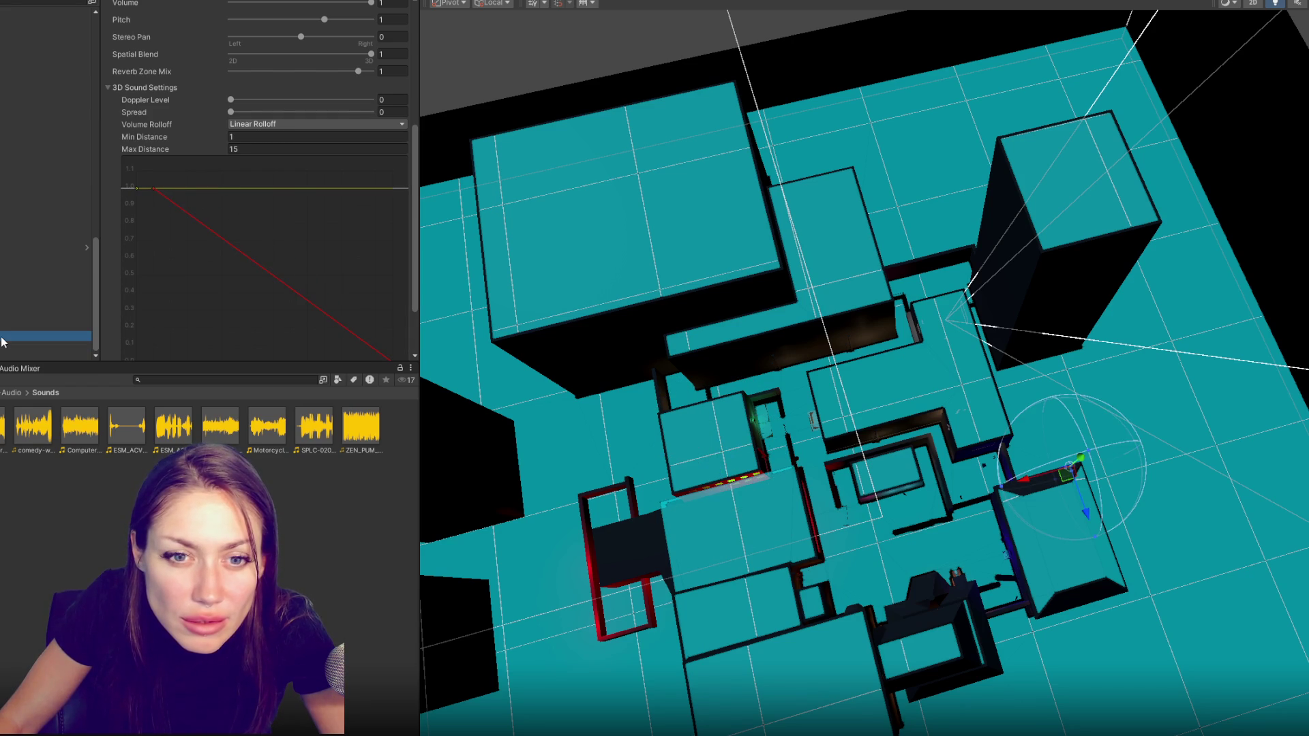
click(51, 276)
drag(154, 191, 186, 188)
click(261, 149)
text(20)
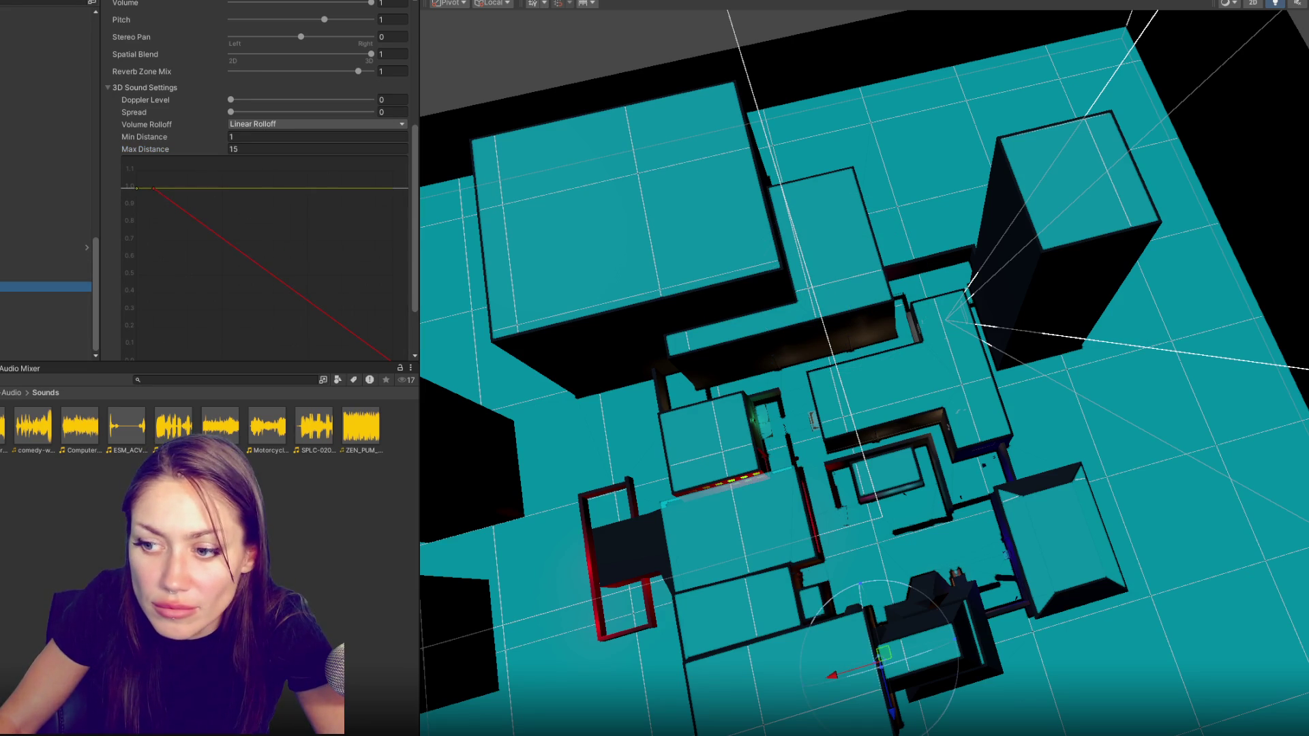
key(Down)
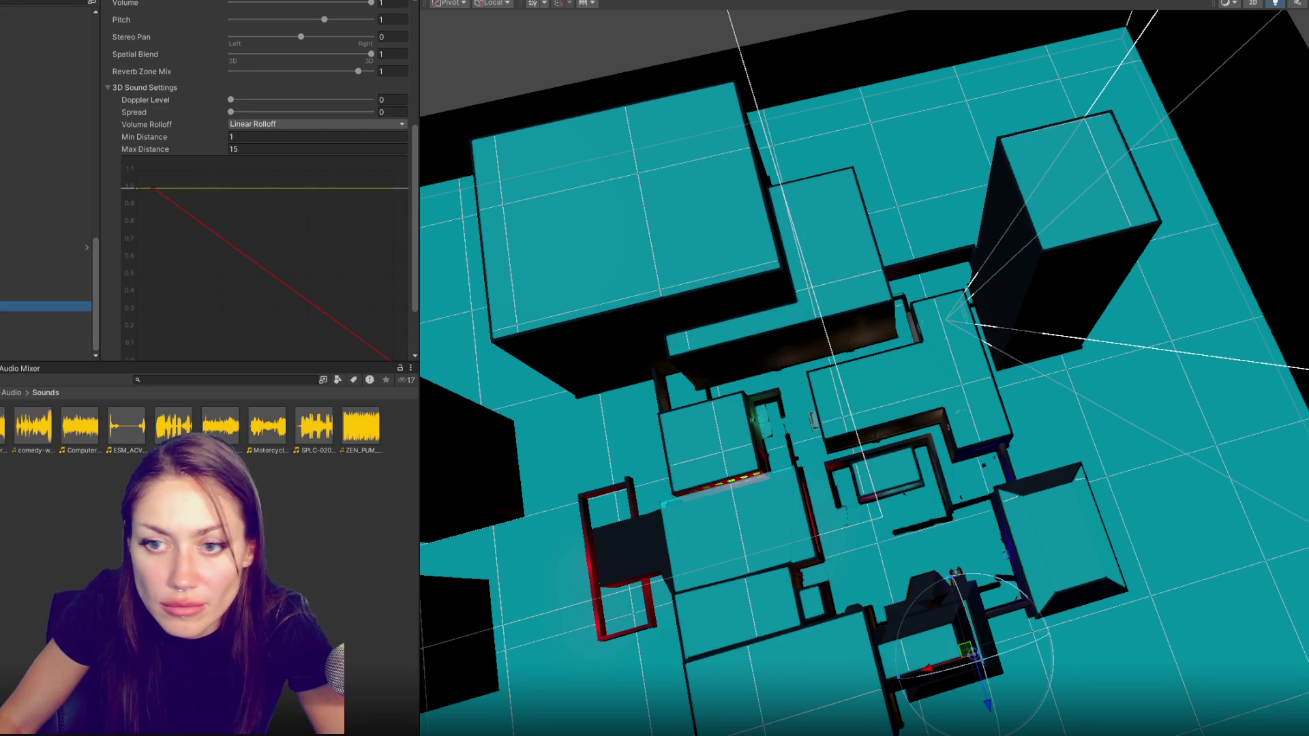
key(Down)
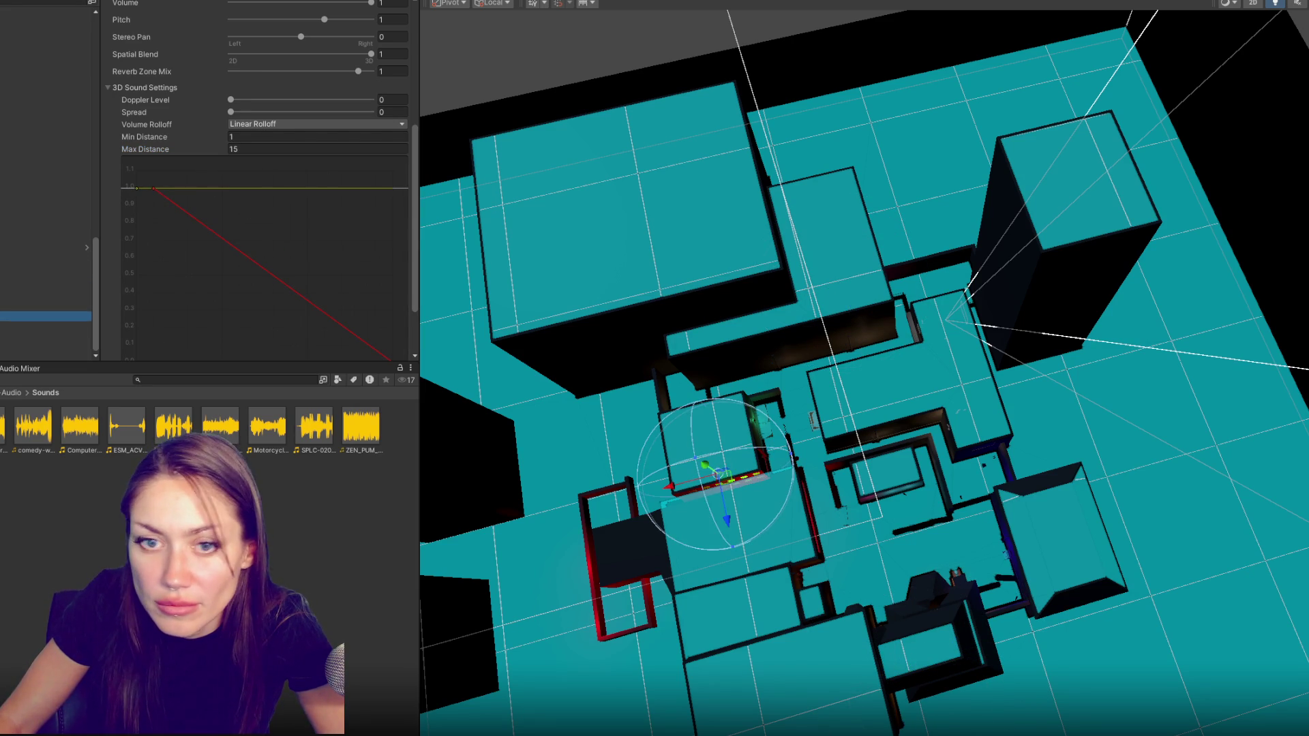
Check the remaining sound sources' ranges and nudge their positions in the level
drag(727, 520, 721, 479)
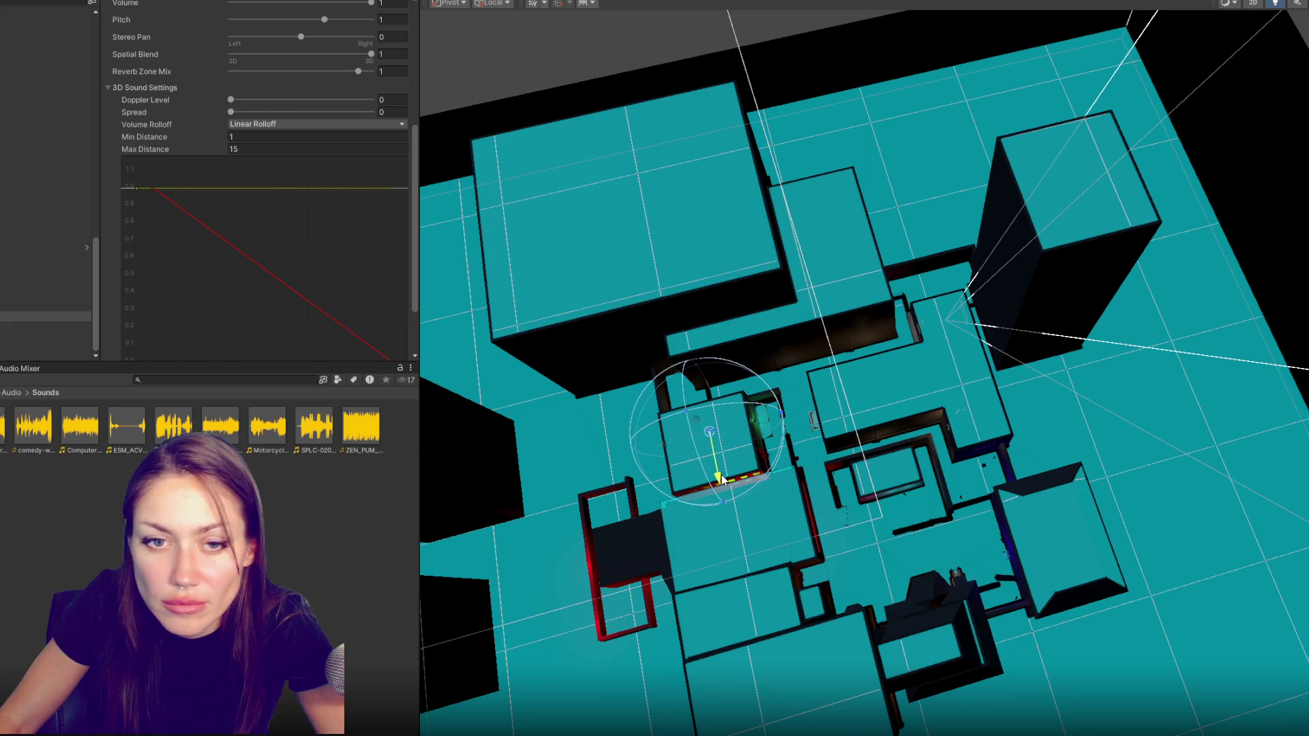
click(76, 329)
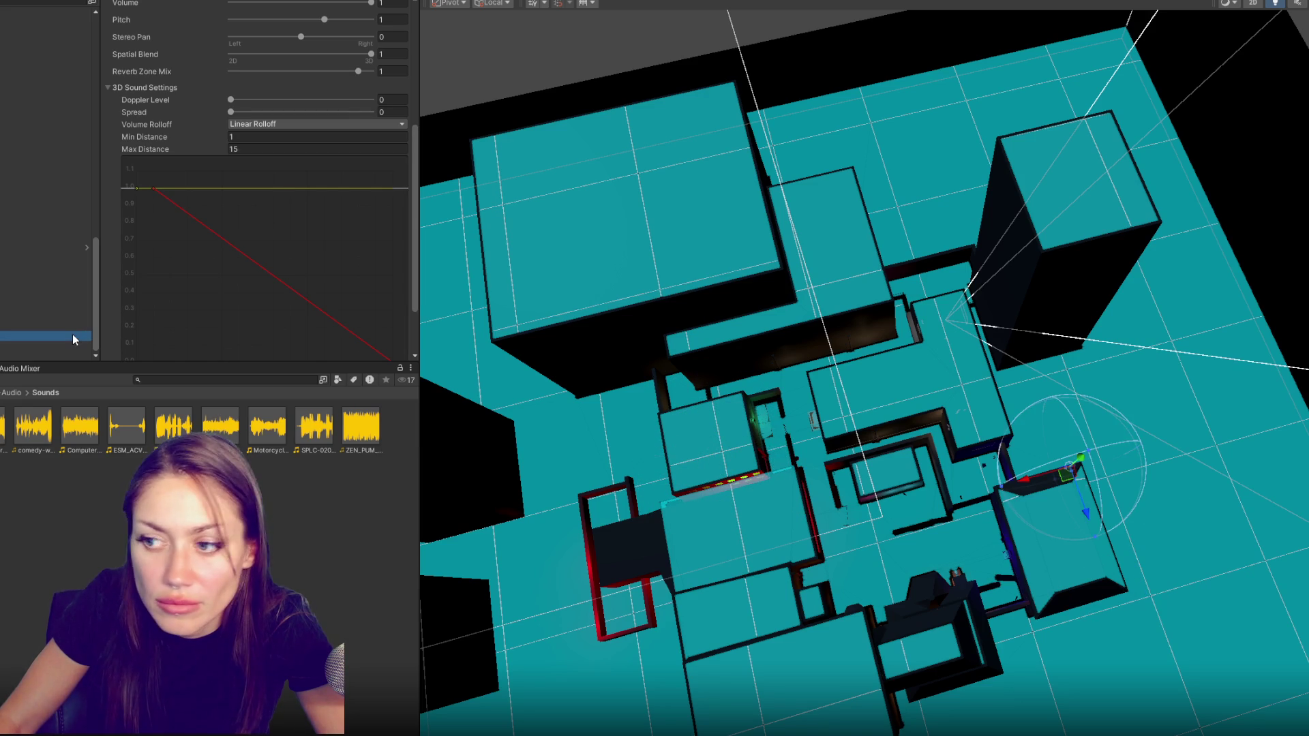
click(69, 347)
click(64, 356)
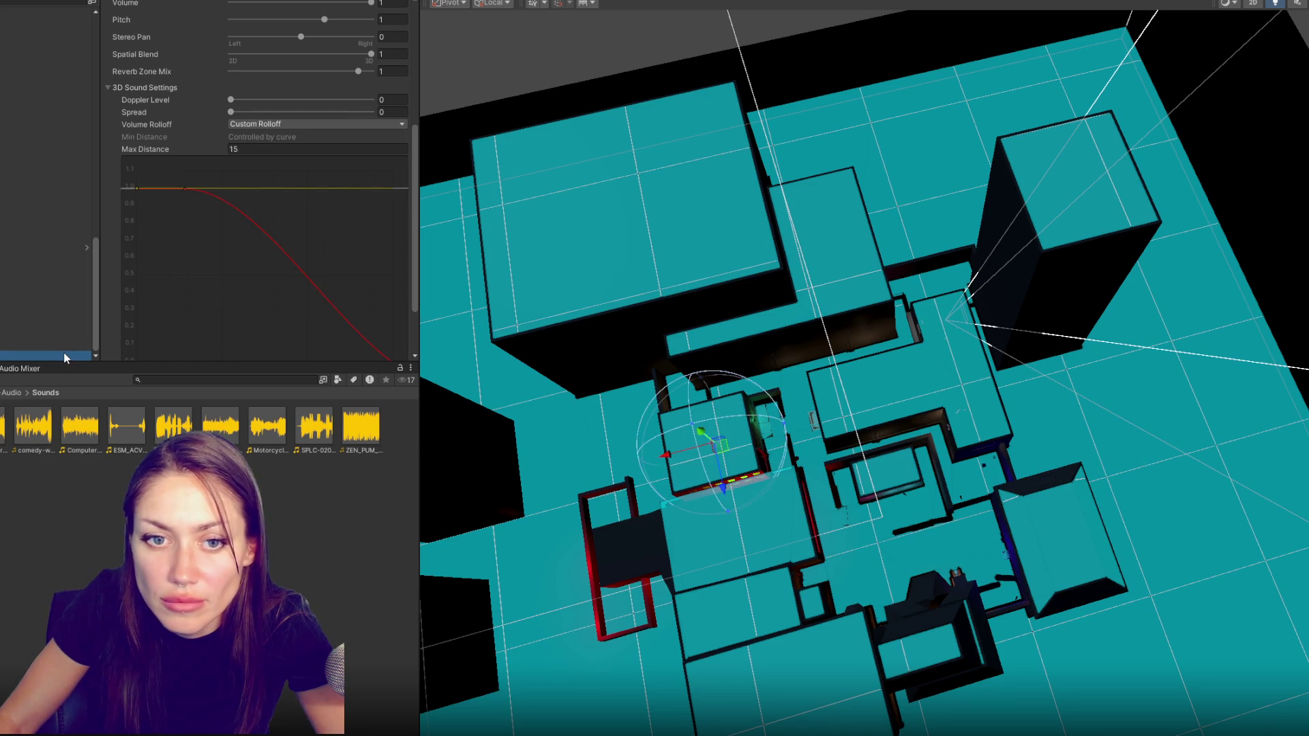
click(56, 281)
drag(856, 330, 852, 323)
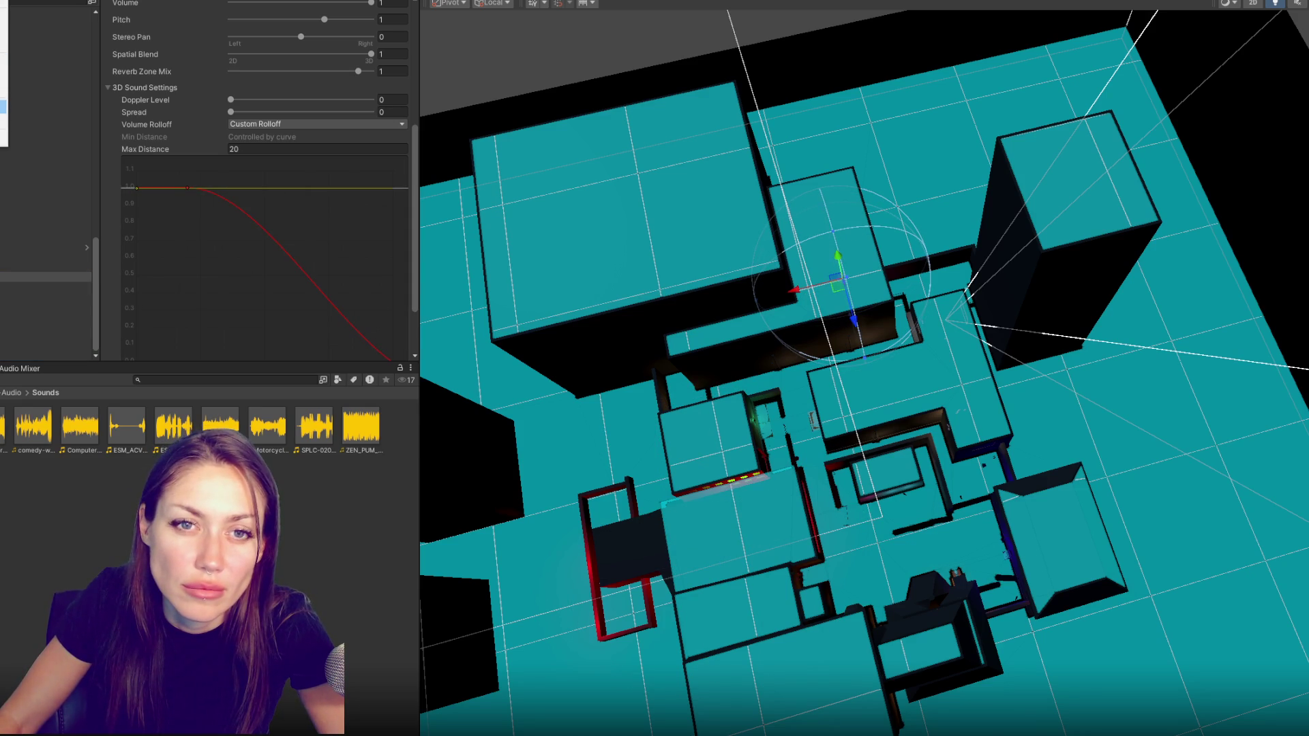
Start a WebGL build into the chosen output folder
key(ctrl+shift+b)
click(510, 452)
click(457, 389)
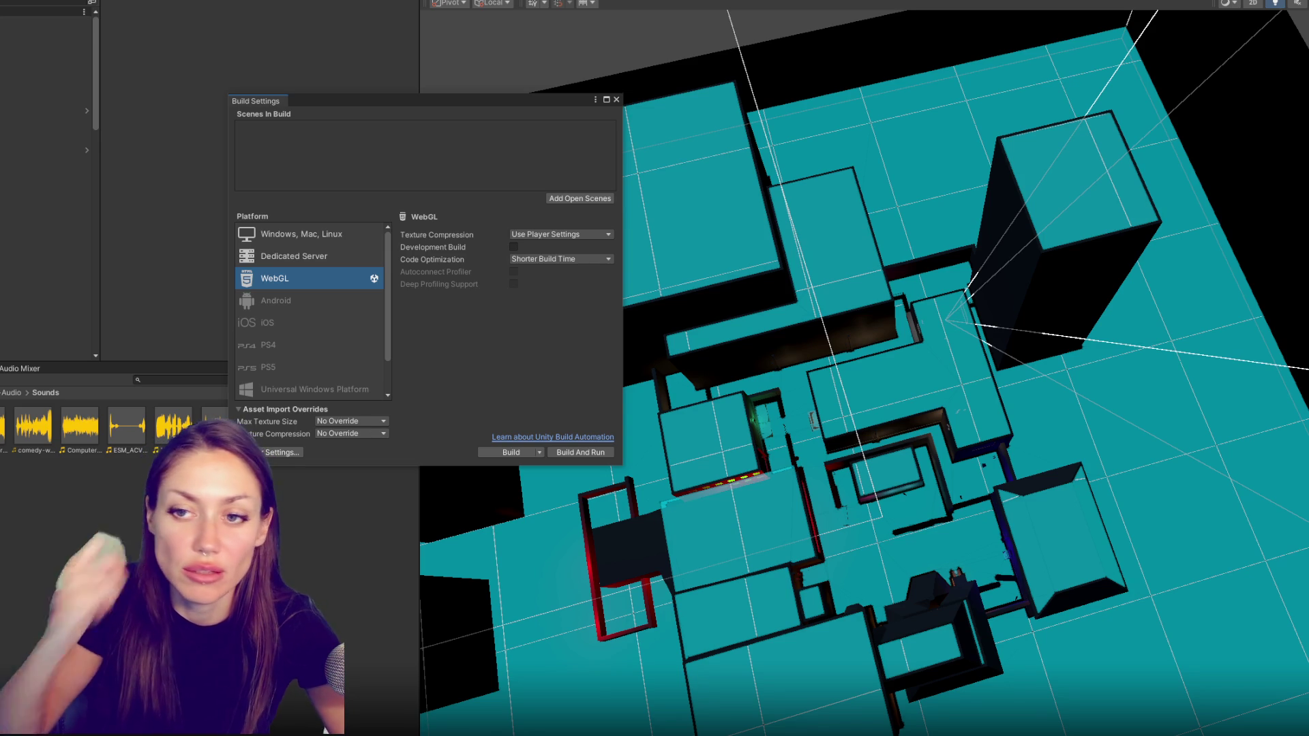
Switch the active build platform to Windows, Mac, Linux
click(319, 227)
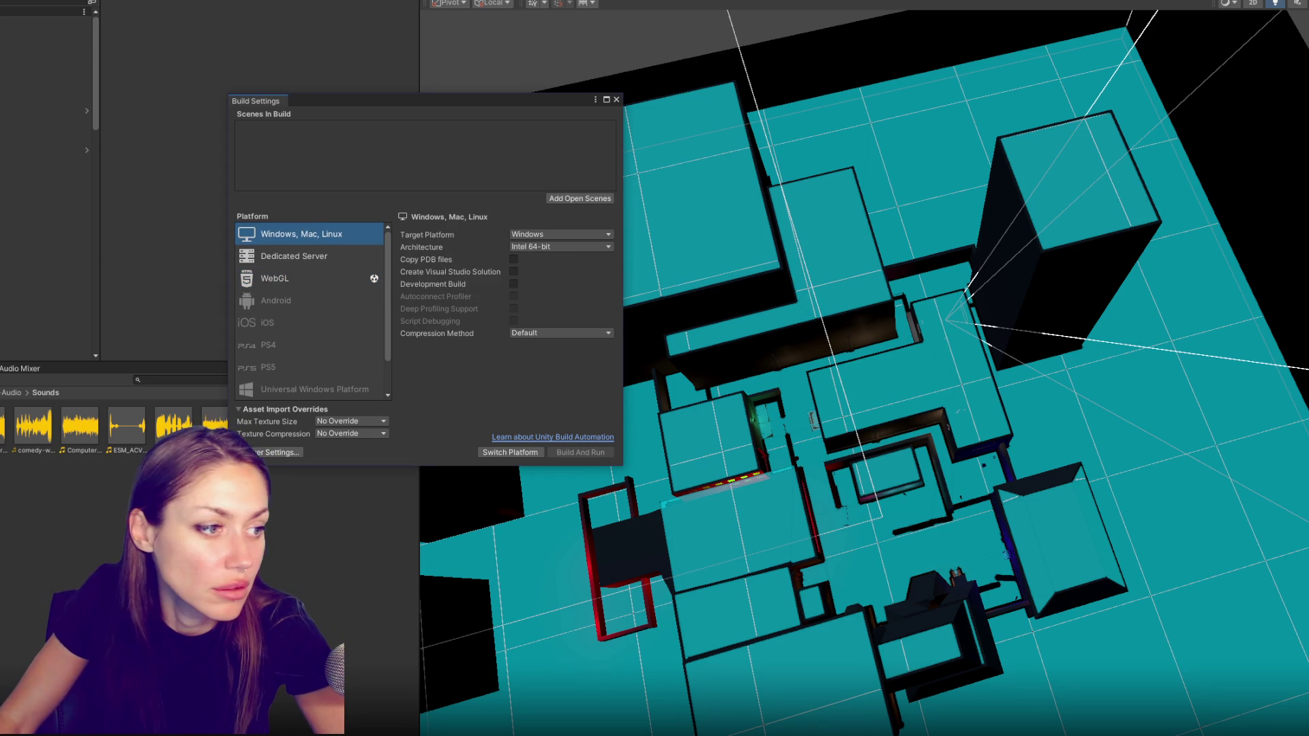
click(539, 451)
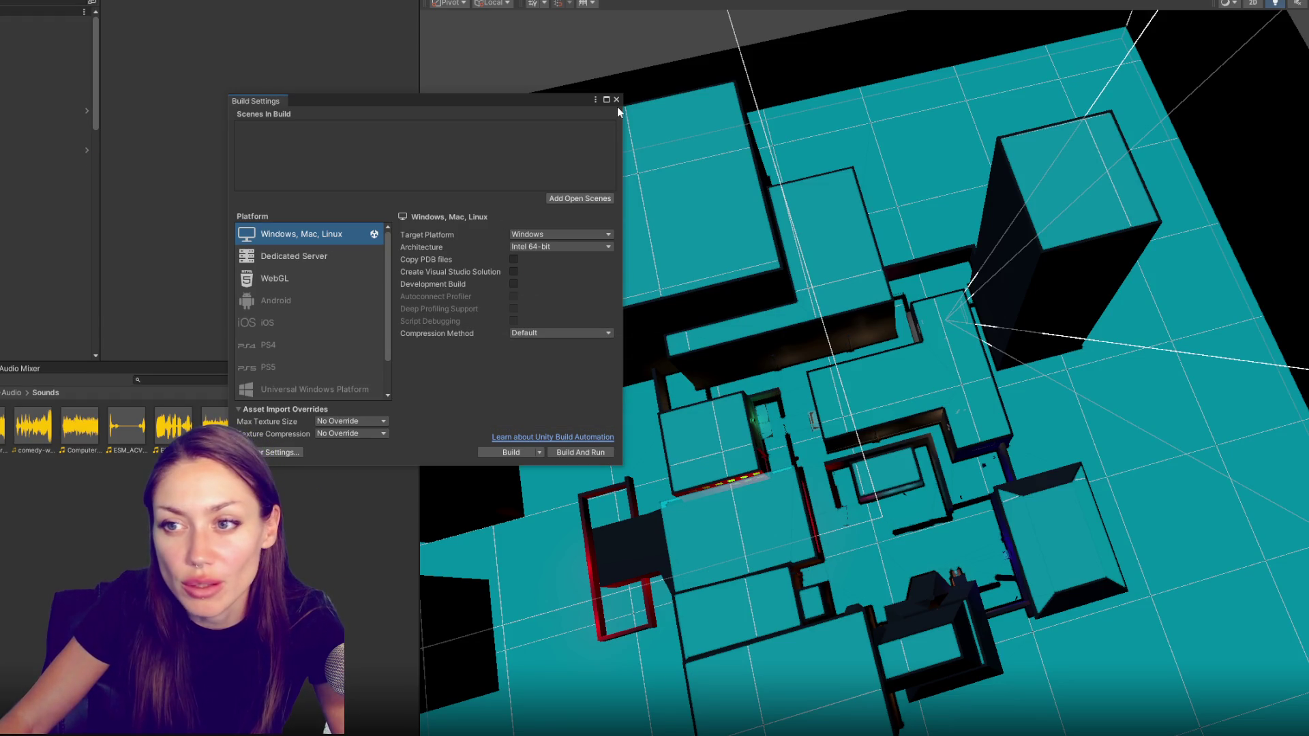
Launch the Windows build and confirm the chosen output folder in the folder picker
click(503, 453)
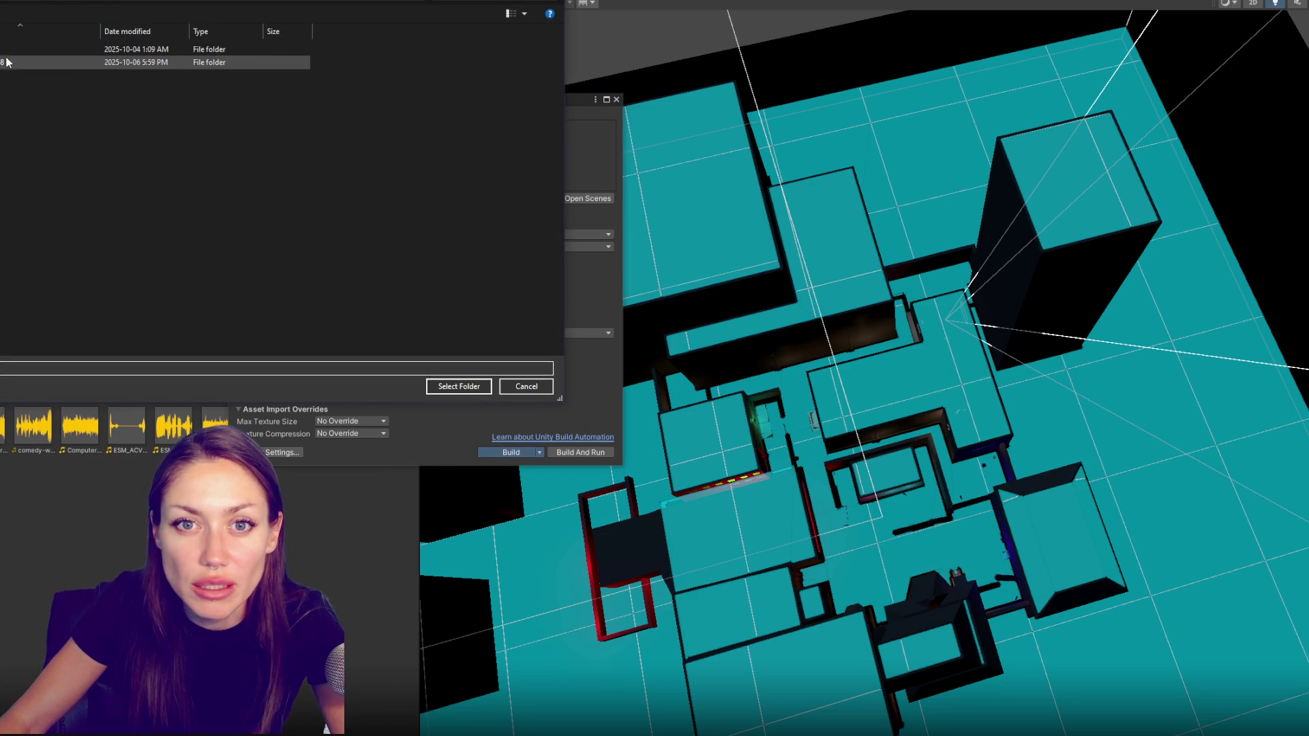
double_click(8, 59)
click(6, 58)
key(Return)
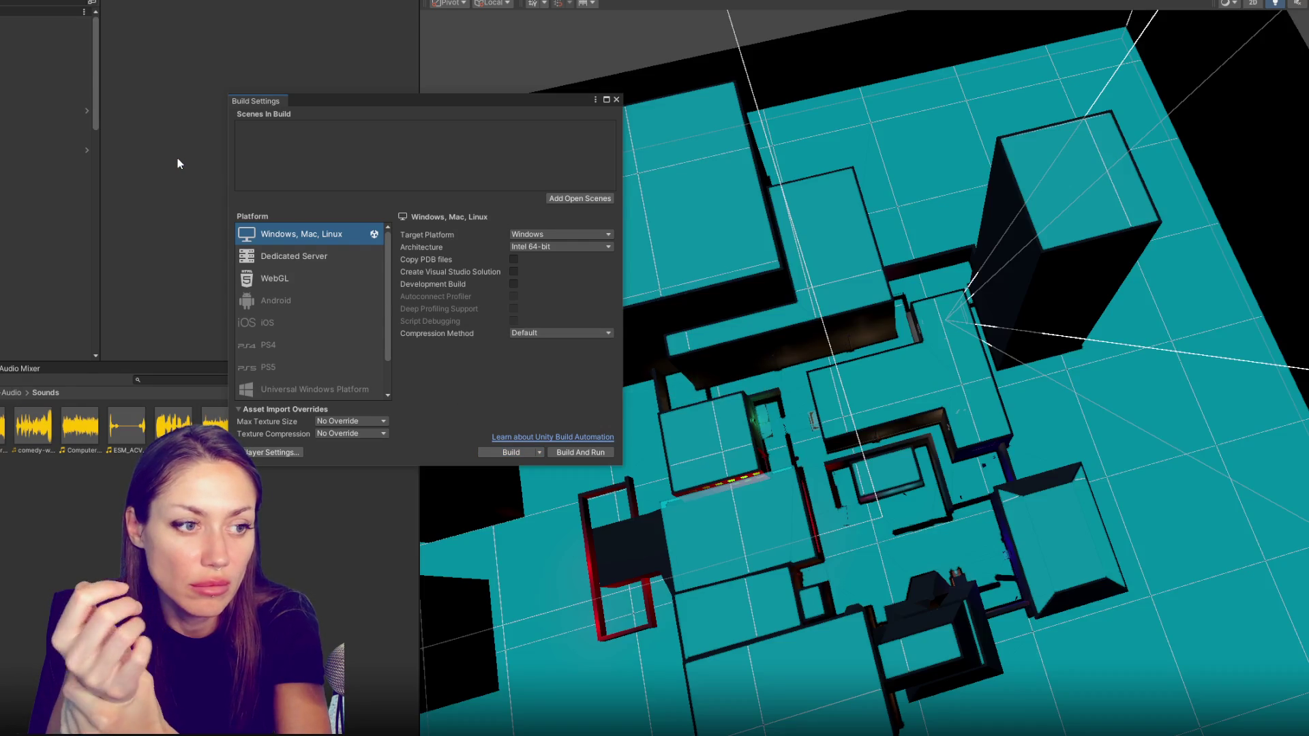
Reopen Build Settings and switch the active platform to WebGL
click(618, 101)
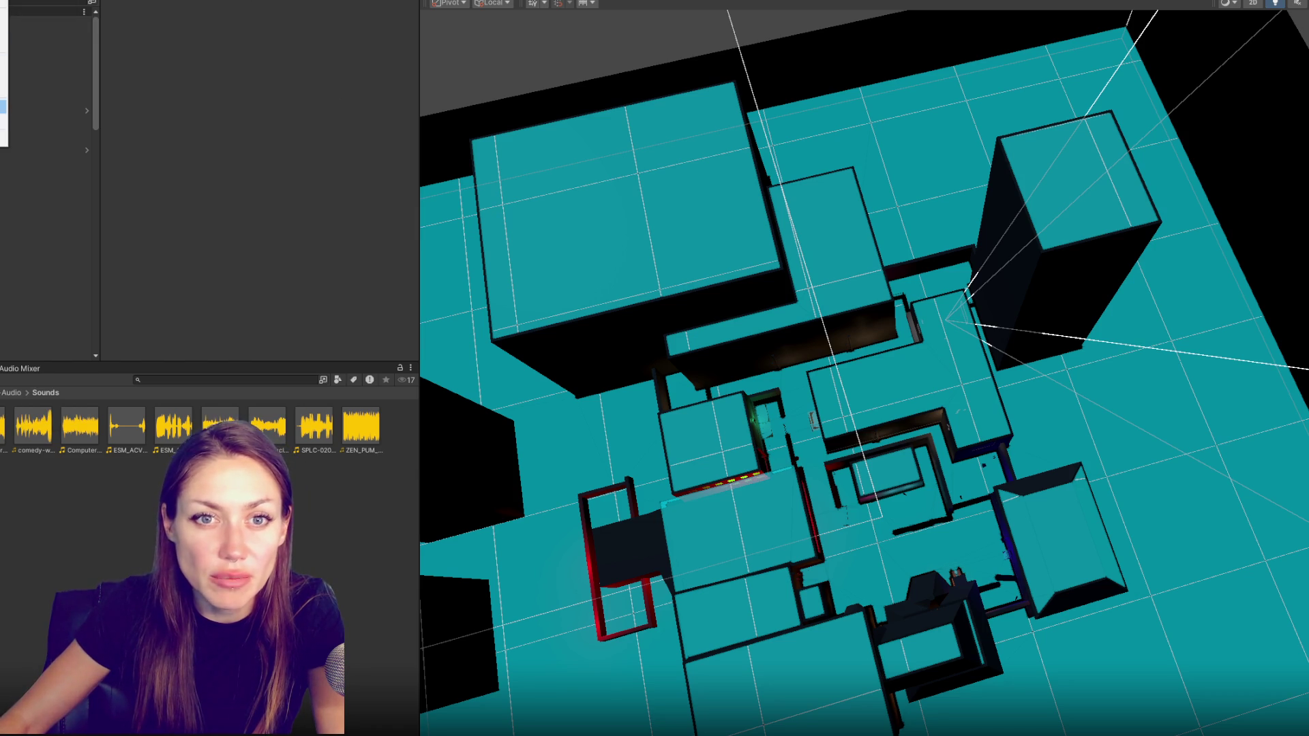
key(ctrl+shift+b)
click(286, 278)
click(526, 452)
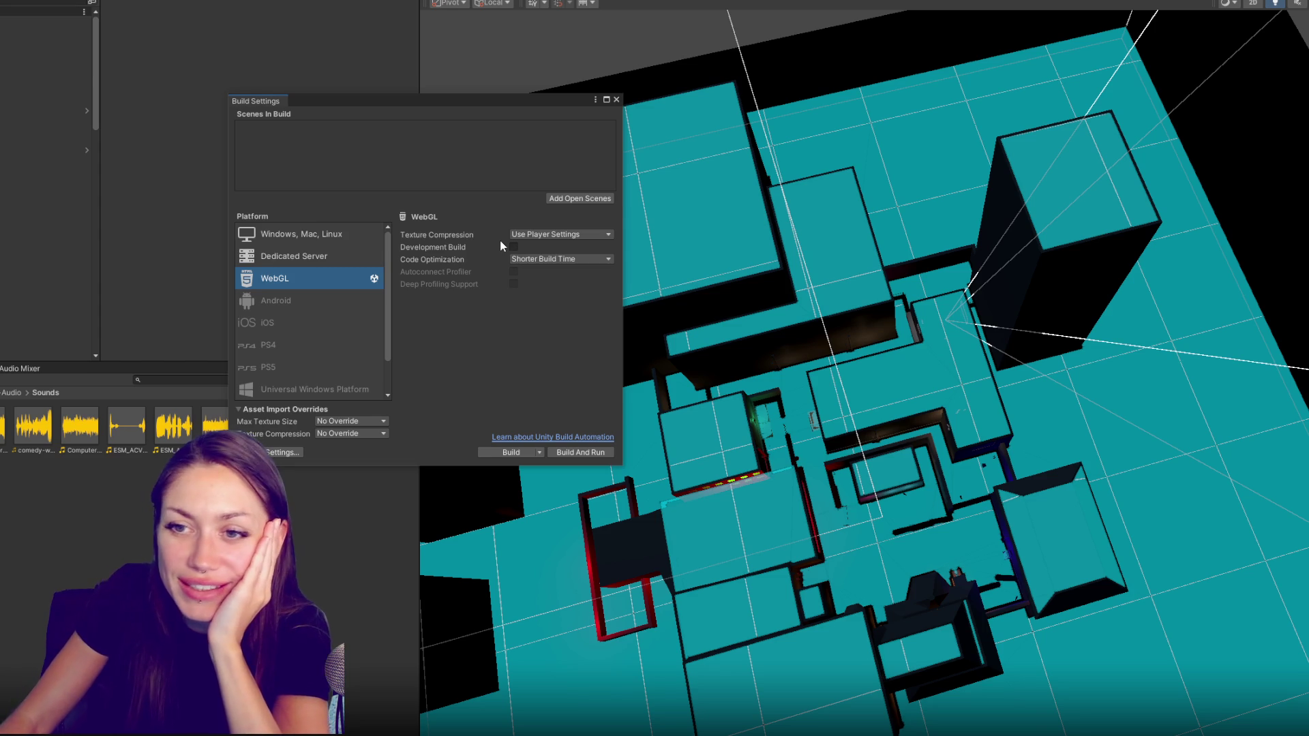
Launch the WebGL build and browse the folder picker toward the output folder, then cancel
click(521, 452)
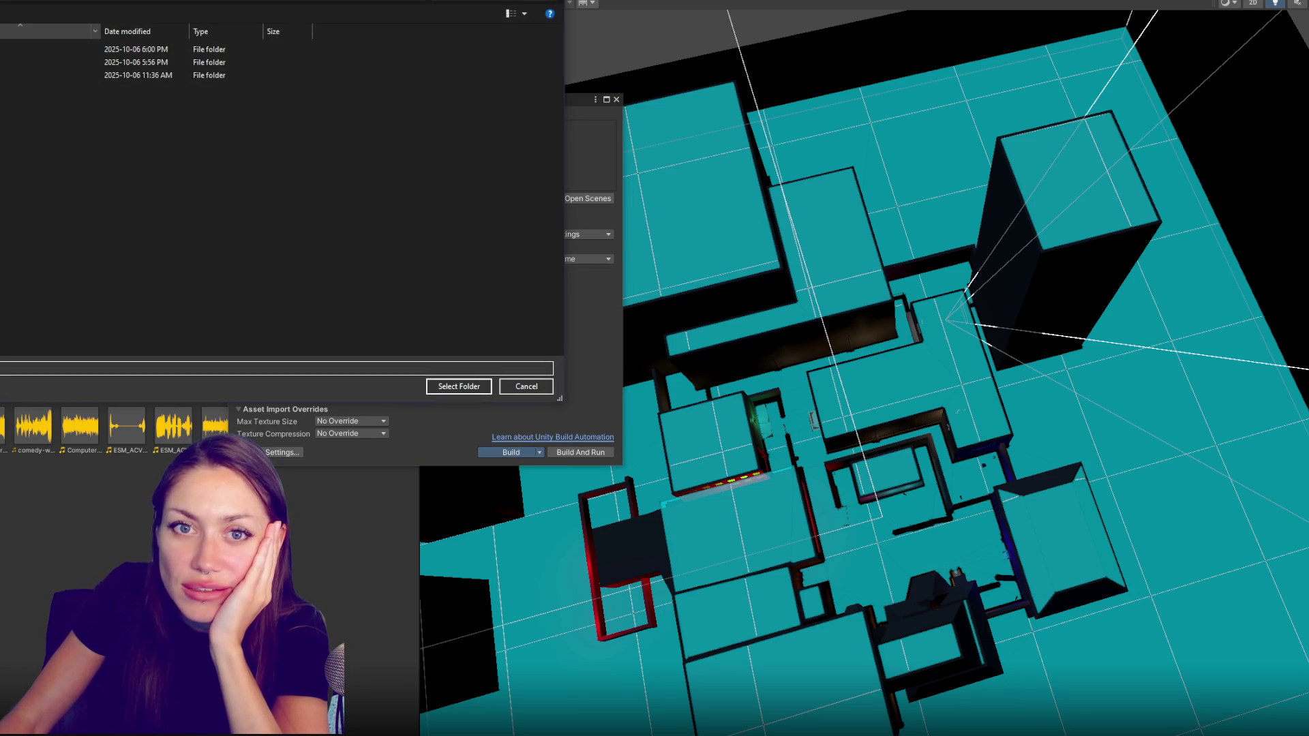
double_click(3, 48)
click(3, 62)
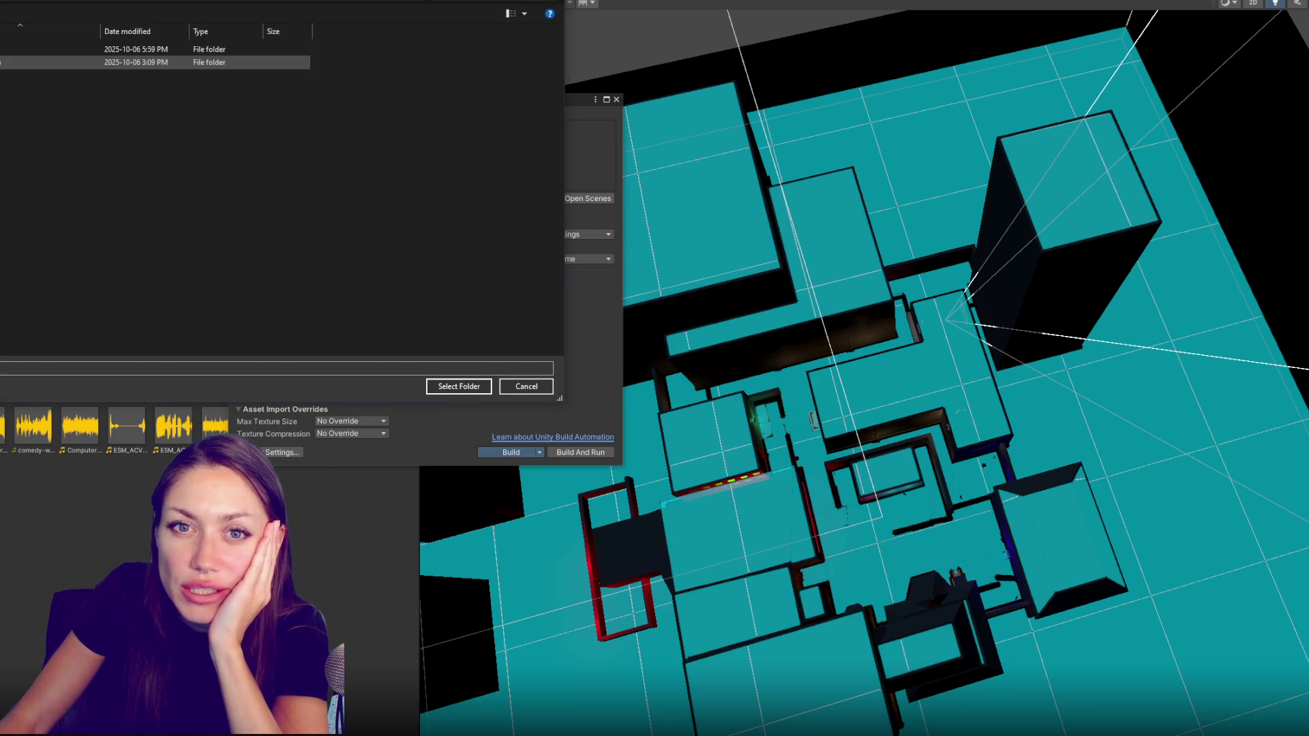
double_click(56, 62)
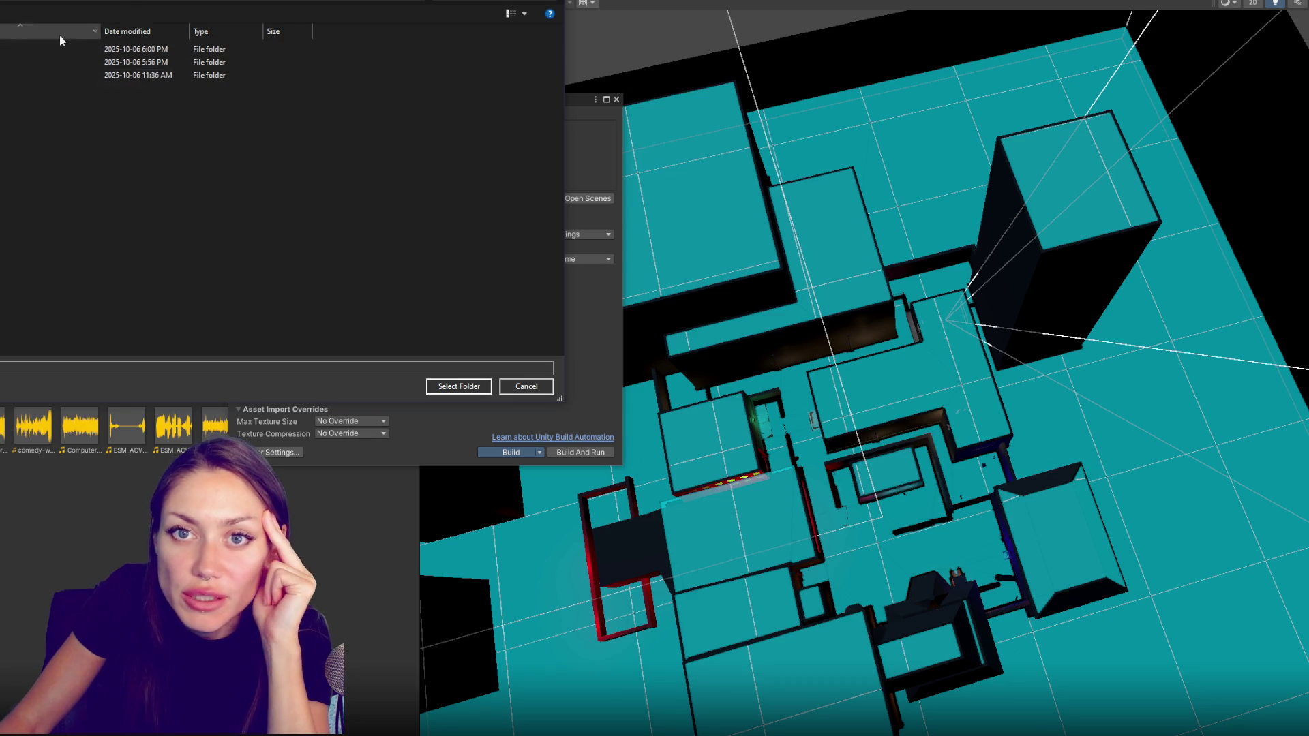
click(132, 2)
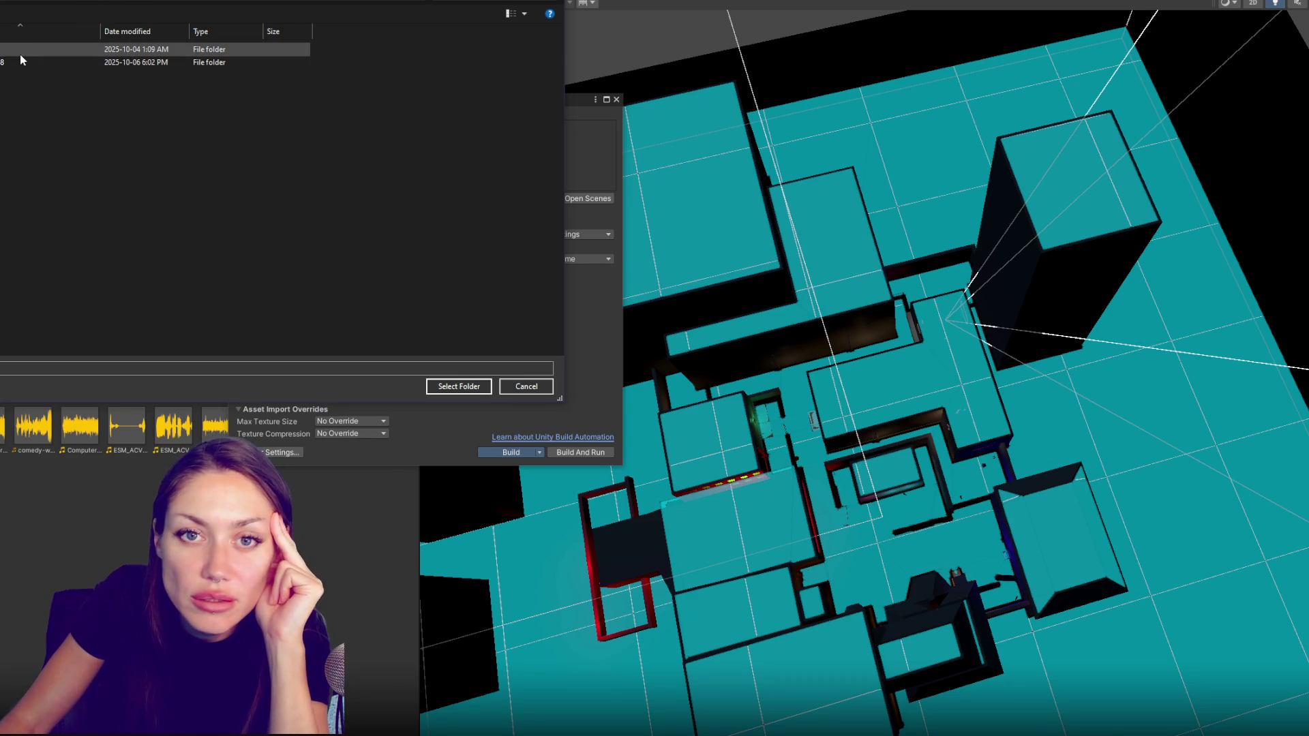
double_click(18, 65)
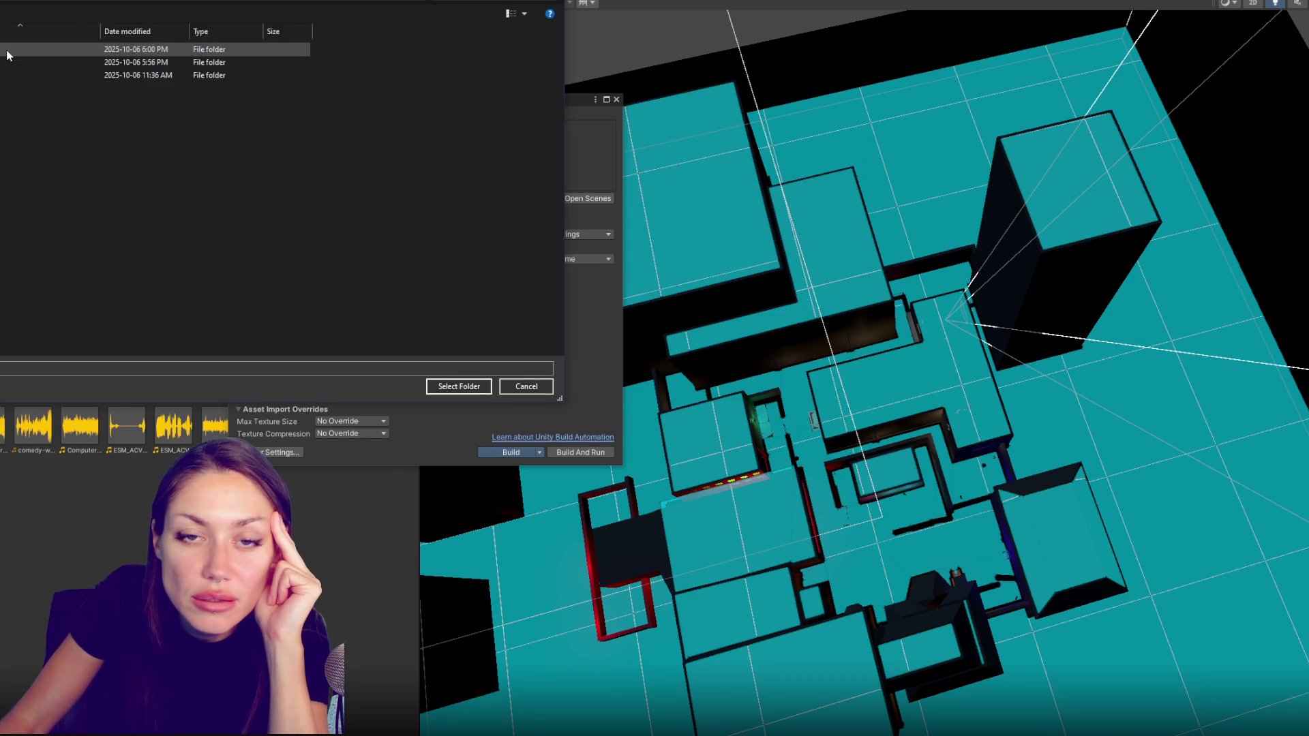
double_click(4, 63)
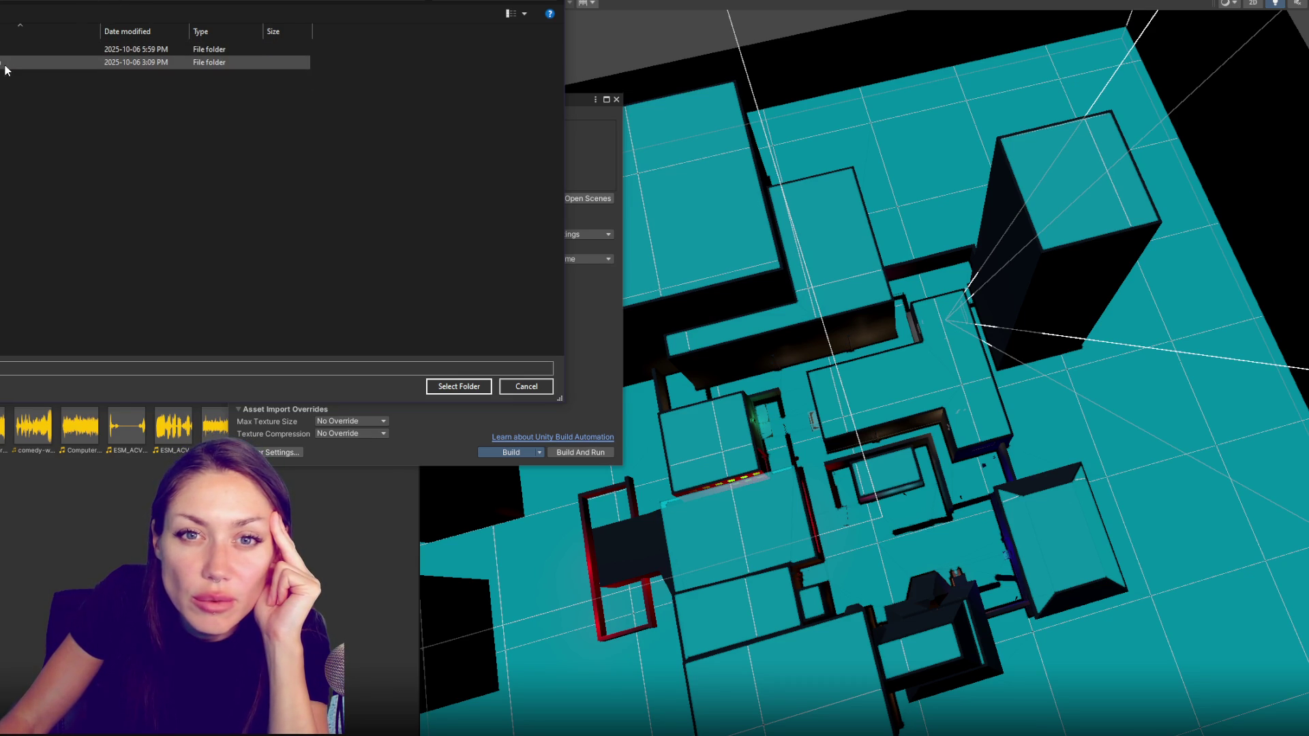
click(441, 386)
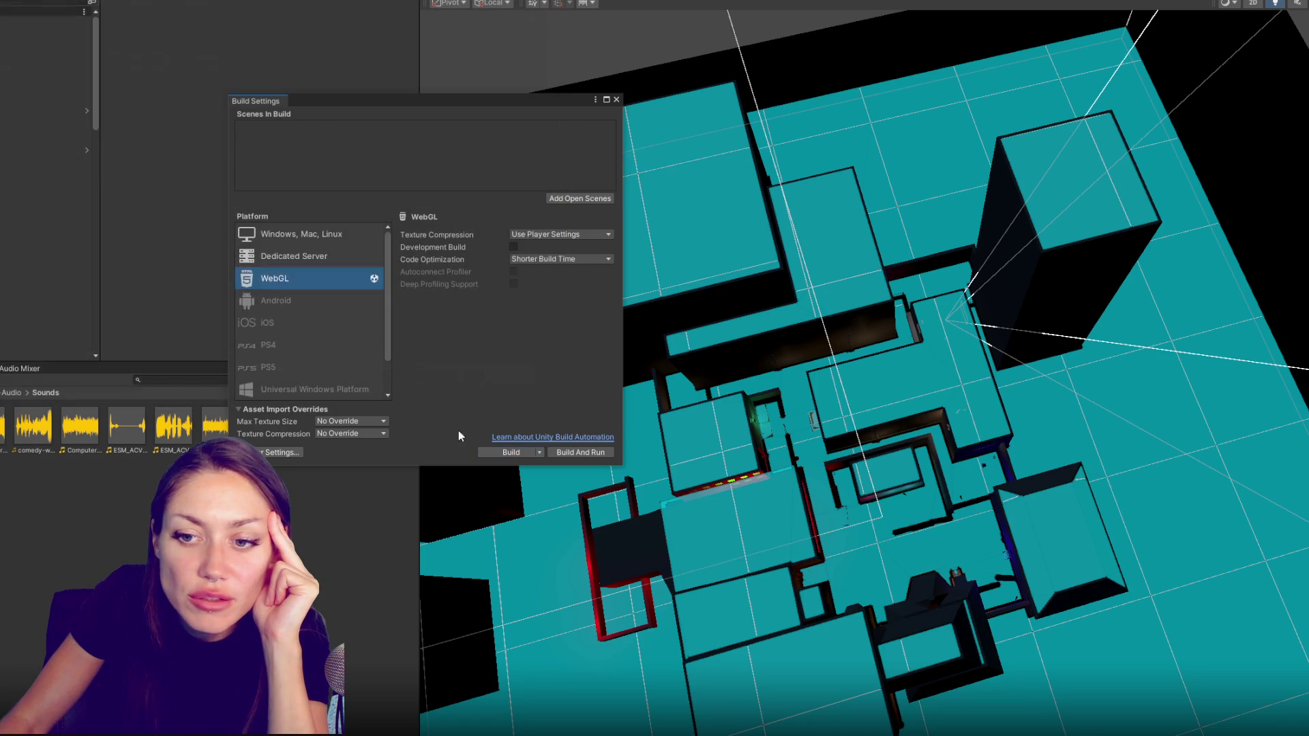
Restart the WebGL build from the build options and confirm the output folder to begin compiling
click(539, 453)
click(534, 484)
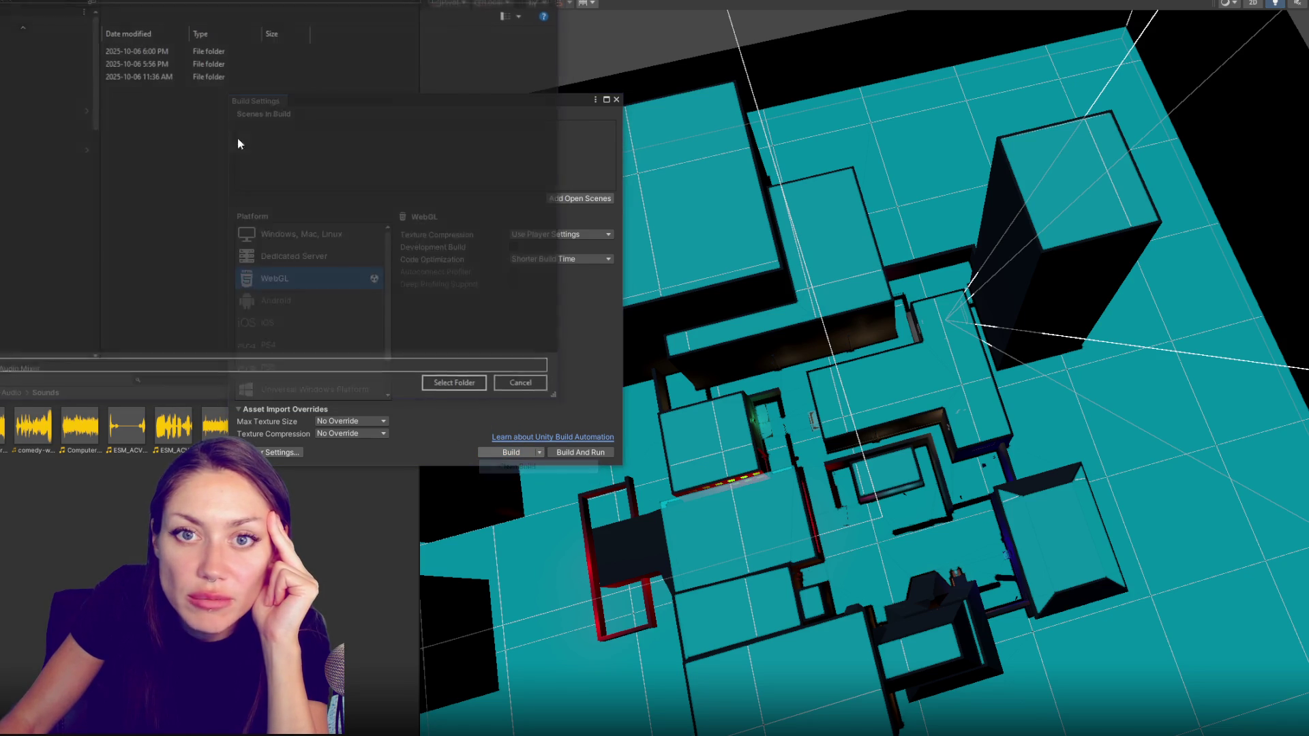
click(474, 390)
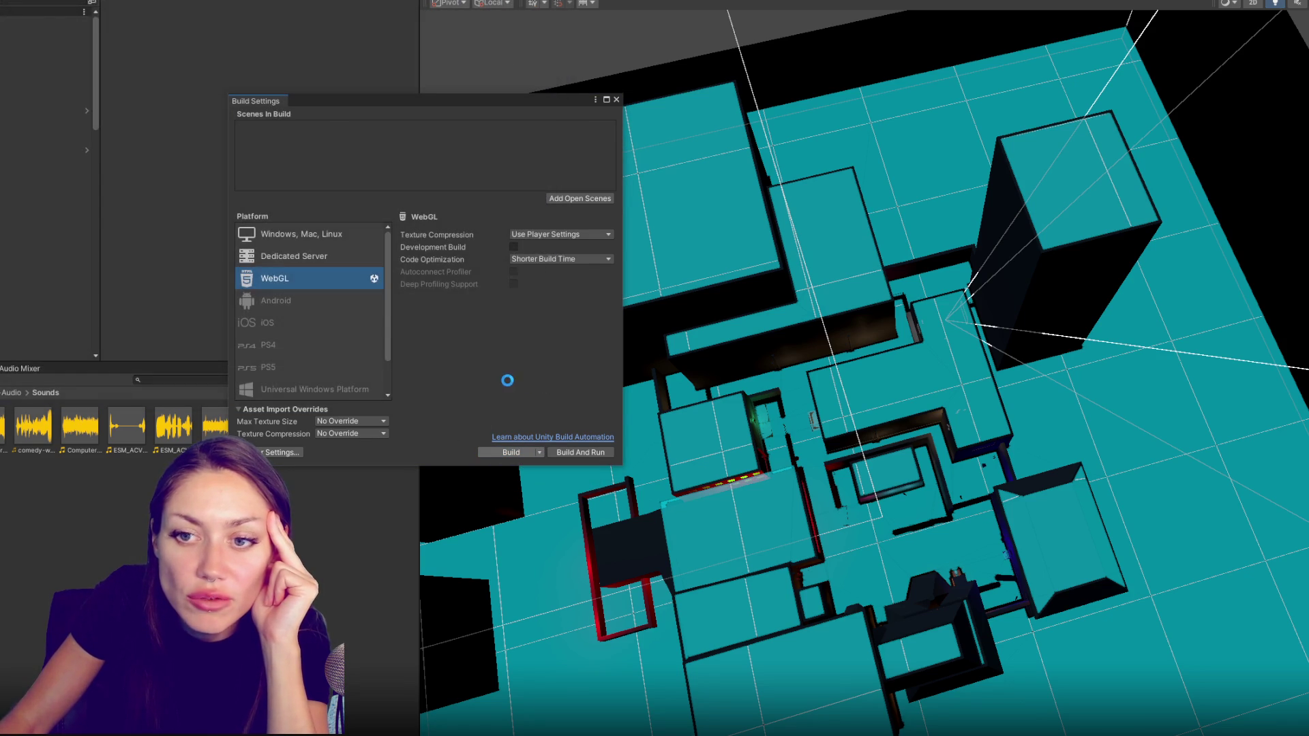
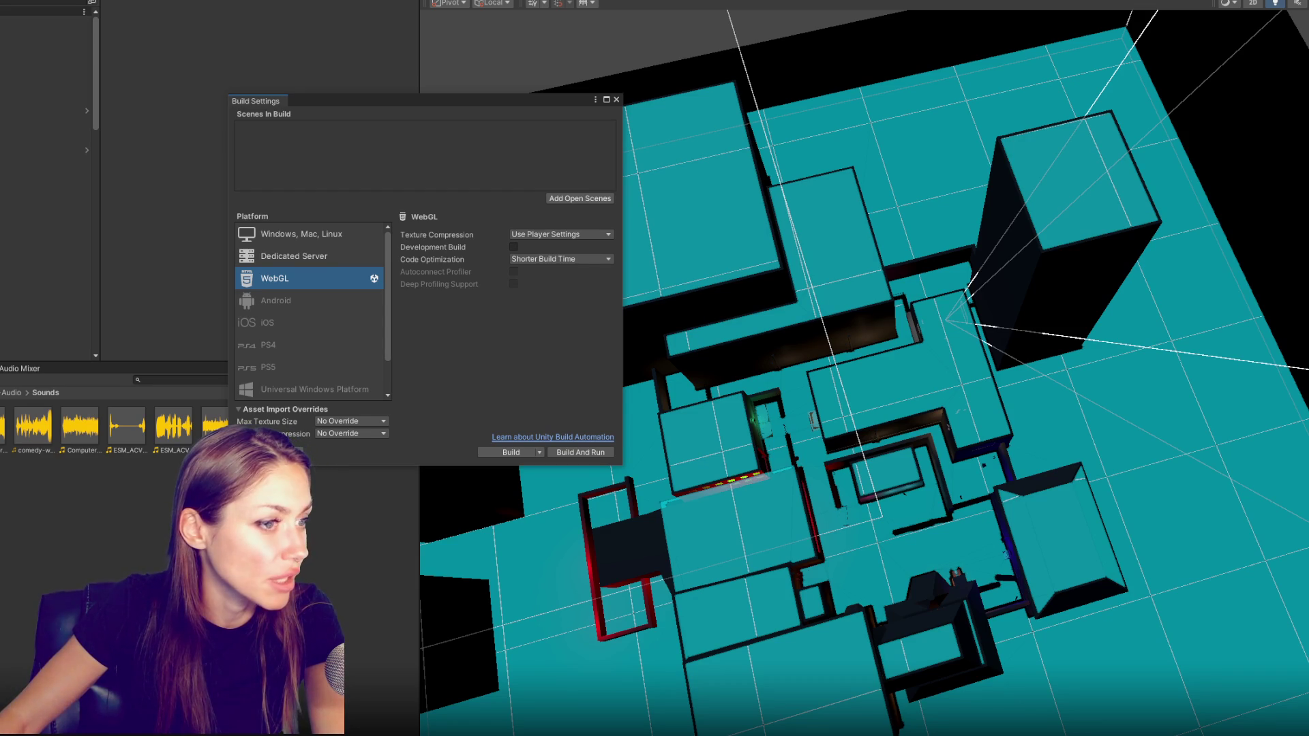
Run the Collector WebGL build in the browser, exit it, and go to the game's edit page
key(alt+Tab)
drag(833, 17, 1002, 30)
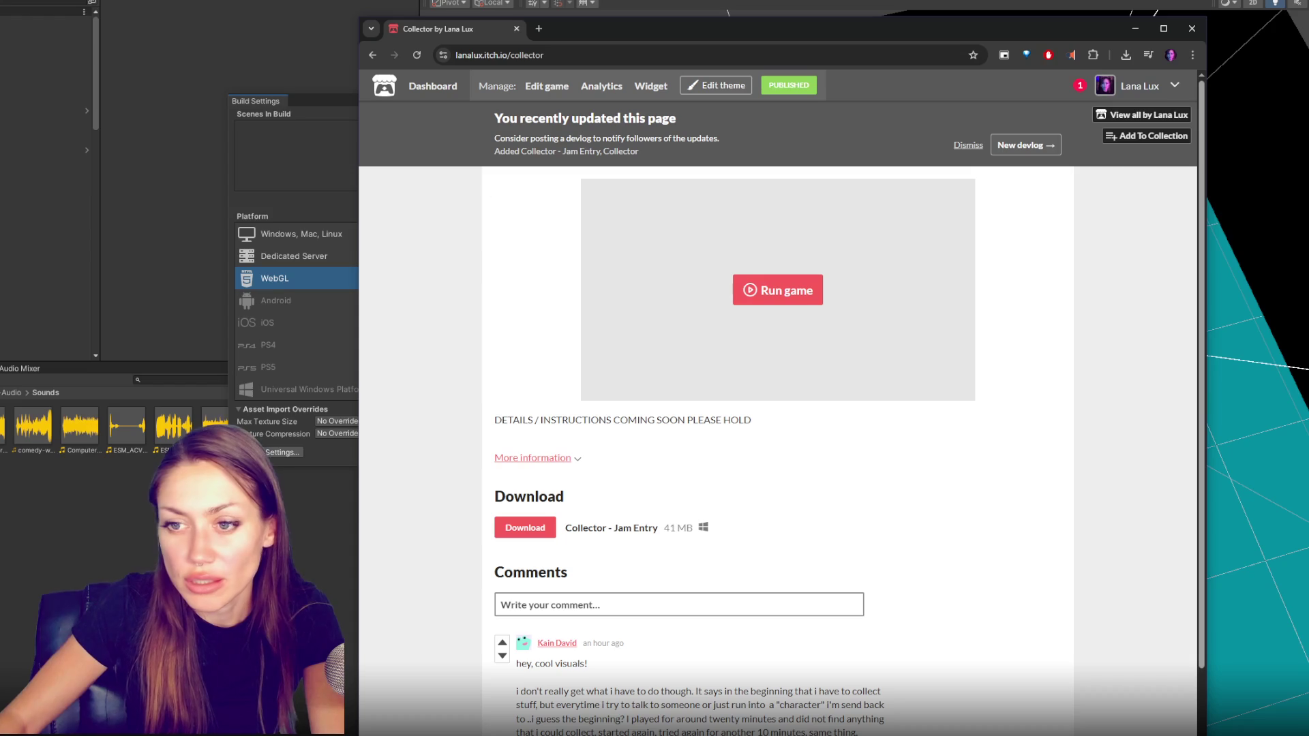
click(759, 290)
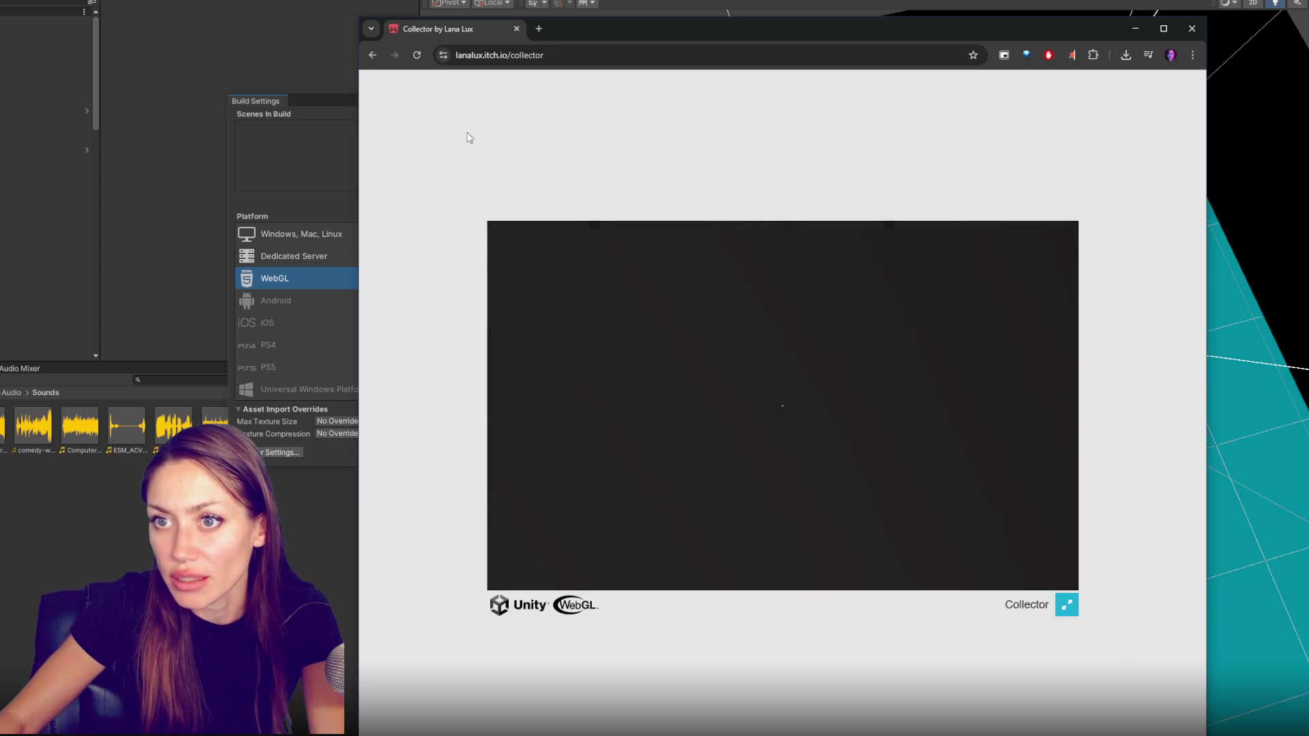
key(Escape)
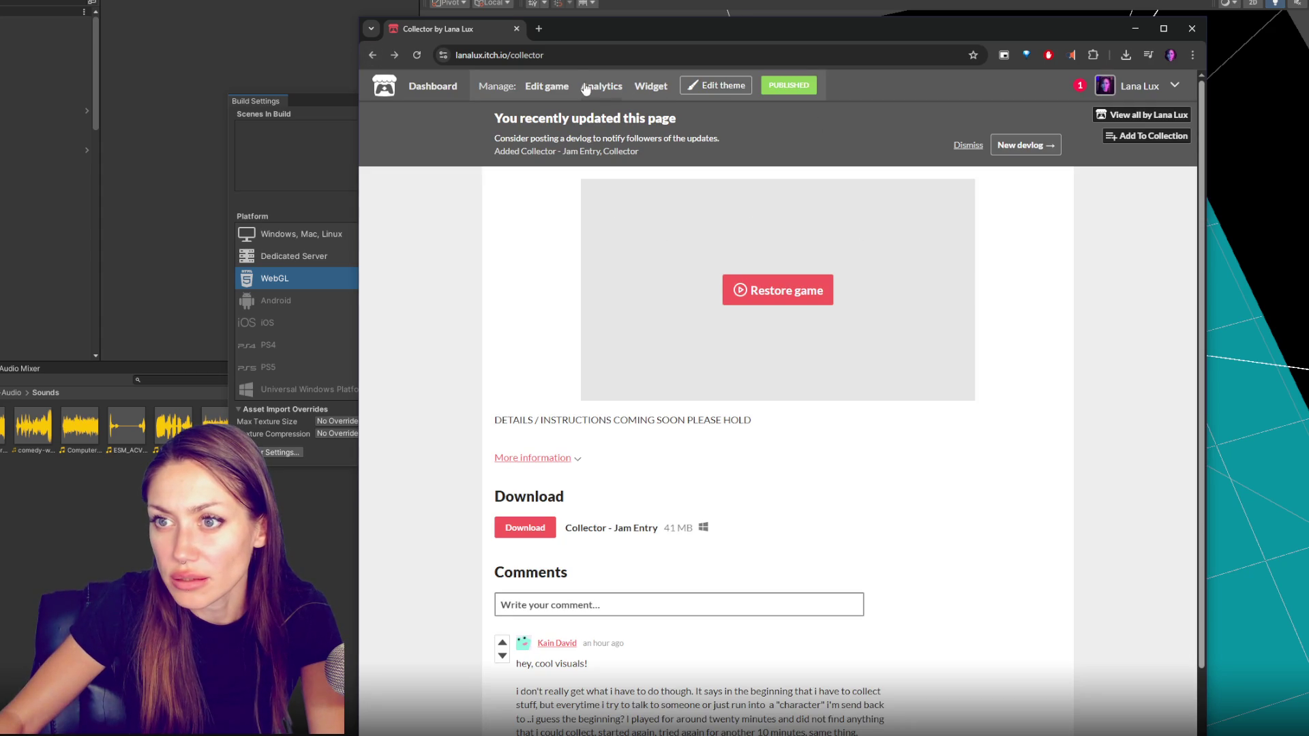
click(546, 86)
scroll(646, 440, down, 5)
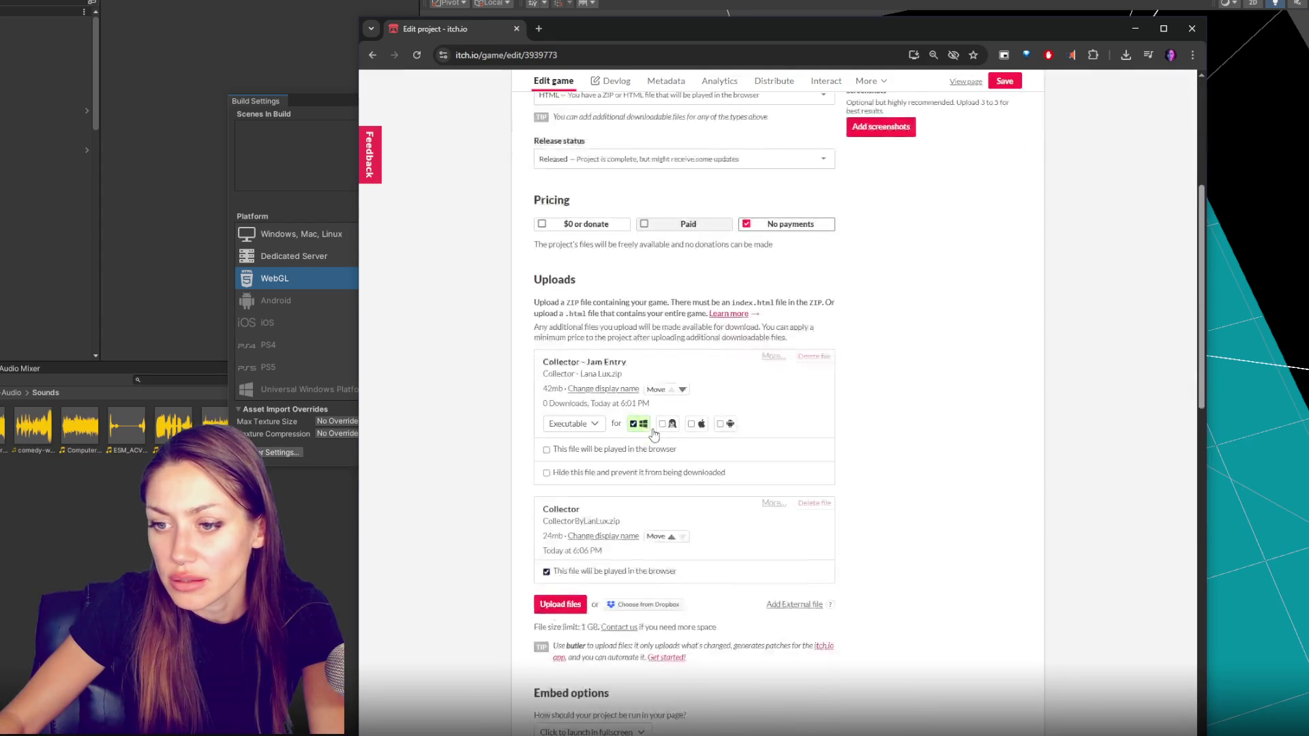
scroll(640, 451, down, 3)
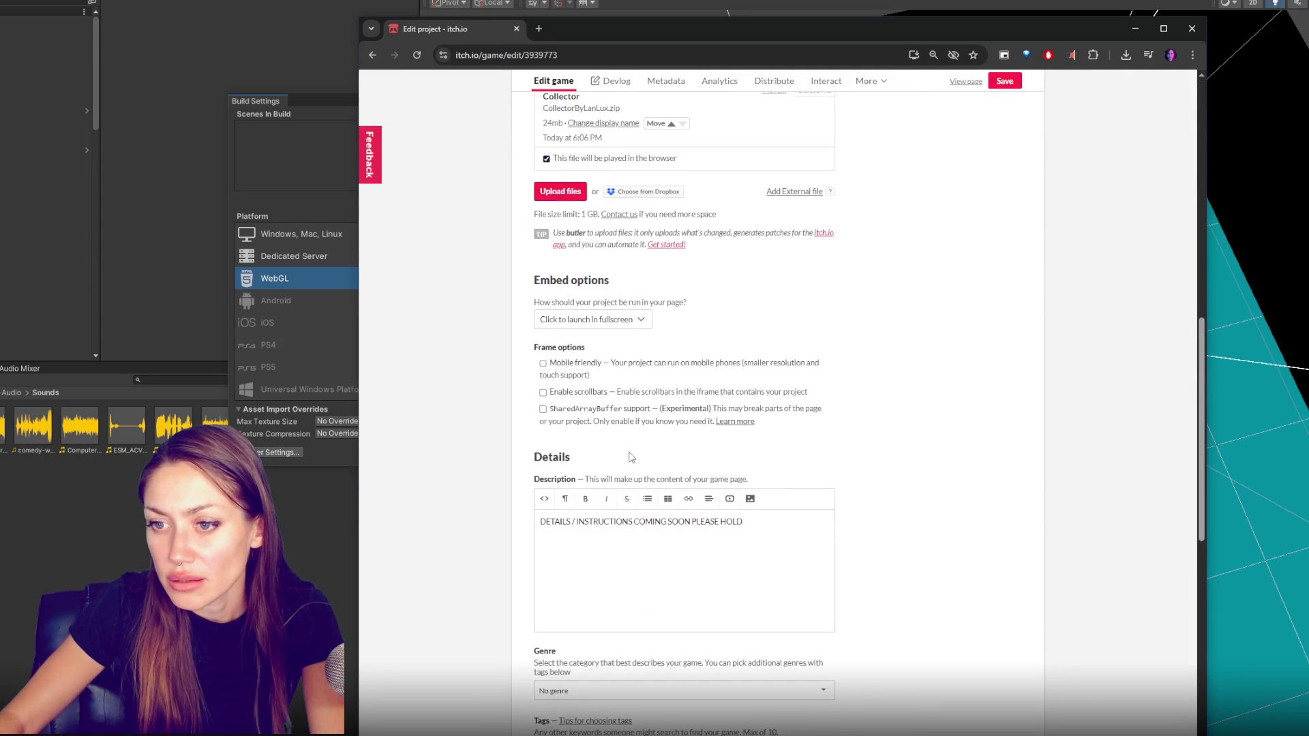
Leave the embed options unchanged, move the Collector upload above Jam Entry, and save
click(608, 325)
click(604, 348)
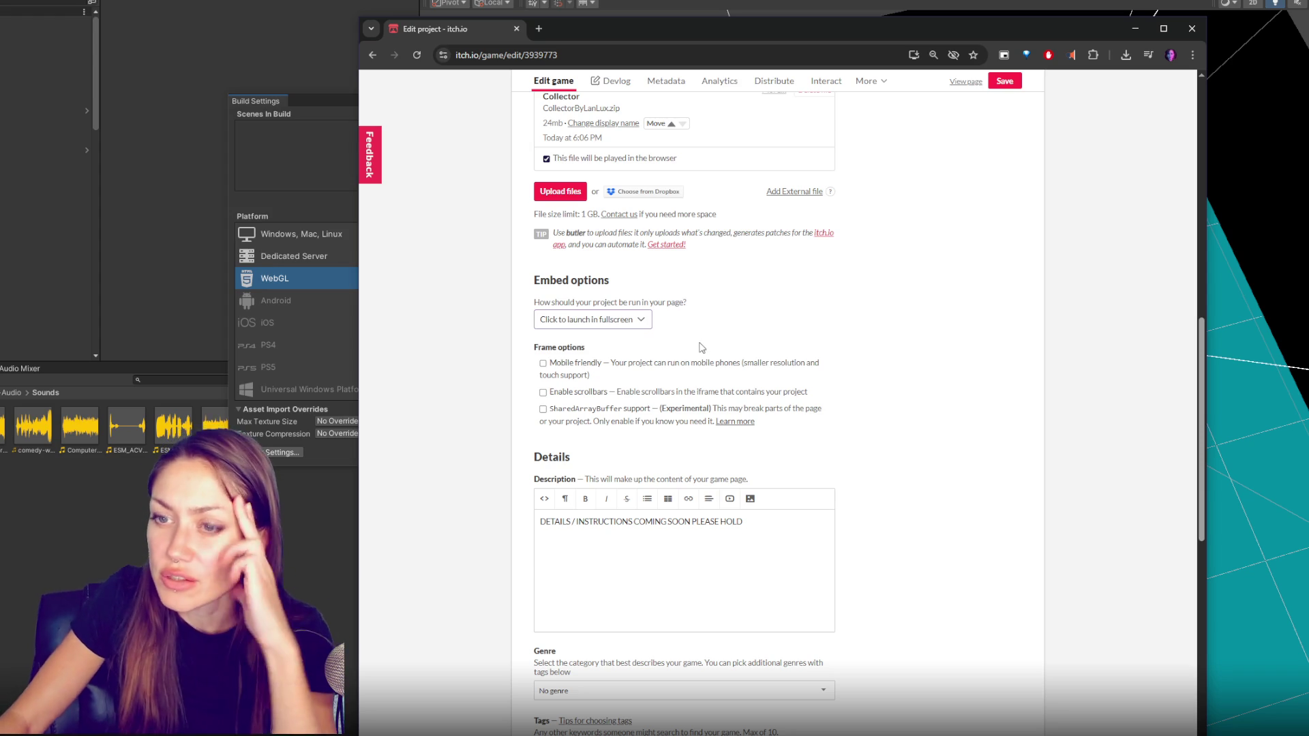
scroll(706, 346, up, 2)
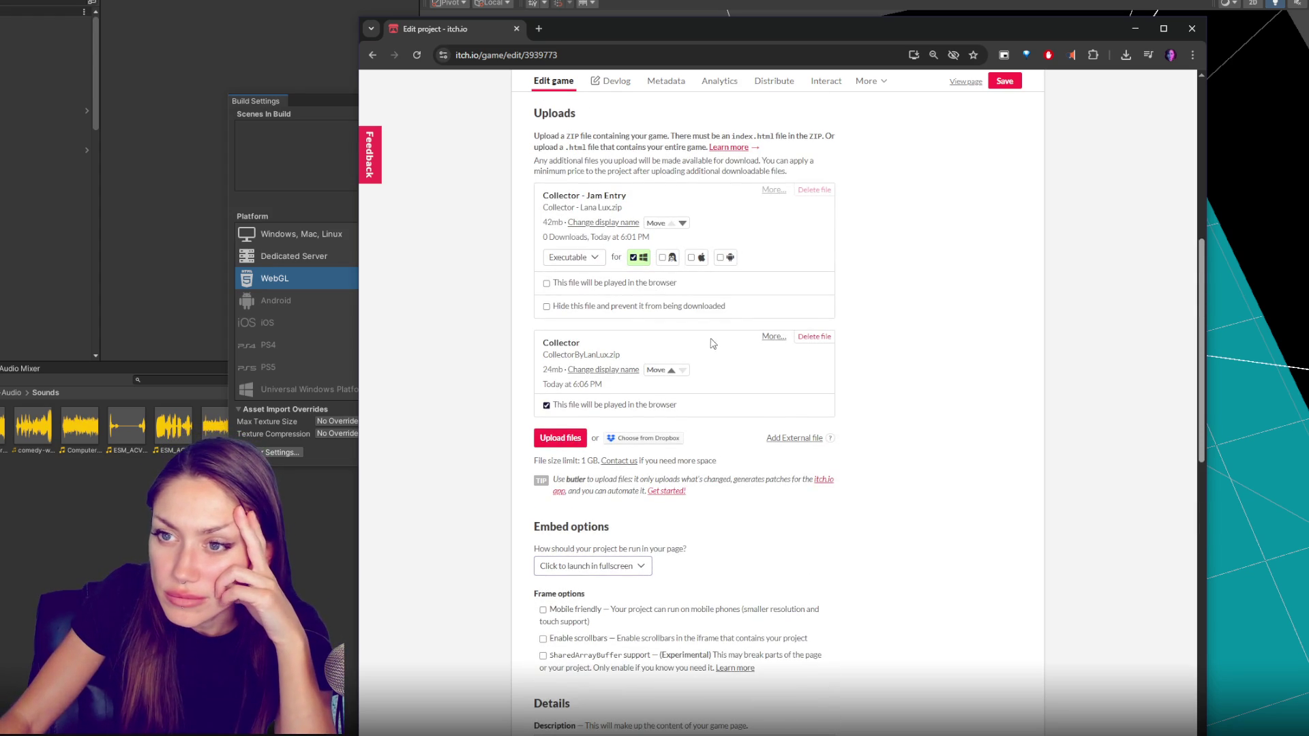
click(682, 222)
click(1008, 88)
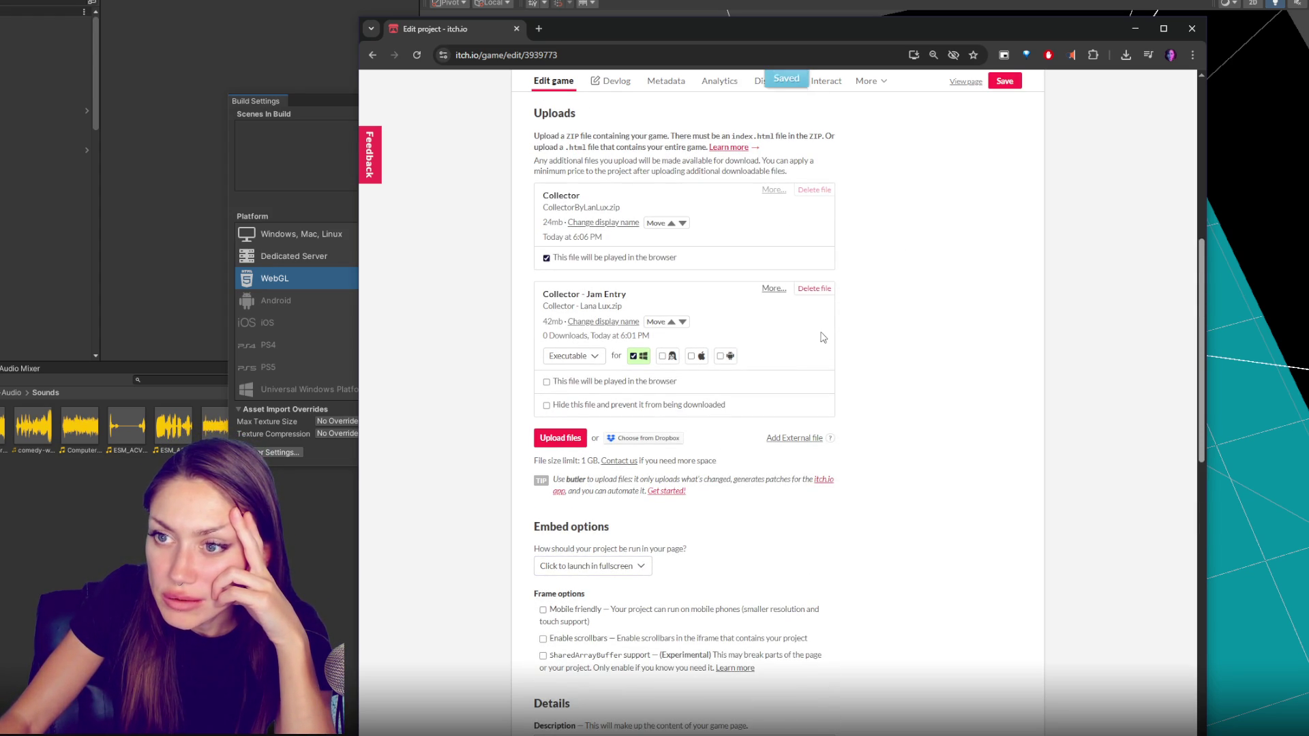
scroll(630, 266, down, 3)
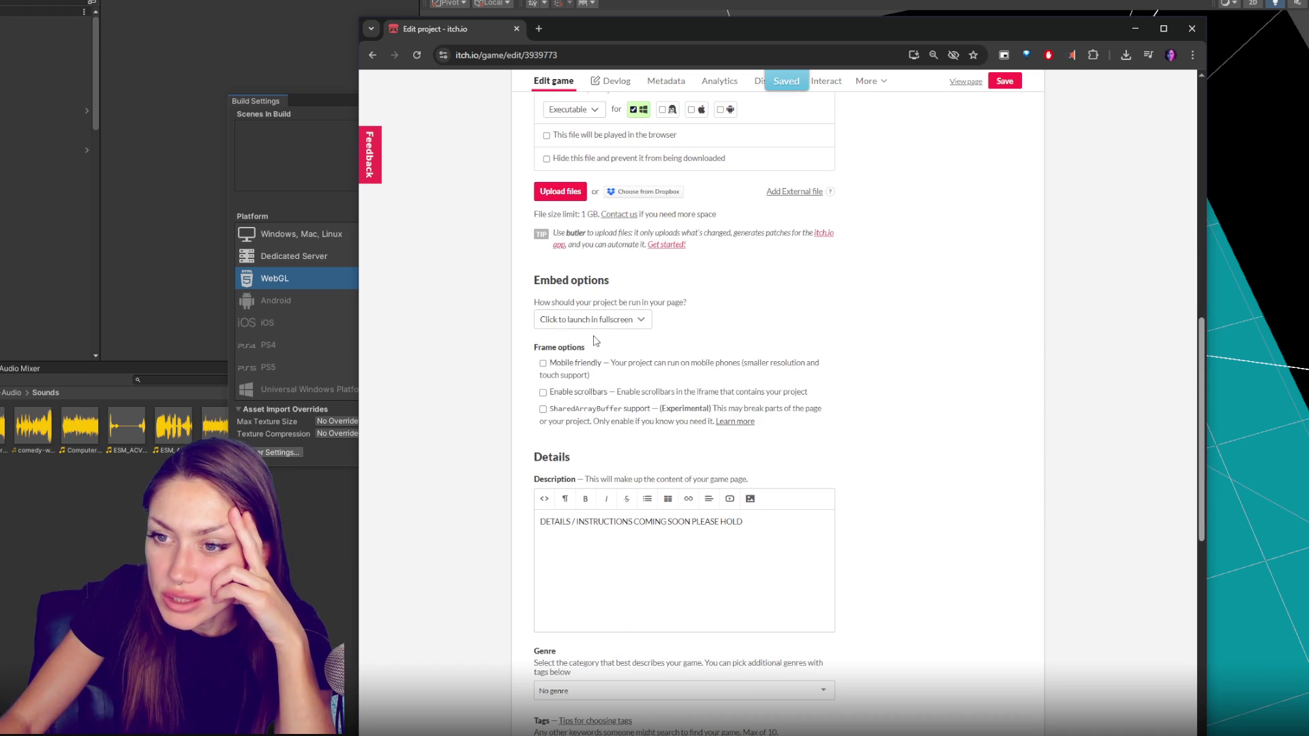
scroll(594, 341, up, 3)
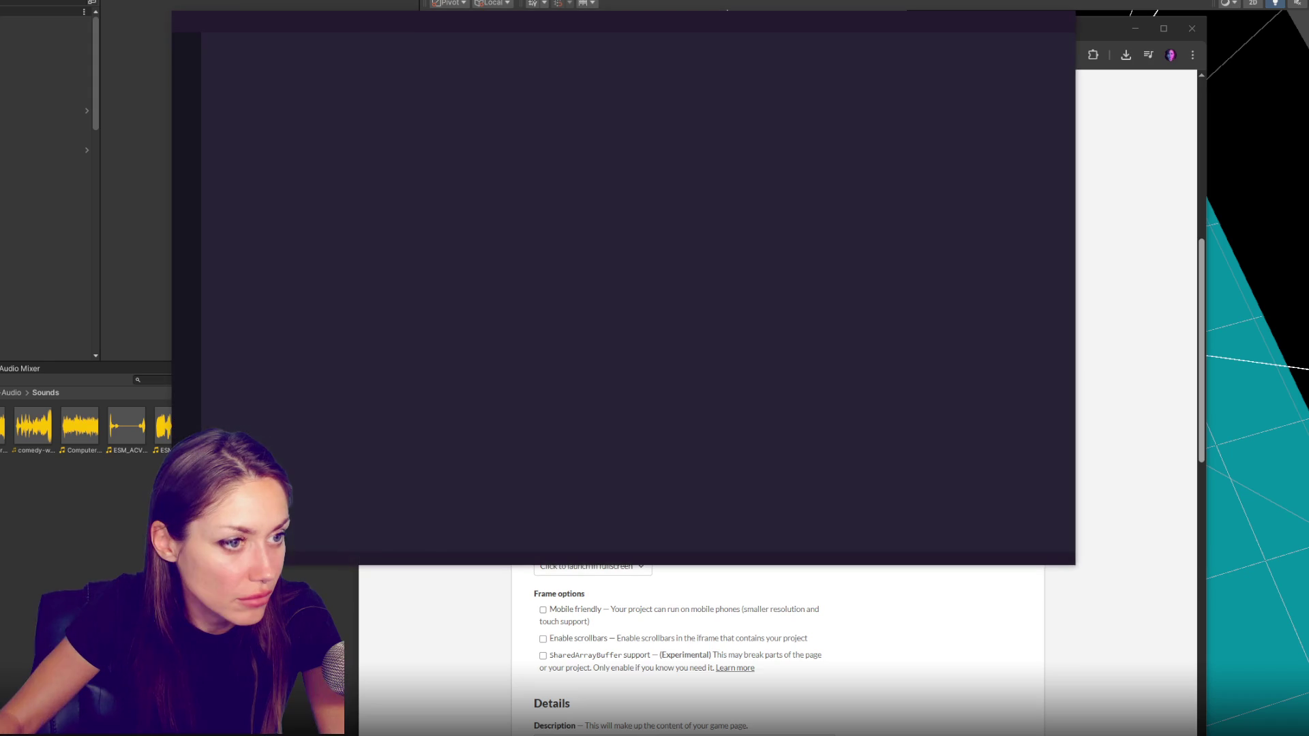
Replace the 960 by 600 canvas width and height values in index.html with 1920 by 1024 and save
click(615, 287)
scroll(615, 270, down, 3)
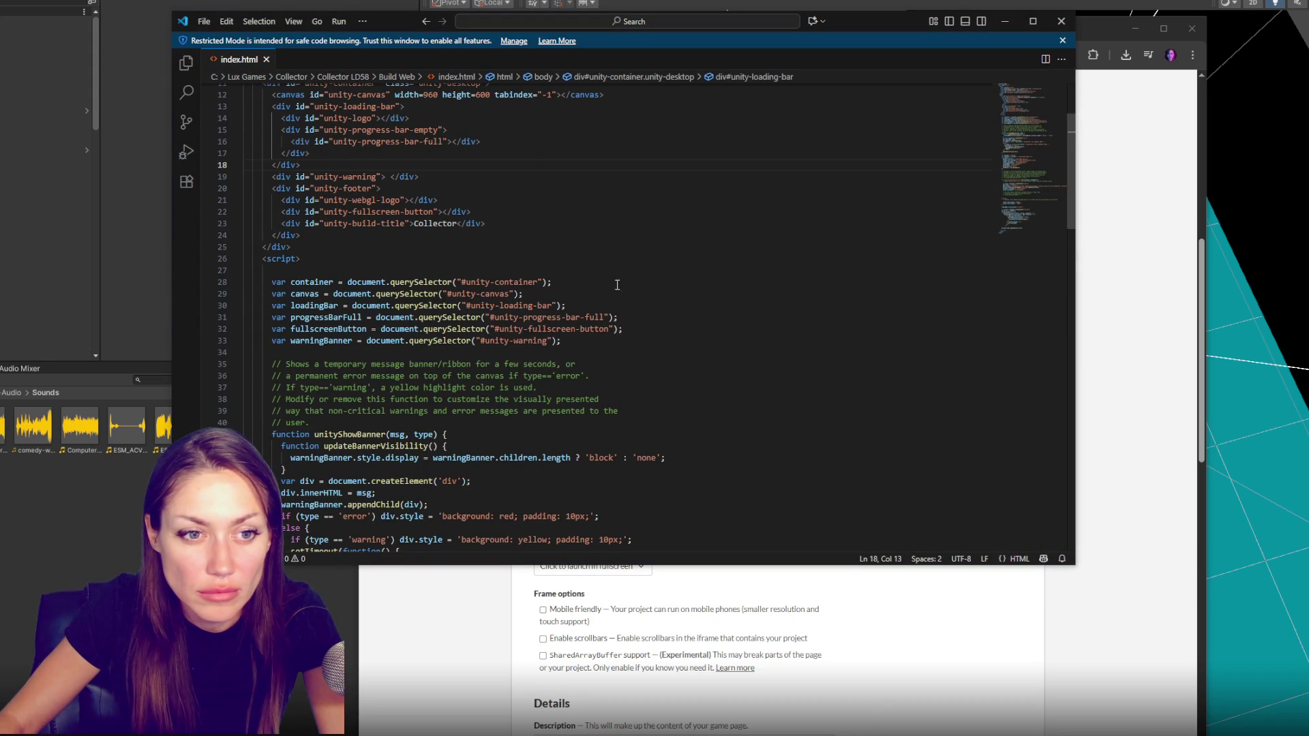
scroll(614, 274, down, 3)
scroll(716, 404, down, 3)
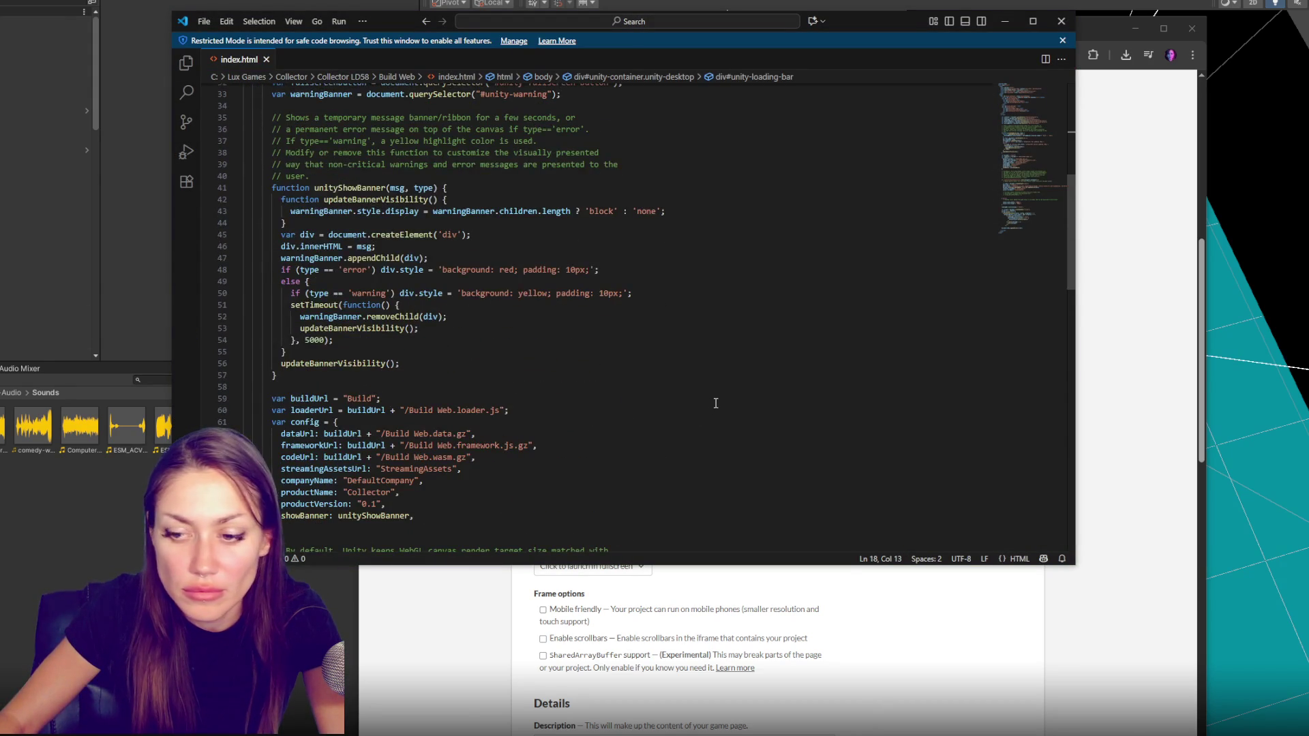
scroll(713, 404, down, 3)
scroll(715, 401, down, 3)
scroll(614, 393, down, 3)
scroll(459, 386, down, 5)
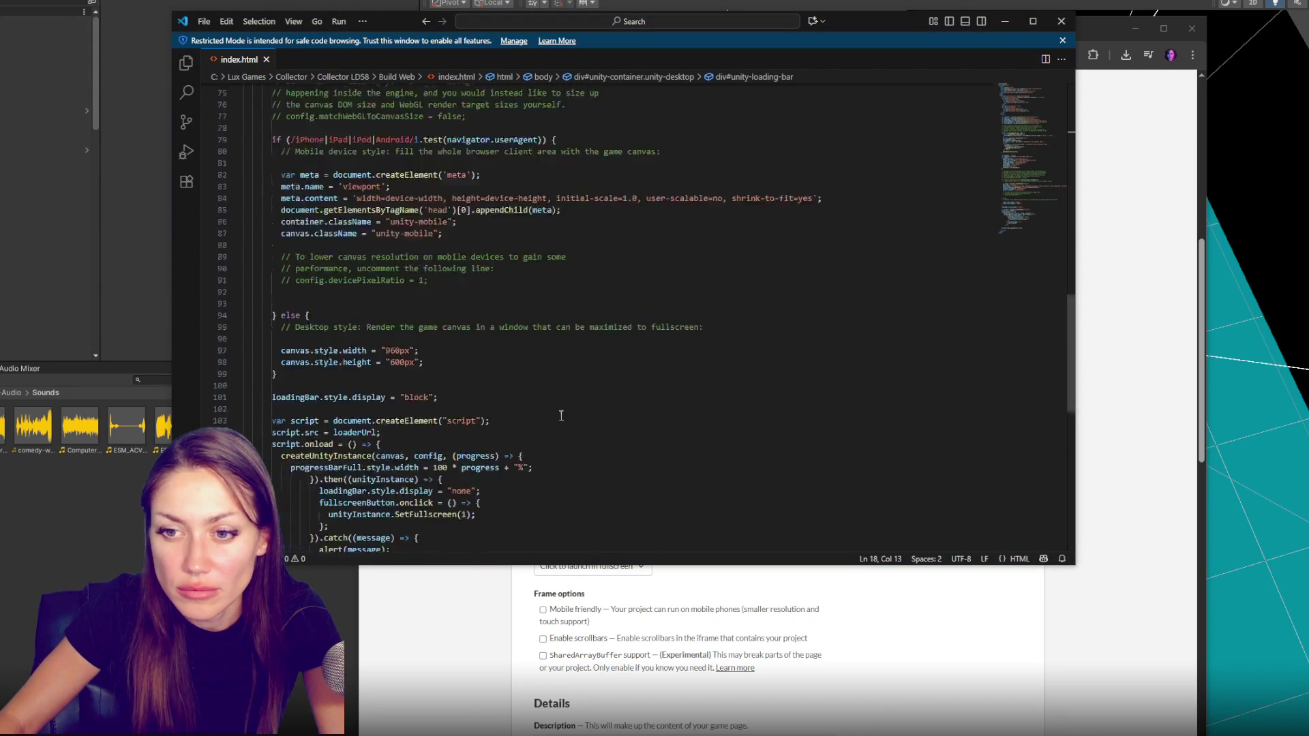
text(1920)
key(Down)
key(shift+Left)
key(shift+Left)
key(shift+Left)
text(1080)
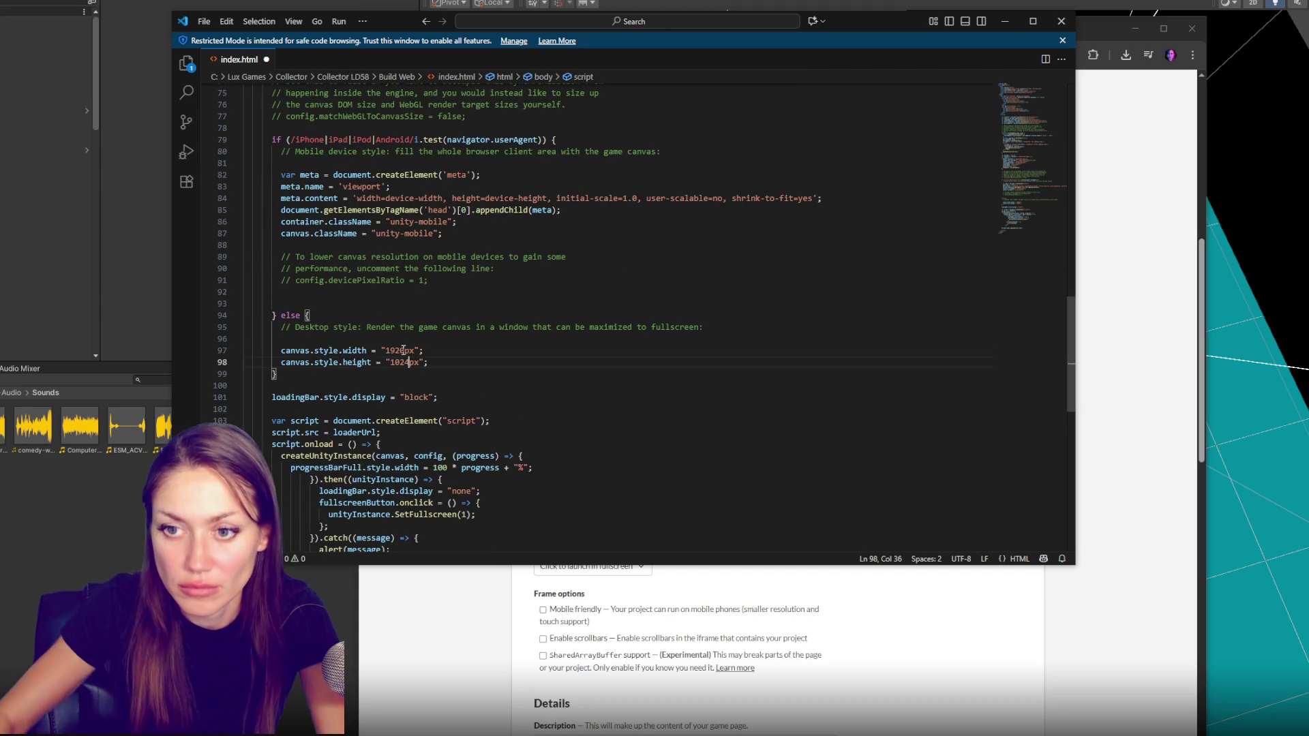
scroll(421, 301, up, 7)
scroll(422, 302, up, 7)
scroll(532, 211, up, 3)
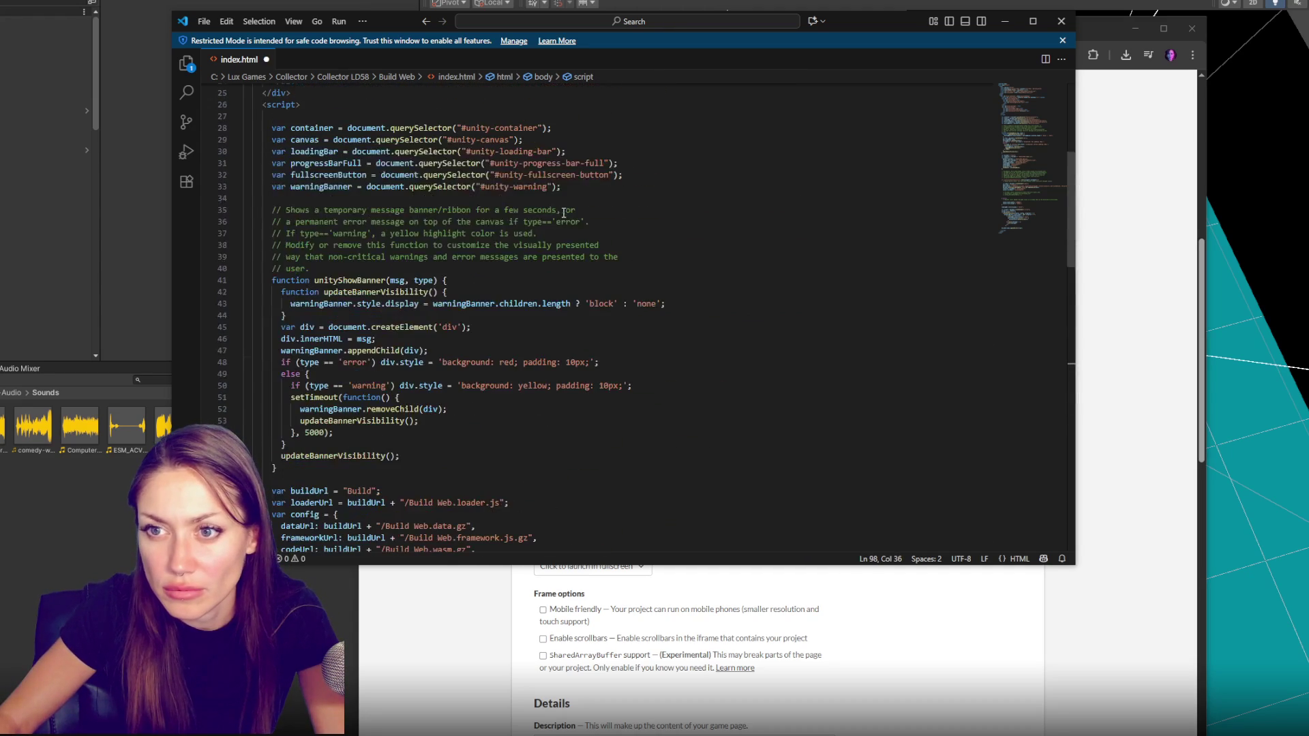
scroll(533, 225, up, 6)
scroll(511, 266, up, 3)
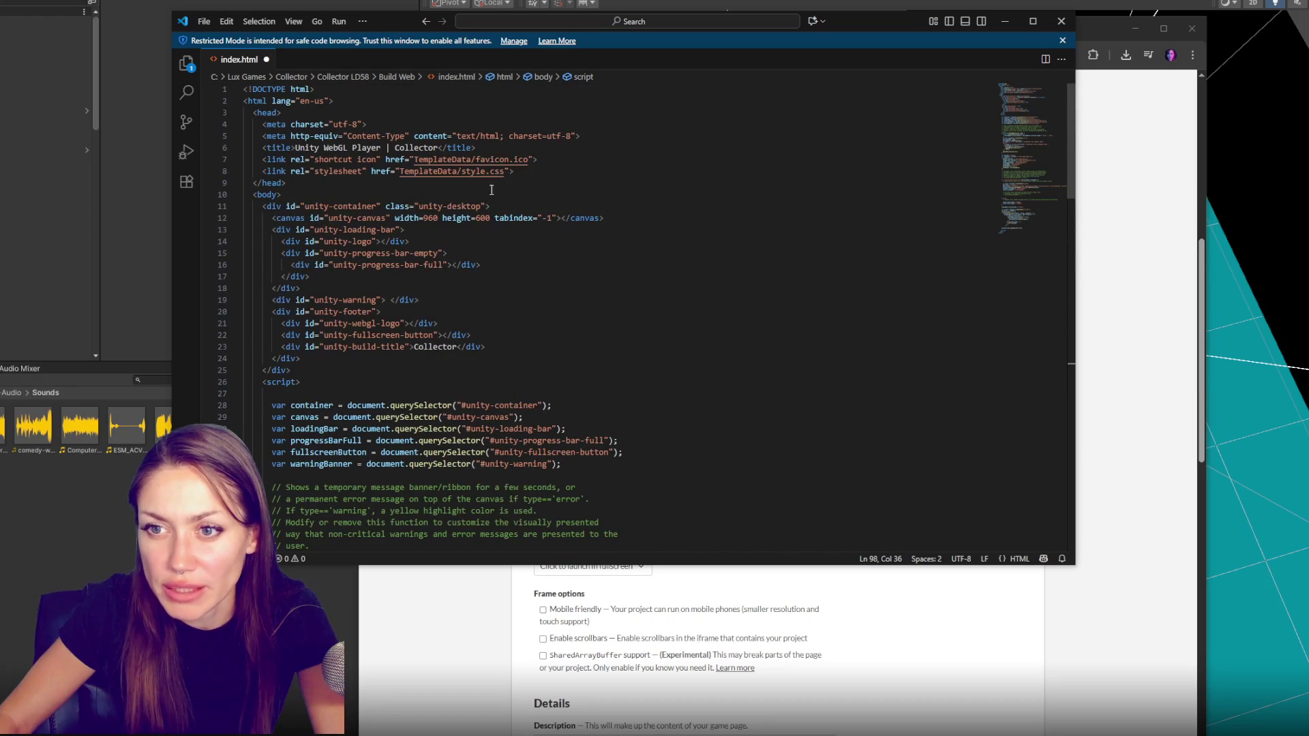
double_click(429, 218)
key(BackSpace)
text(1920)
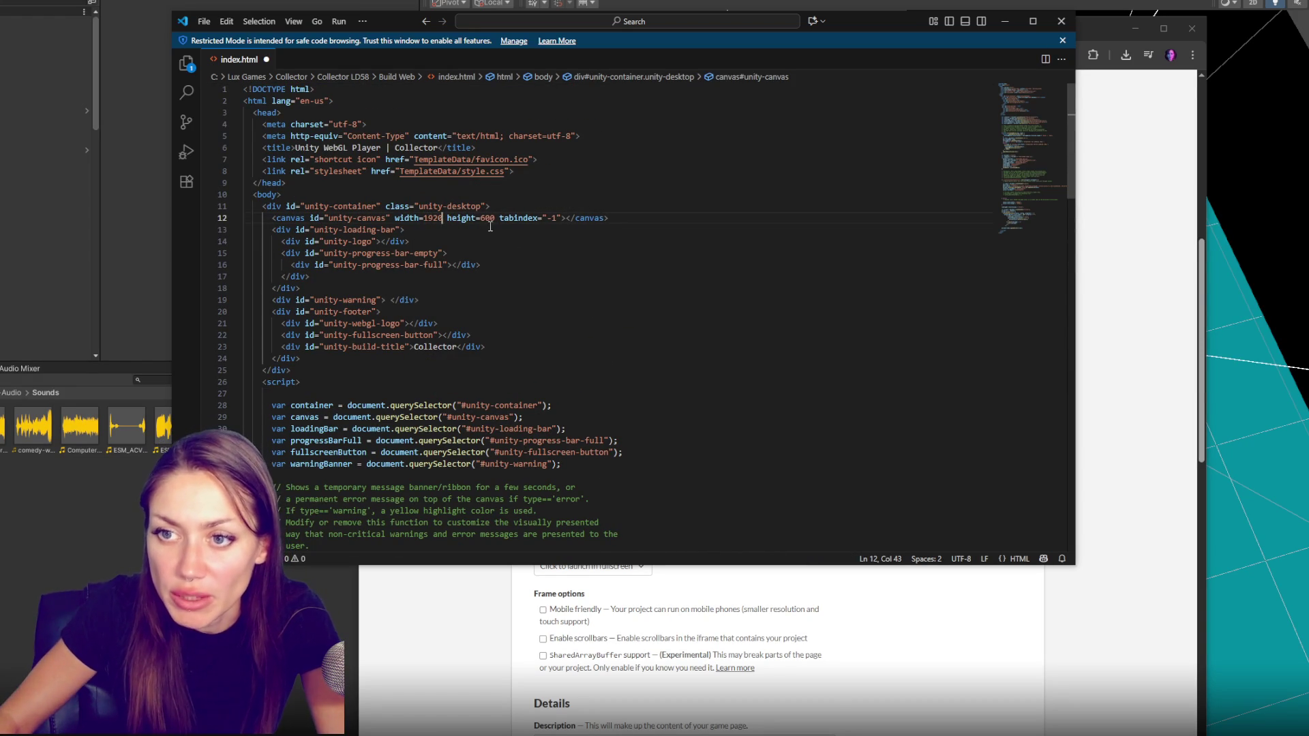
double_click(486, 218)
text(1084)
key(ctrl+s)
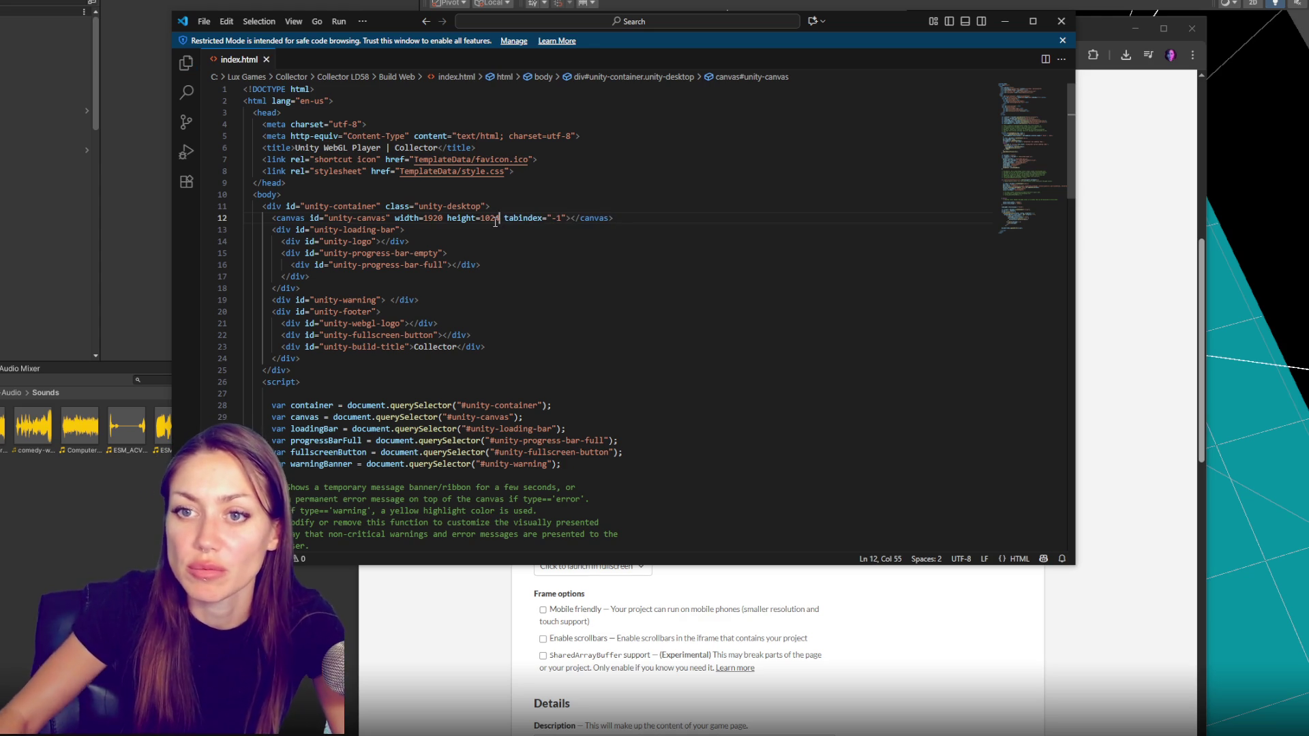
Close the code editor and return to the itch.io edit page
click(573, 242)
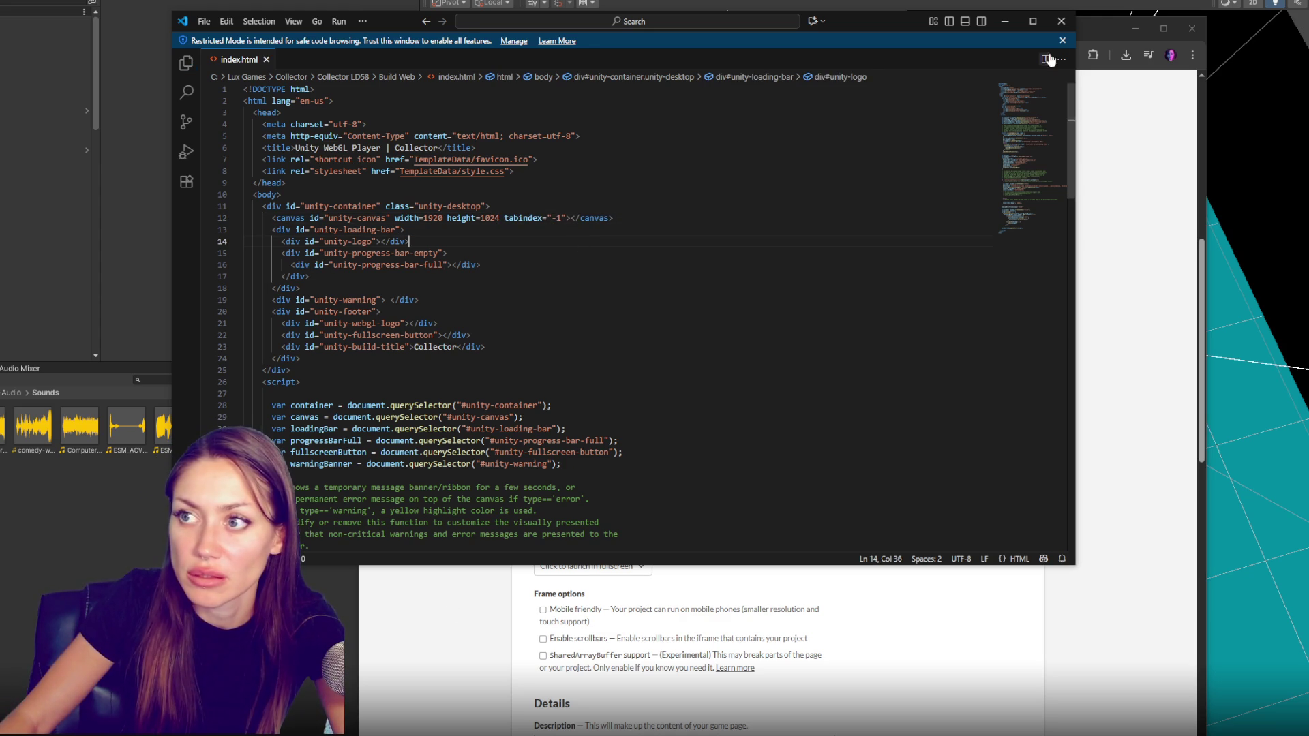
click(1060, 21)
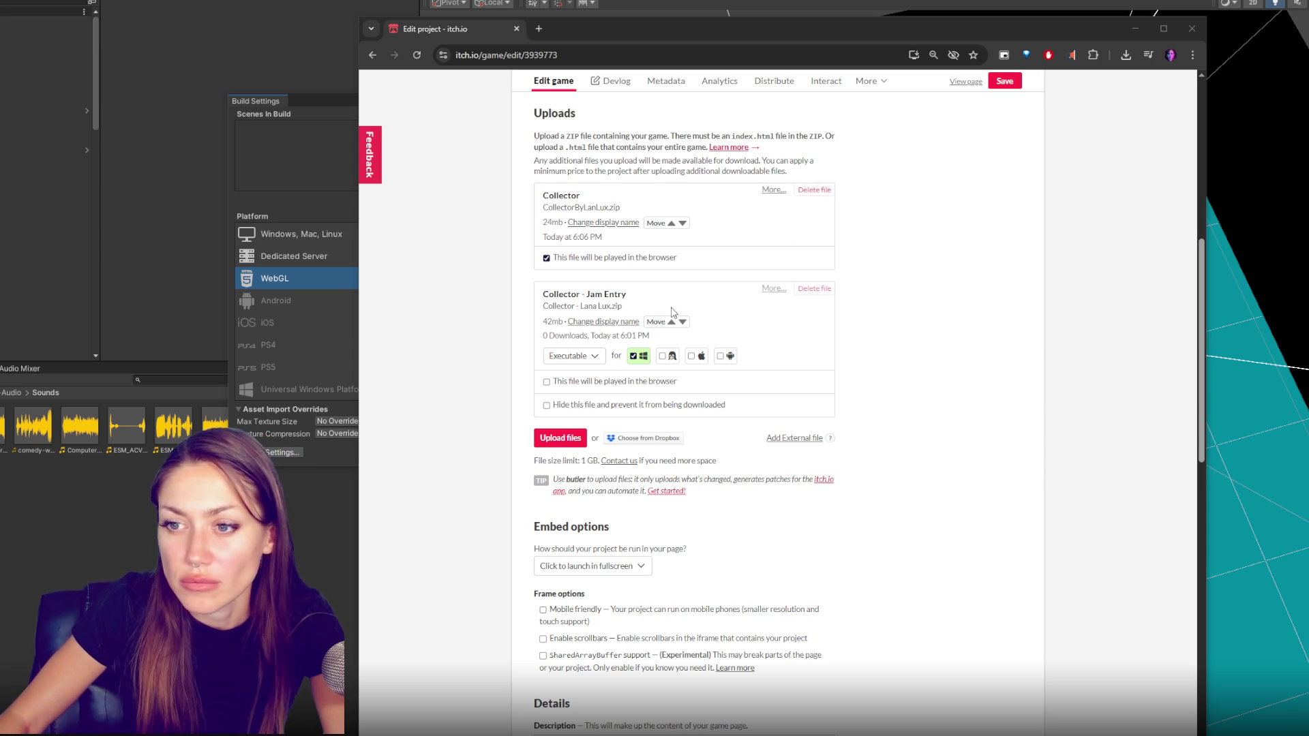
Keep the Jam Entry upload and upload the new Collector.zip build
click(820, 298)
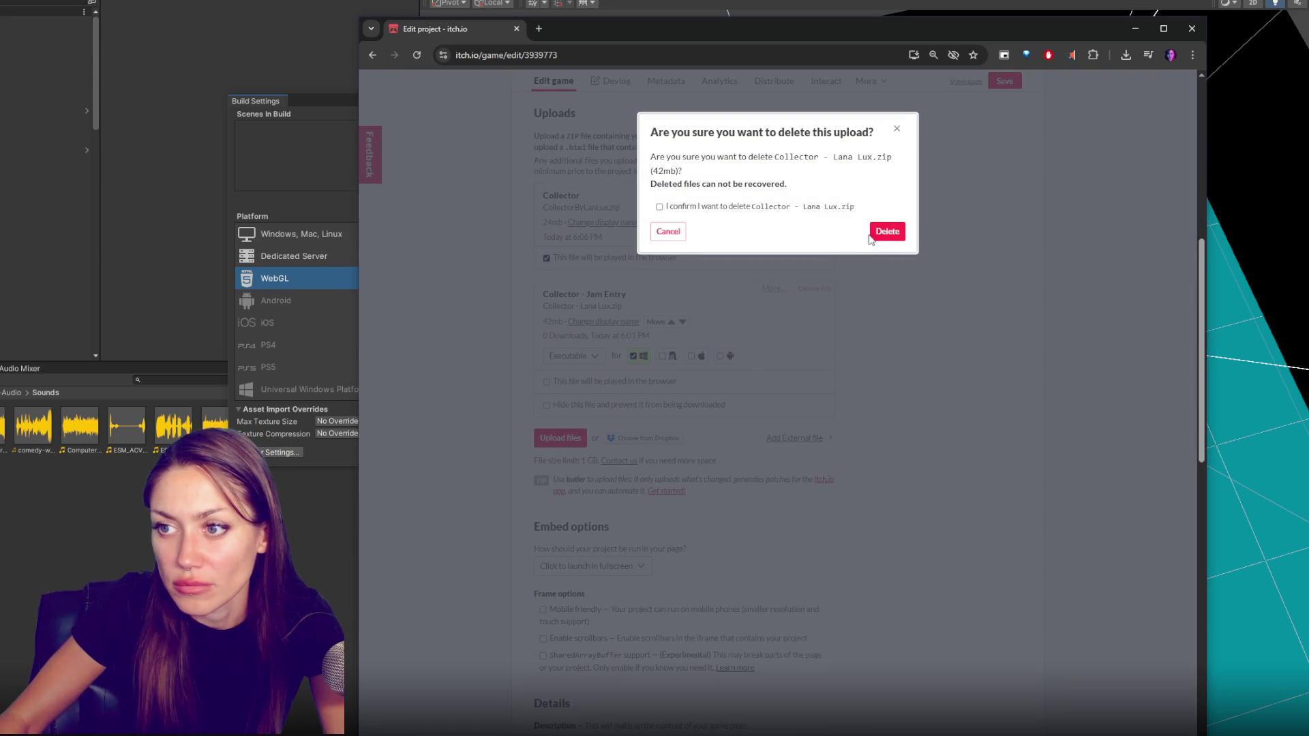
click(895, 129)
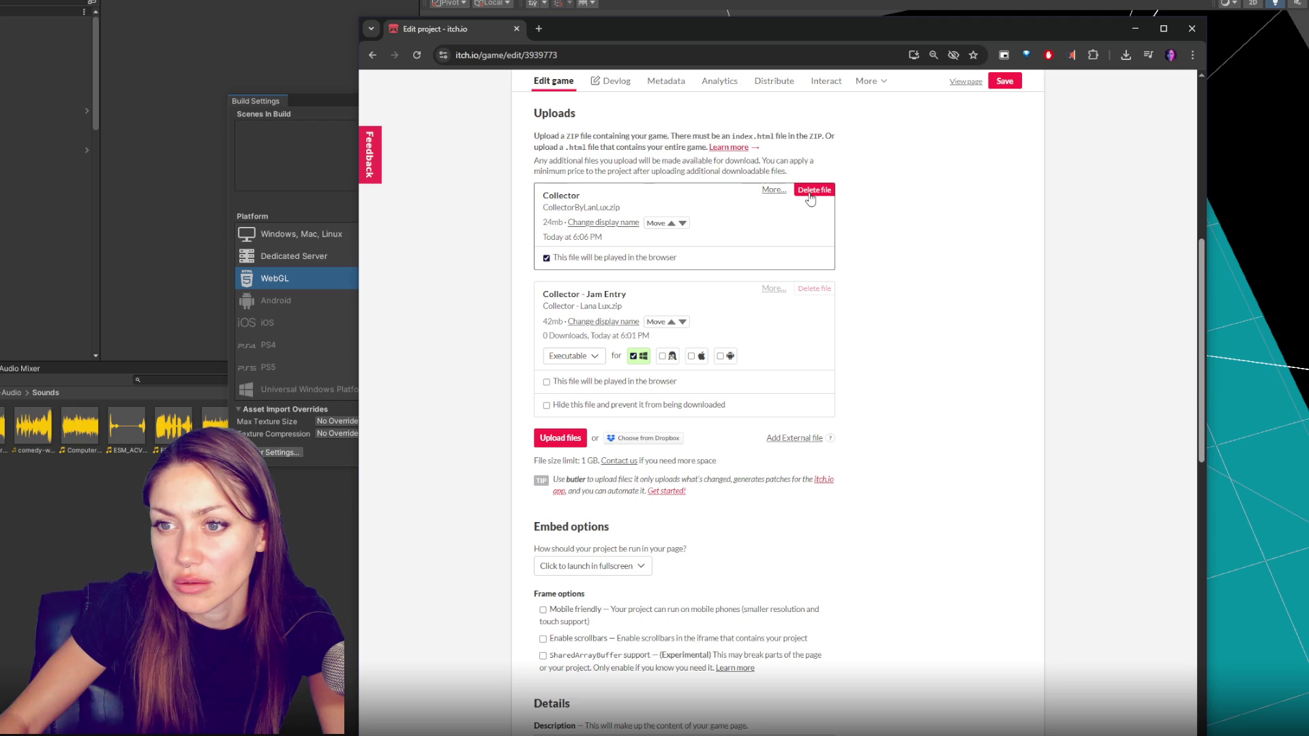
click(560, 439)
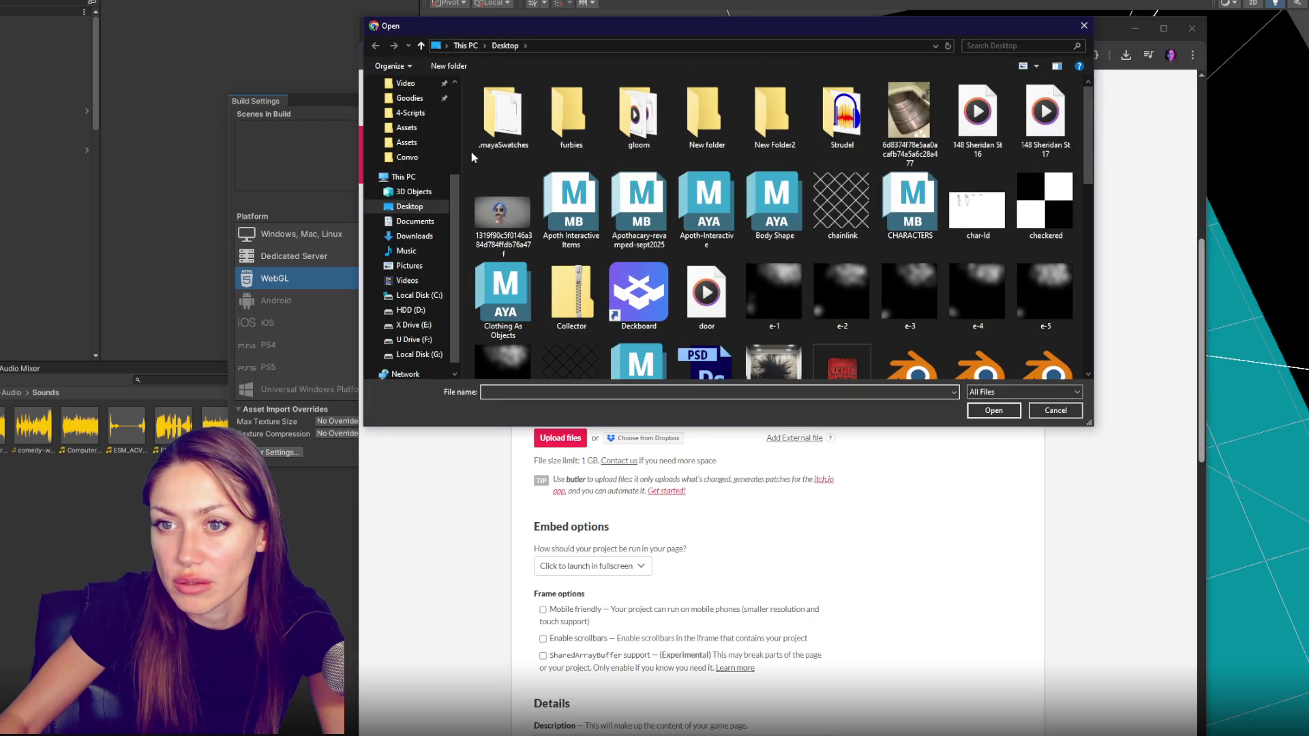
double_click(571, 297)
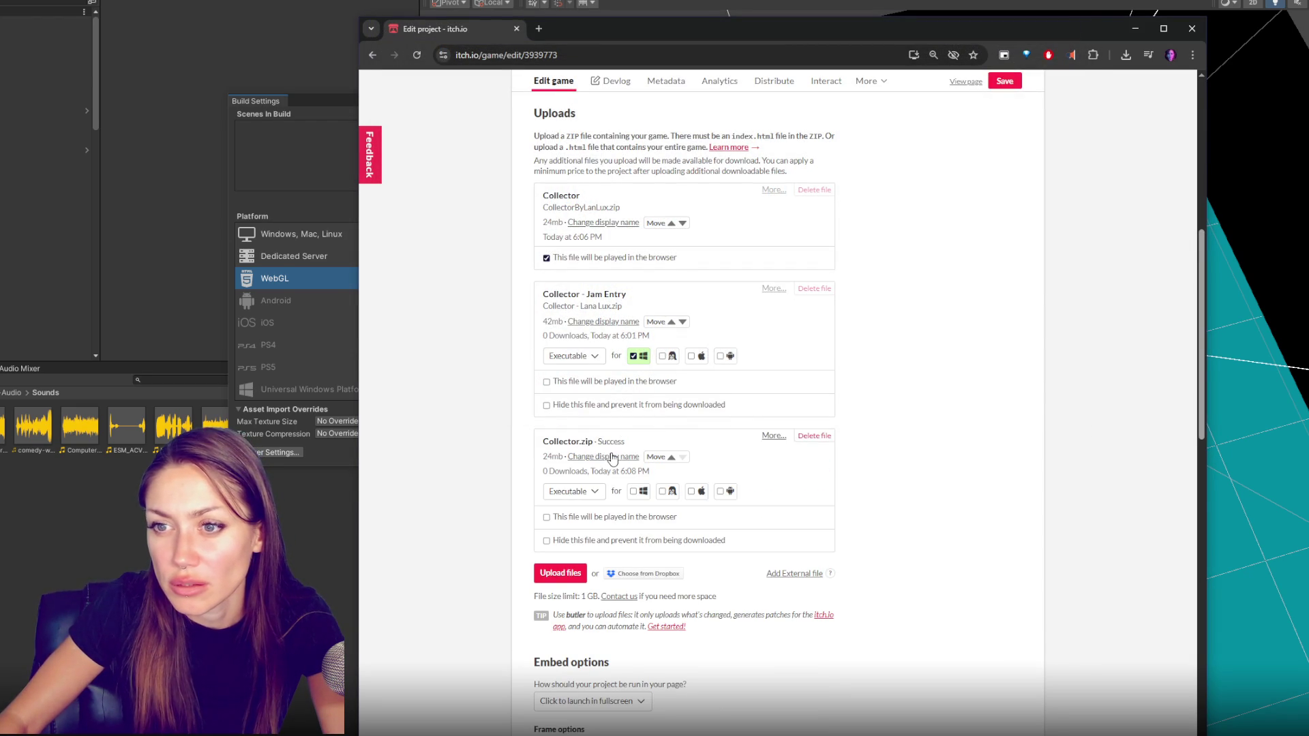
Mark Collector.zip browser-playable, rename it Collector, and move it up the list
click(570, 518)
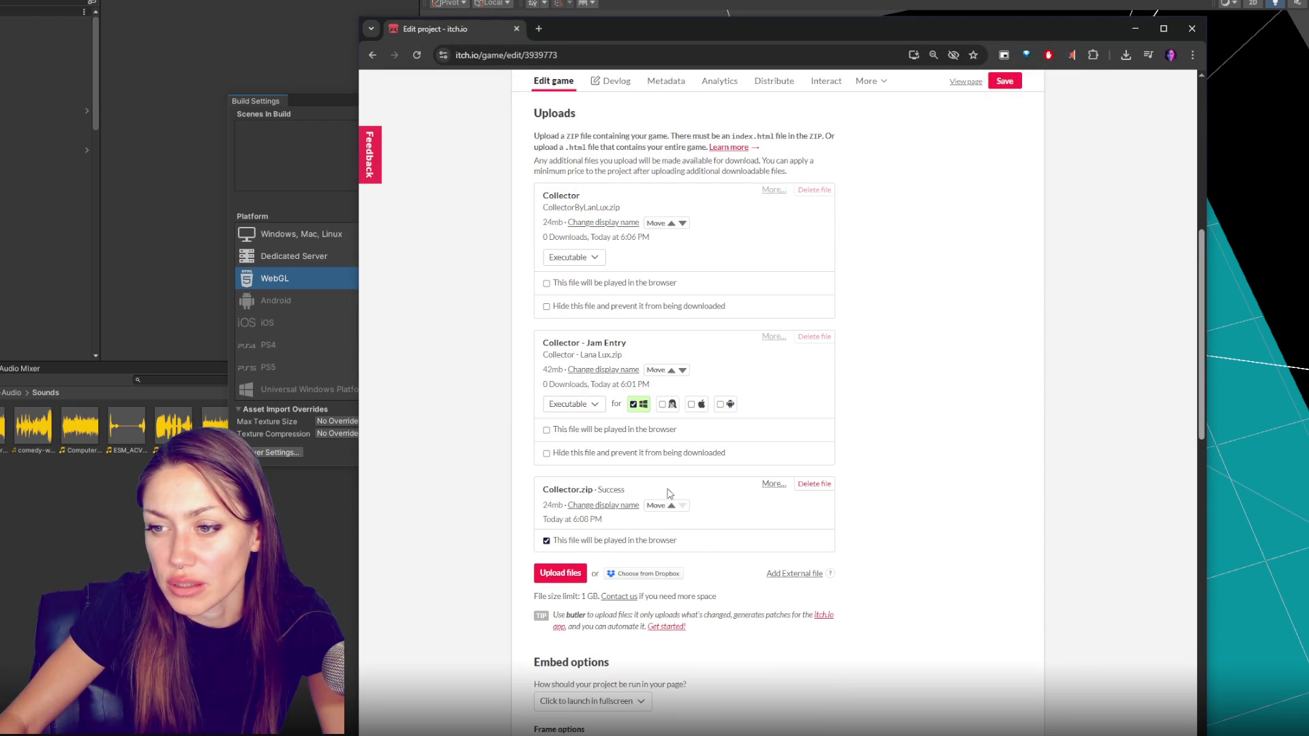
click(632, 507)
text(Collector)
key(Return)
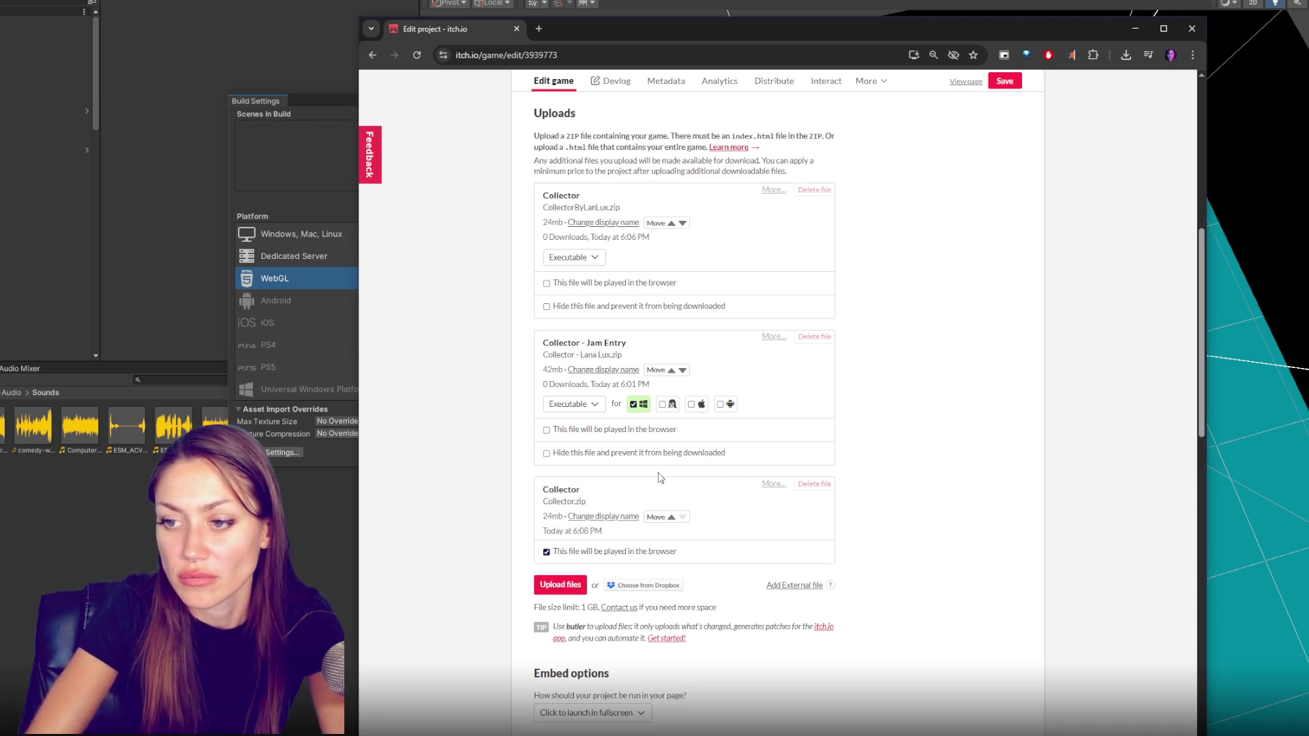
click(671, 517)
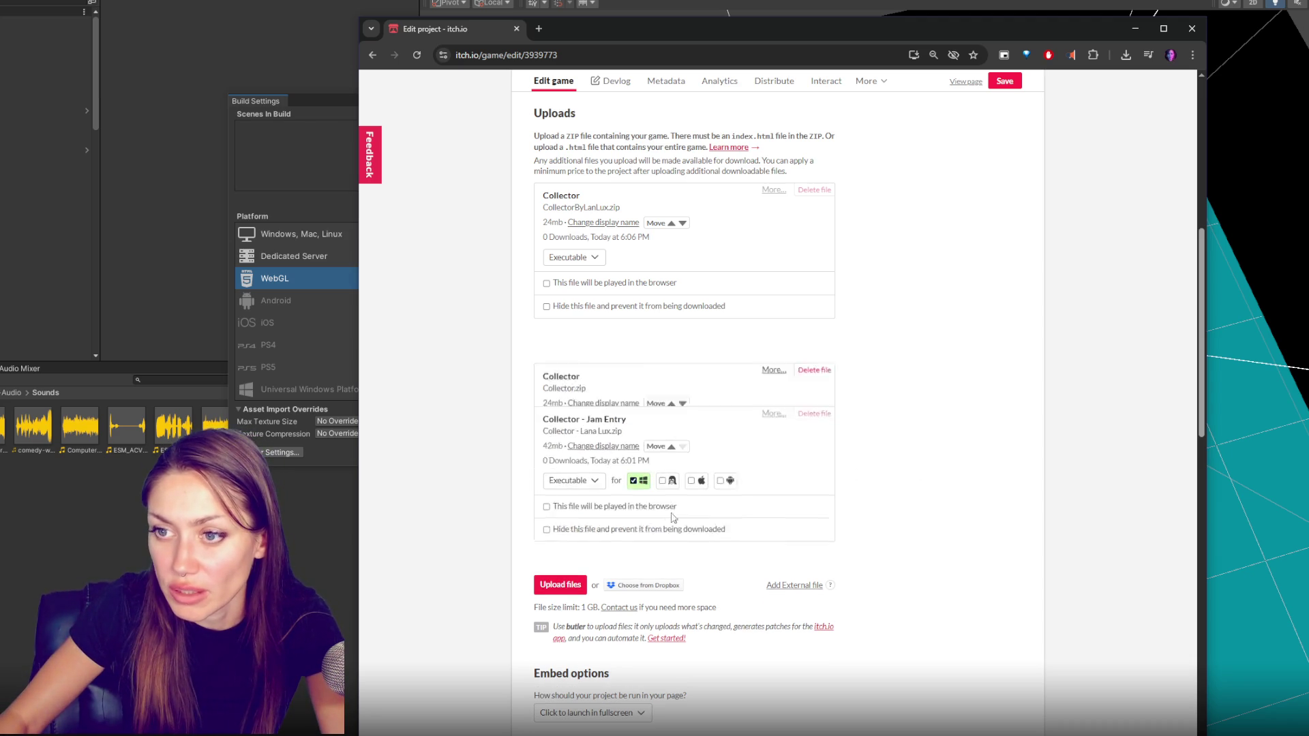
Move the new Collector upload to the top and delete the duplicate Collector upload
click(673, 370)
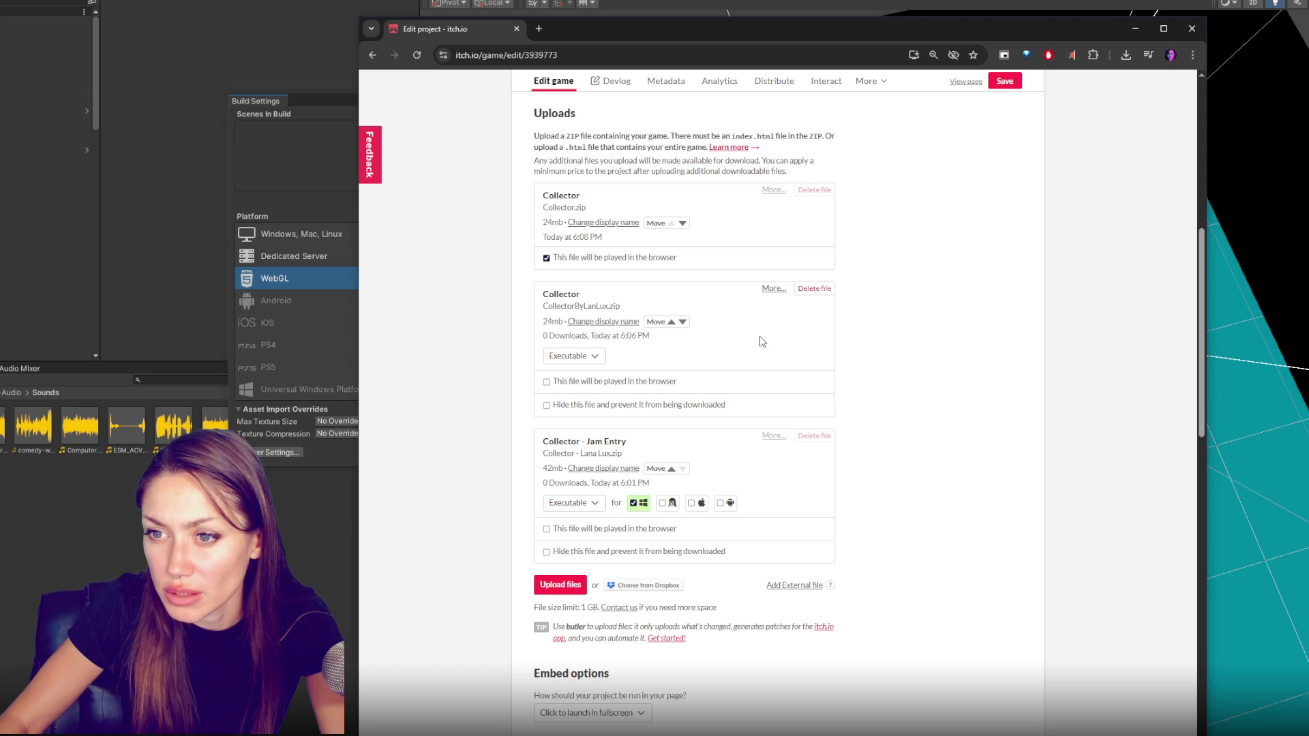
click(814, 289)
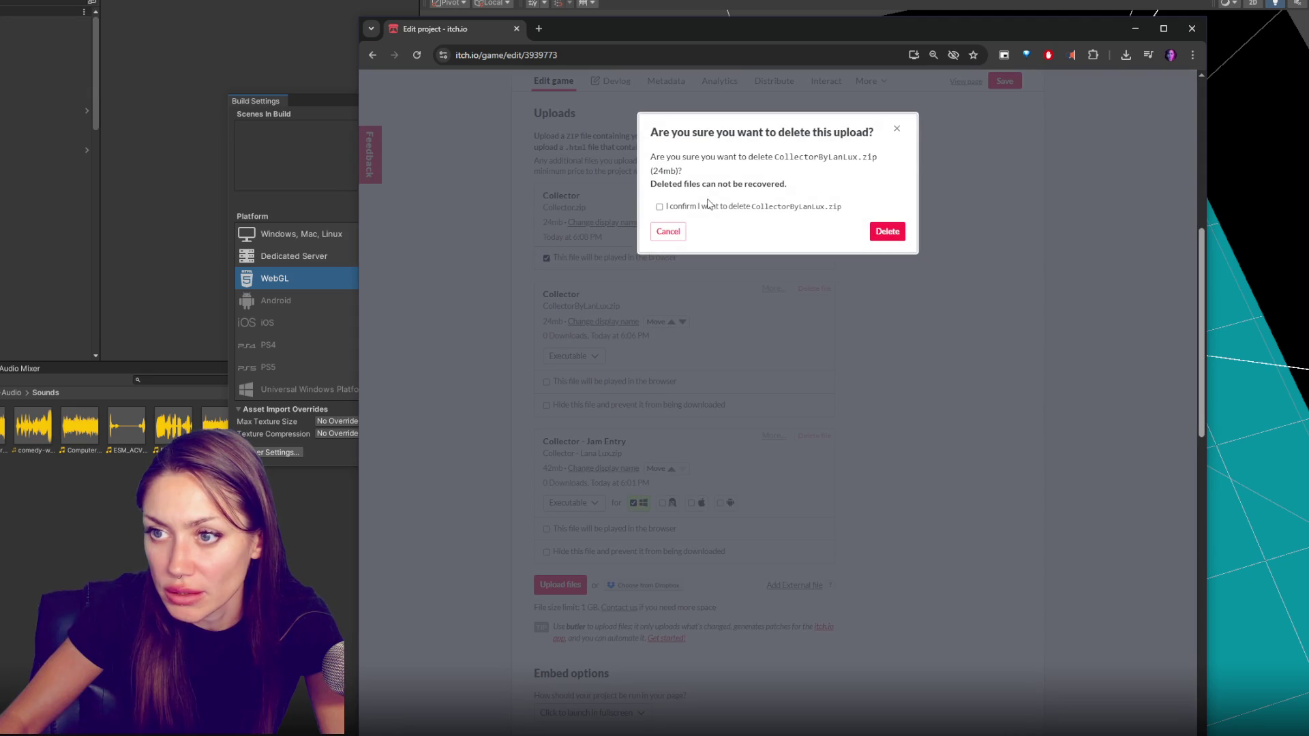
click(888, 231)
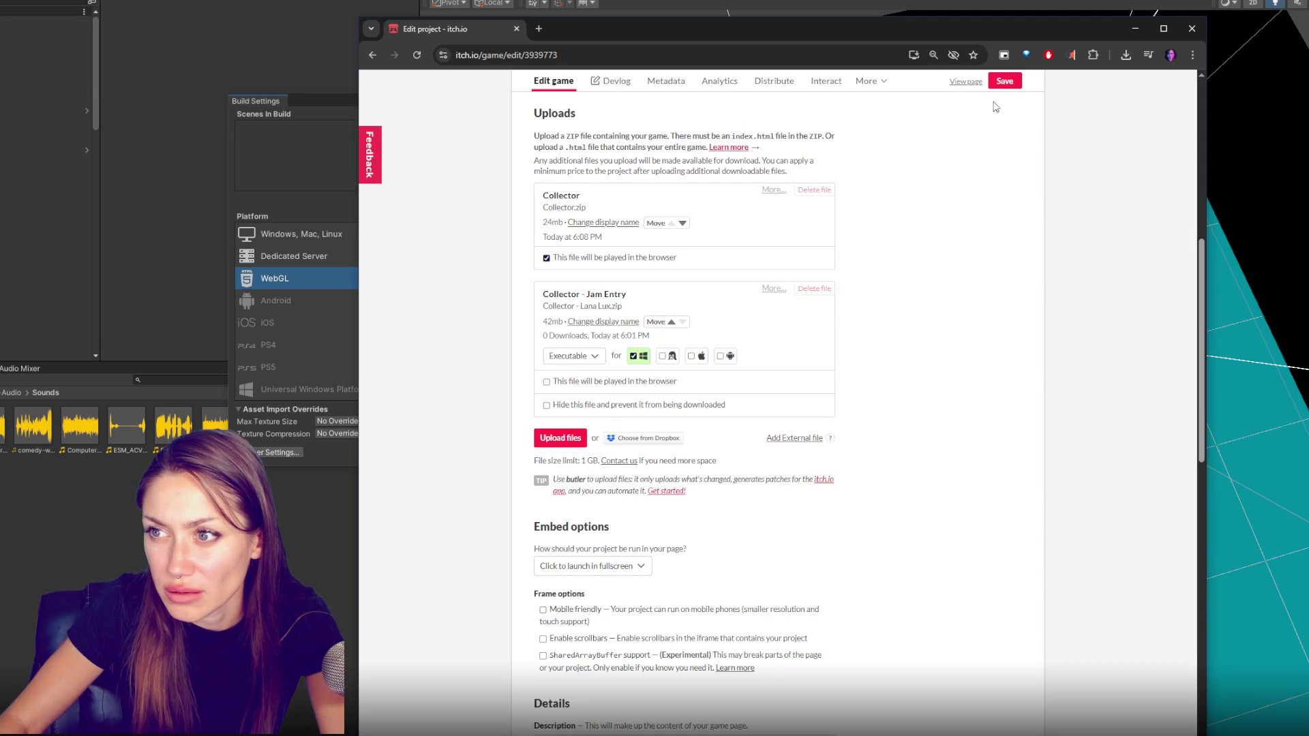
scroll(746, 423, down, 2)
scroll(608, 398, down, 2)
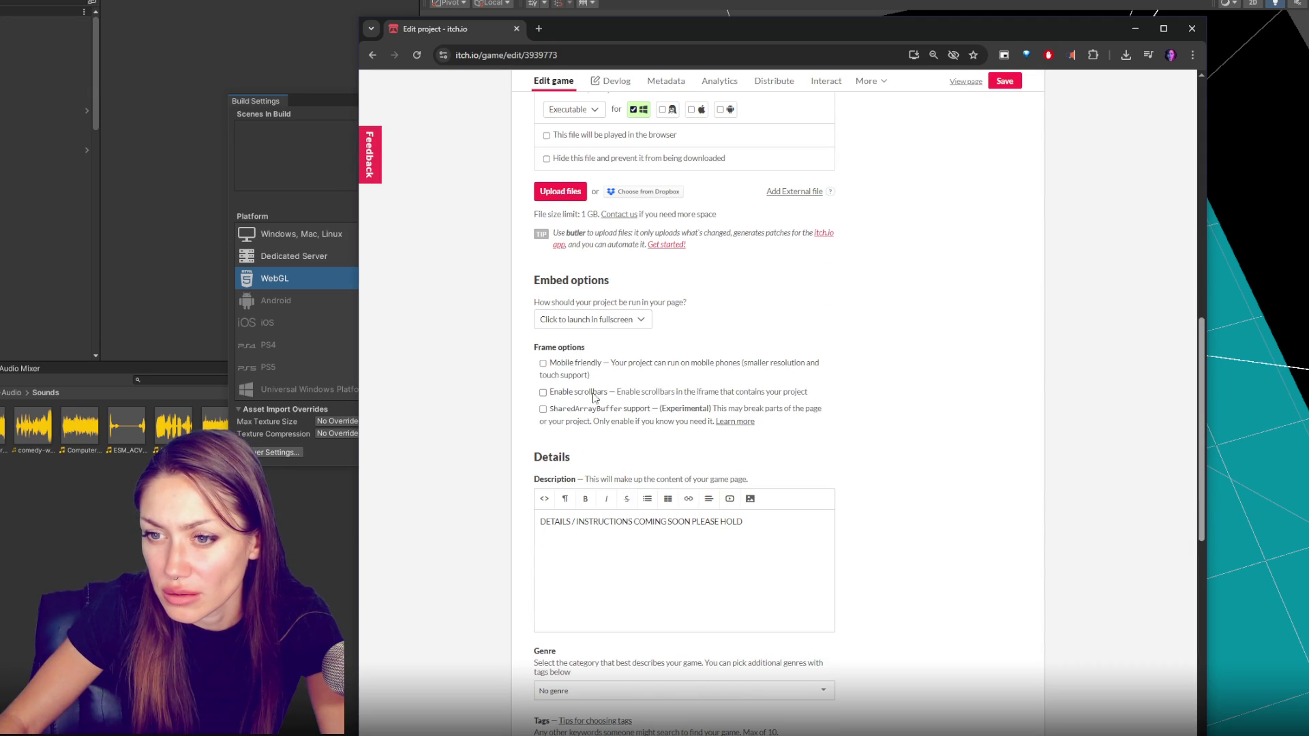
Keep the embed setting on launching the game in fullscreen
click(587, 320)
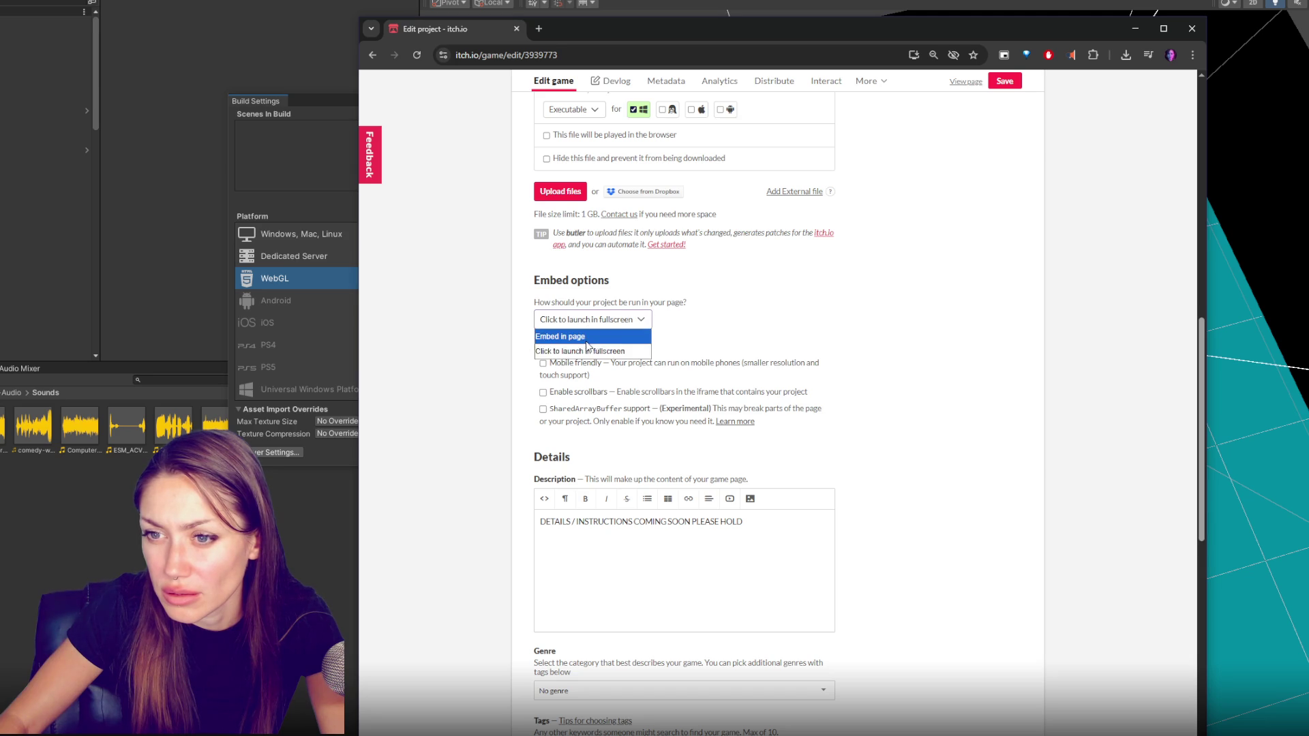
click(588, 340)
click(568, 320)
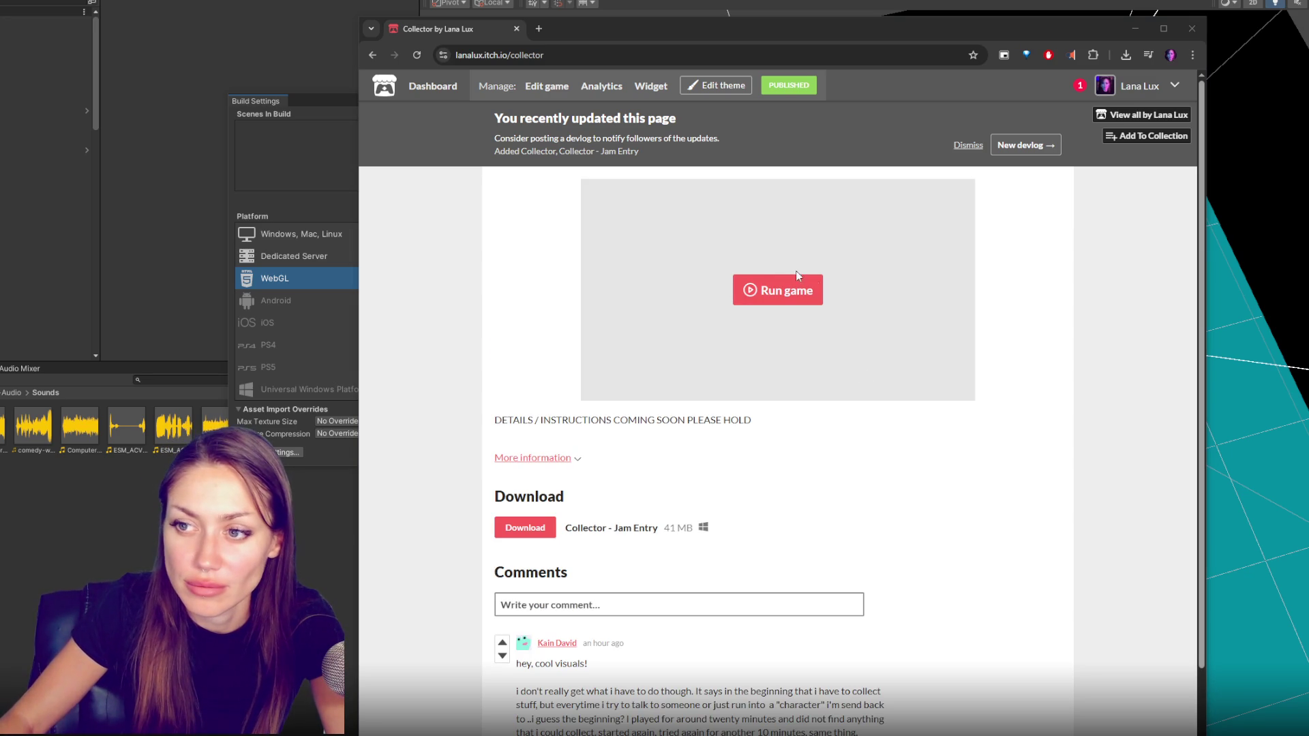
click(779, 297)
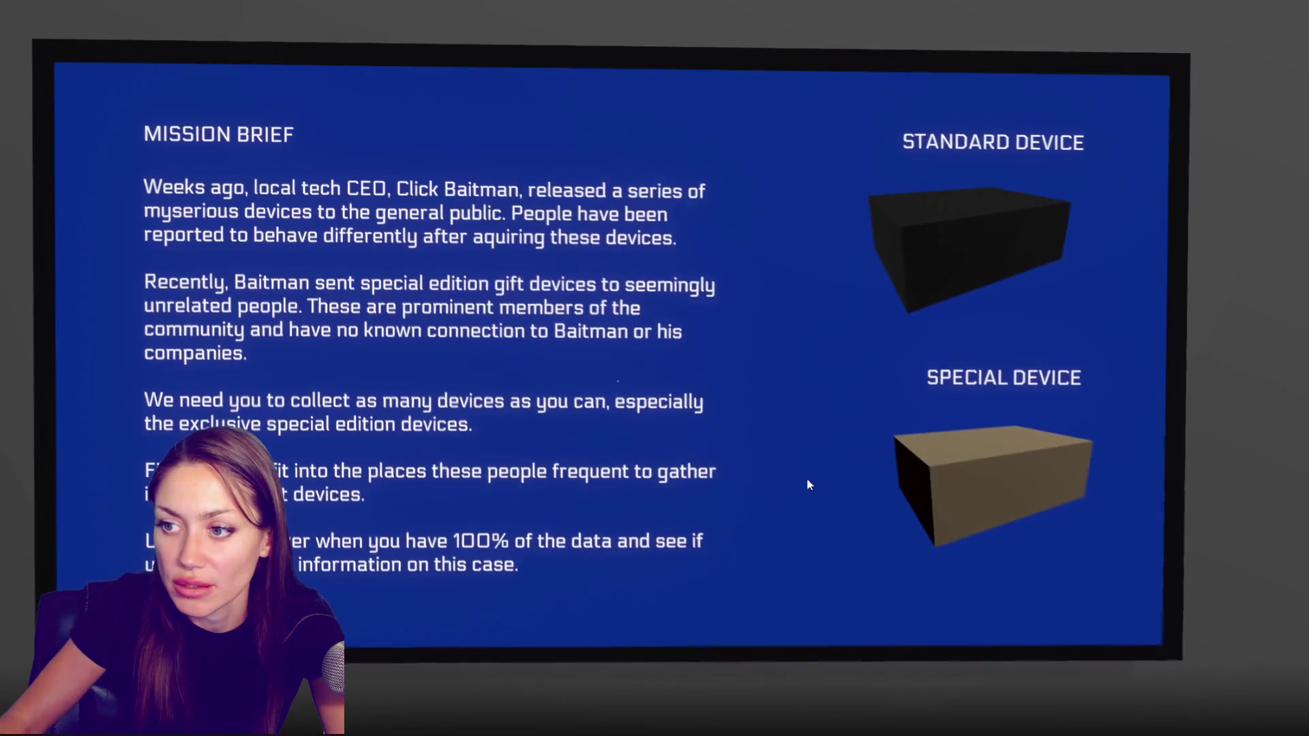
click(788, 477)
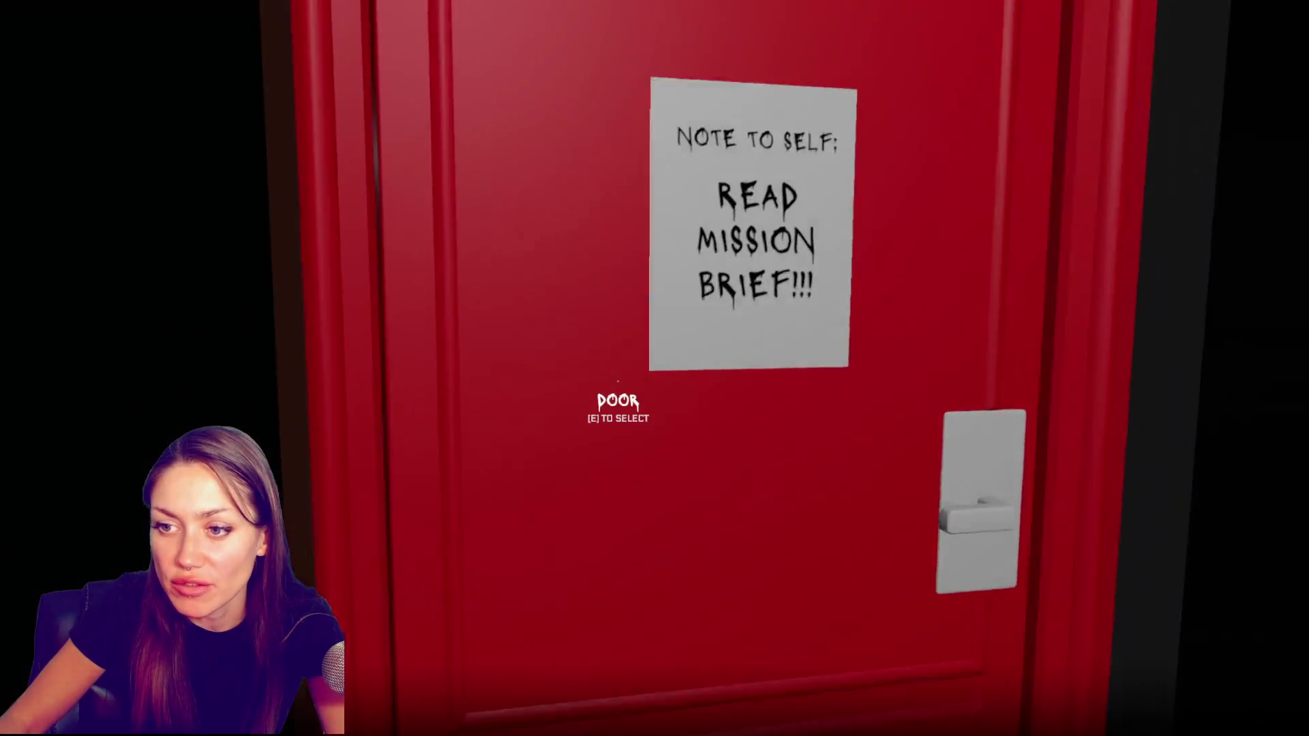
click(616, 382)
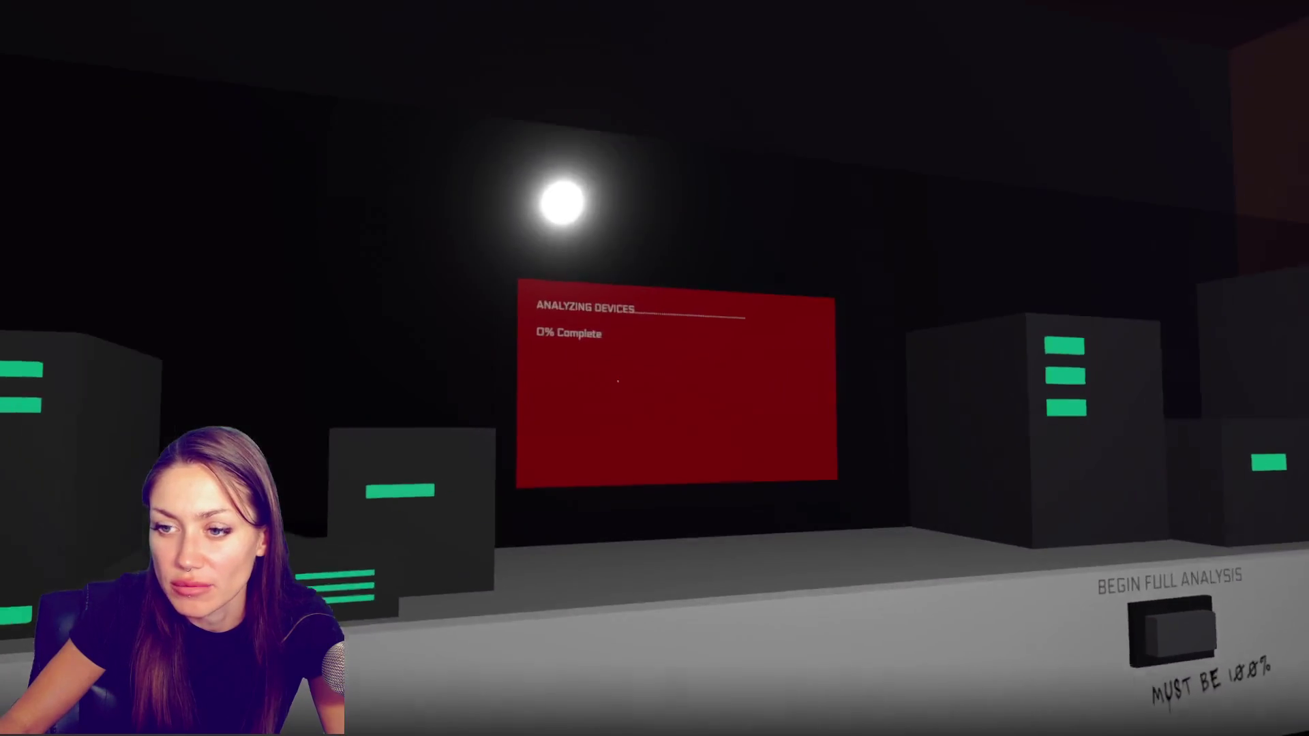
key(w)
key(w)
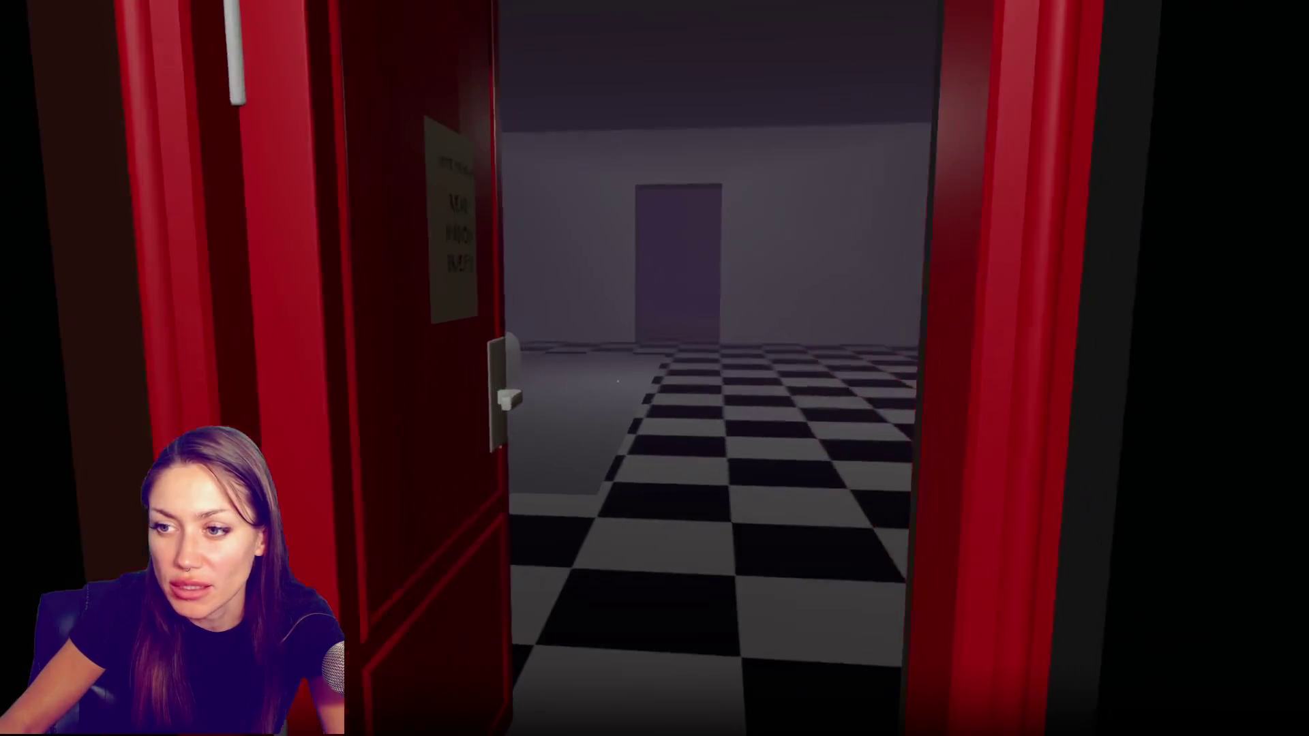
key(w)
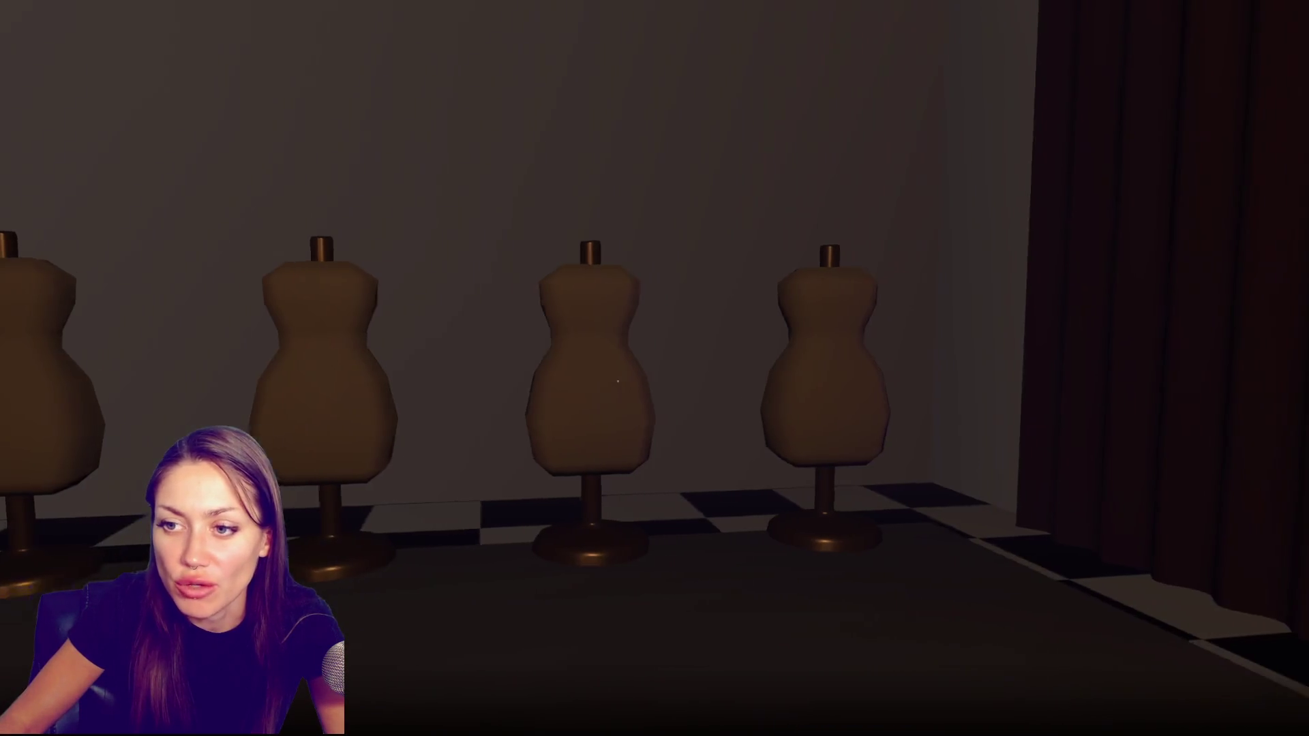
key(Escape)
key(Escape)
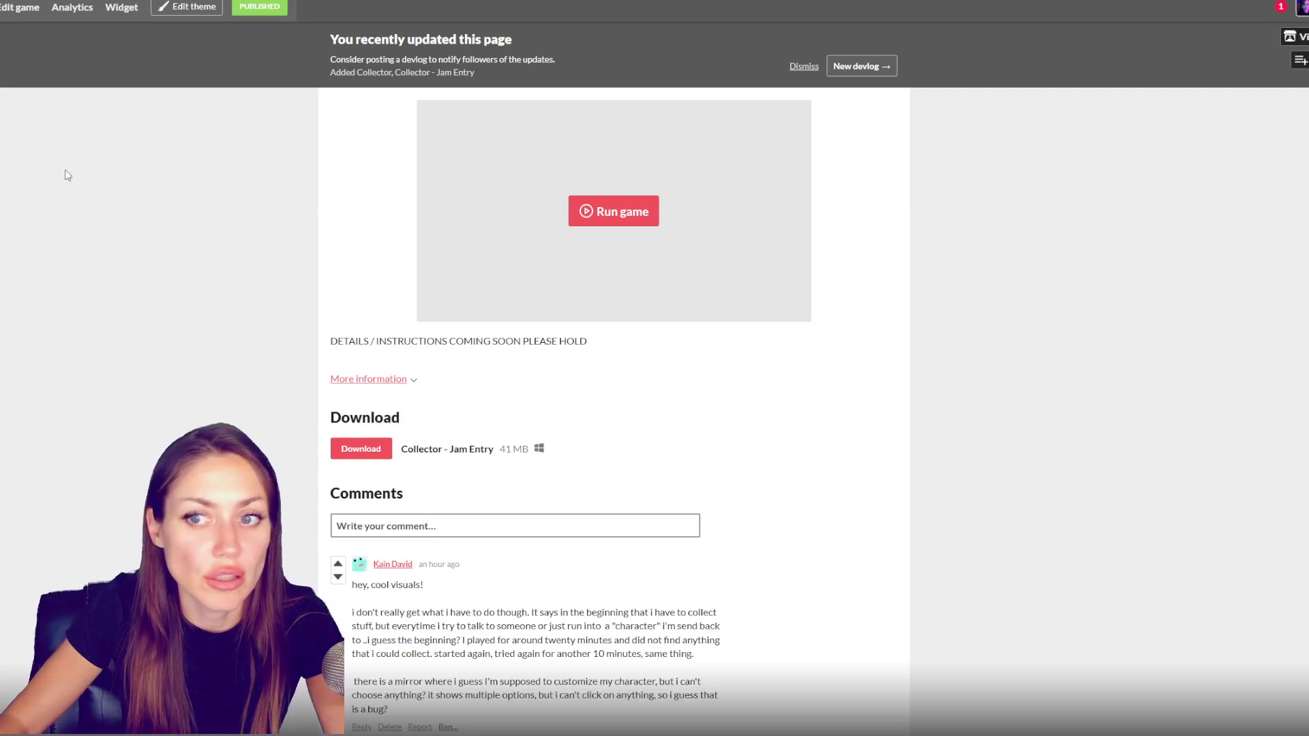
Start the browser build and walk through the hallways and staircase to the red door
click(599, 214)
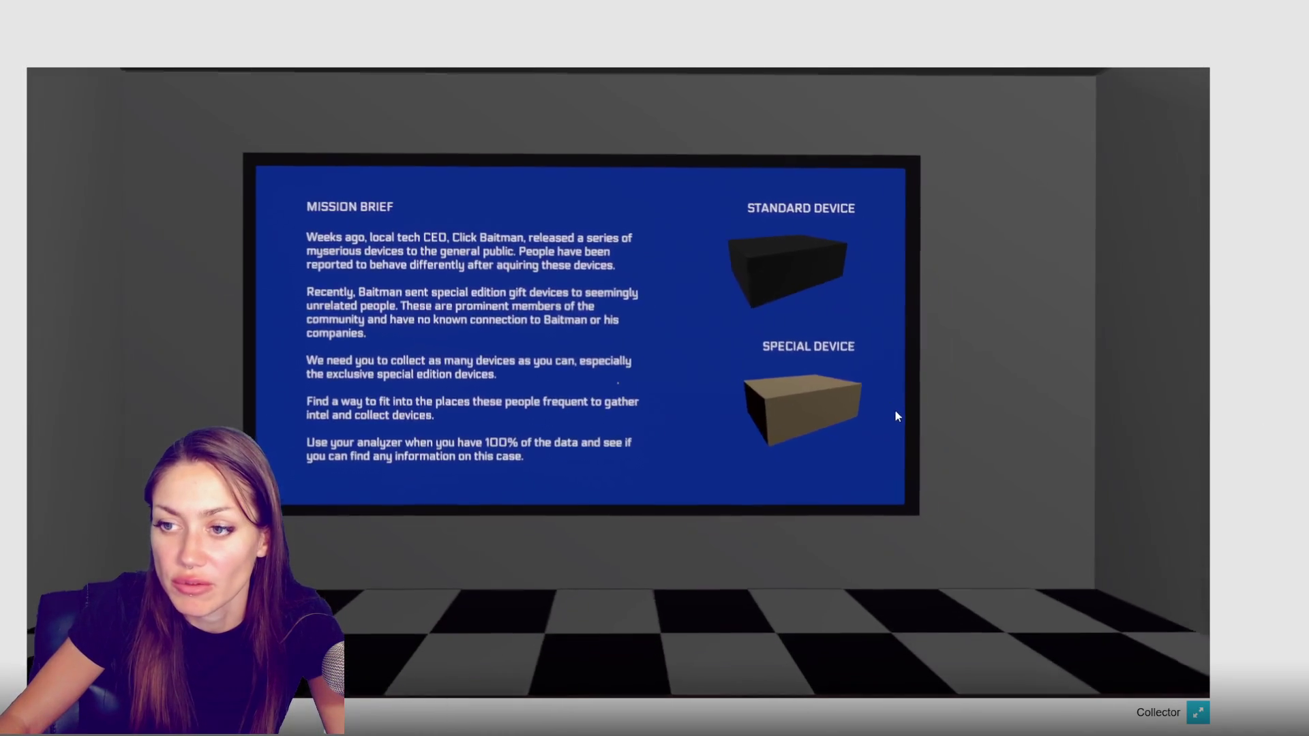
click(881, 426)
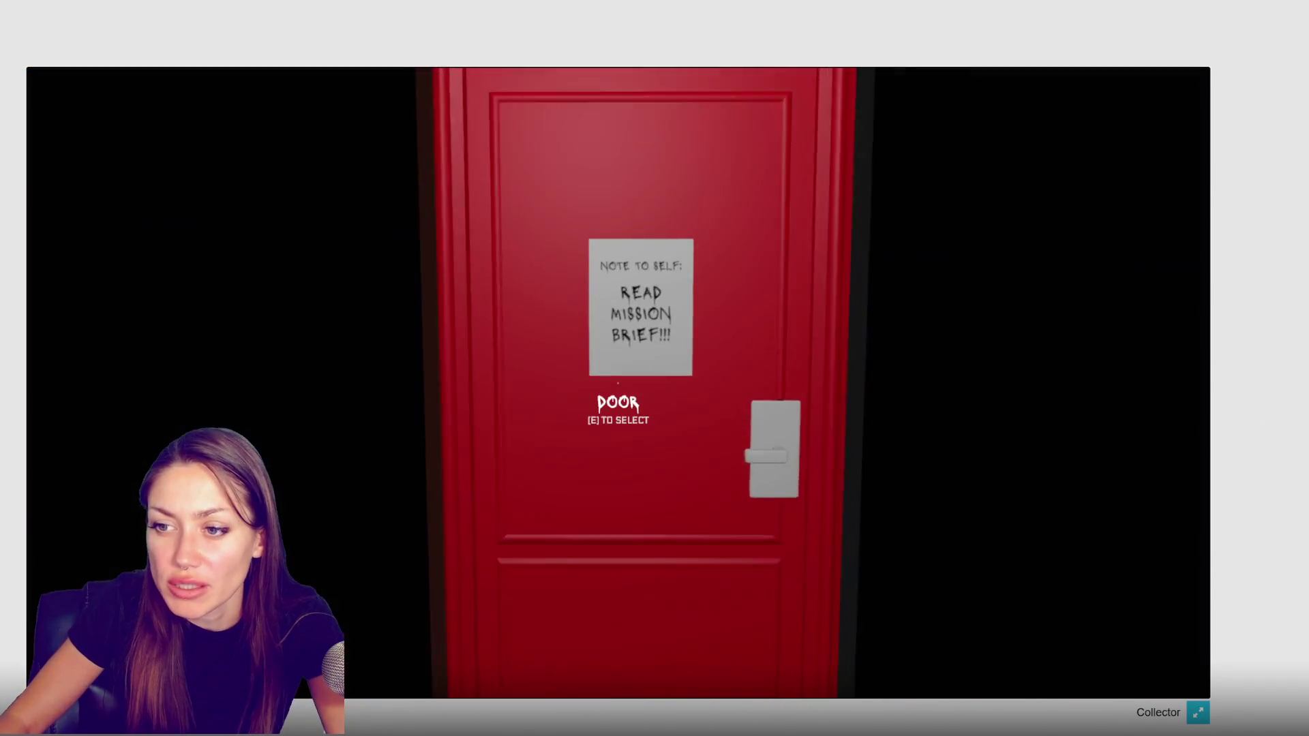
click(618, 382)
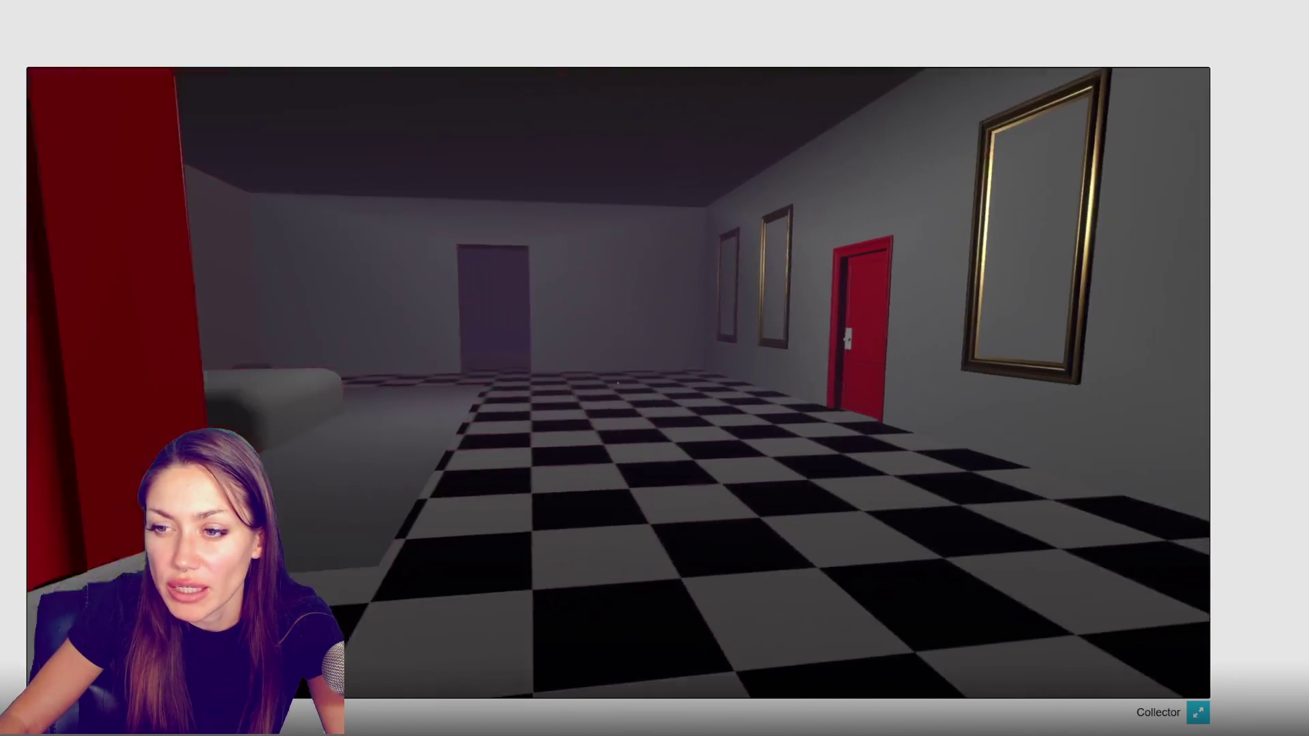
key(w)
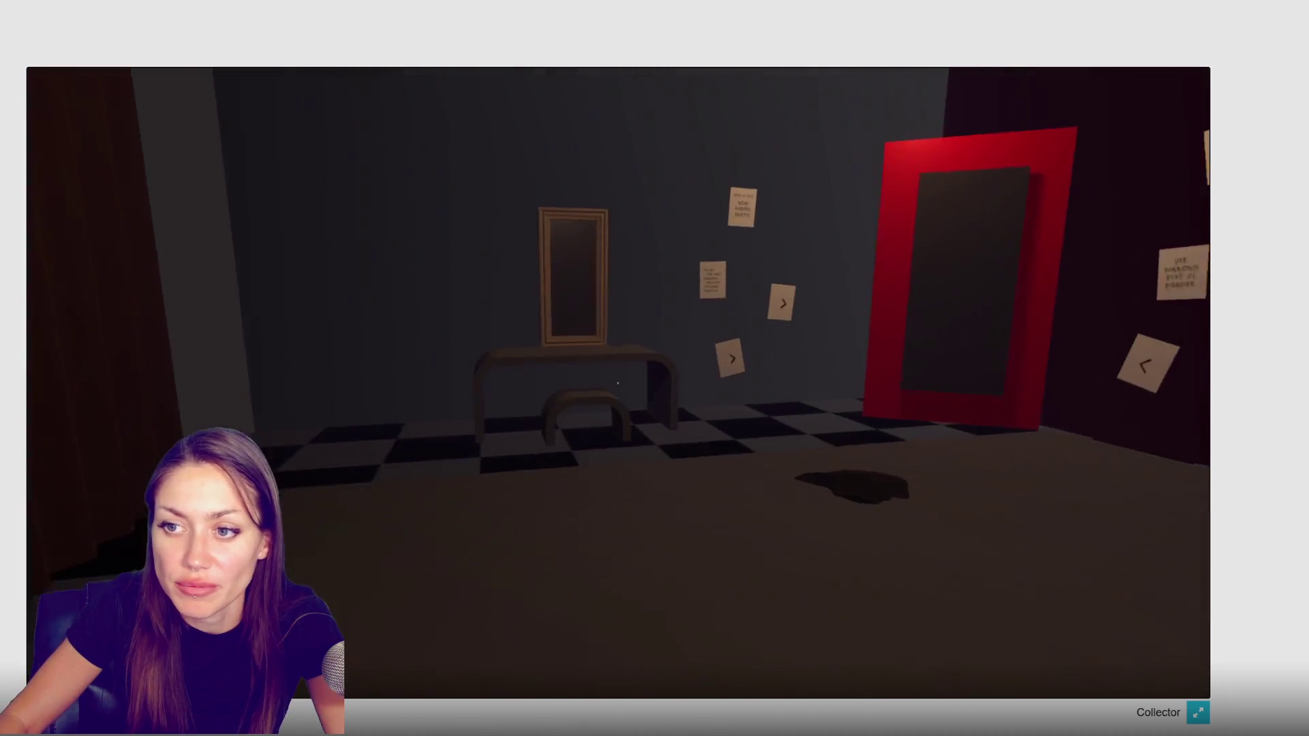
key(w)
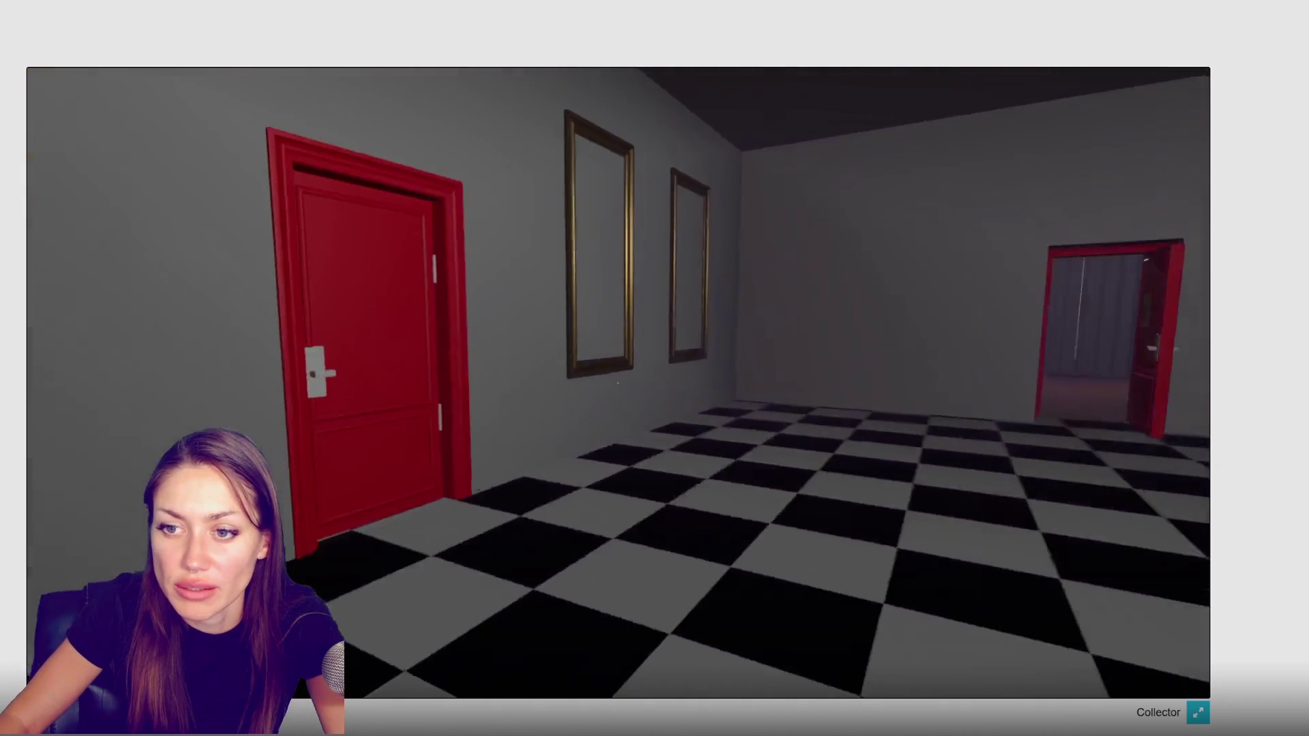
key(w)
click(617, 383)
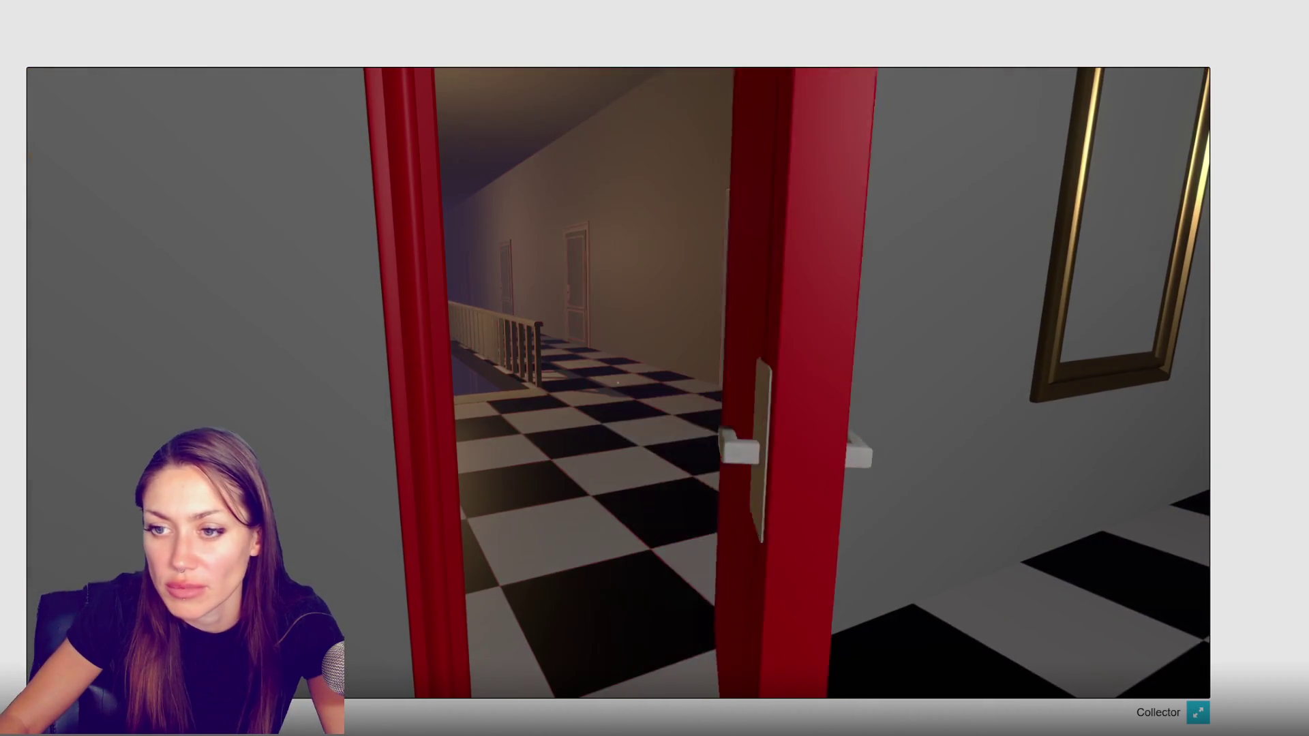
key(w)
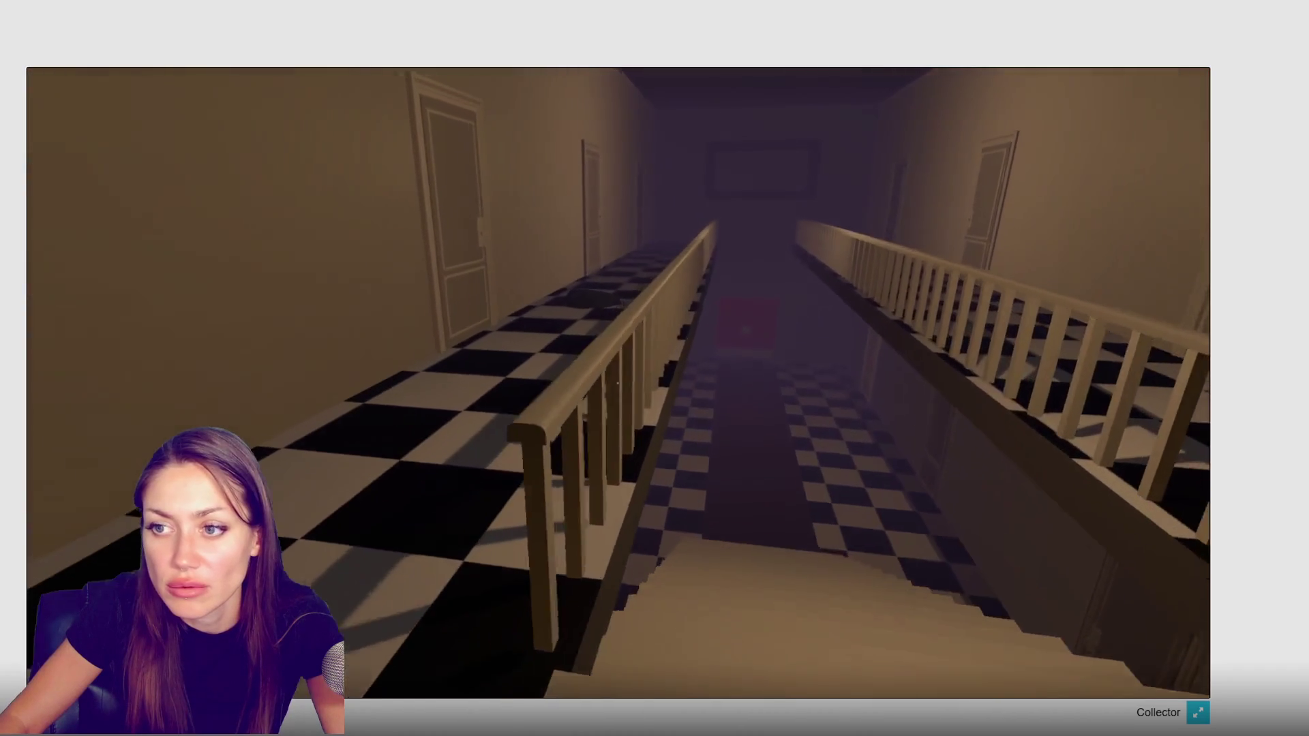
key(w)
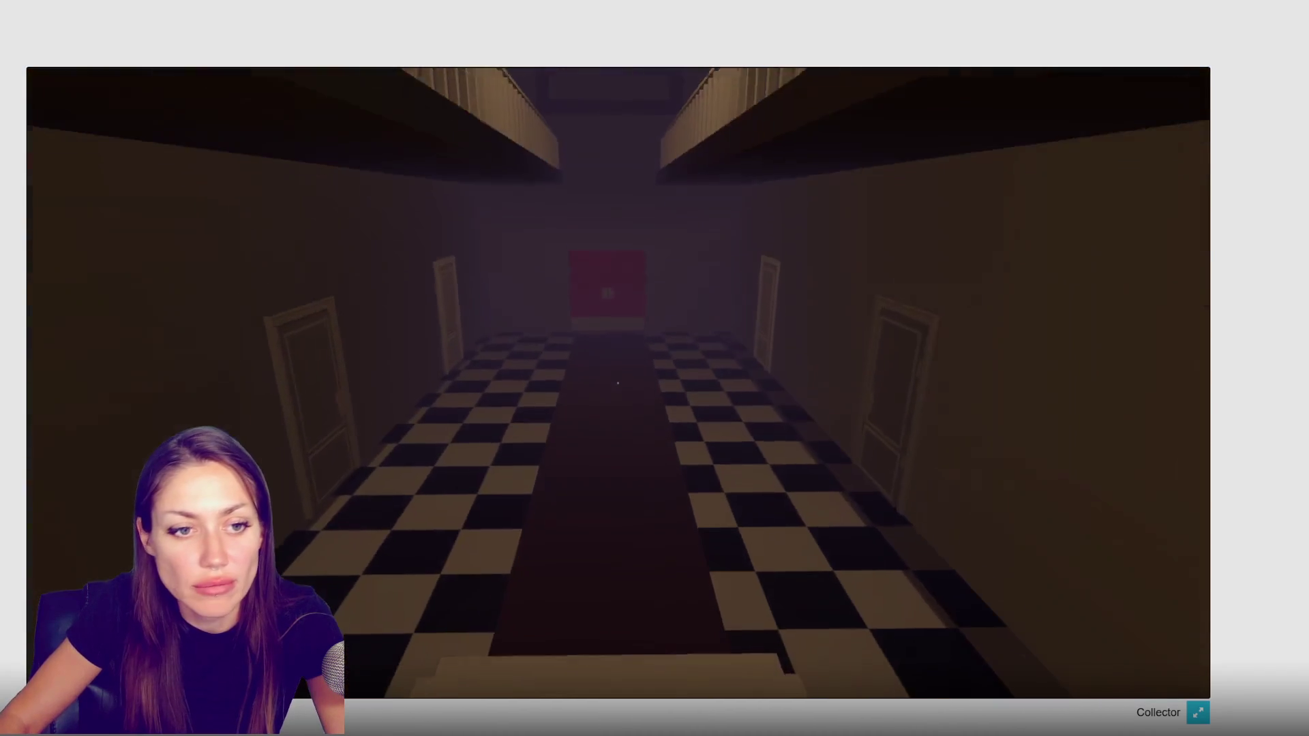
key(w)
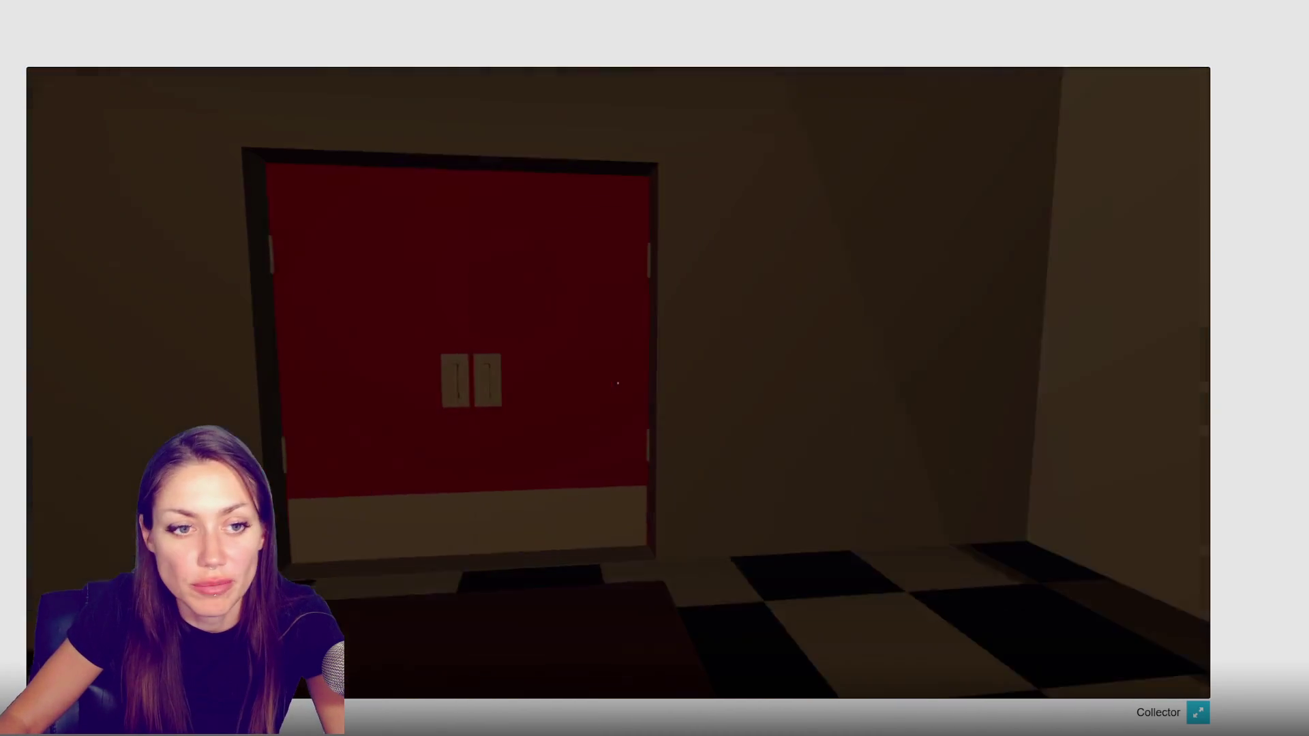
key(e)
Explore the alley, green corridor and yard, pause the game, and close Unity's Build Settings
key(w)
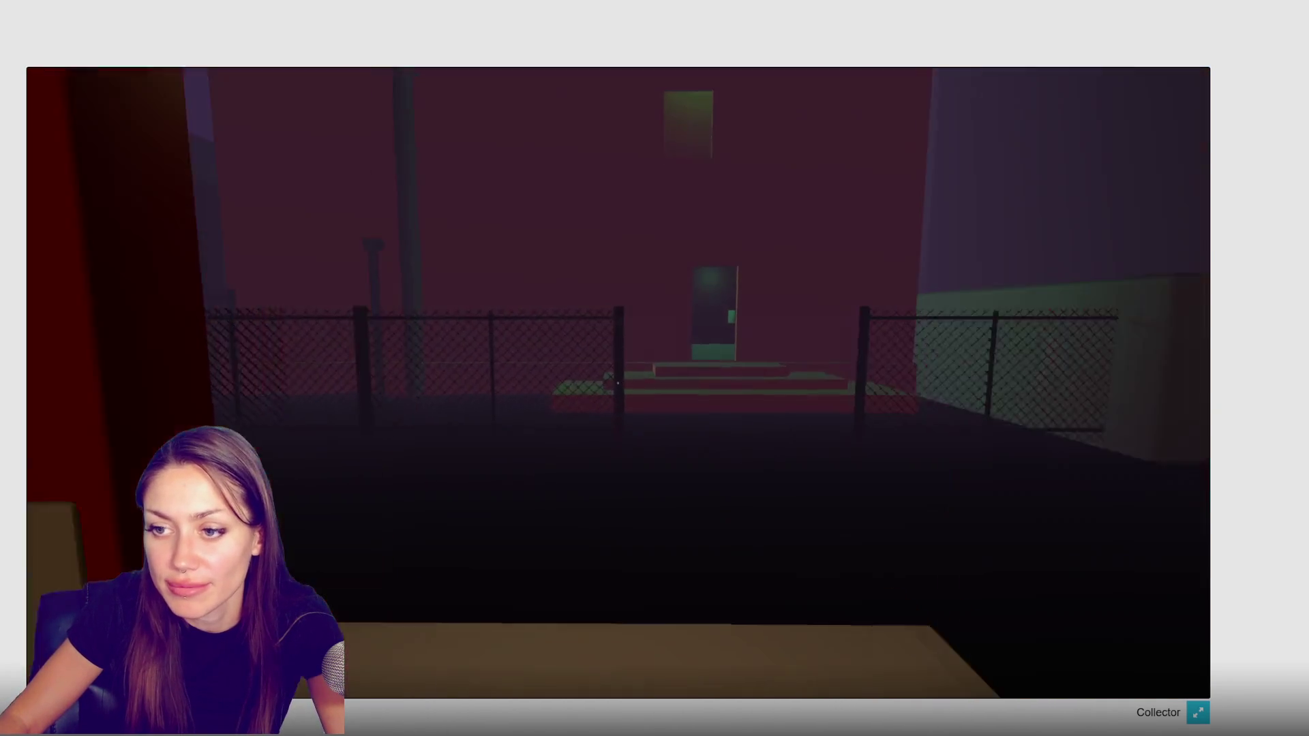
key(w)
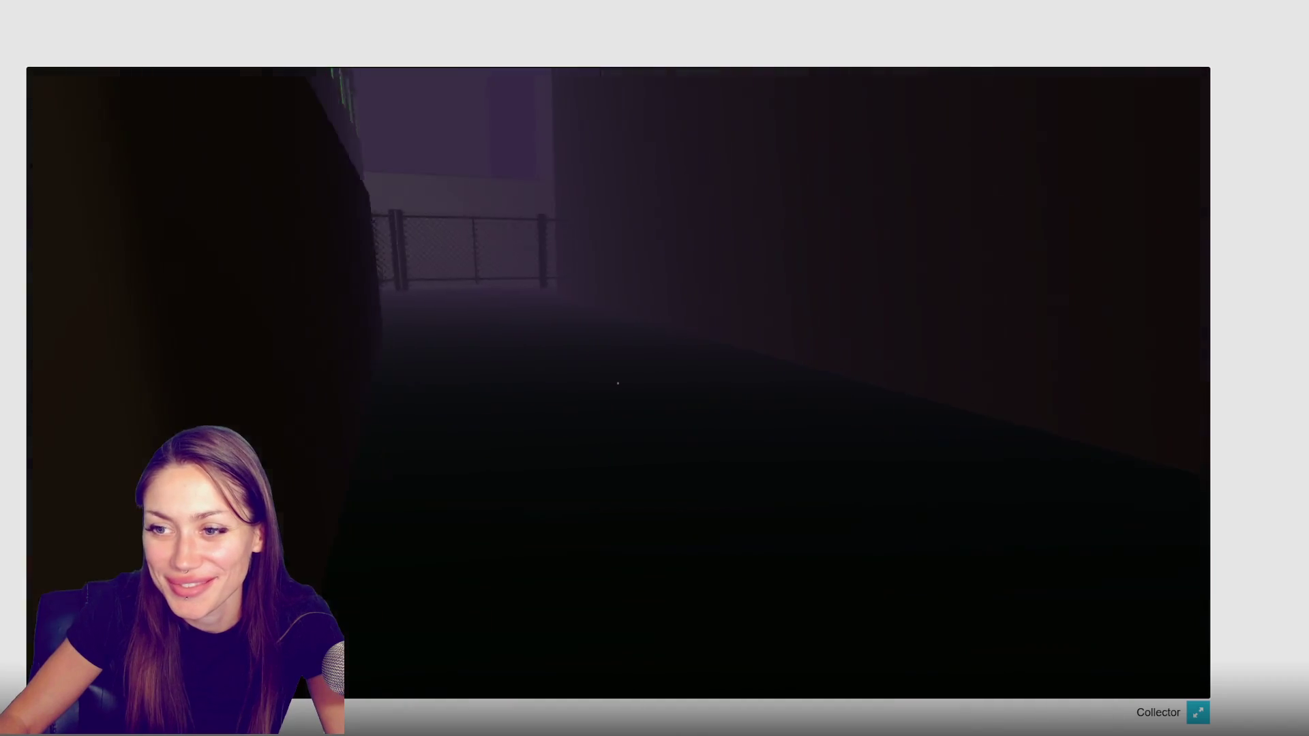
key(w)
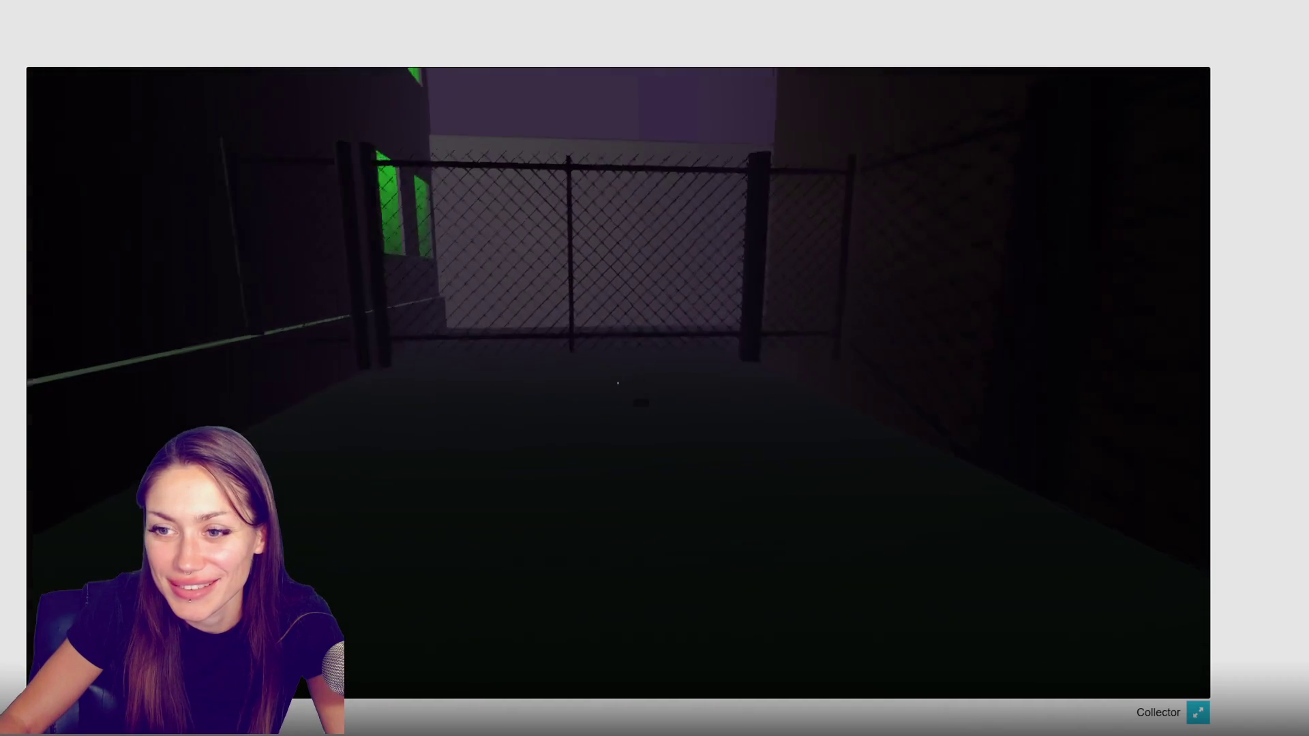
key(s)
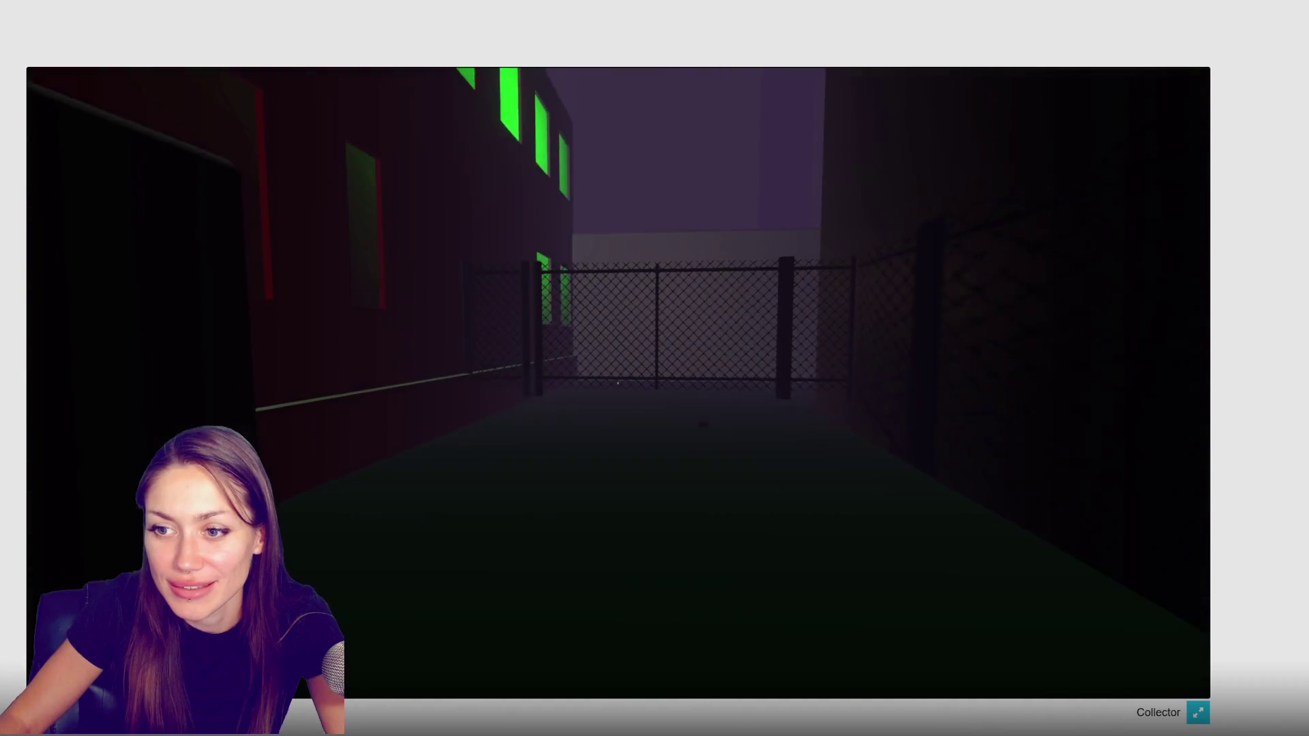
key(w)
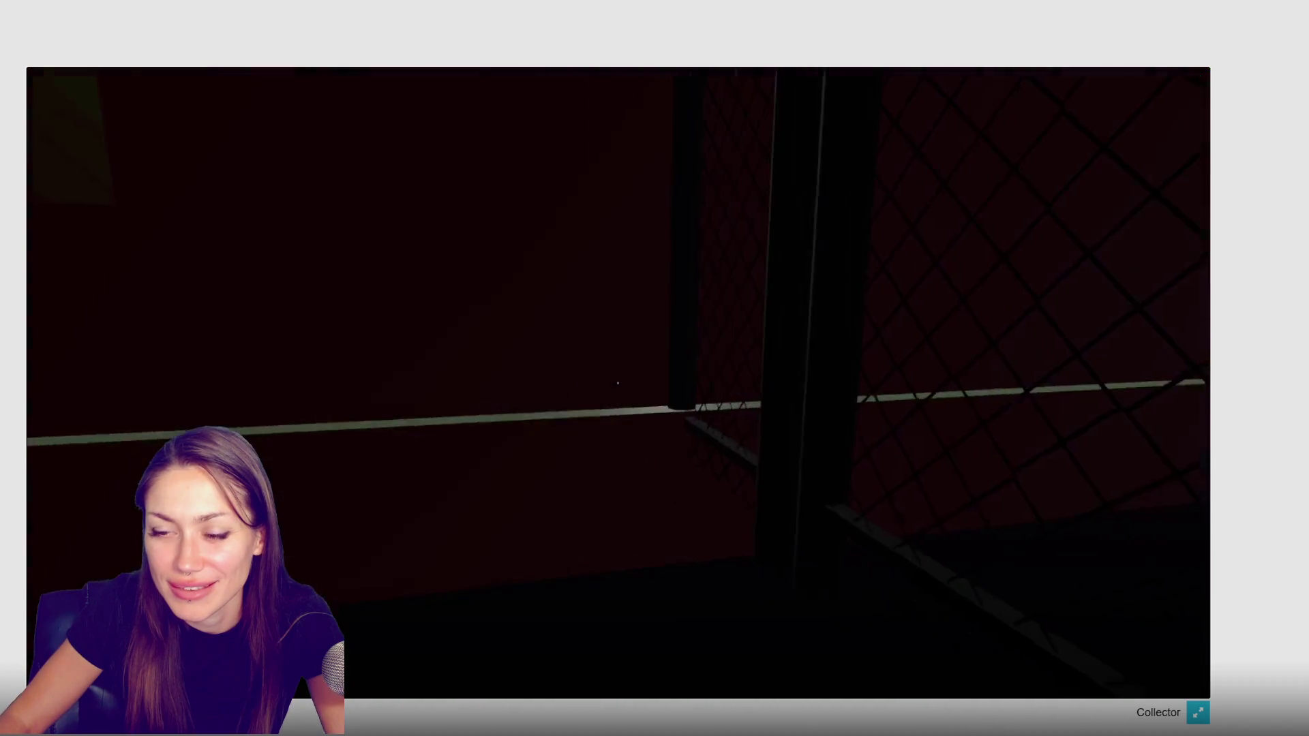
key(w)
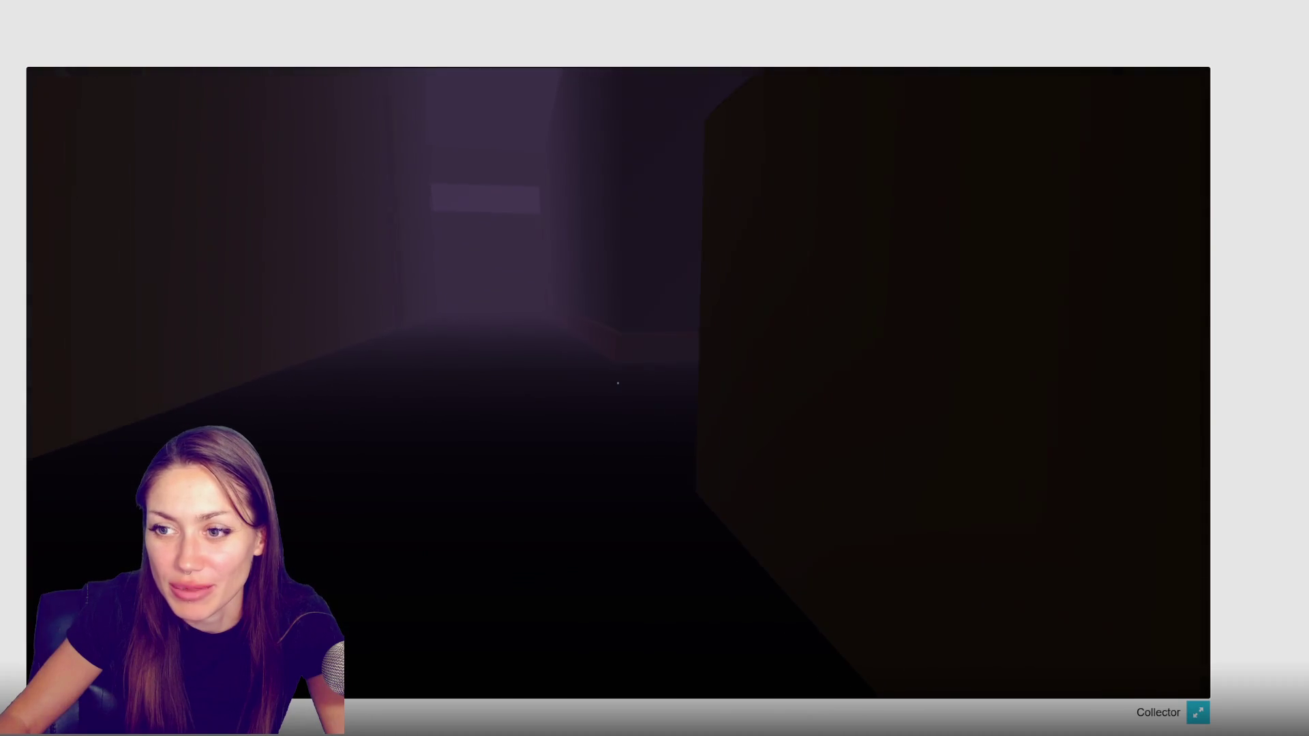
key(w)
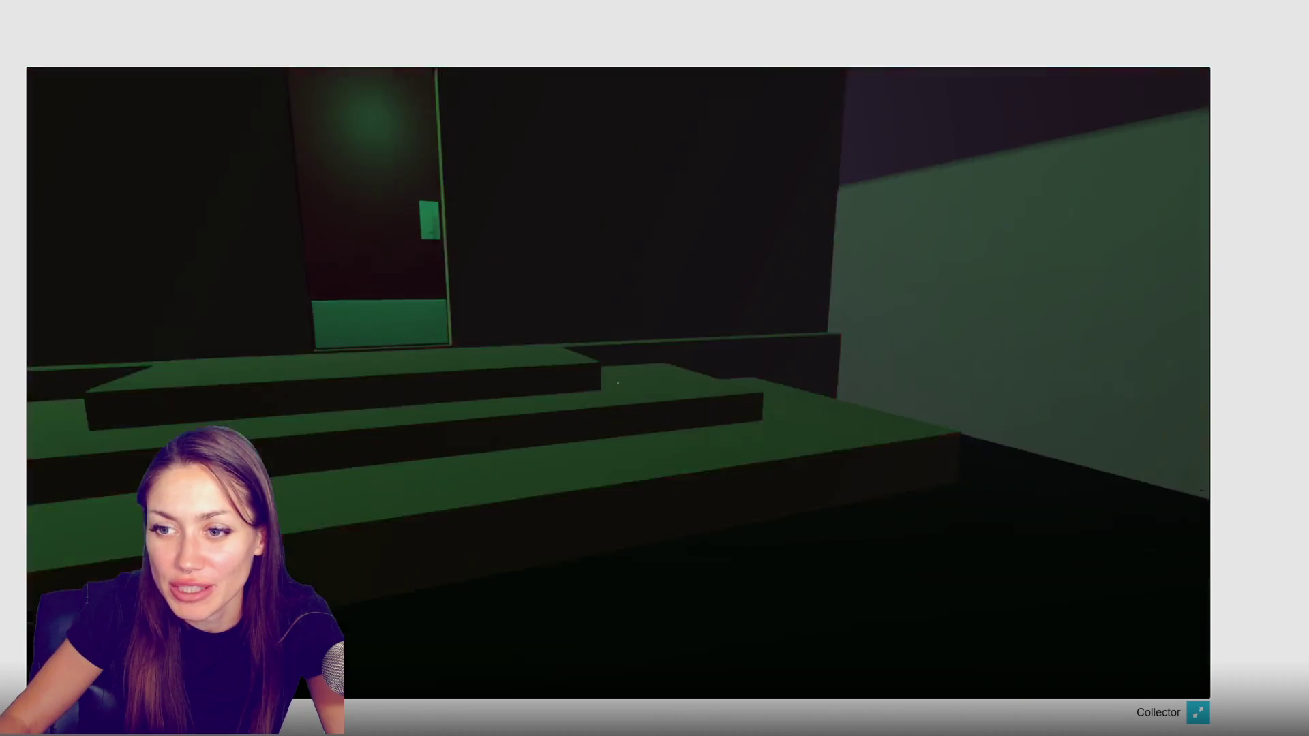
key(w)
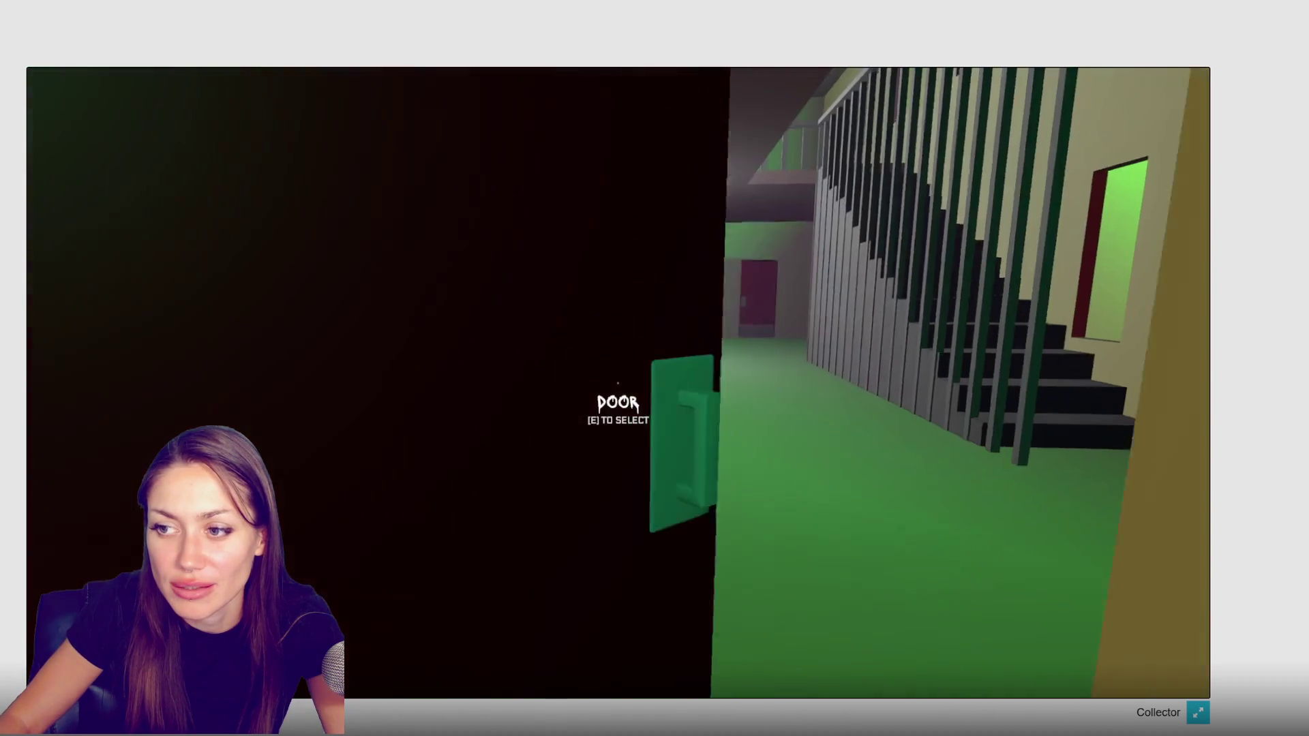
key(w)
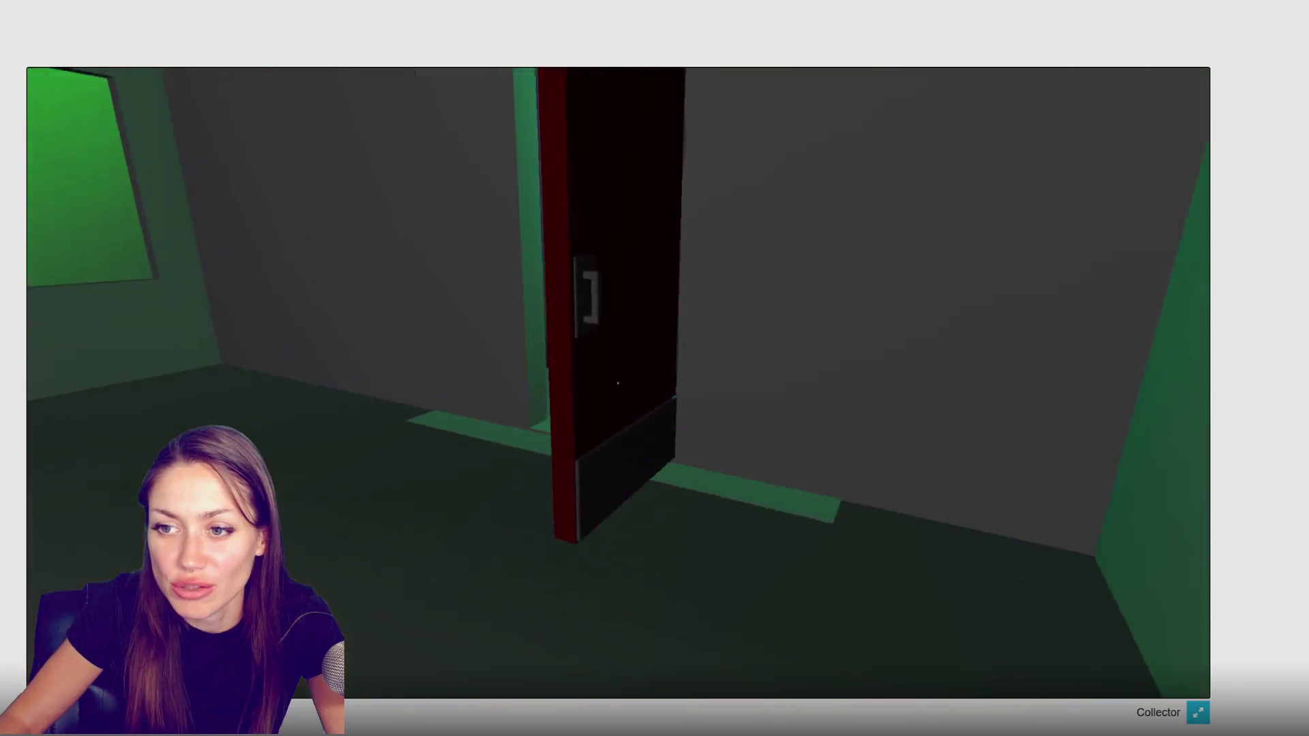
key(w)
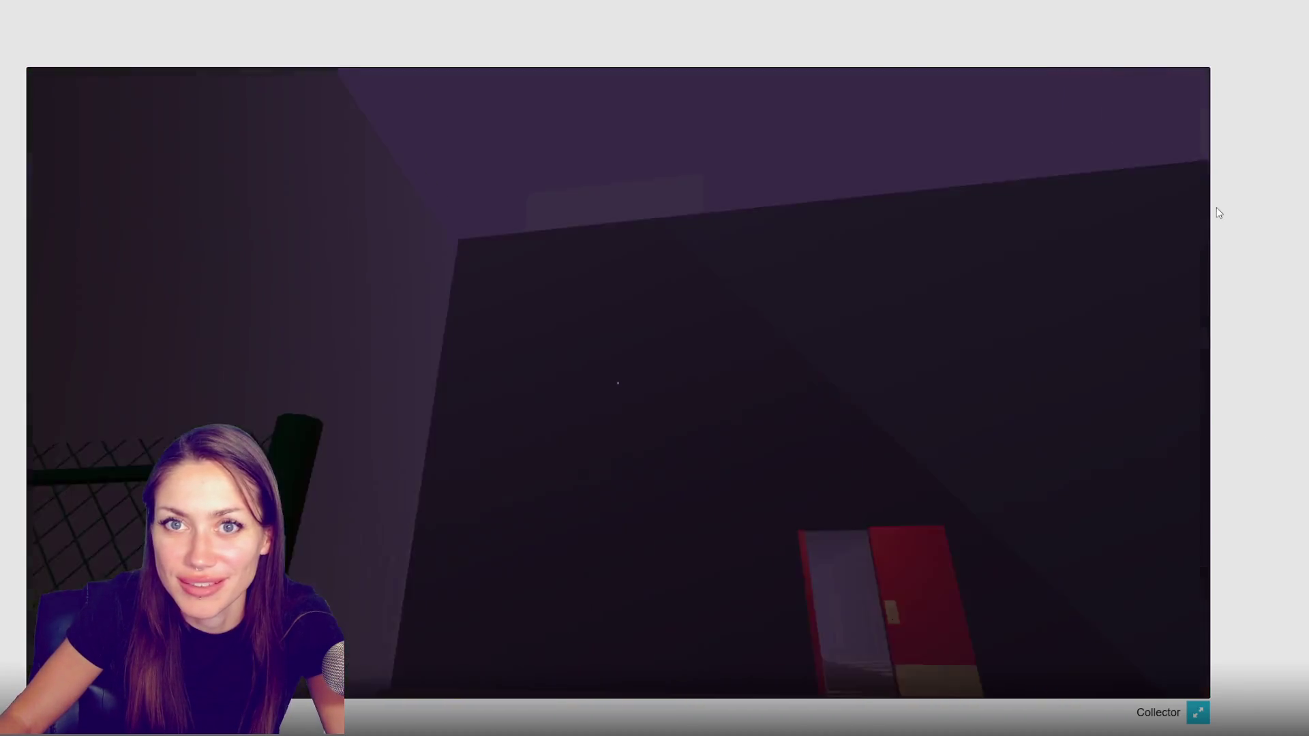
key(Escape)
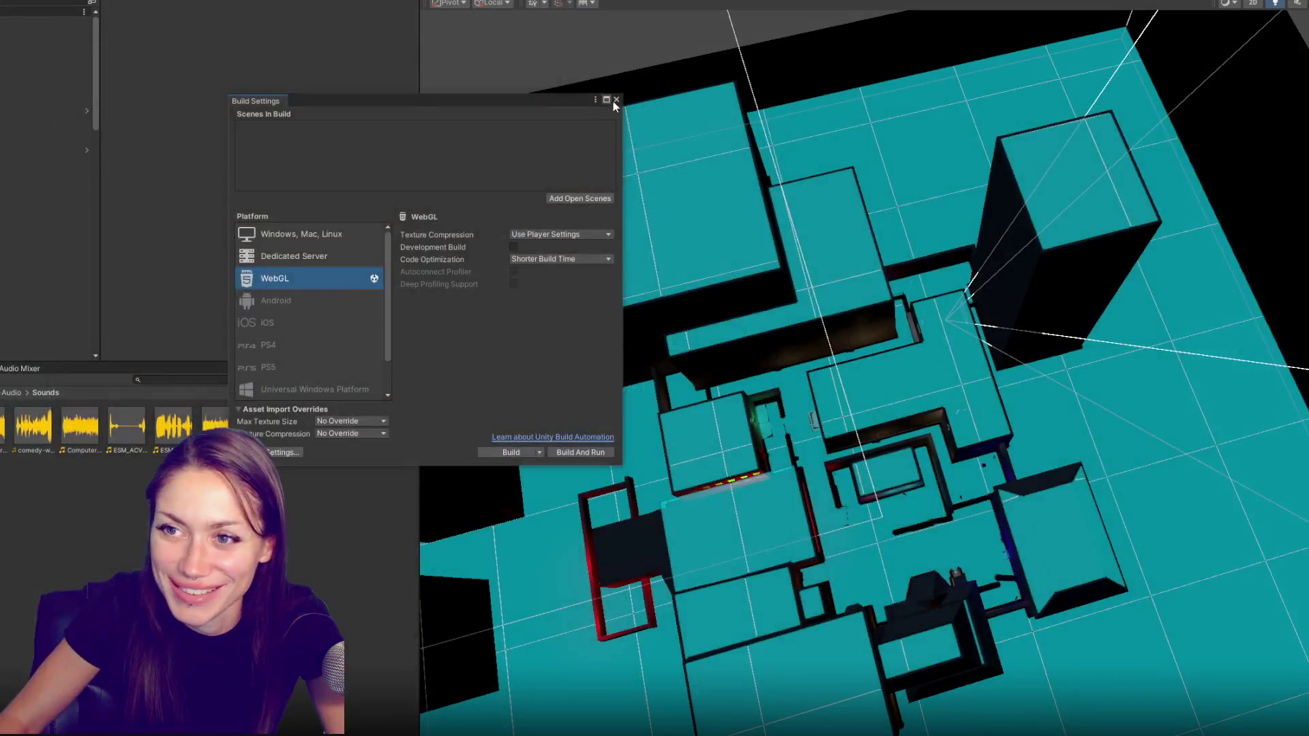
click(616, 101)
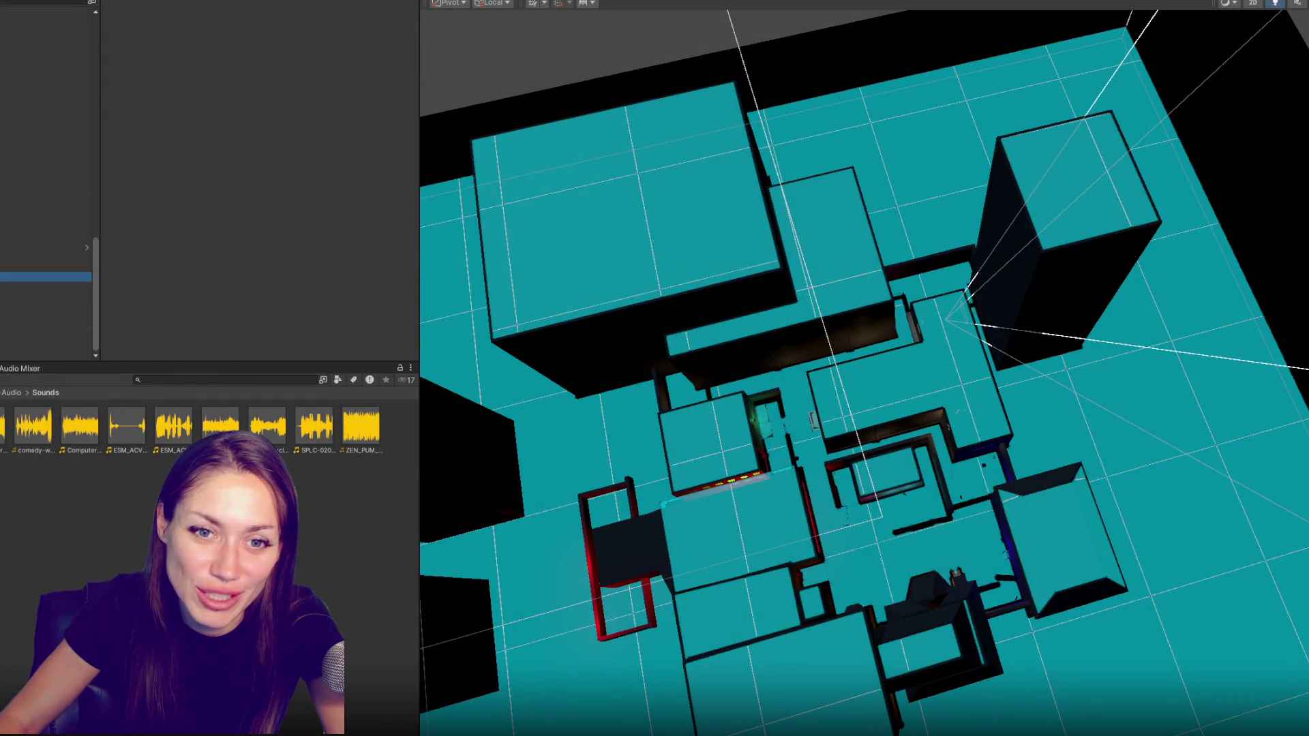
scroll(368, 264, down, 3)
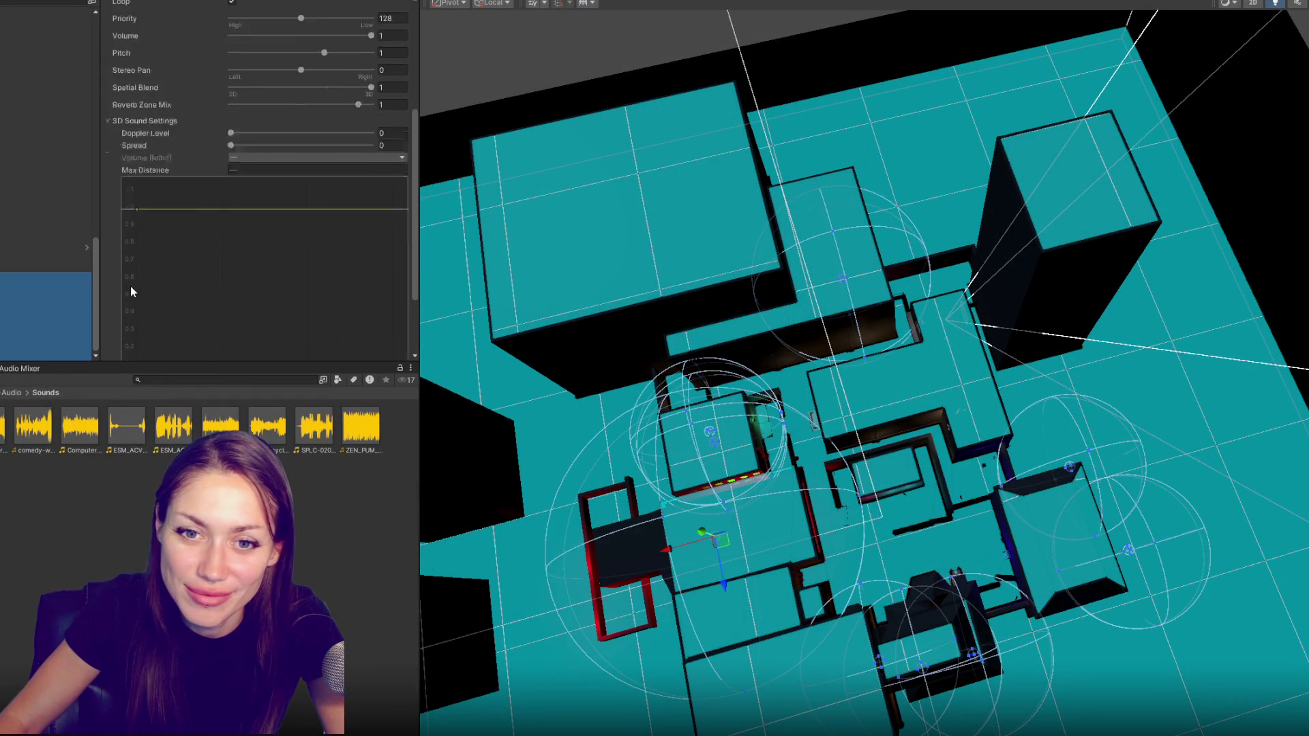
scroll(185, 245, up, 2)
Set a single level audio source's Volume Rolloff to Logarithmic Rolloff
click(291, 258)
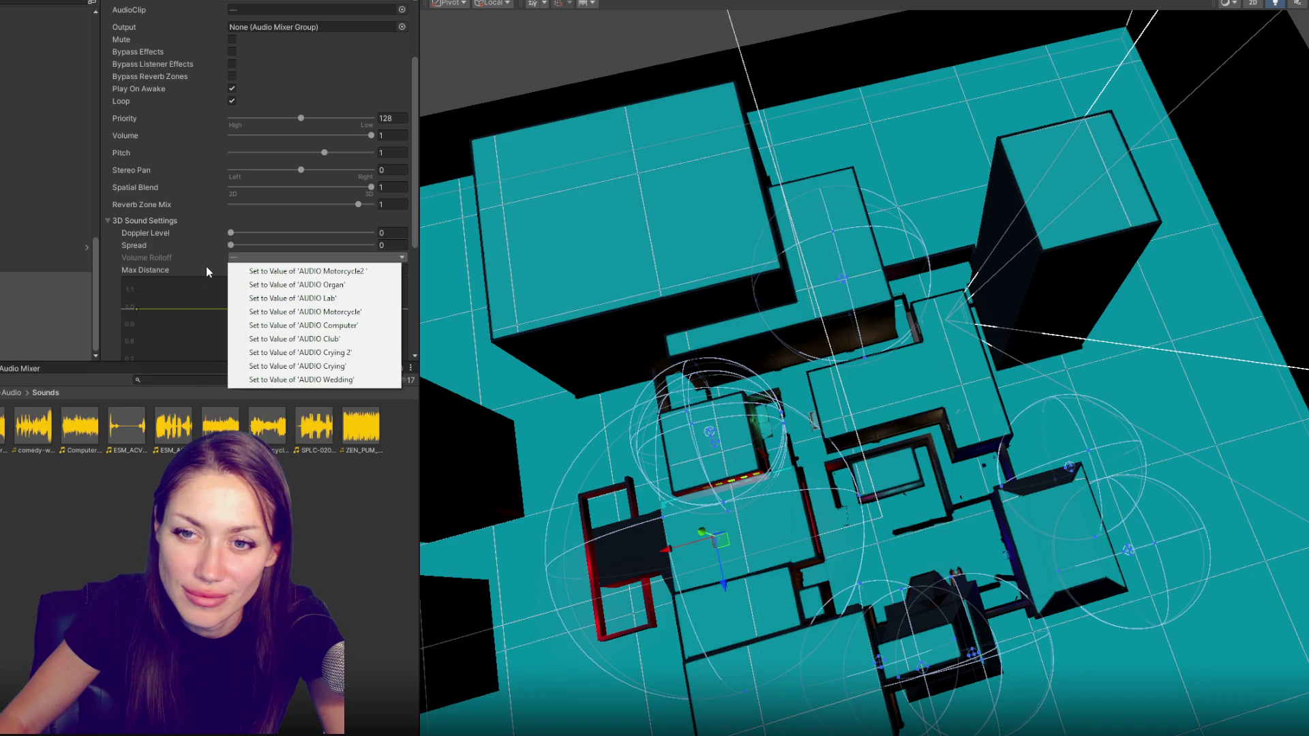
click(3, 306)
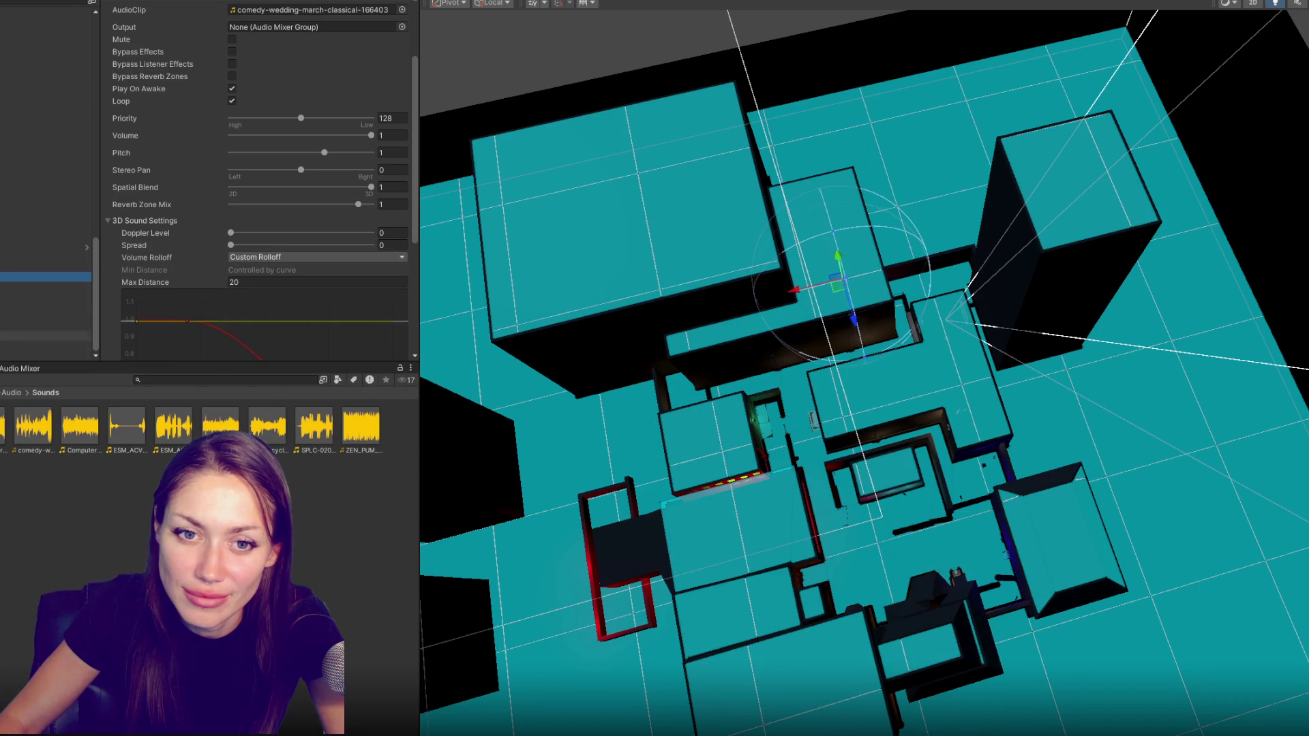
shift+click(41, 356)
click(263, 258)
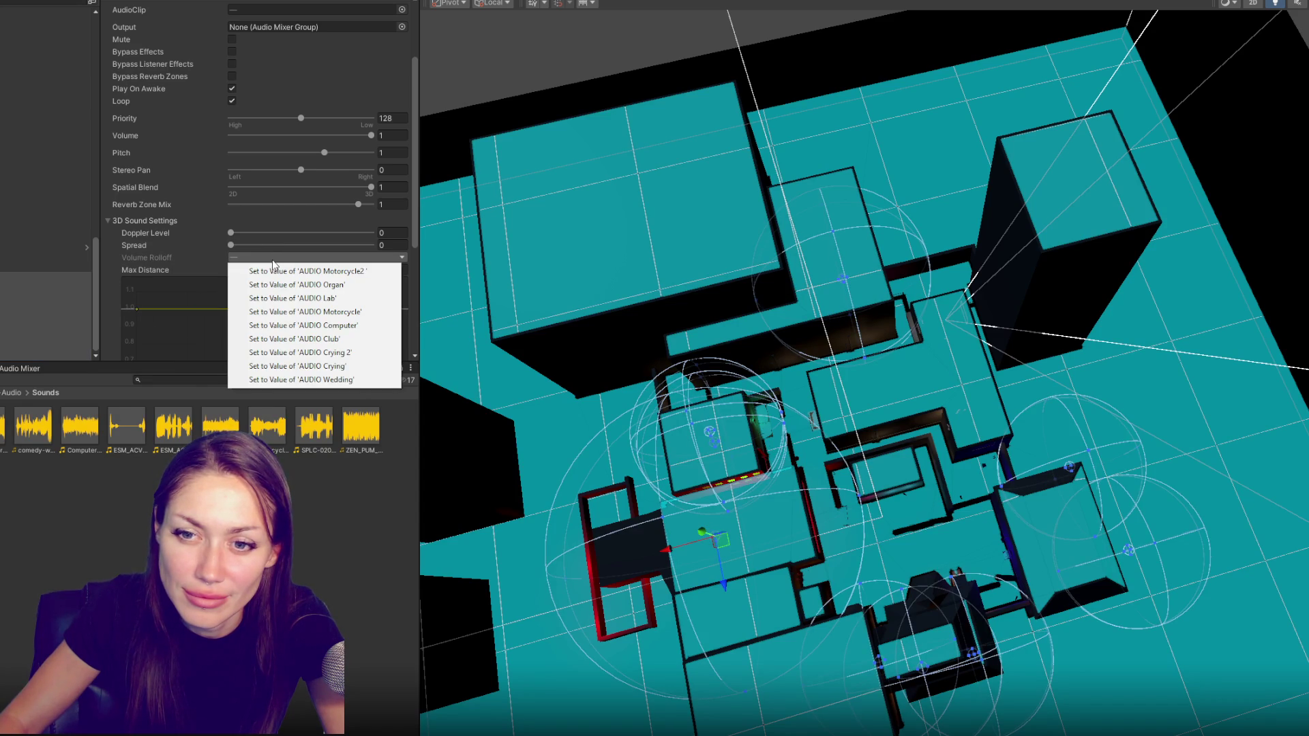
click(22, 276)
click(263, 258)
click(265, 272)
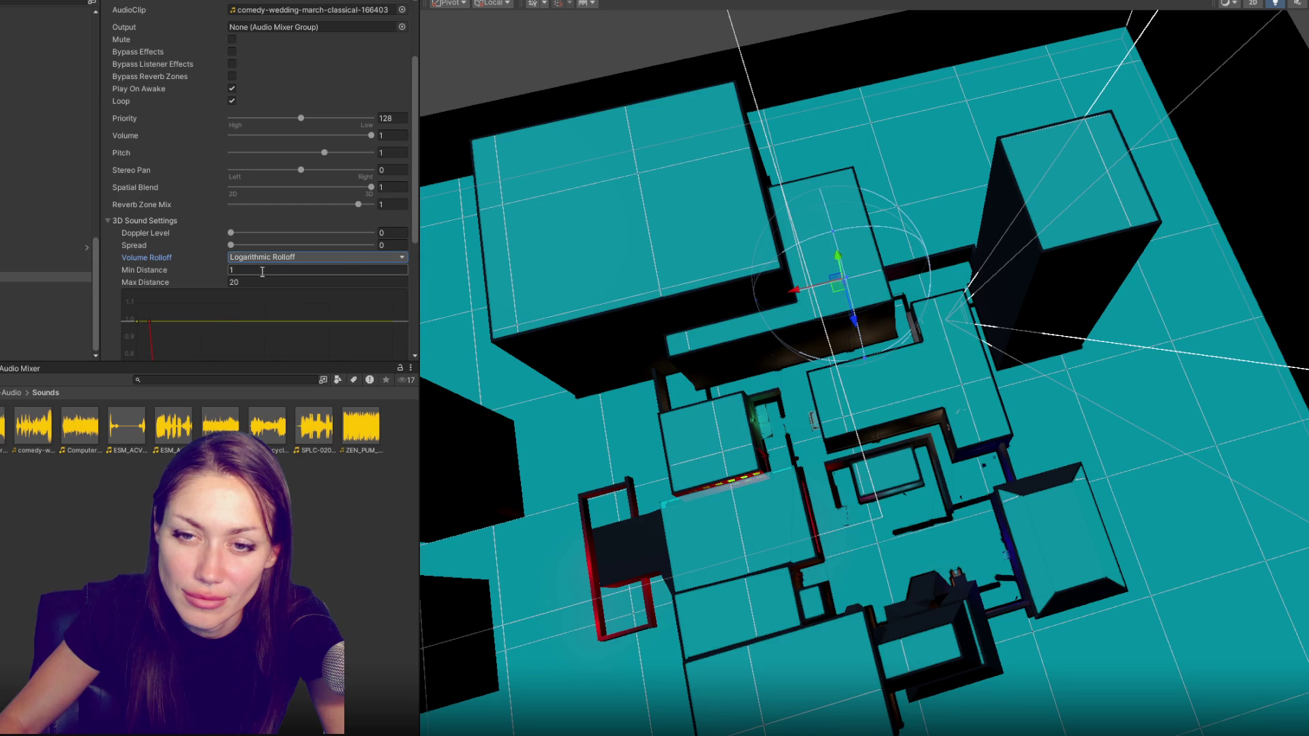
Apply Logarithmic Rolloff to the grouped audio sources and review the others' settings
shift+click(5, 358)
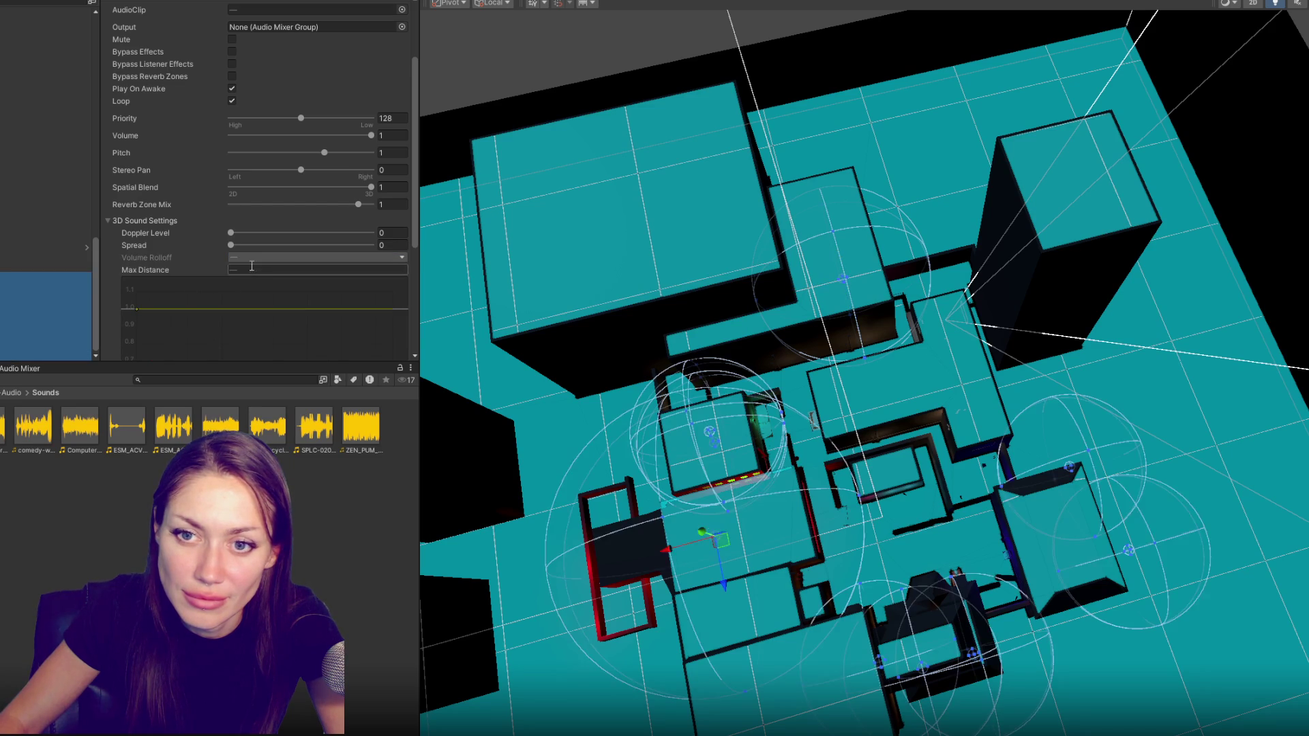
click(260, 257)
click(265, 379)
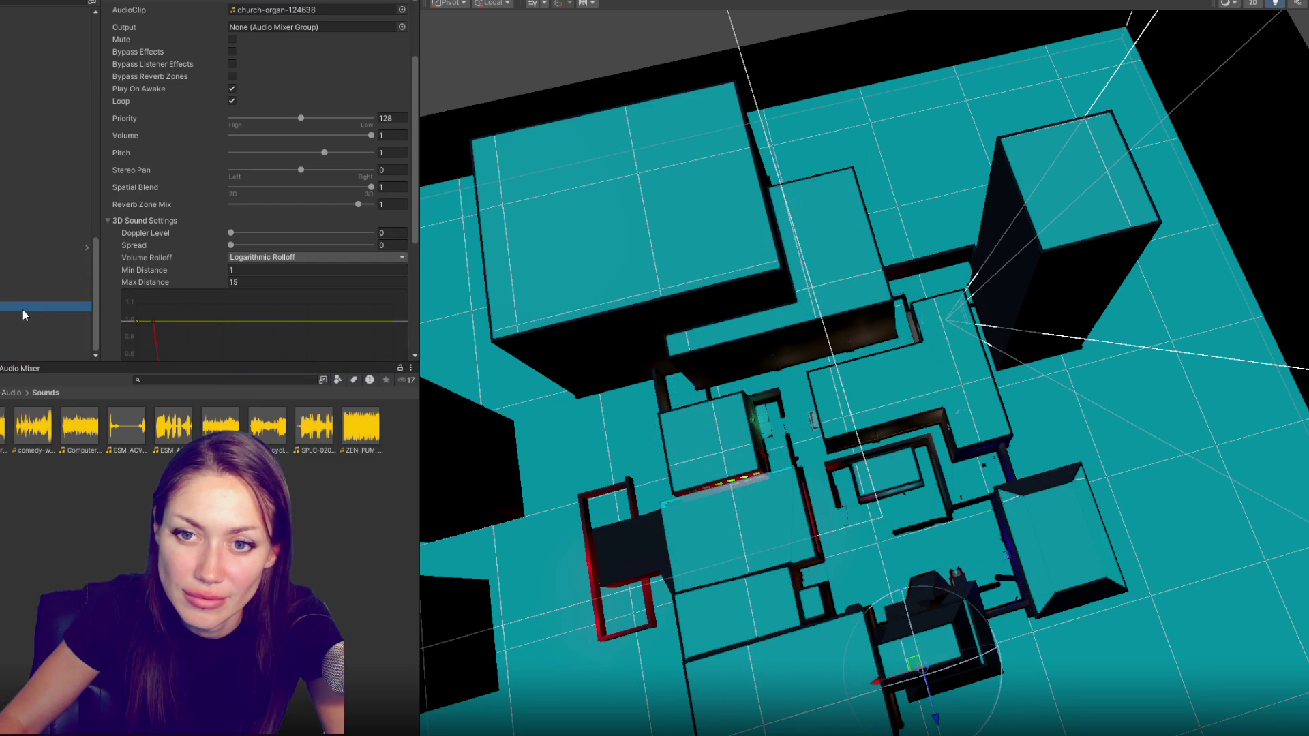
click(22, 336)
click(24, 286)
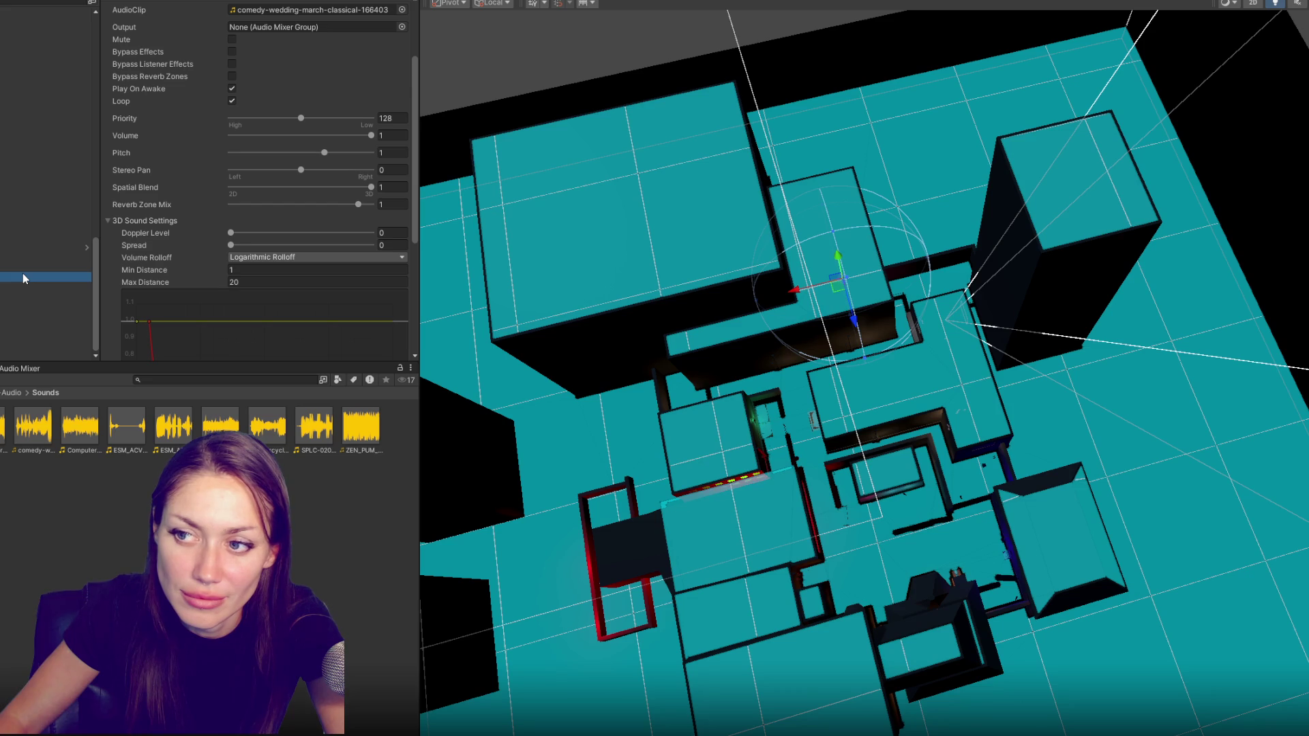
click(17, 286)
click(14, 299)
click(20, 337)
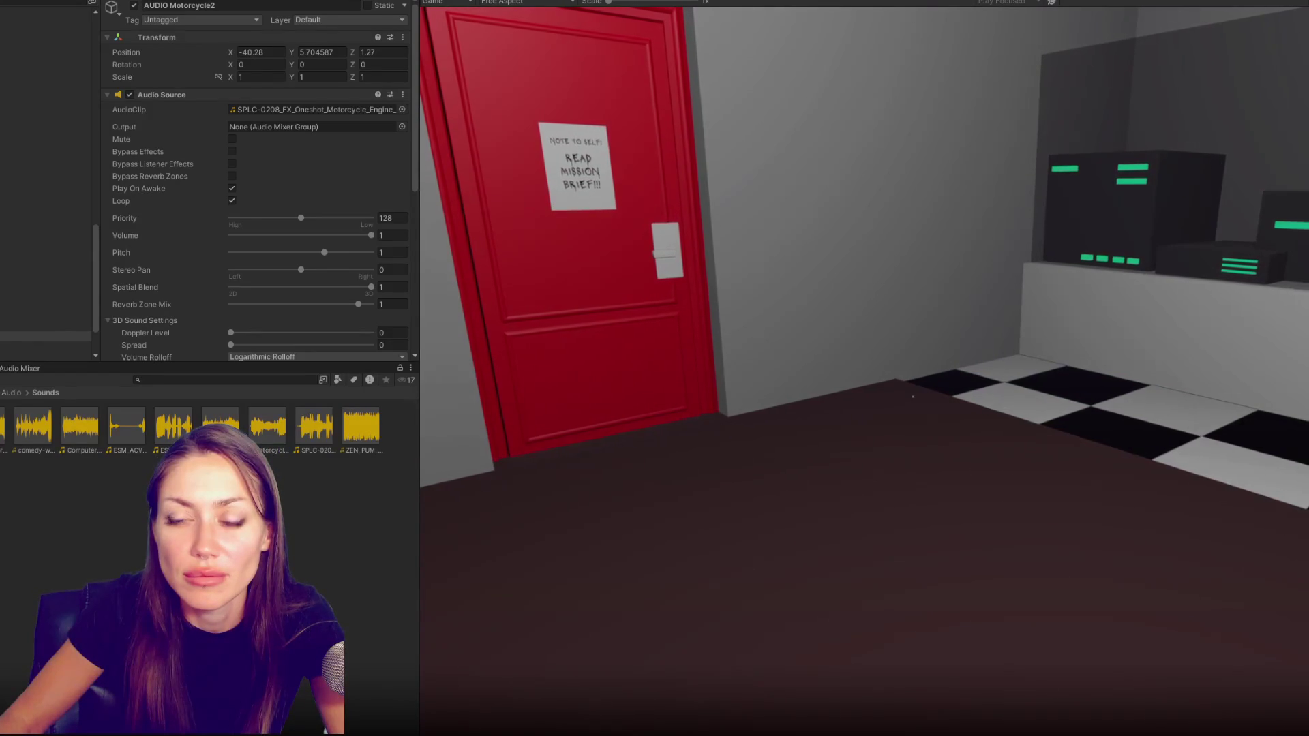
Stop play mode and set the wedding music audio source's Max Distance to 15
key(Escape)
key(ctrl+p)
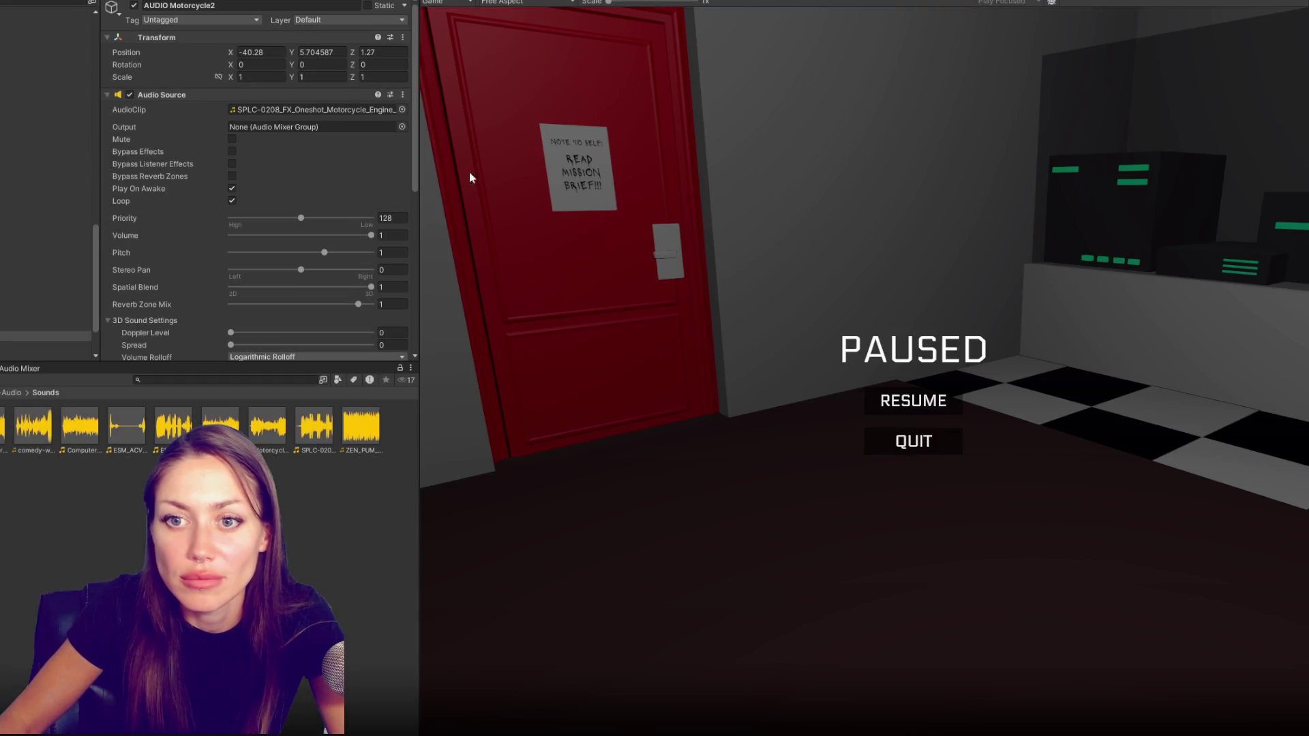
click(62, 342)
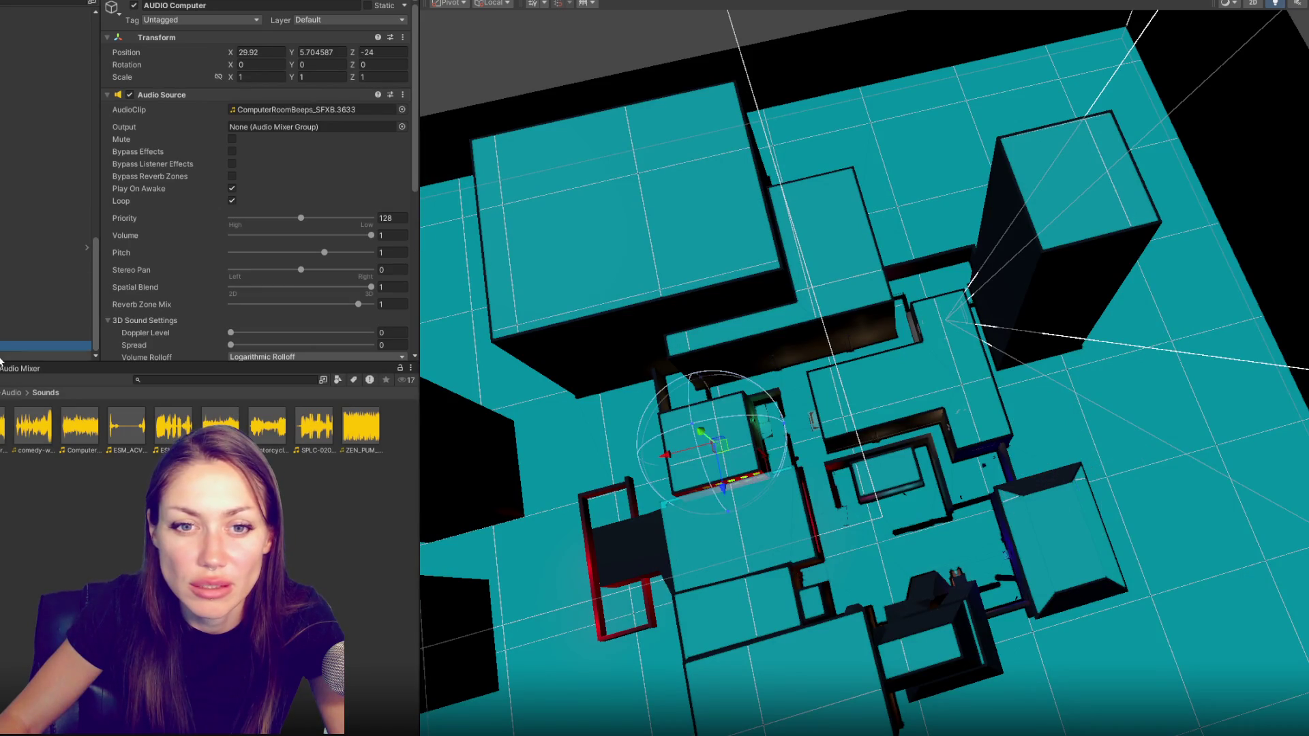
click(81, 278)
scroll(297, 231, down, 5)
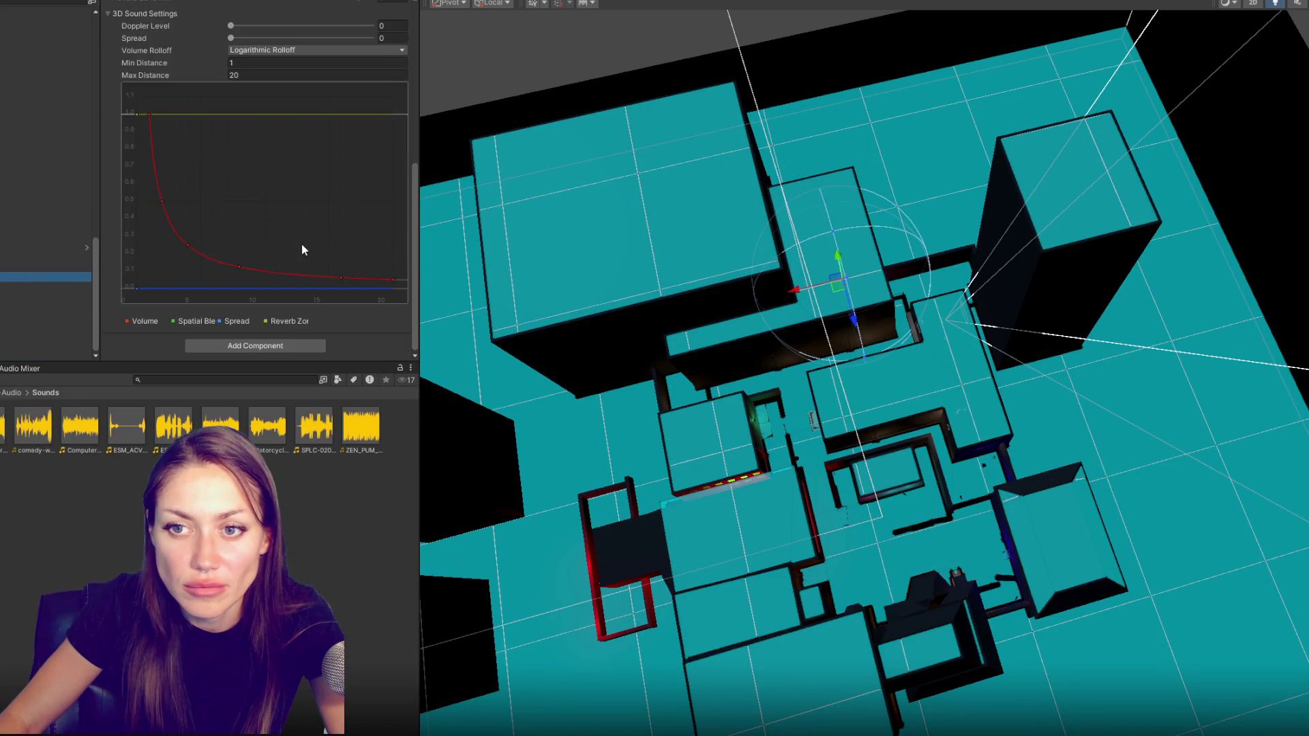
scroll(302, 246, up, 3)
click(285, 241)
text(15)
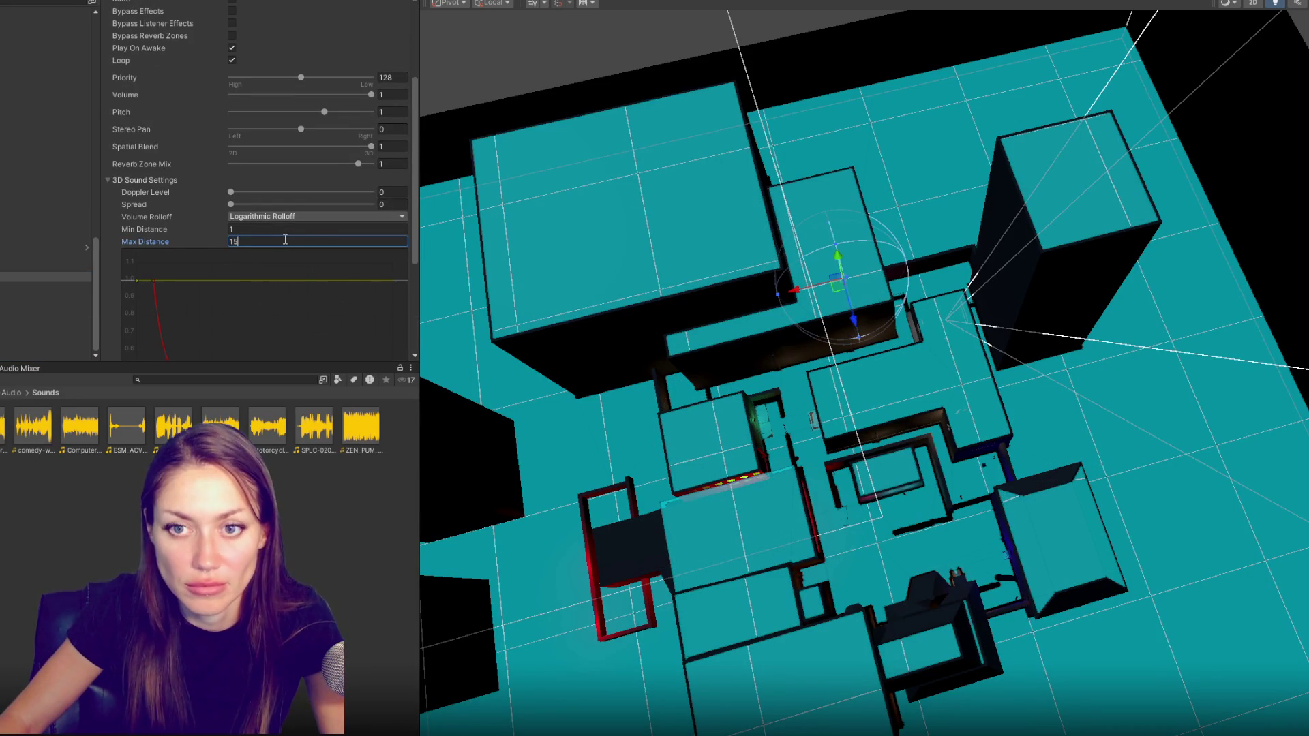
key(Return)
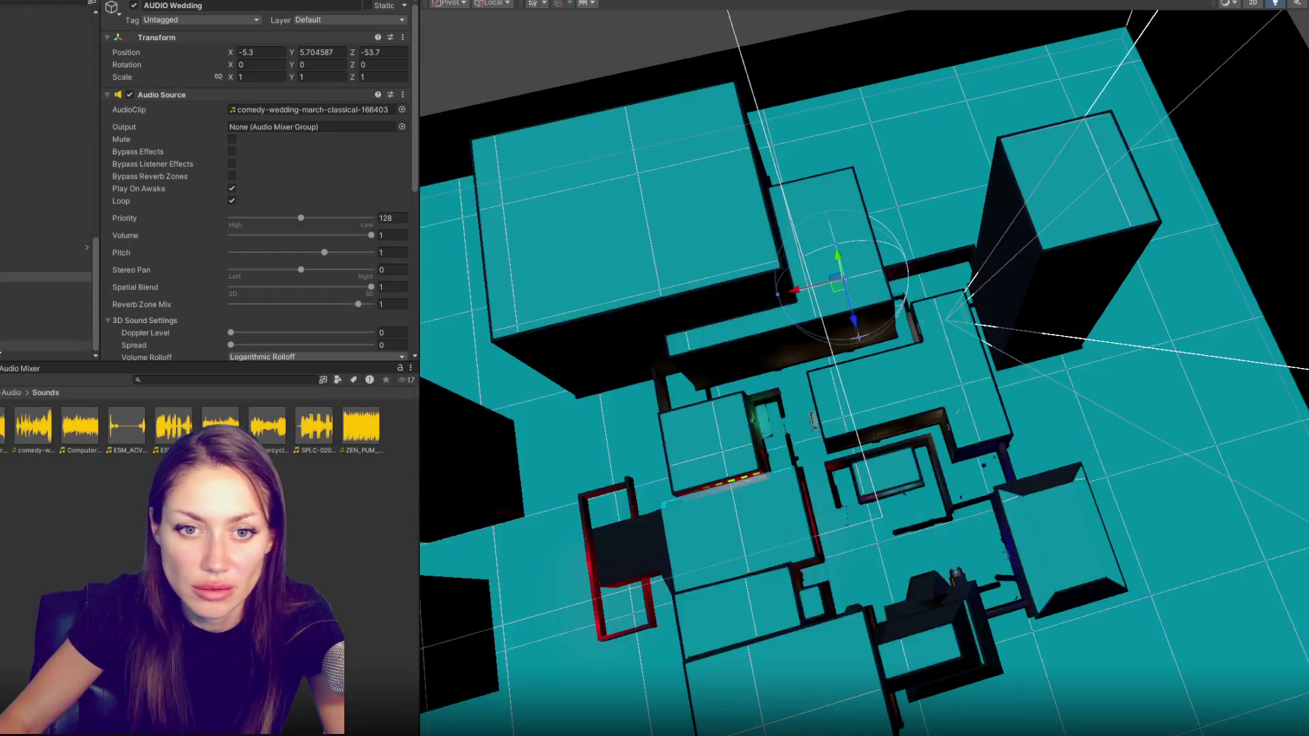
shift+click(2, 358)
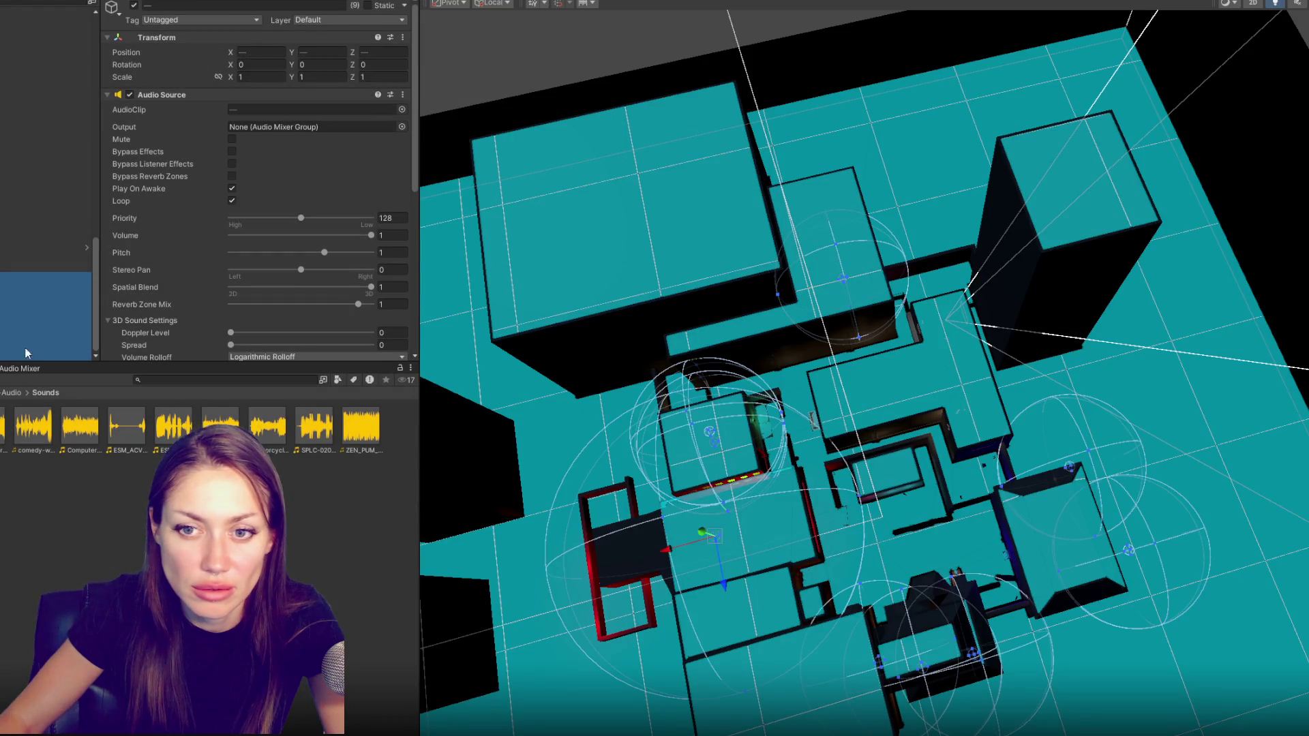
scroll(309, 304, down, 5)
scroll(310, 286, up, 3)
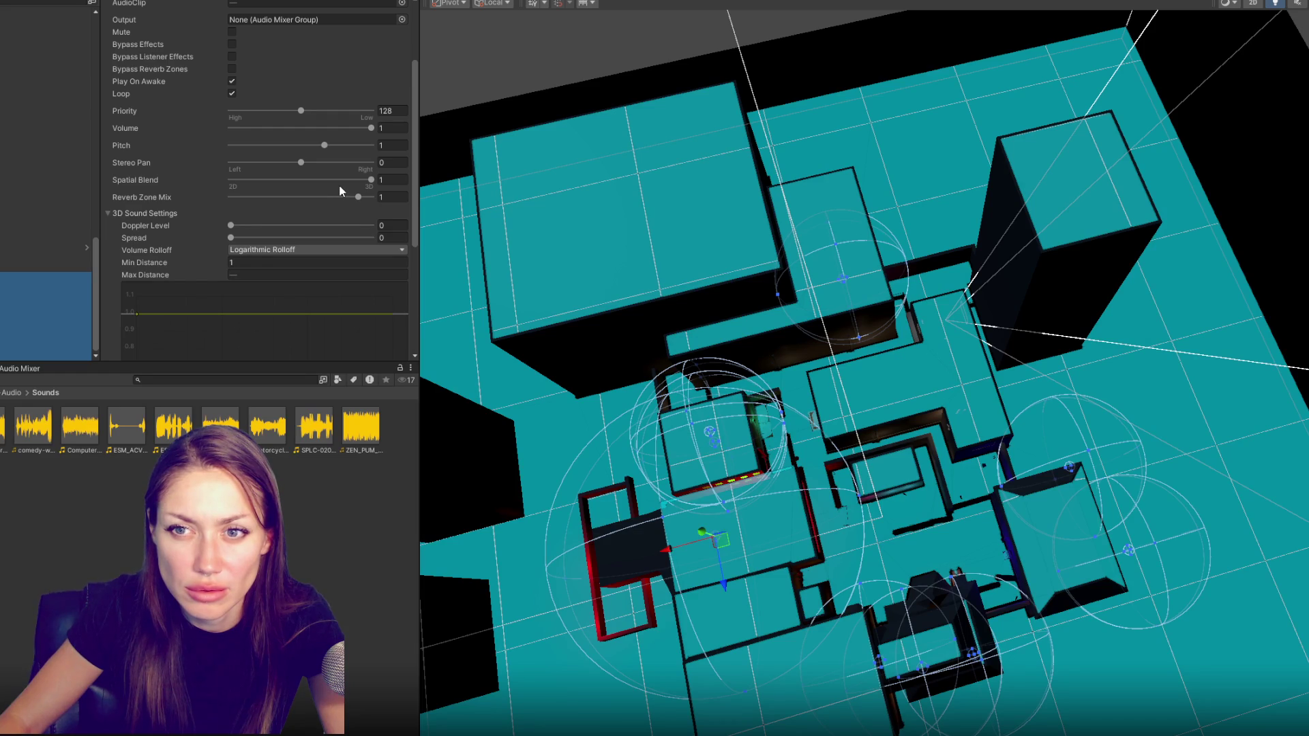
scroll(313, 223, down, 5)
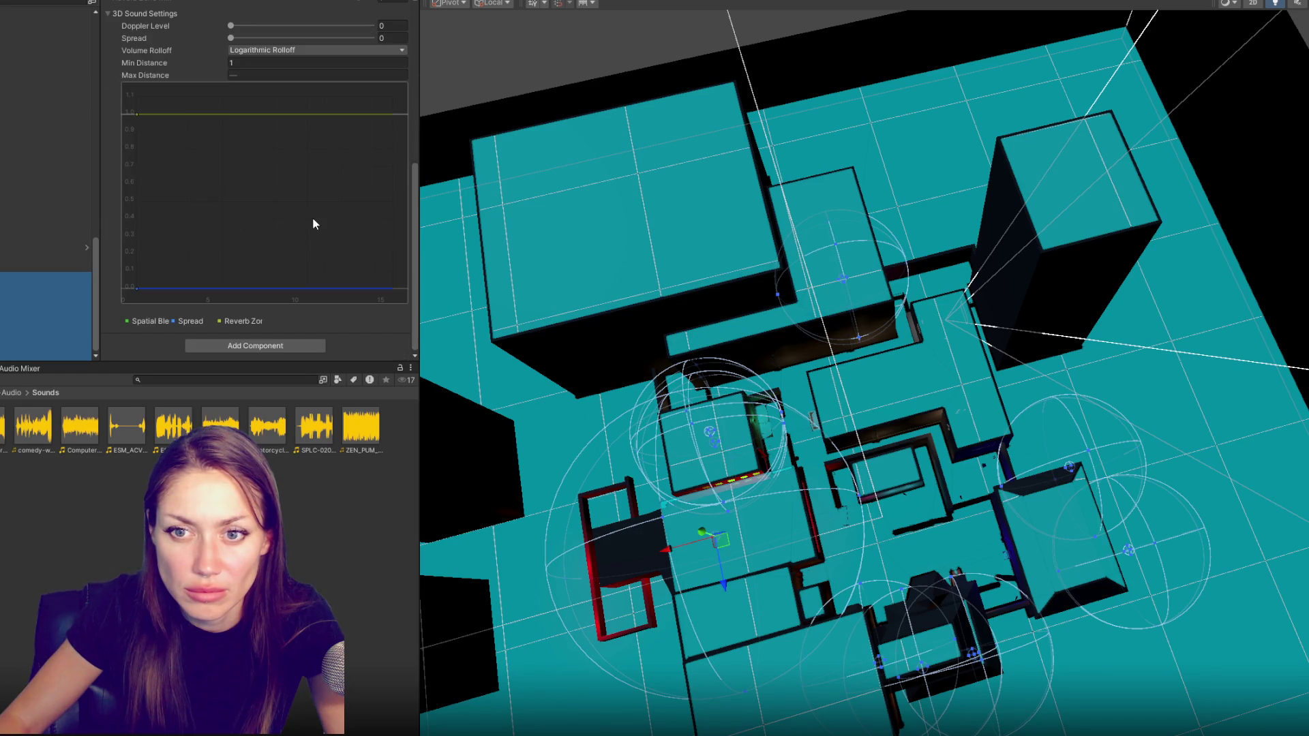
scroll(277, 295, up, 3)
Set the selected audio sources' shared Max Distance to 15, test in play, then undo a change
click(282, 210)
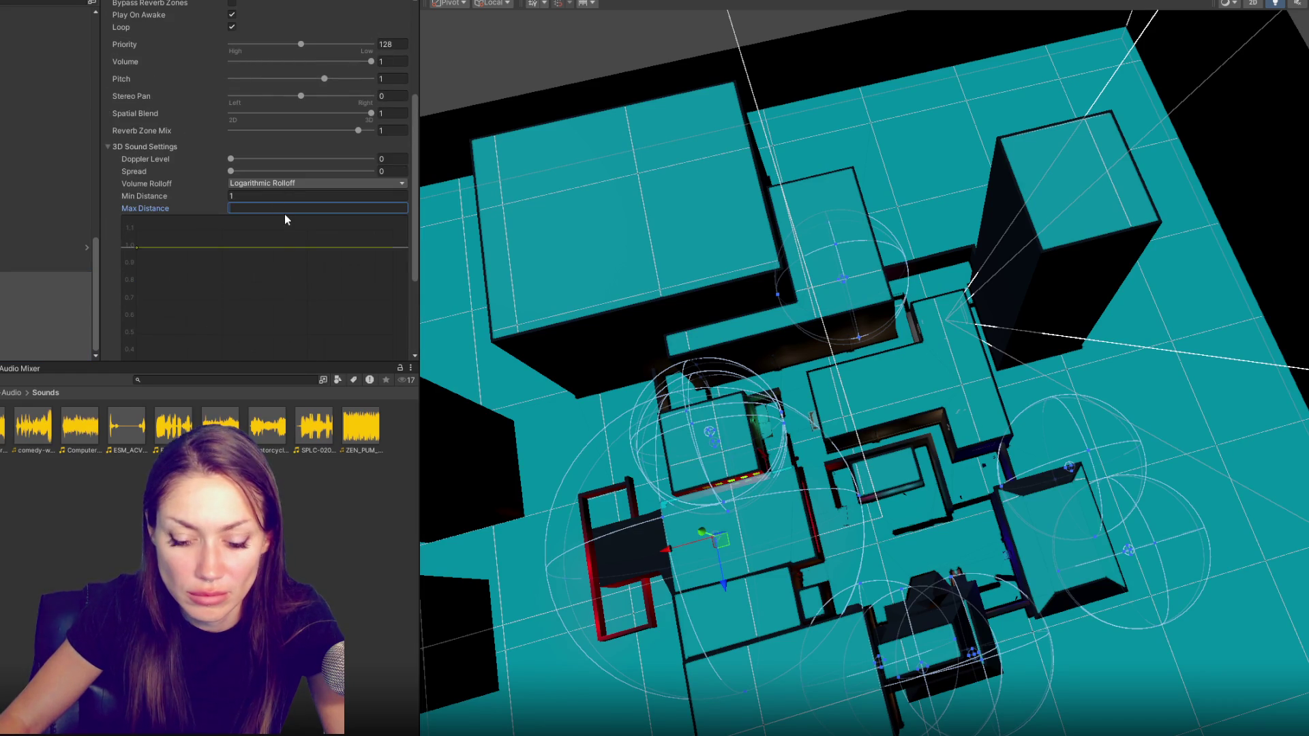
text(15)
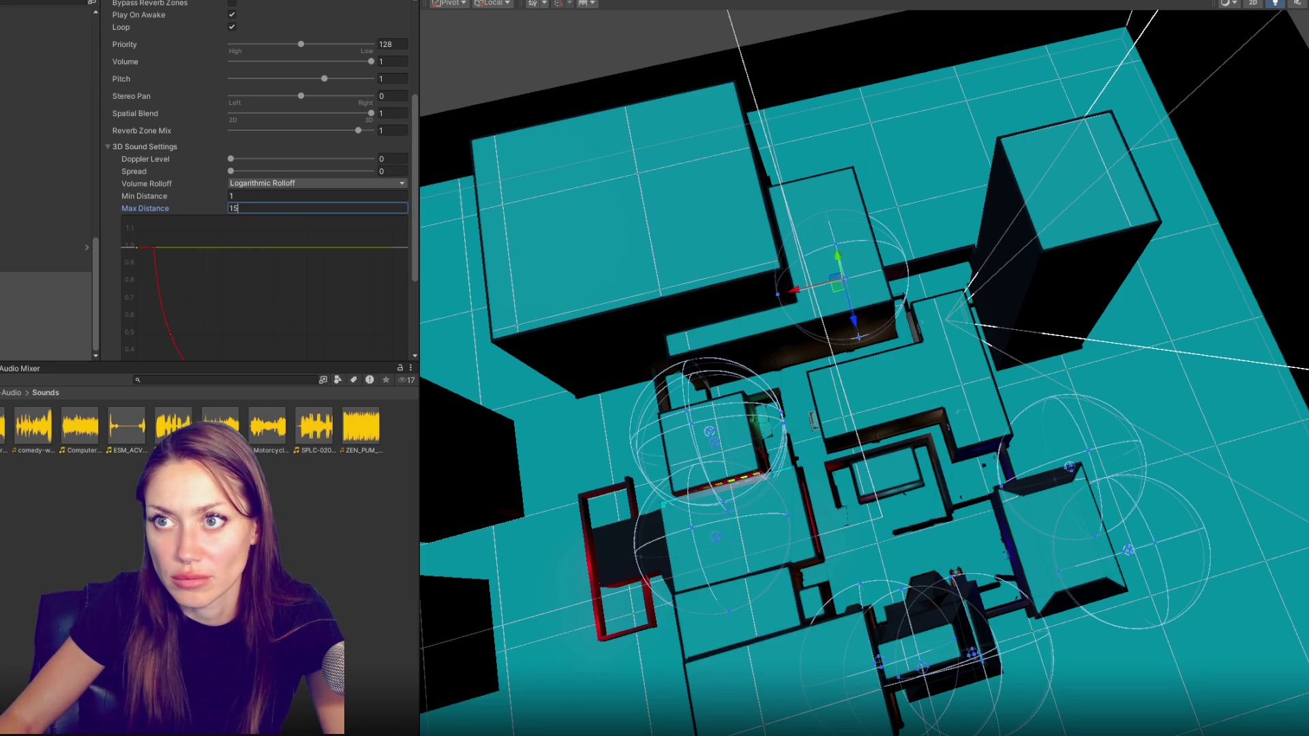
key(ctrl+p)
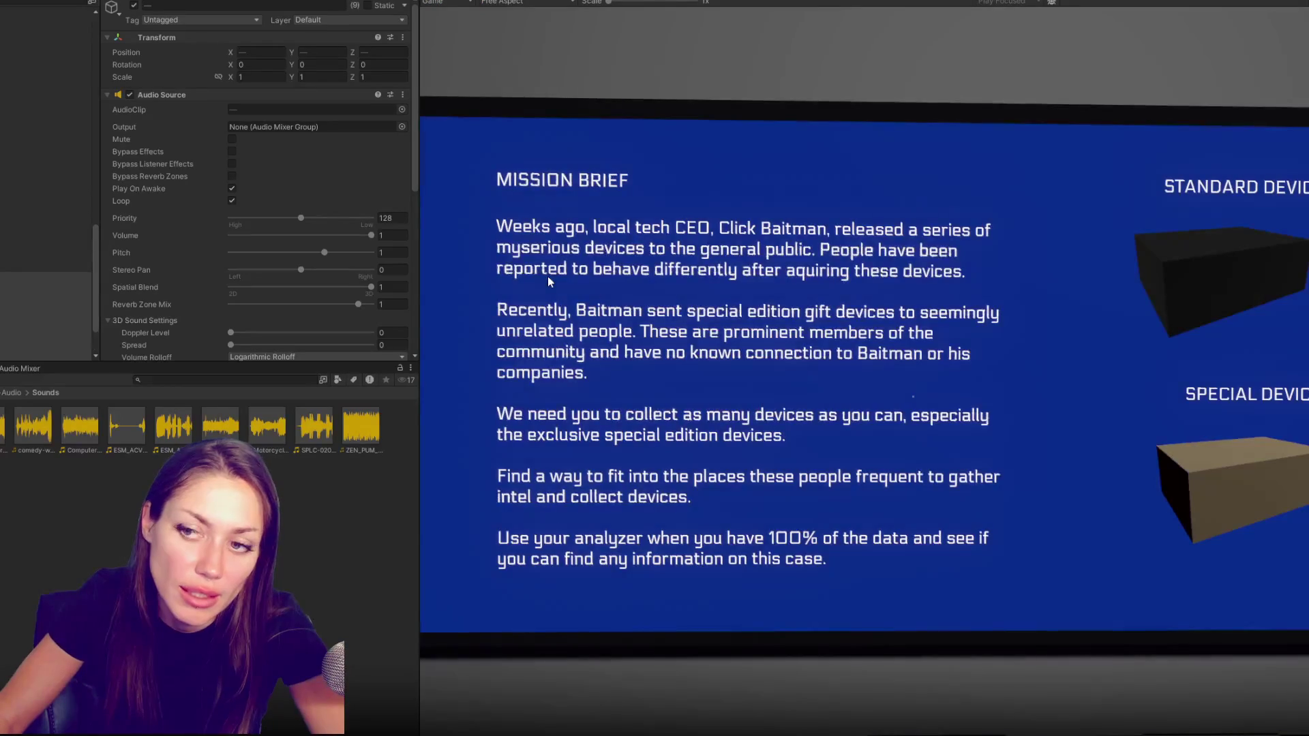
key(ctrl+p)
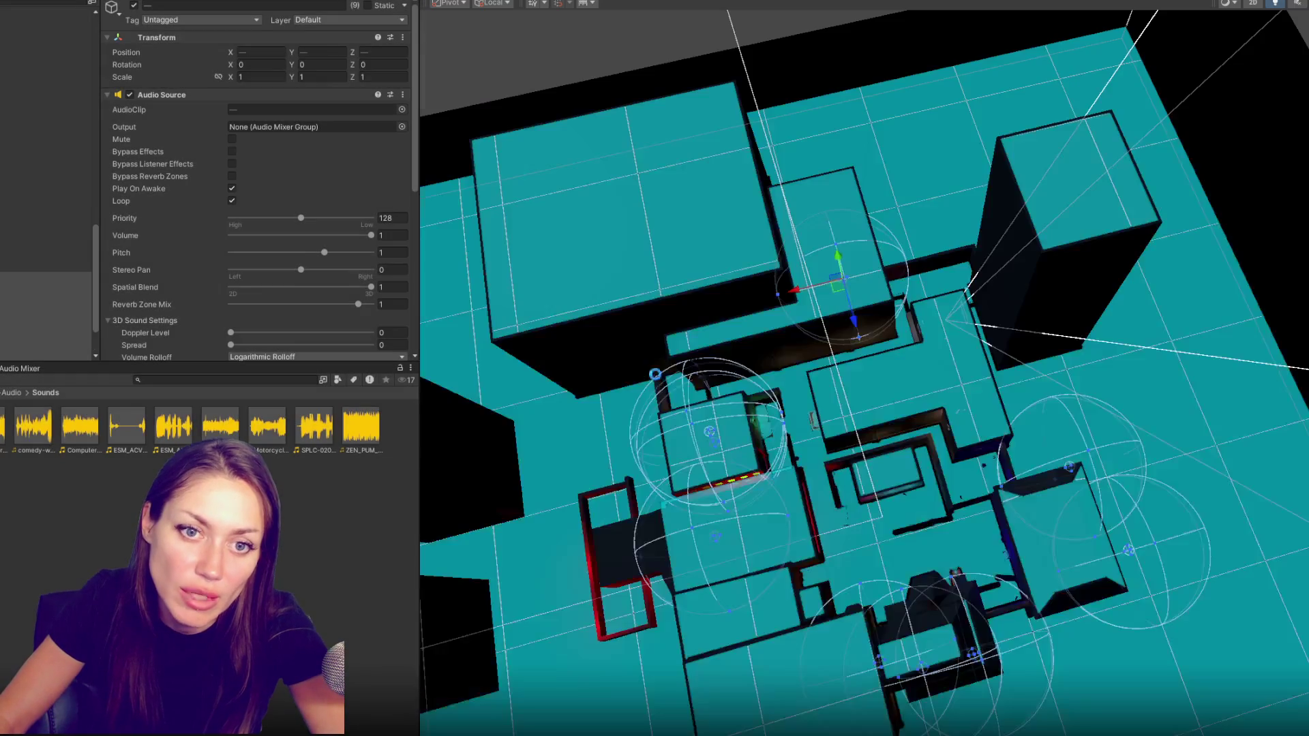
scroll(307, 261, down, 4)
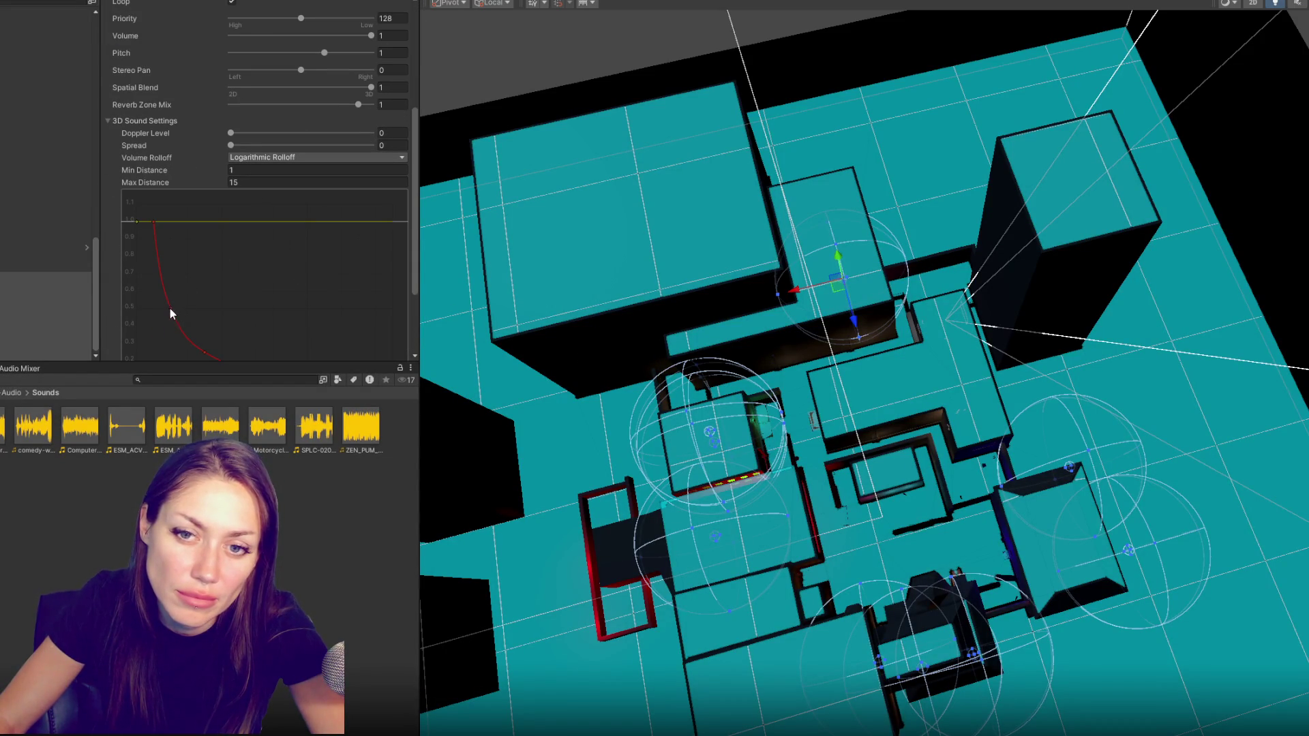
key(ctrl+z)
Switch to linear rolloff, raise the curve into a Custom Rolloff holding full volume, and set Max Distance 10
click(274, 156)
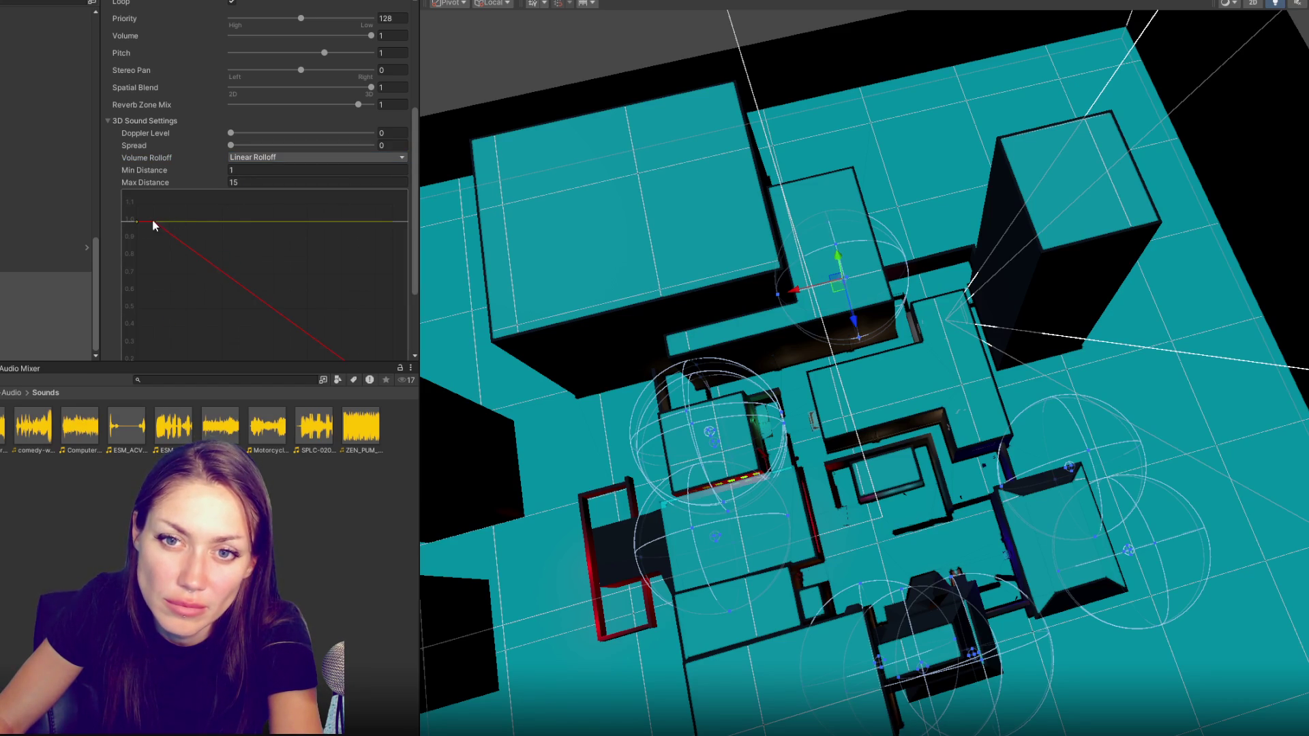
drag(185, 226, 195, 220)
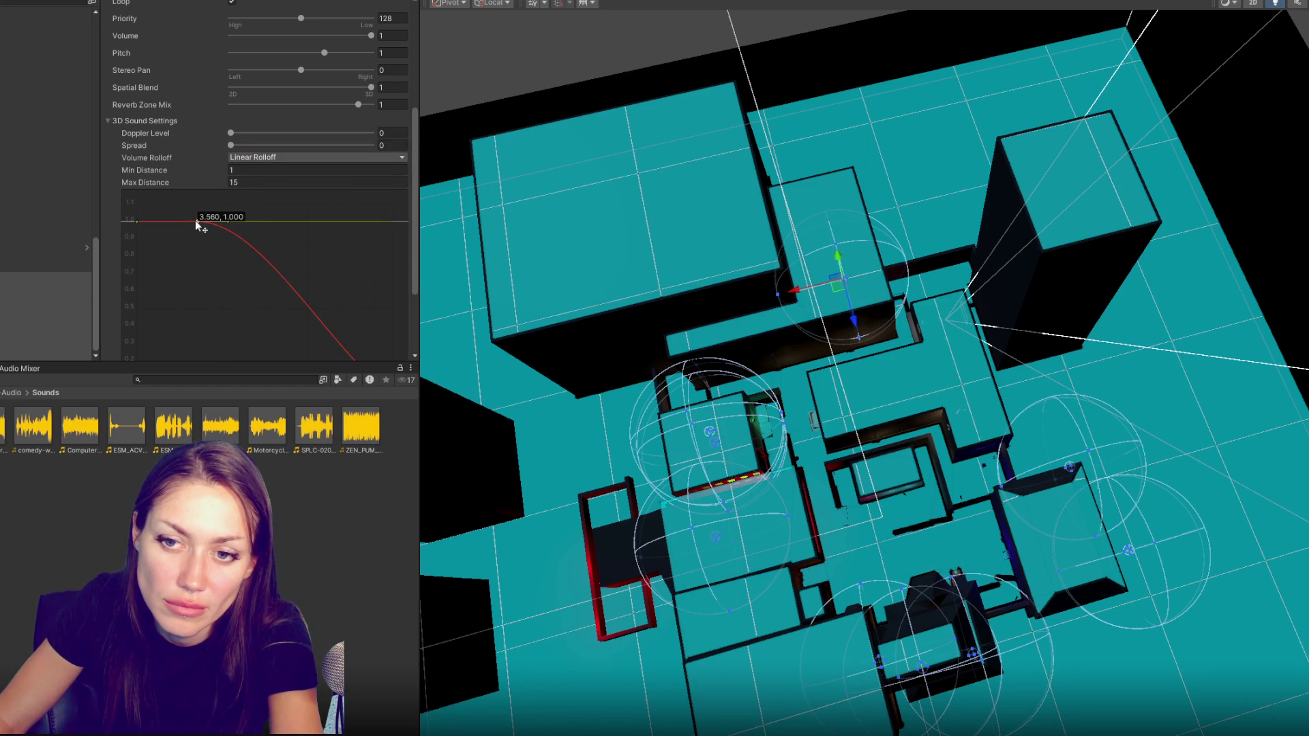
scroll(387, 279, down, 3)
click(385, 291)
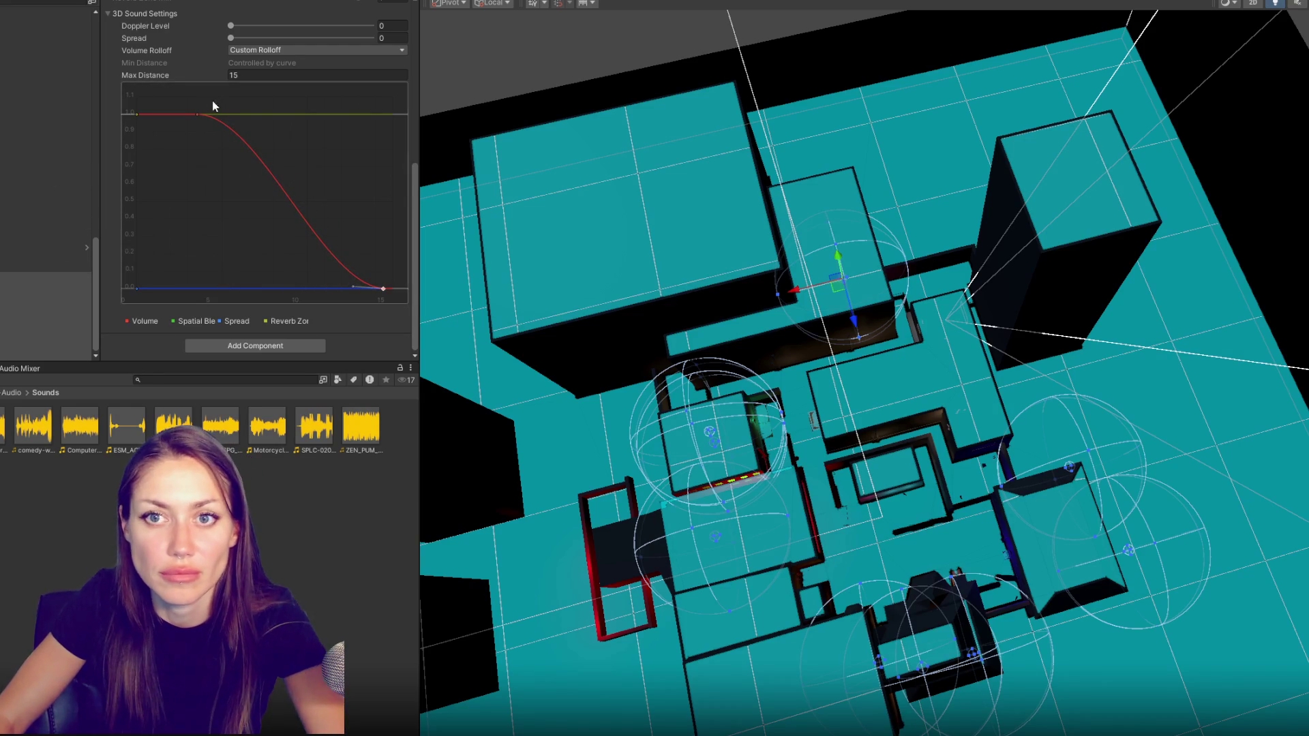
text(10)
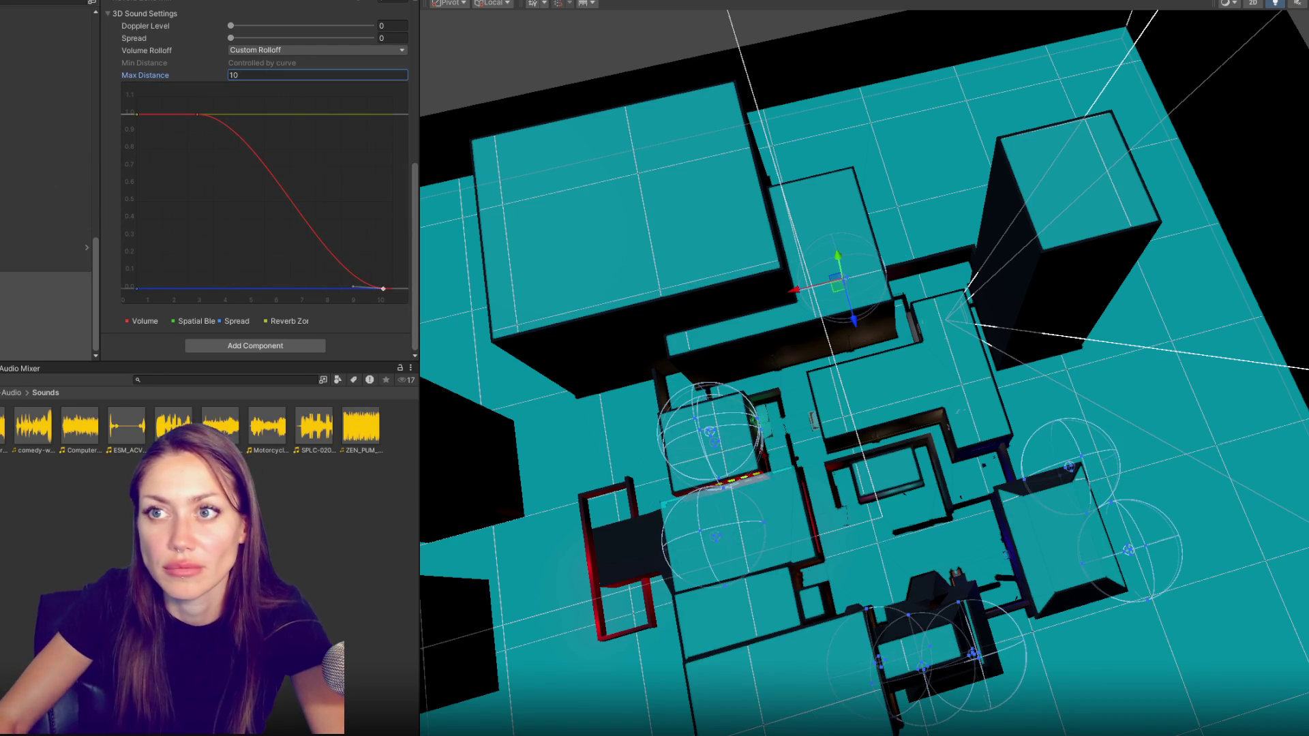
key(Return)
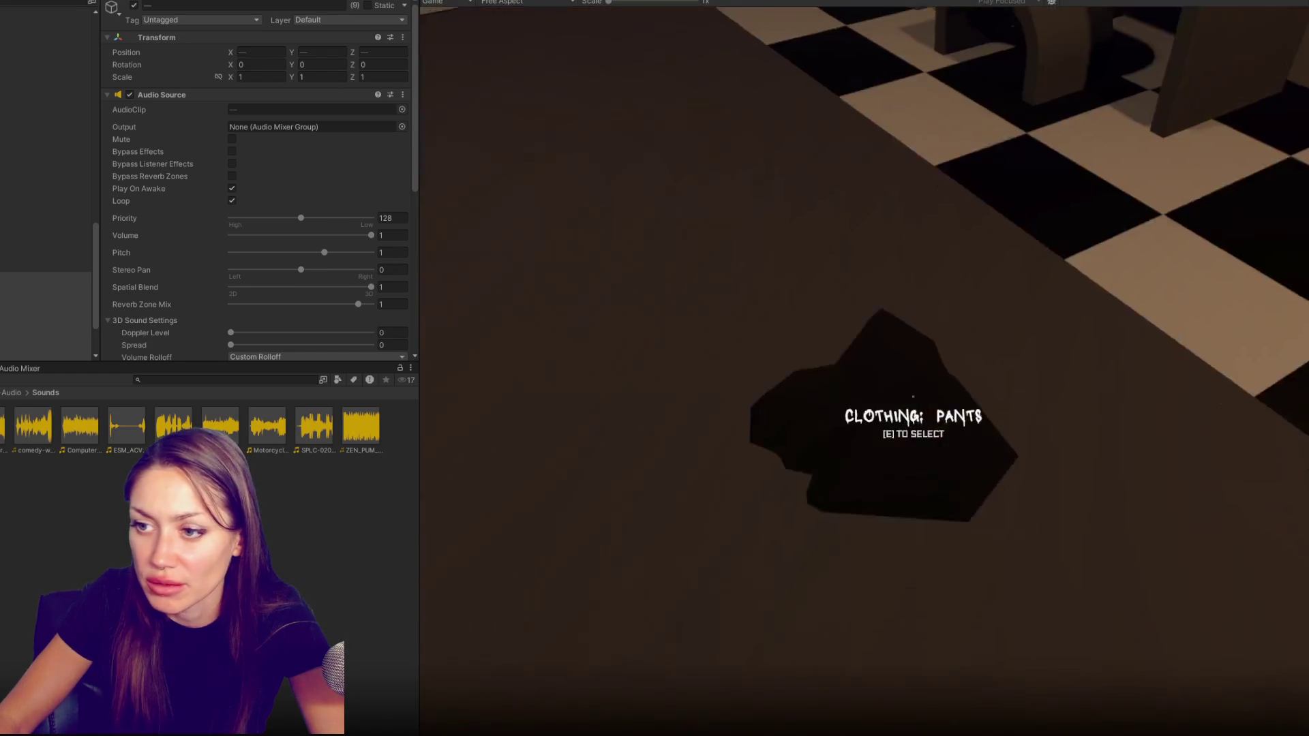
Check the Choose Your Disguise menu, then walk the hallway and enter the grey hallway door
key(e)
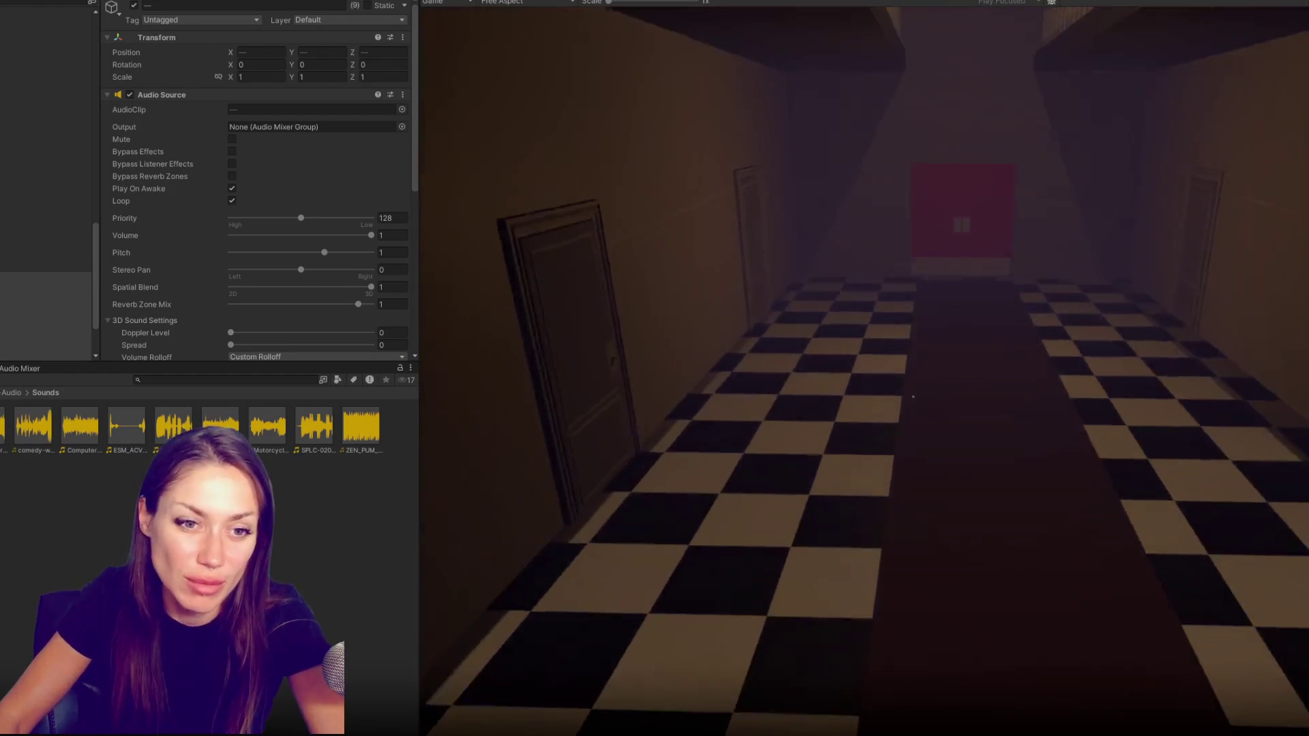
key(w)
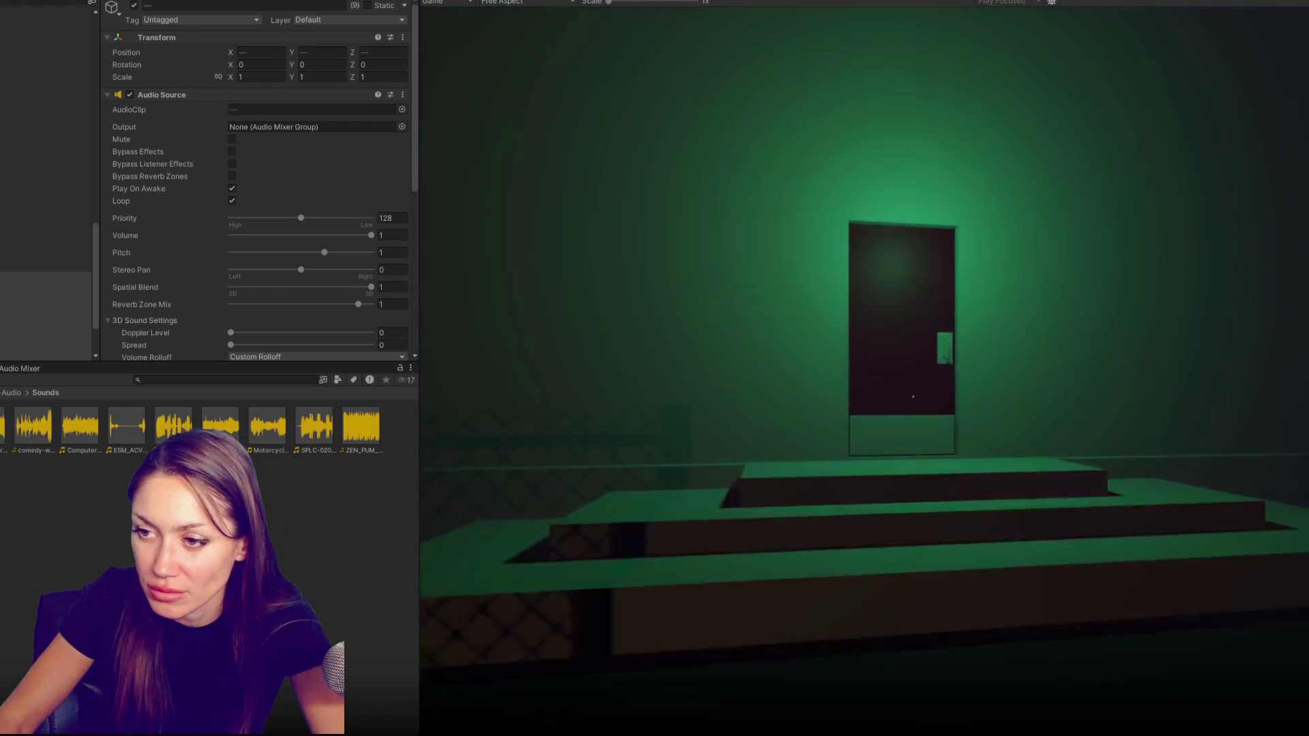
key(w)
key(e)
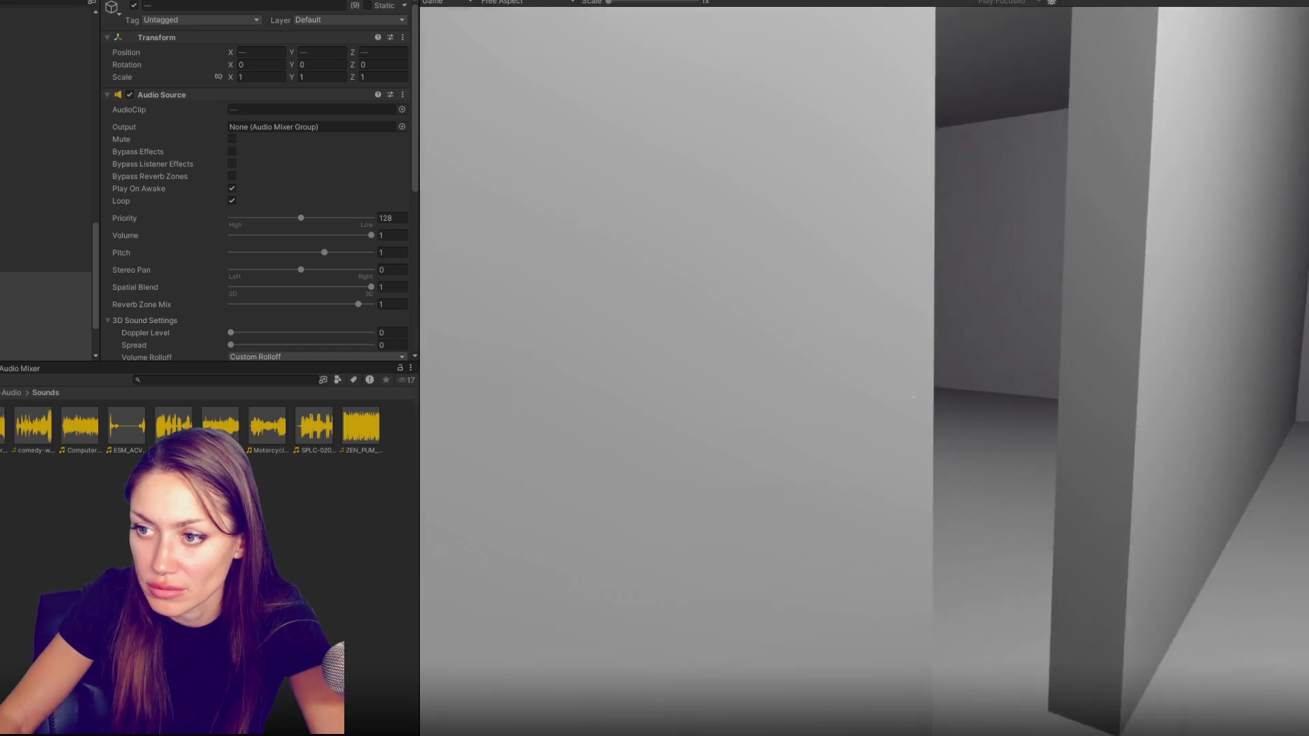
Pick up the pants clothing item and go through the red door into the green-lit room
key(e)
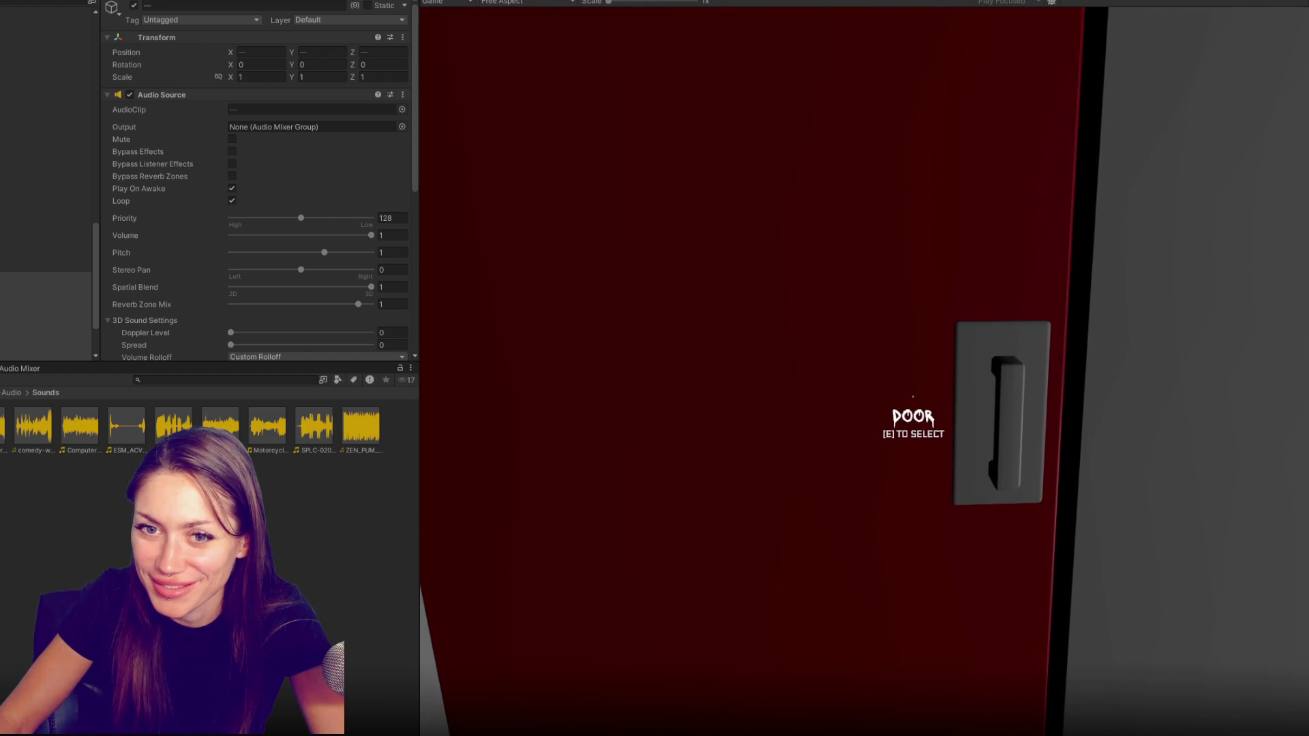
key(e)
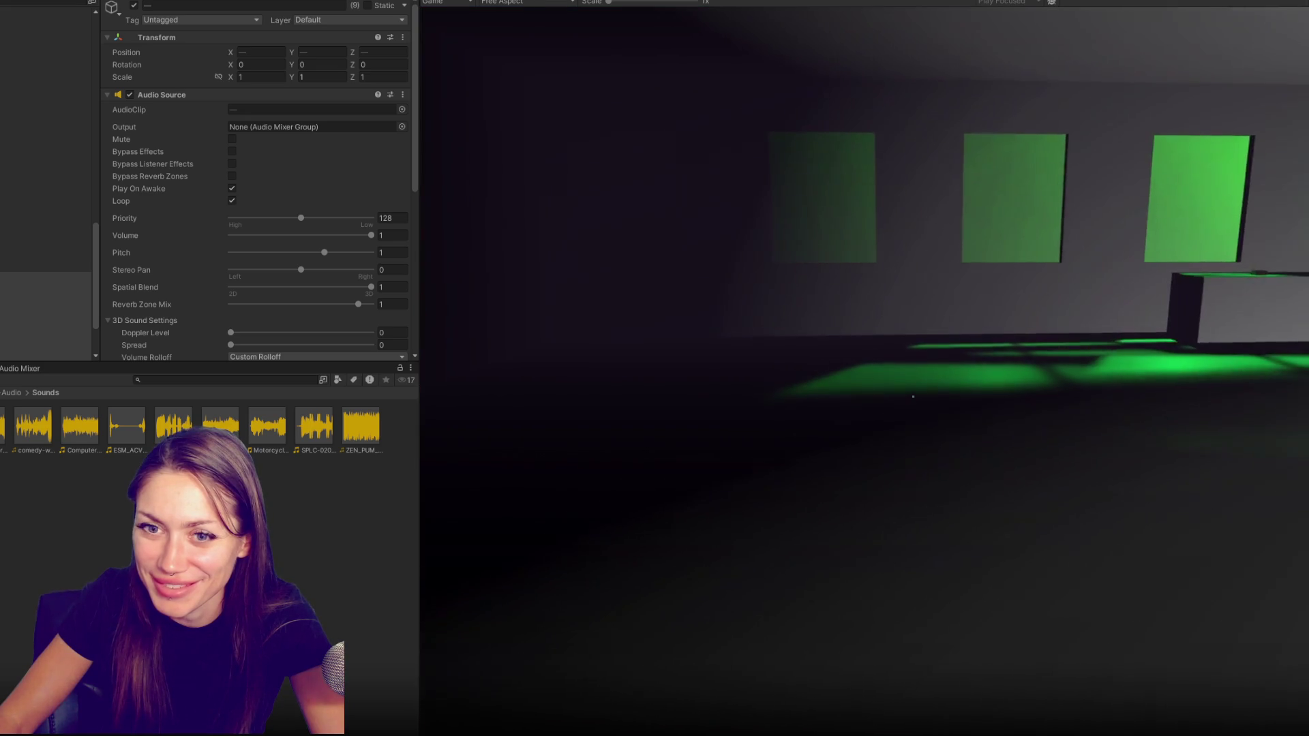
Pause, lower the audio source volume to about 0.41 with Max Distance 15, and restart play to test
key(Escape)
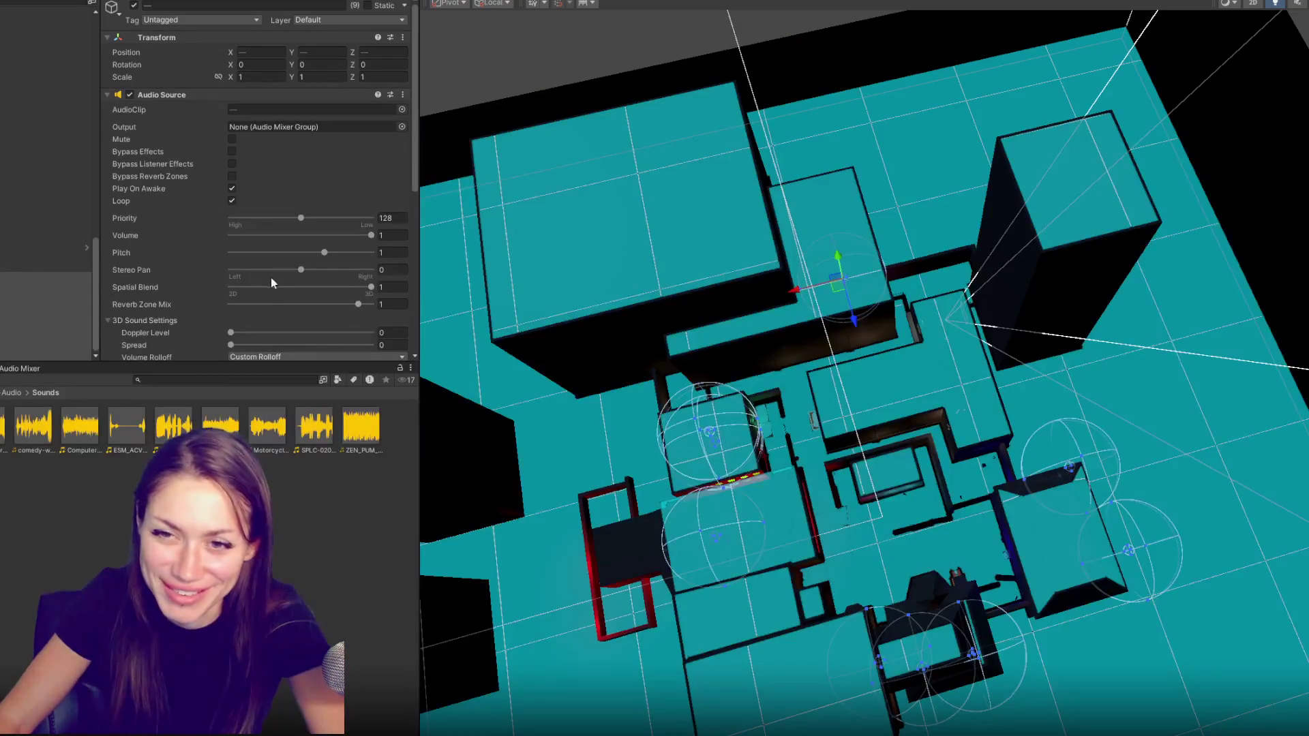
drag(299, 238, 289, 236)
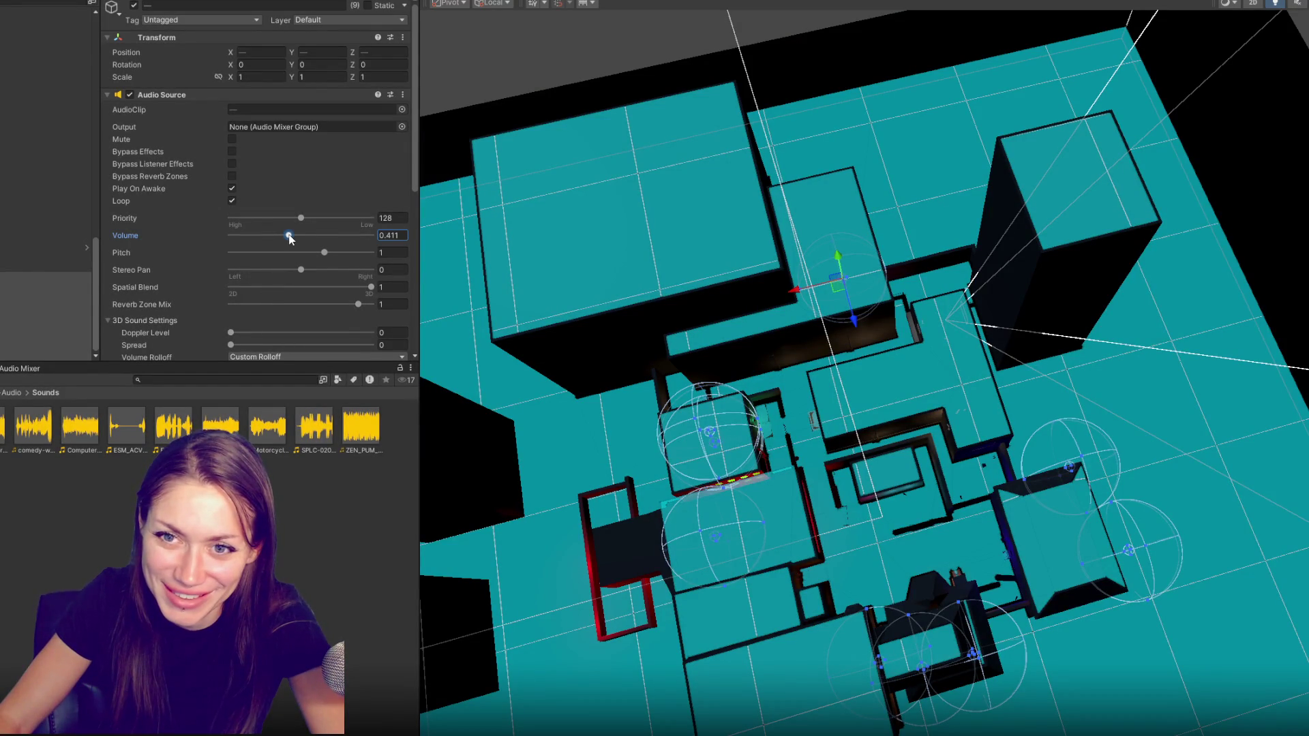
scroll(290, 237, down, 2)
scroll(276, 233, down, 3)
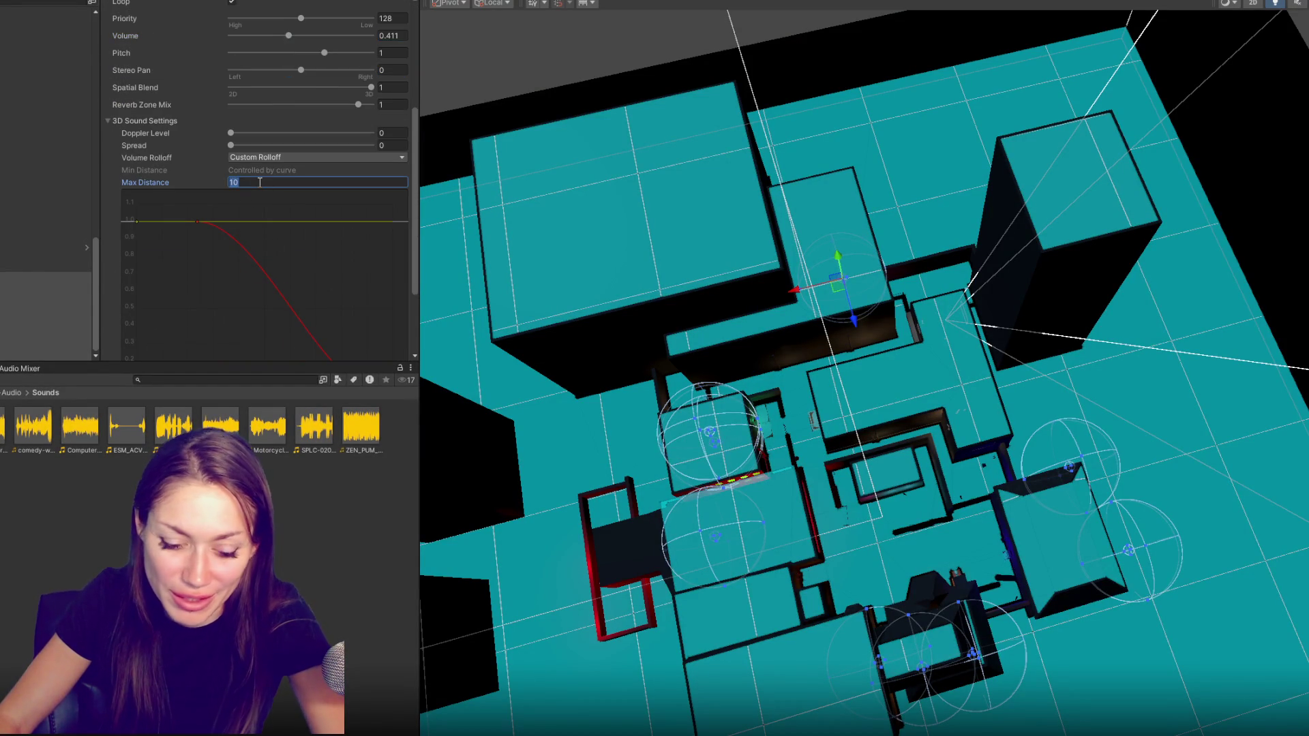
text(15)
key(Return)
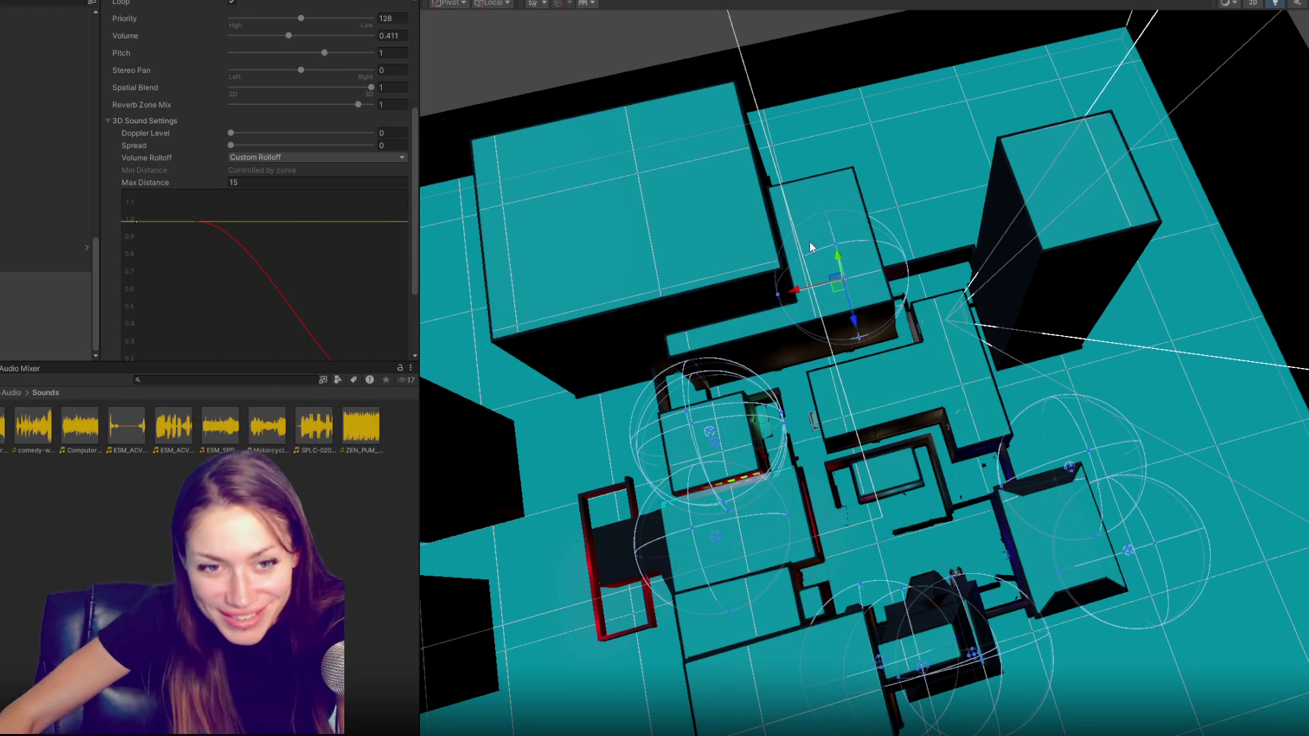
key(ctrl+p)
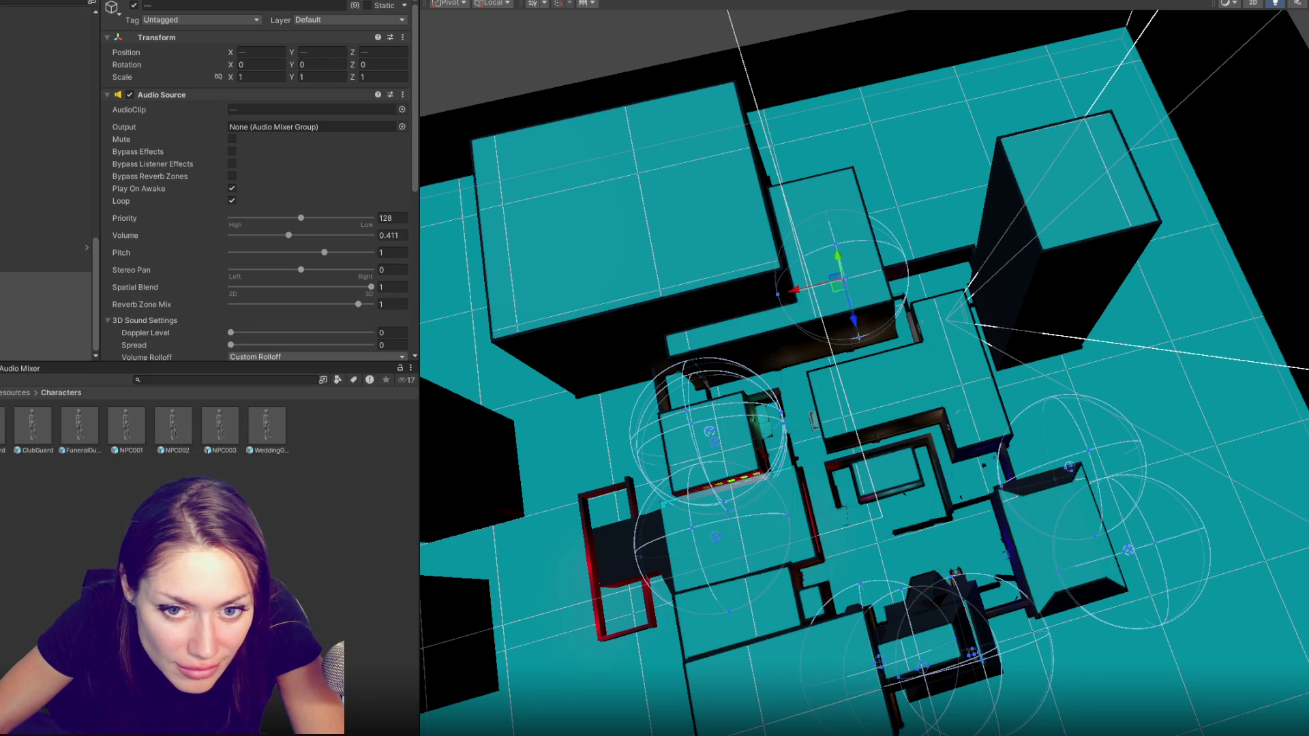
shift+click(258, 444)
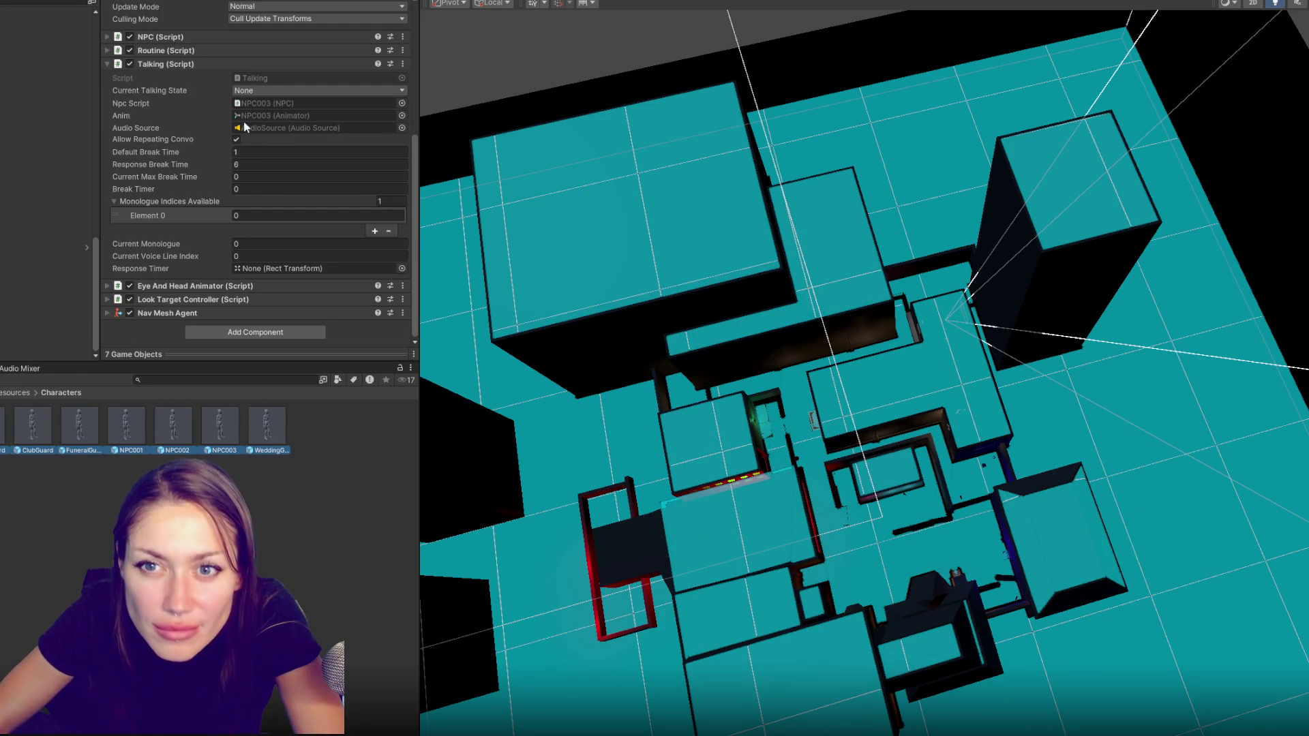
scroll(191, 163, up, 5)
scroll(187, 158, down, 5)
Give BarGuard's voice a custom rolloff curve starting near zero distance with Max Distance 15
click(4, 427)
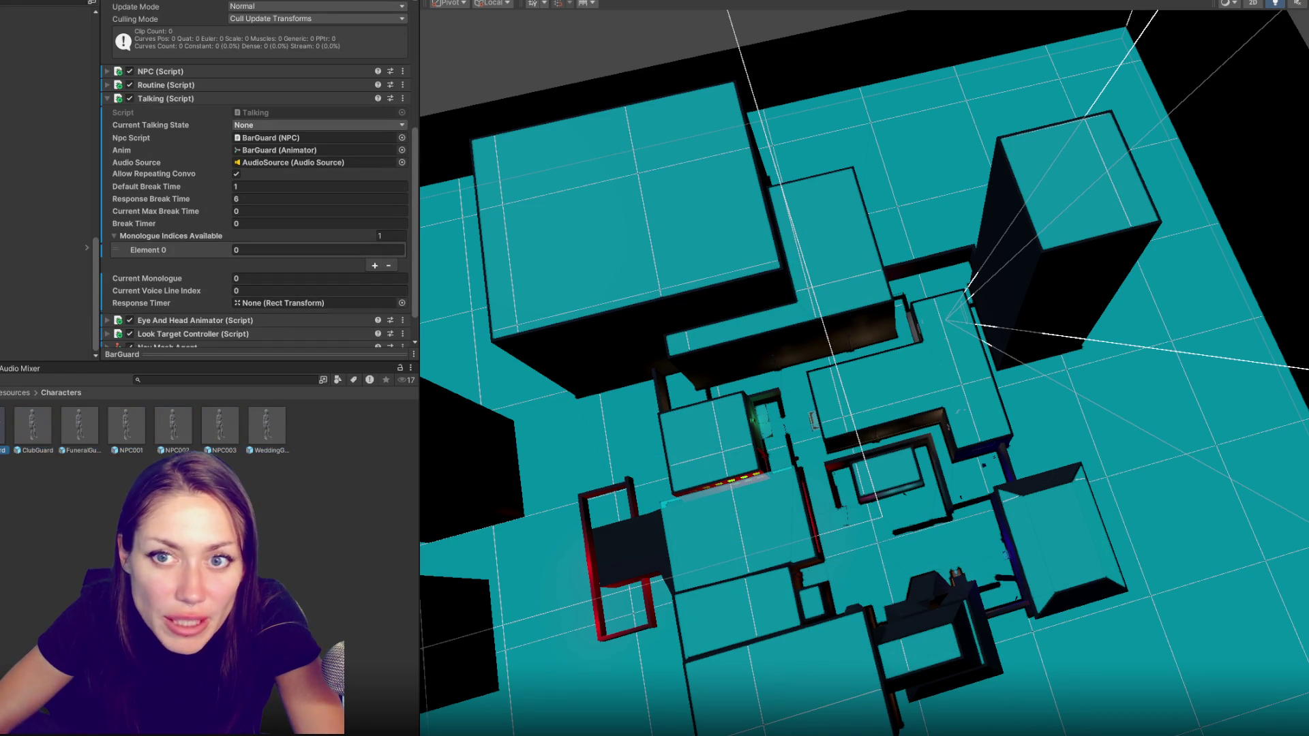
double_click(4, 427)
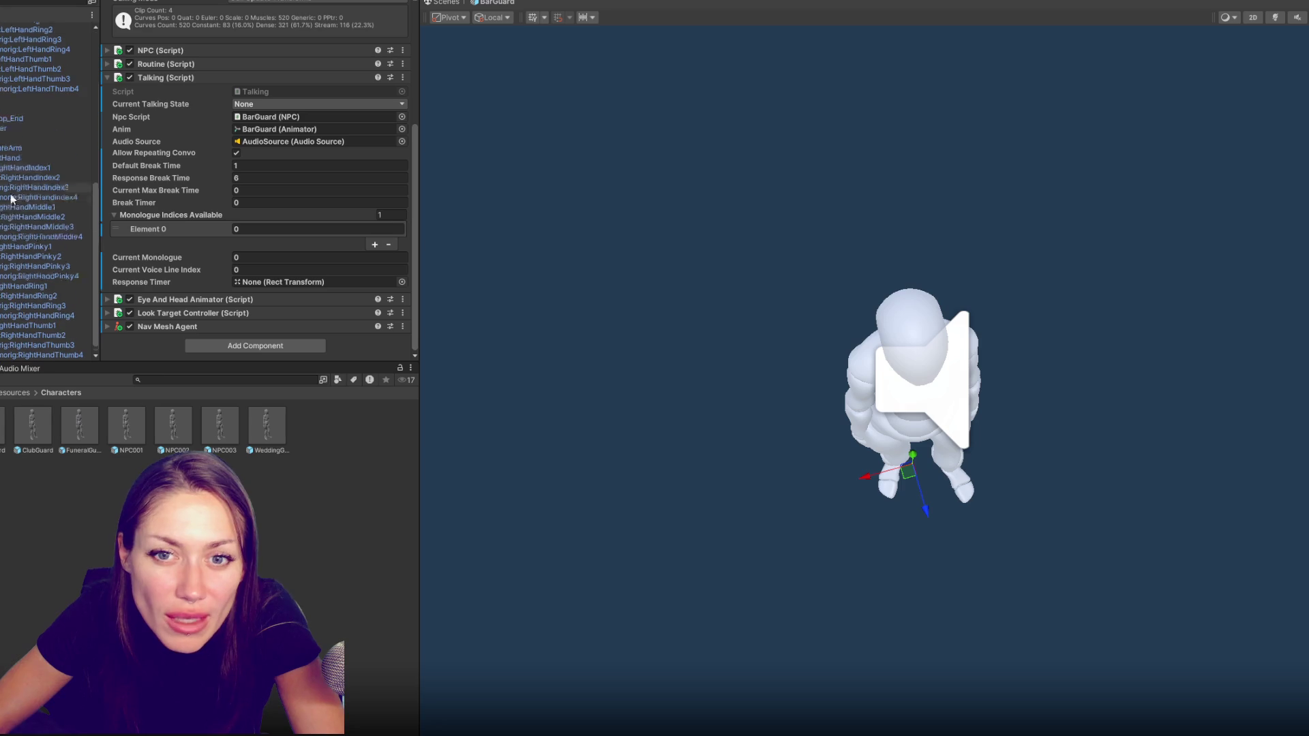
scroll(305, 192, up, 5)
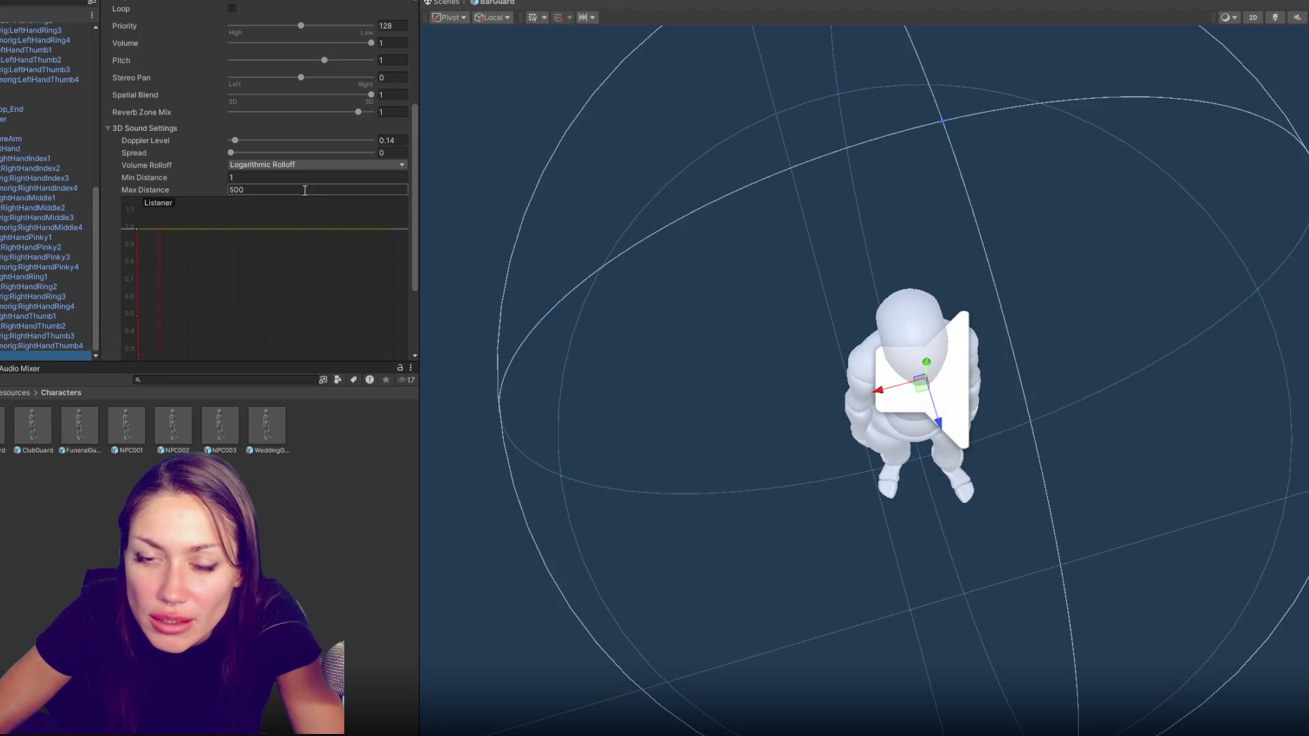
click(312, 167)
click(304, 205)
click(297, 163)
click(291, 192)
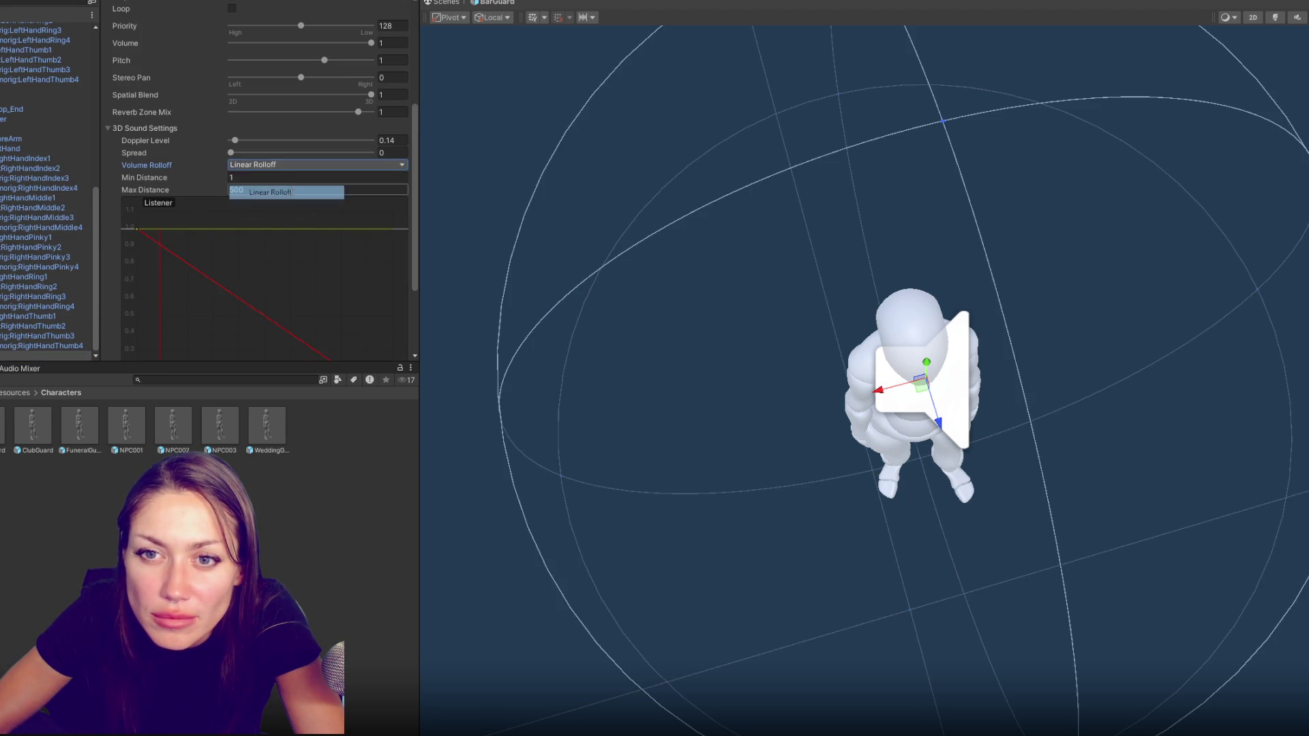
click(152, 115)
mouse_move(159, 120)
mouse_down()
mouse_move(148, 120)
mouse_move(169, 145)
mouse_move(167, 117)
mouse_move(195, 117)
mouse_up()
click(255, 76)
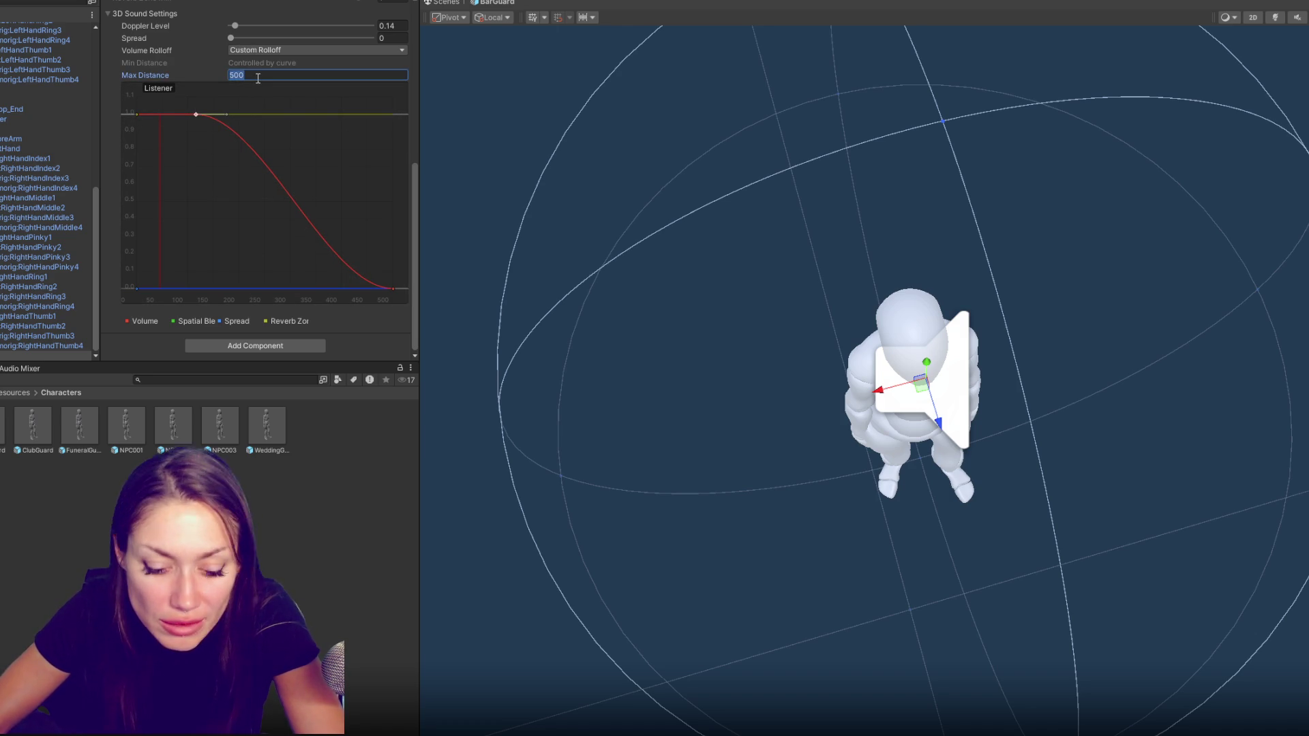
text(15)
Give ClubGuard's voice a custom rolloff holding full volume further out, Max Distance 15
click(32, 427)
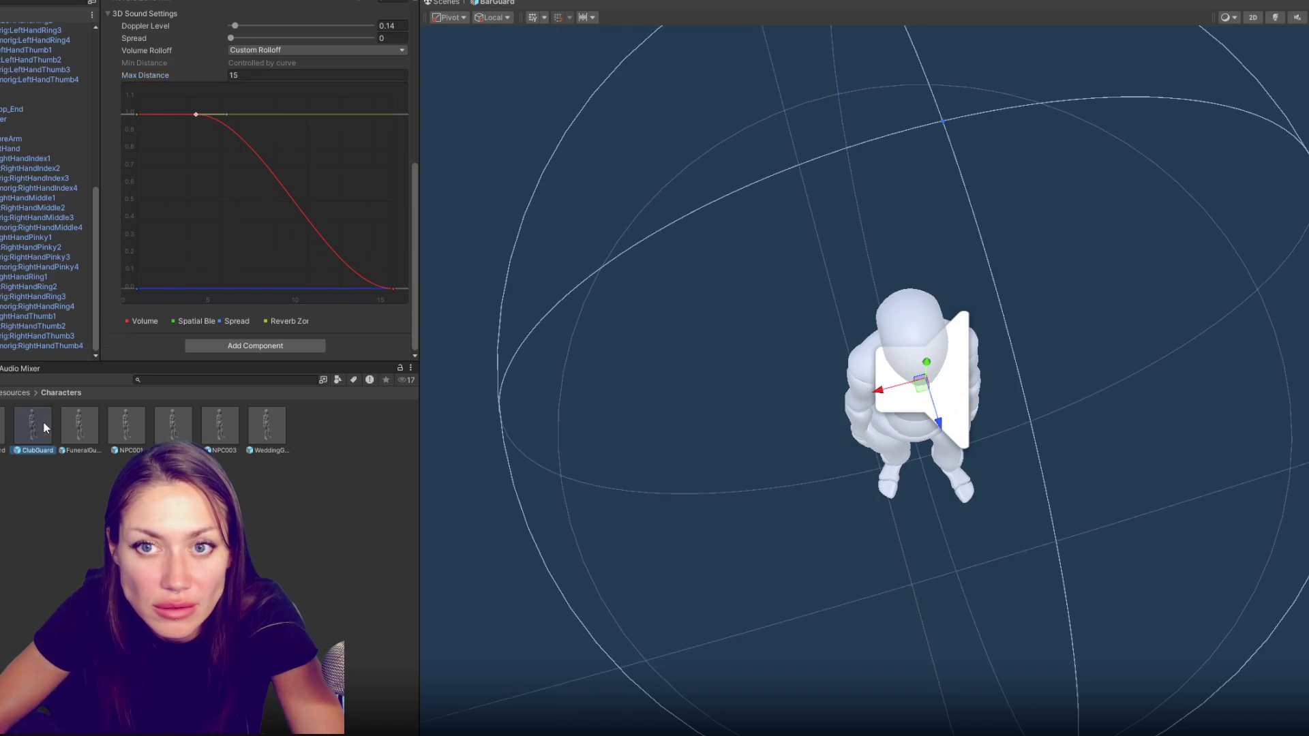
click(39, 361)
scroll(28, 321, down, 2)
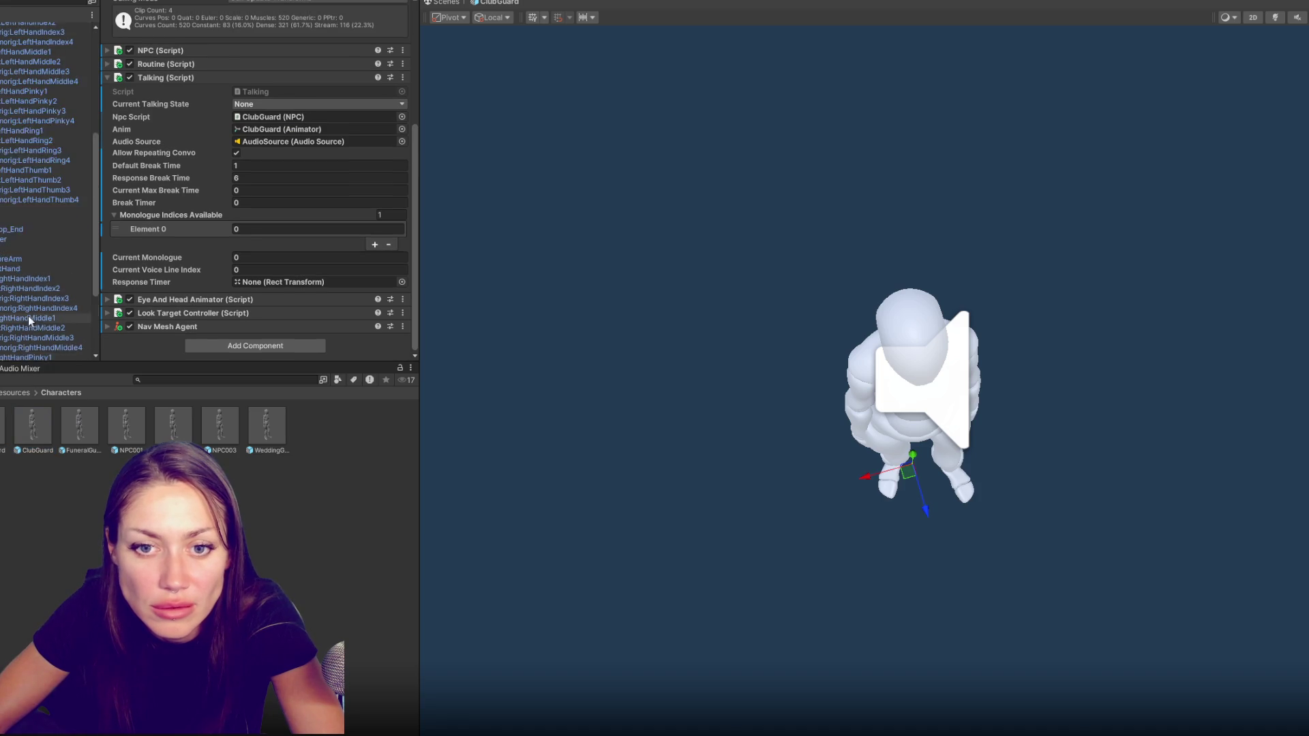
click(29, 356)
click(307, 163)
click(277, 210)
click(262, 188)
text(15)
scroll(329, 274, down, 3)
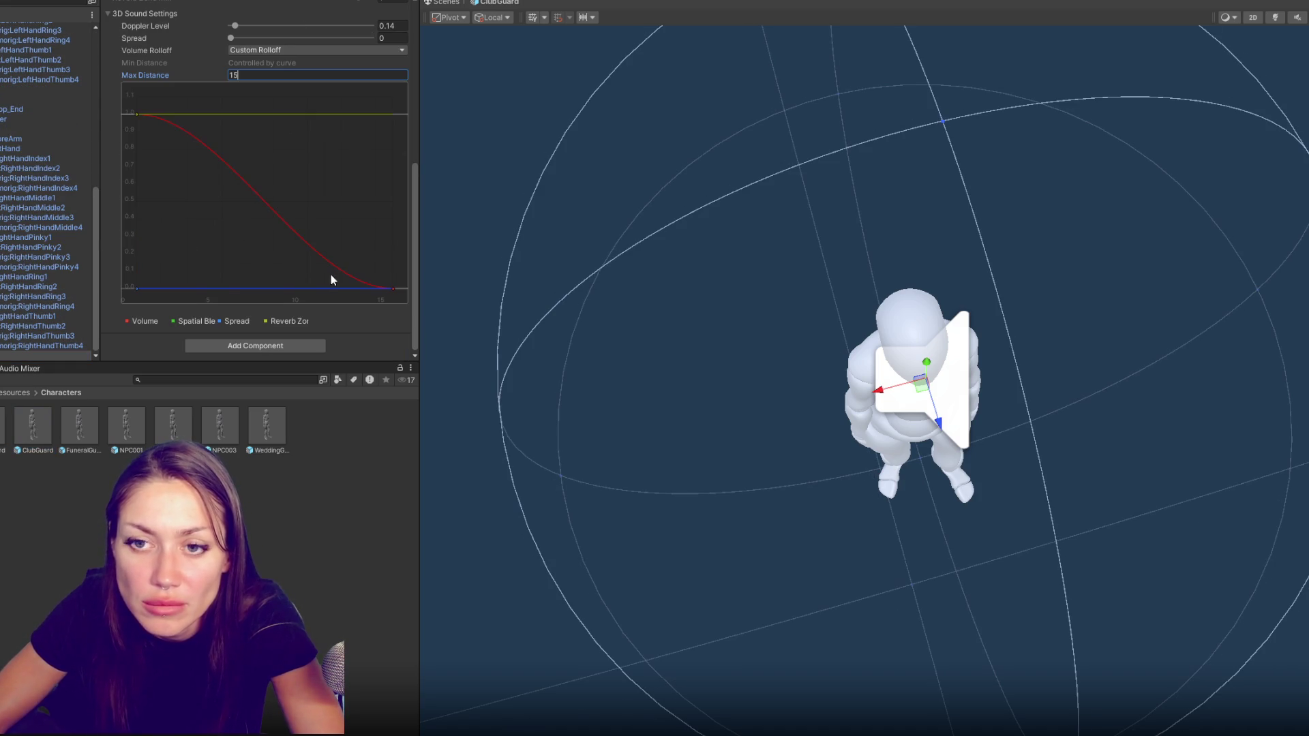
click(137, 112)
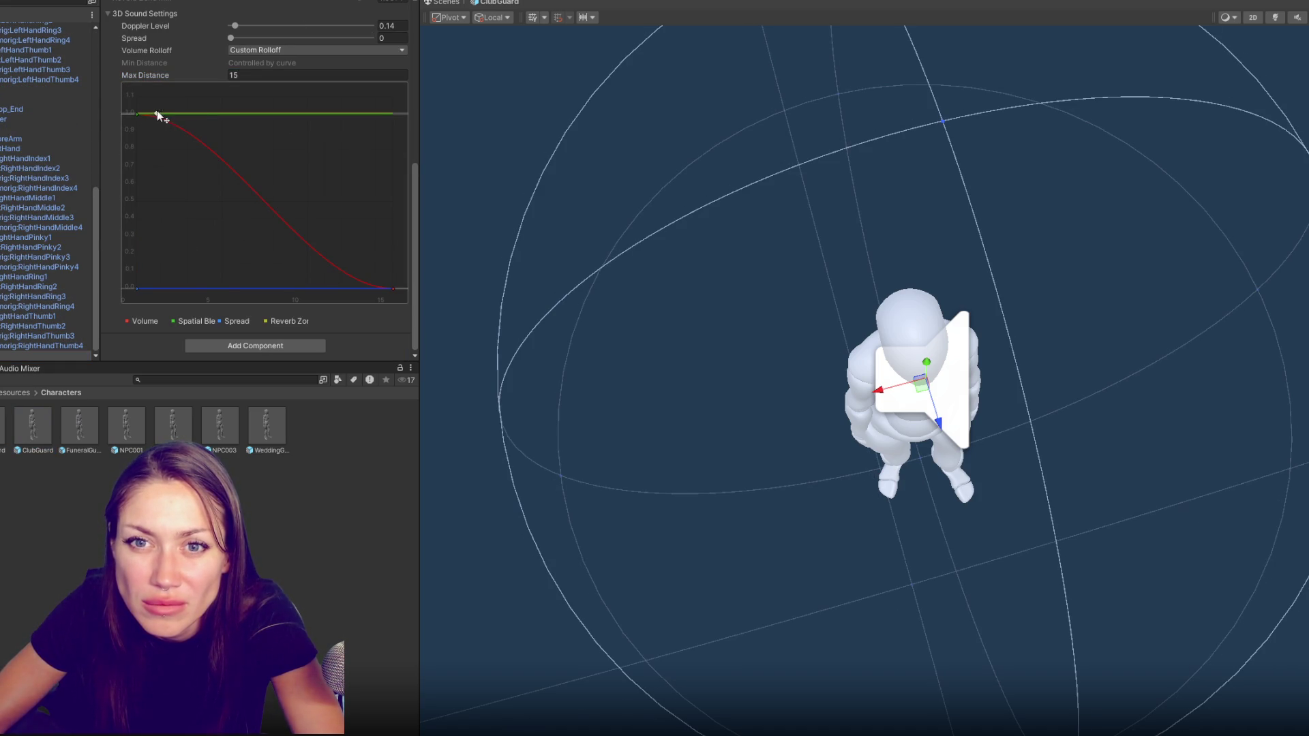
click(219, 154)
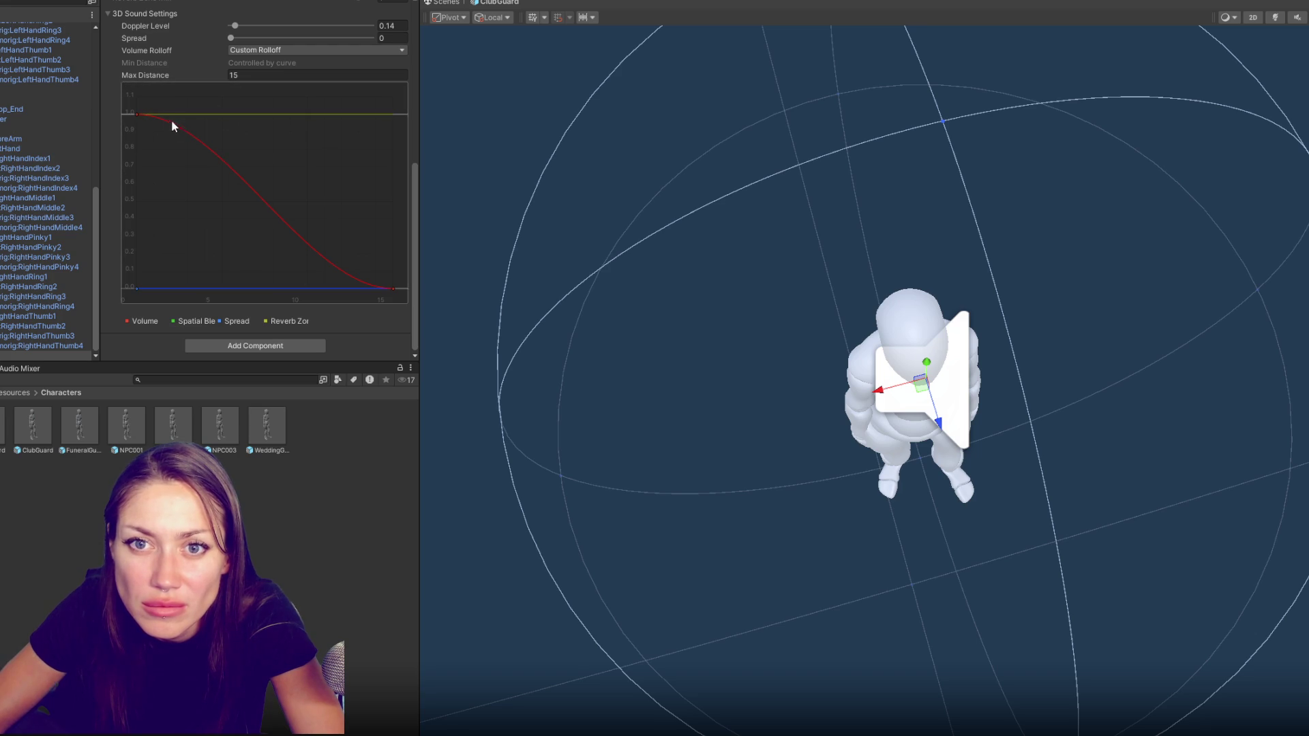
drag(139, 115, 185, 118)
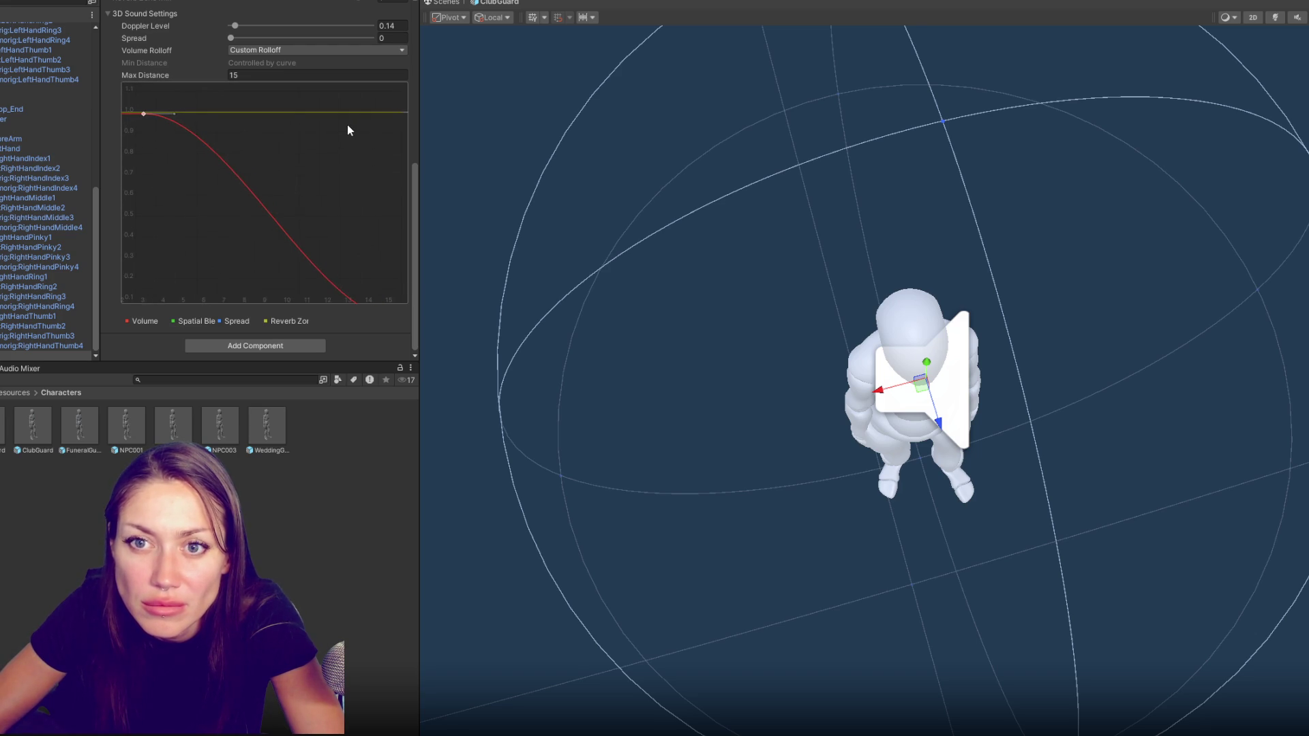
scroll(379, 15, up, 3)
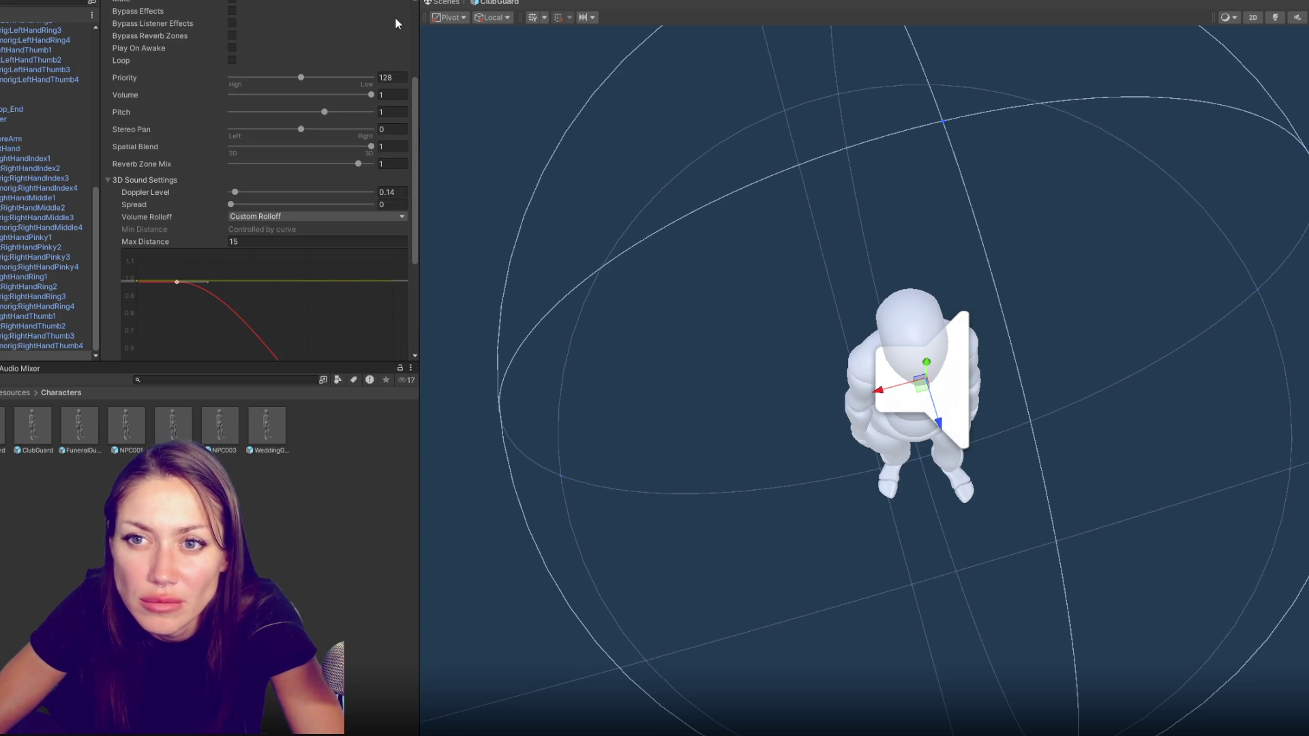
double_click(88, 419)
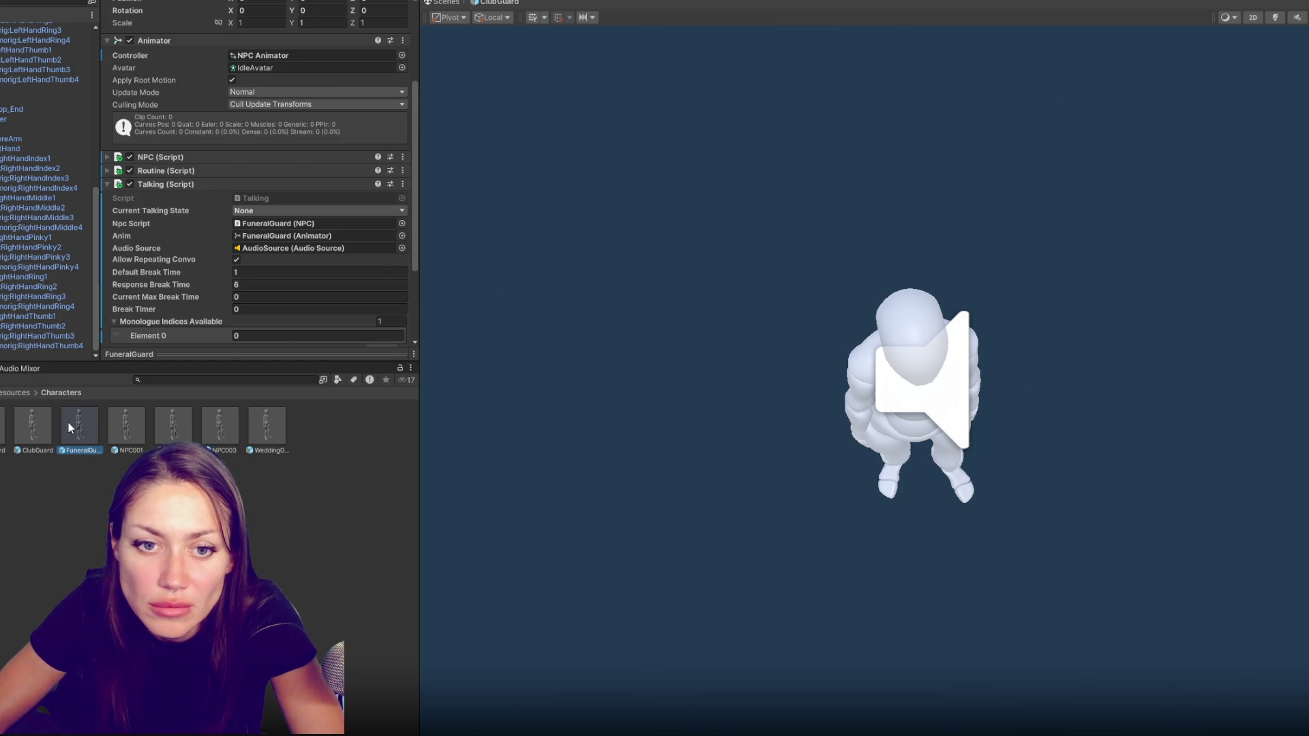
Set FuneralGuard's voice to a custom rolloff with its first key moved out and Max Distance 15
click(11, 353)
scroll(210, 225, down, 3)
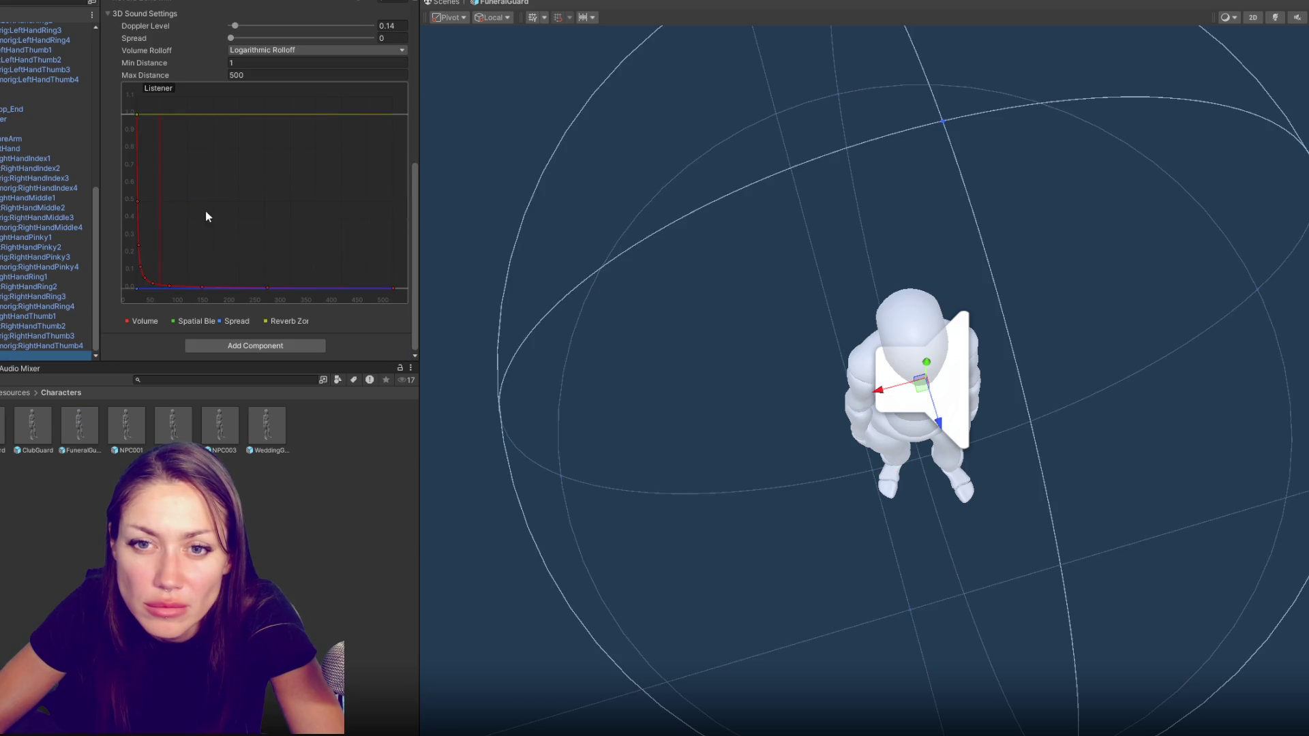
click(307, 50)
click(260, 93)
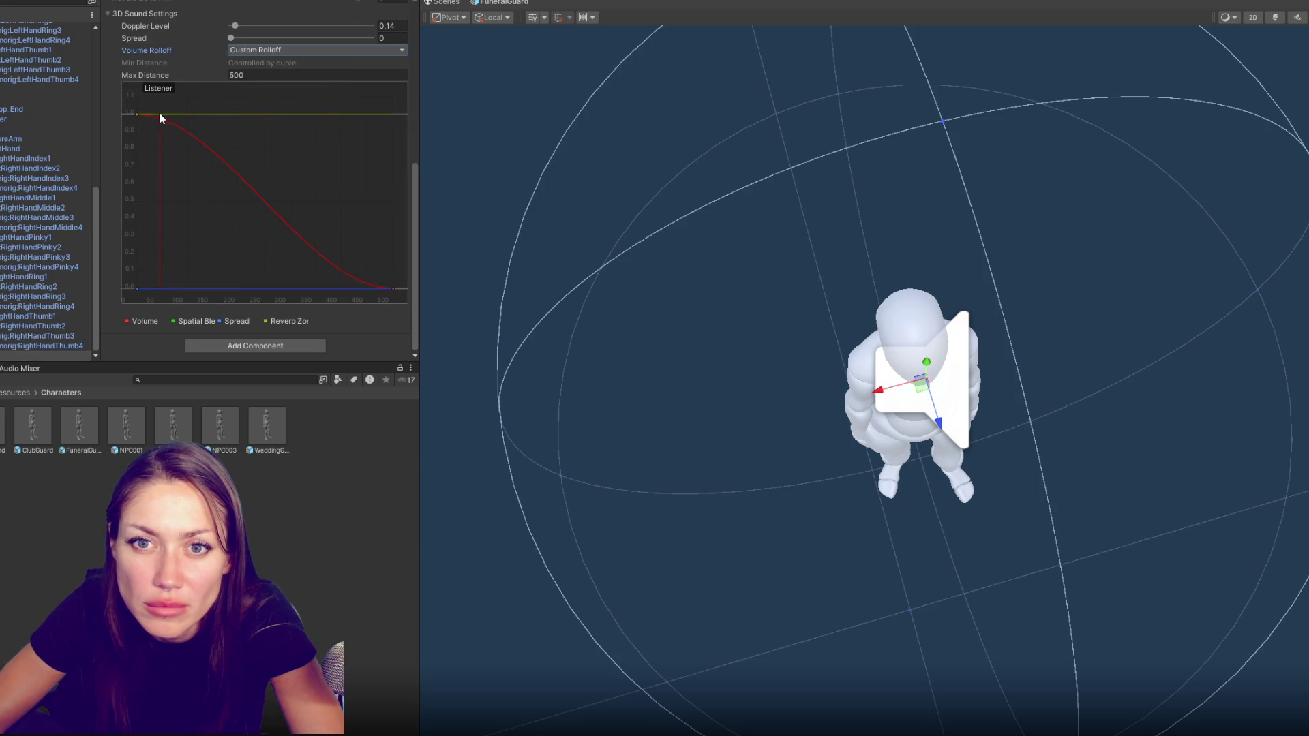
click(153, 115)
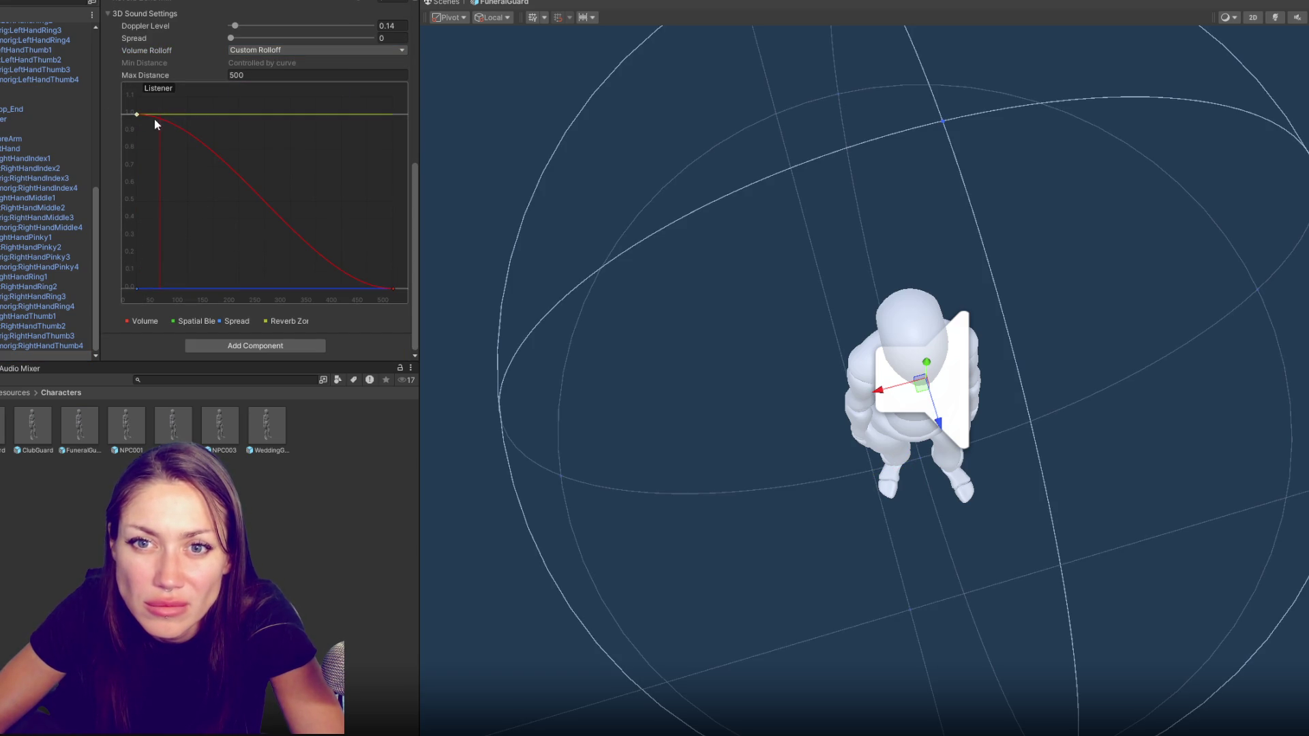
click(164, 120)
drag(164, 118, 200, 118)
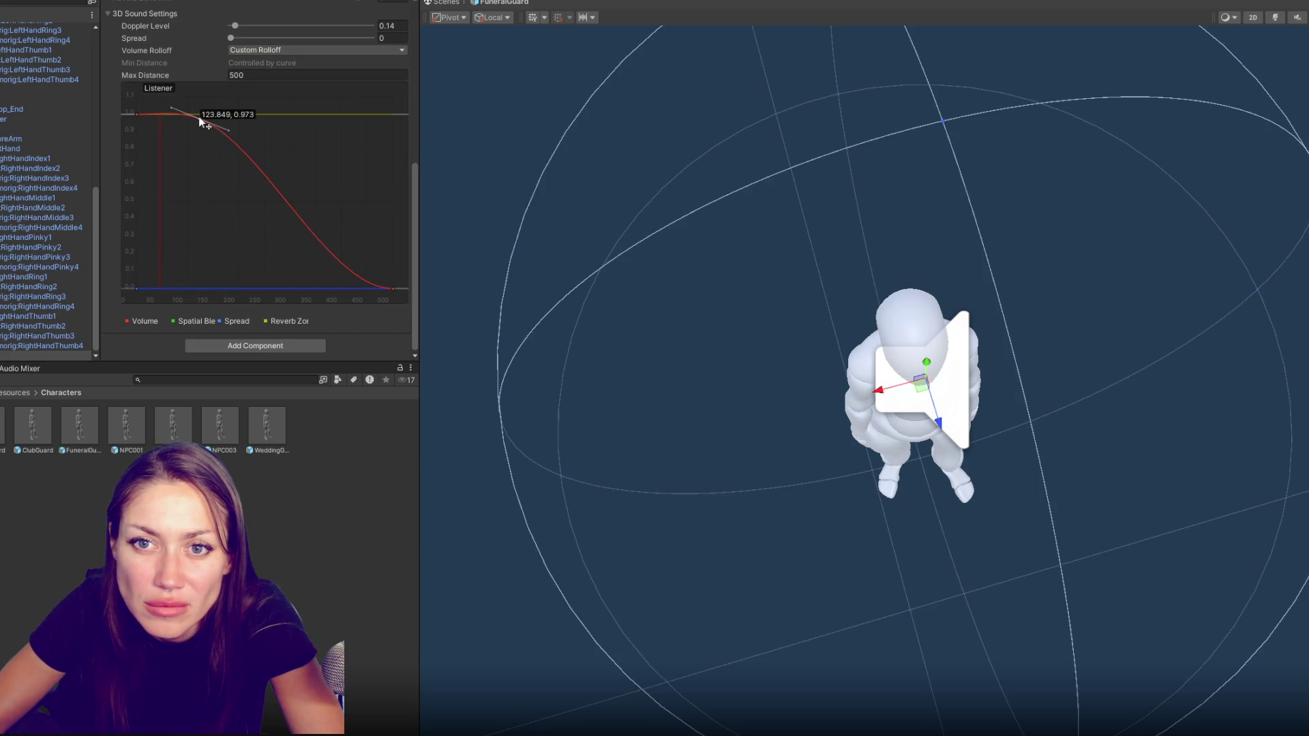
click(293, 74)
text(15)
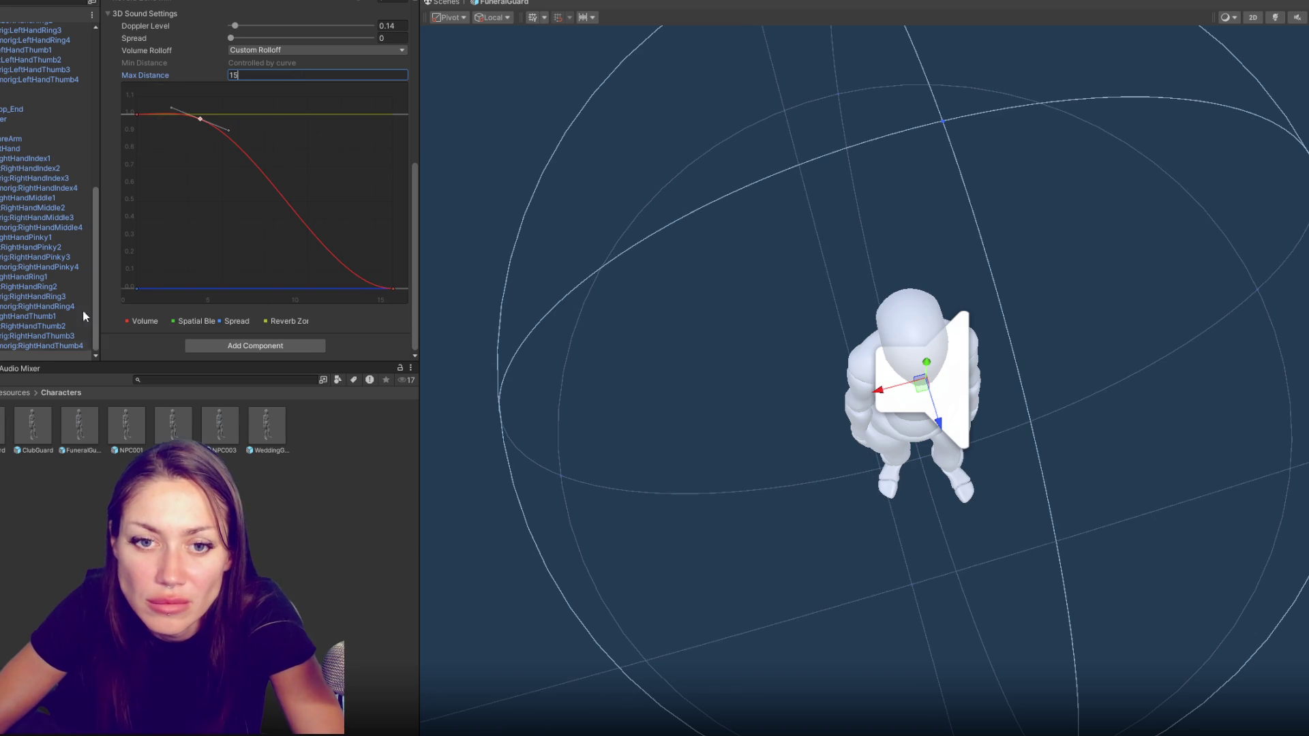
Set NPC001's voice to a custom rolloff curve with a 15-unit maximum hearing distance
click(121, 421)
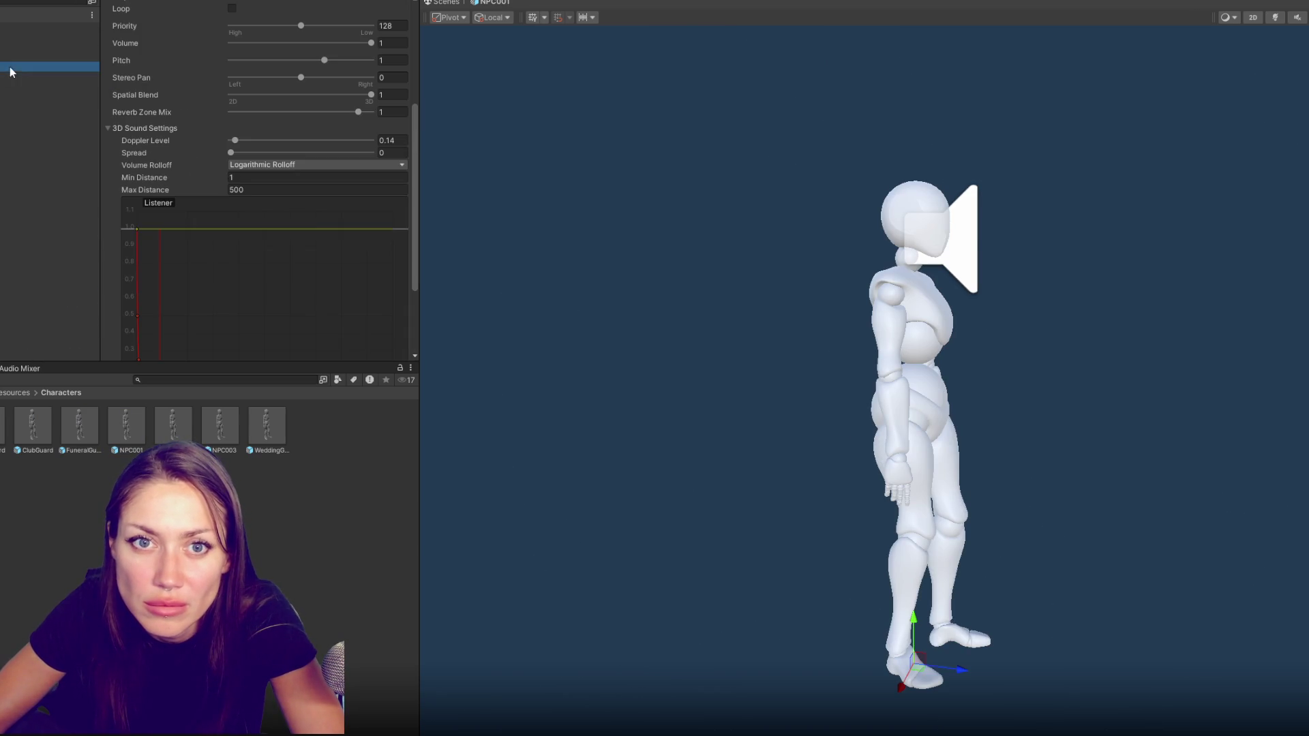
click(274, 206)
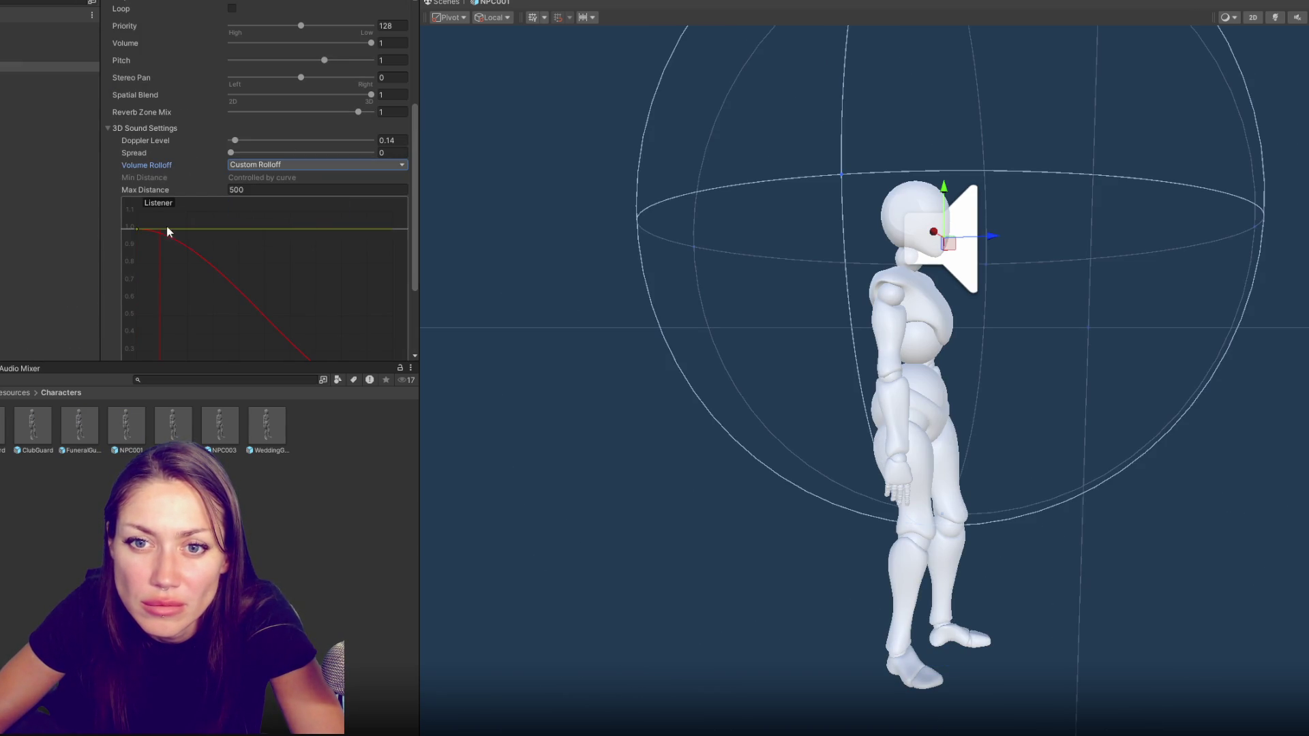
click(268, 192)
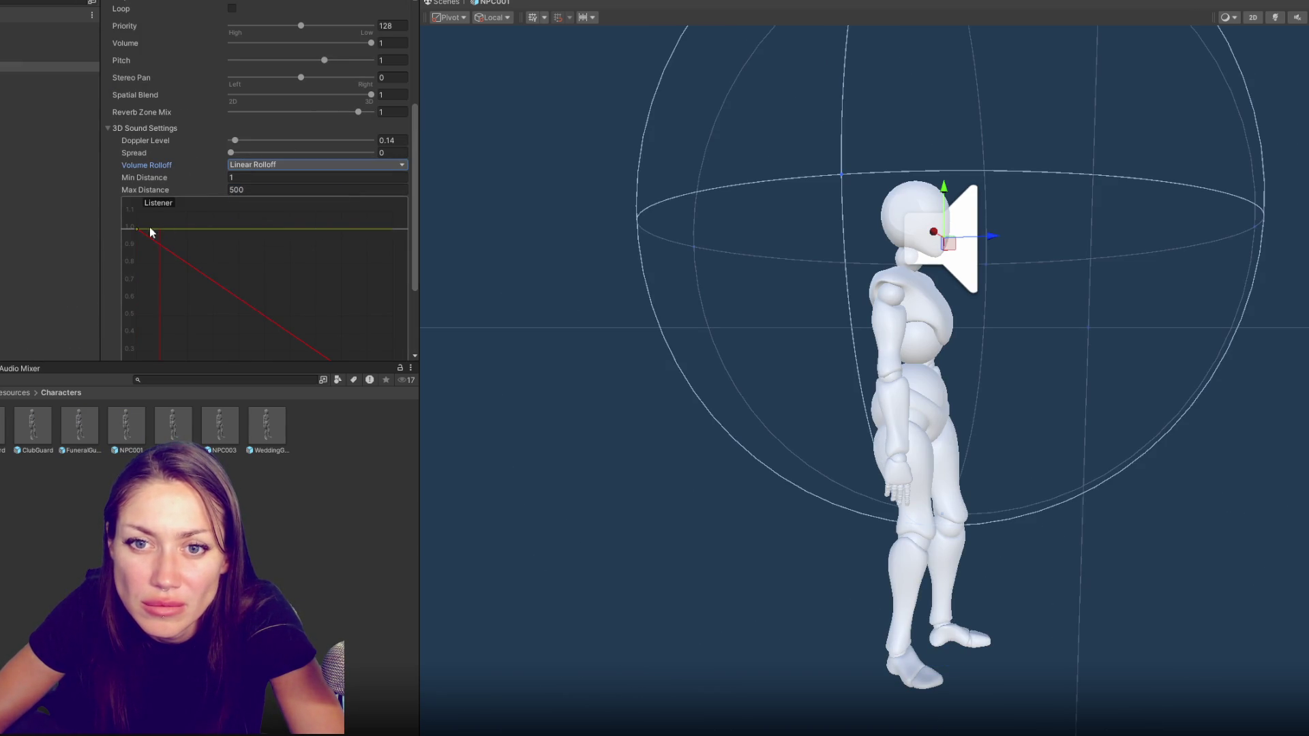
click(195, 233)
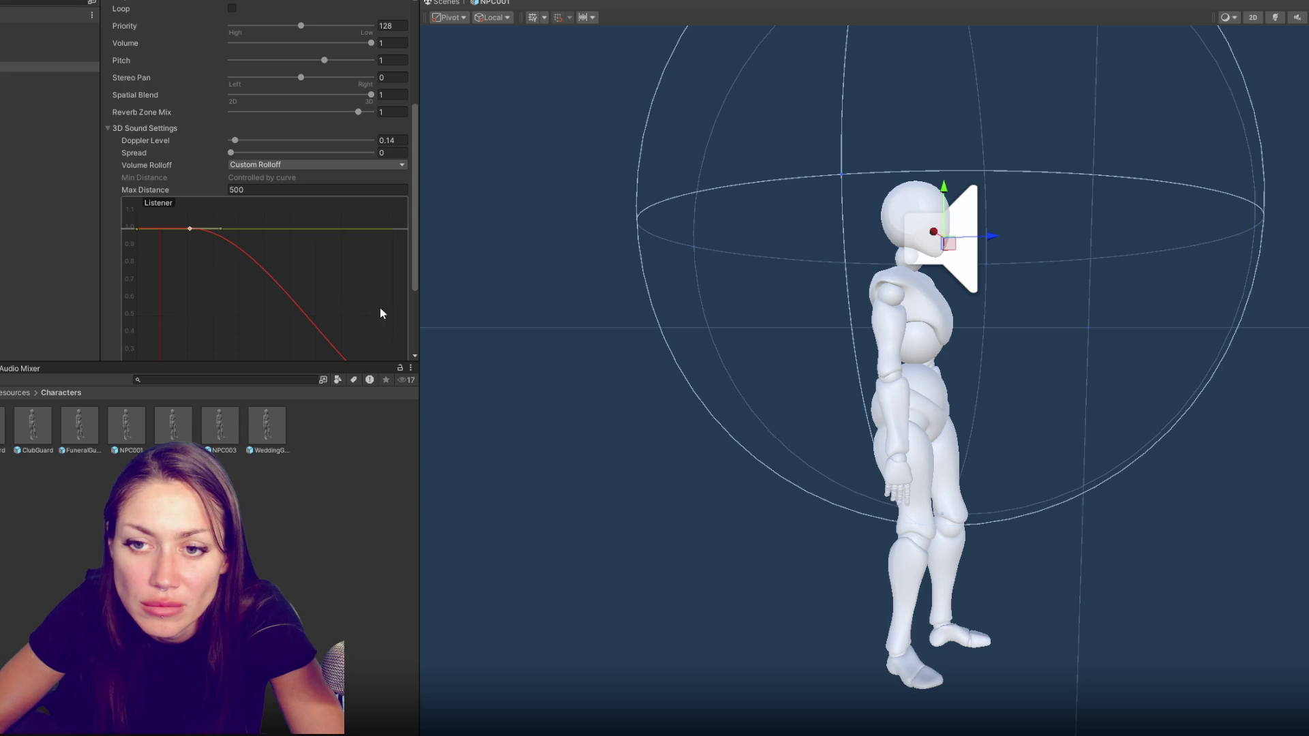
scroll(413, 334, down, 3)
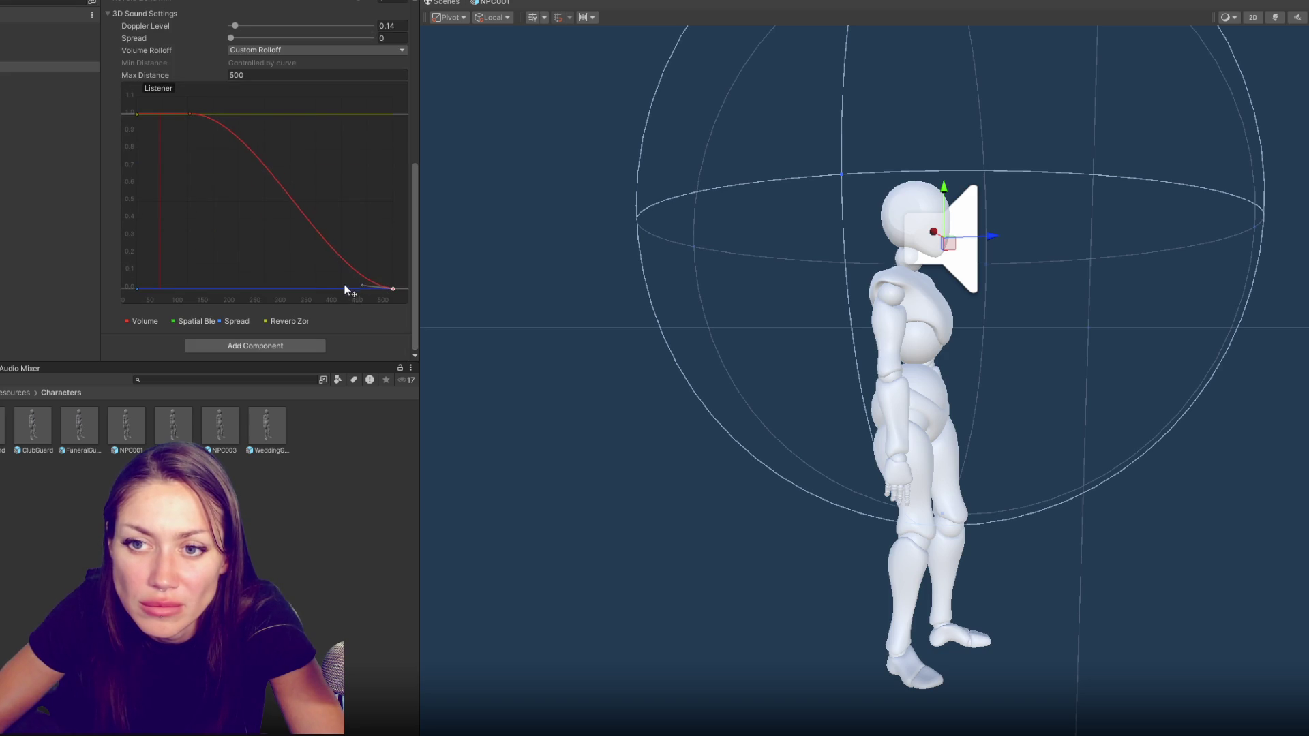
click(275, 74)
text(15)
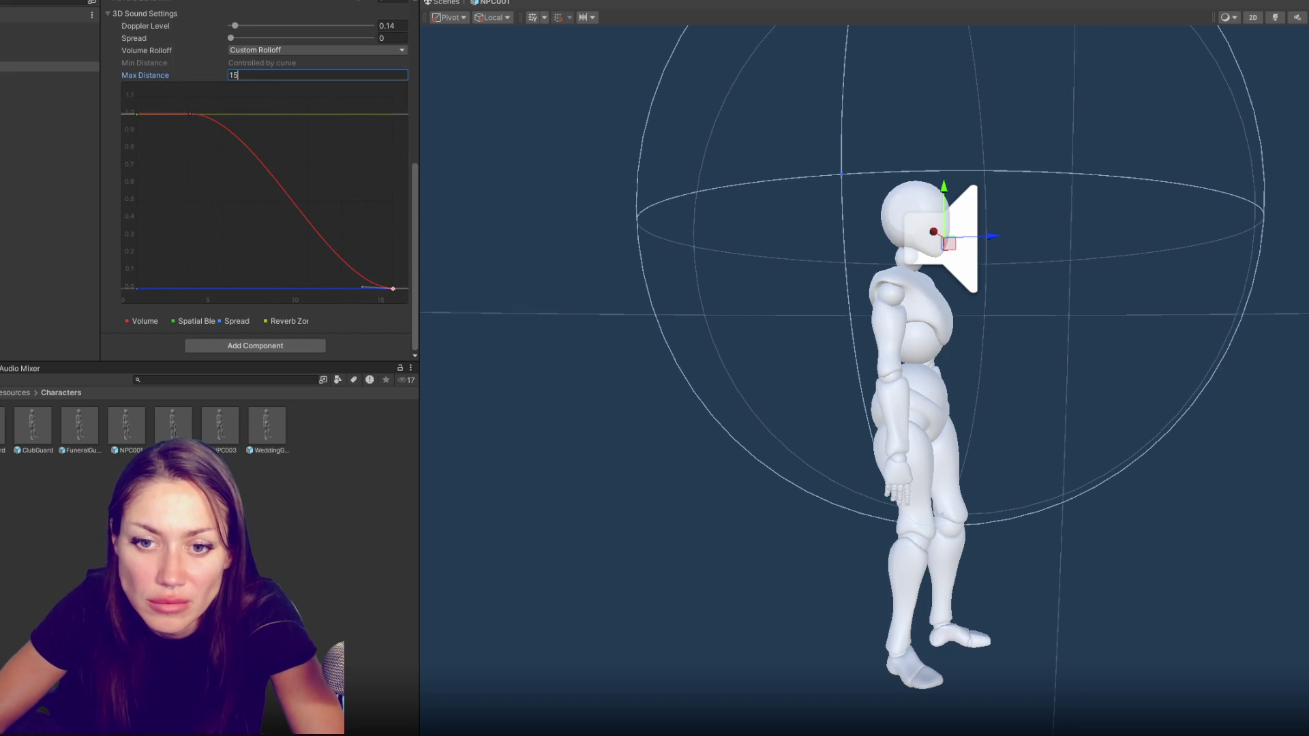
Set NPC002's voice to a linear rolloff flattened into its end key, then move on to NPC003
double_click(173, 426)
scroll(14, 328, down, 5)
scroll(14, 329, down, 5)
double_click(12, 358)
scroll(272, 164, up, 1)
click(269, 183)
click(256, 208)
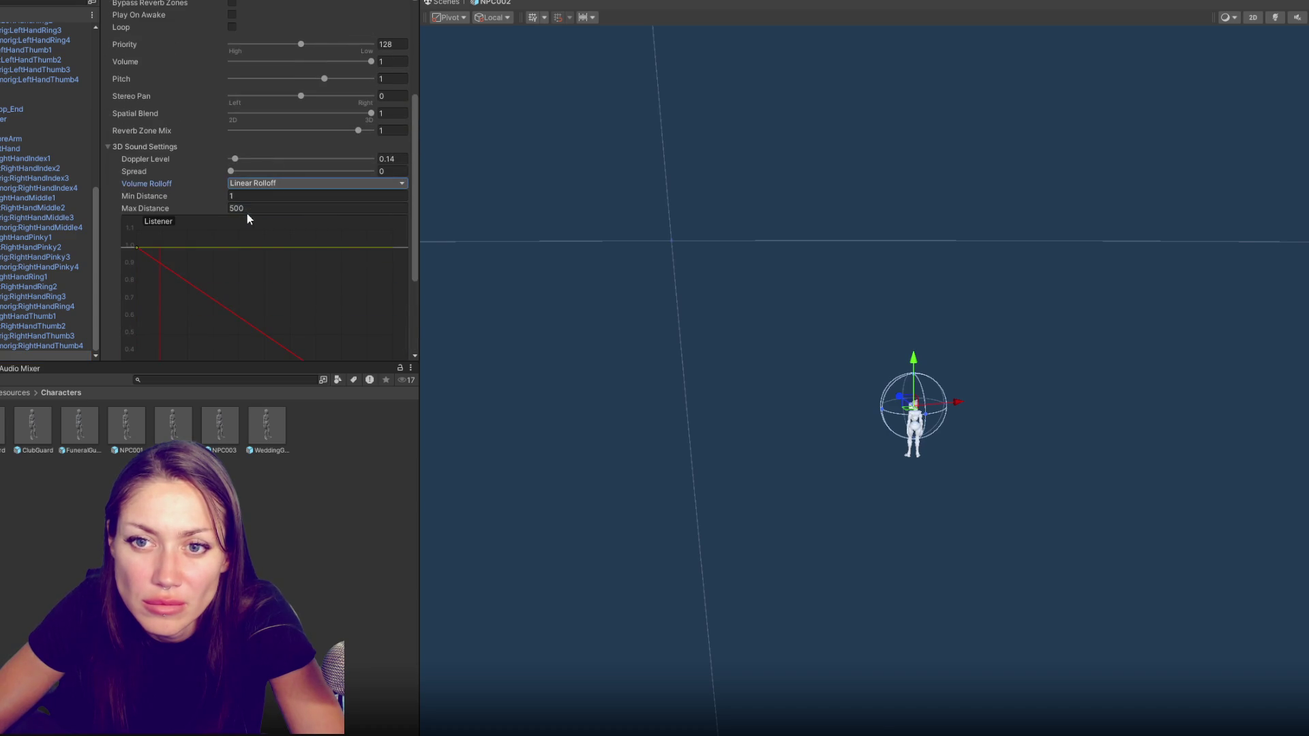
text(15)
drag(164, 248, 169, 248)
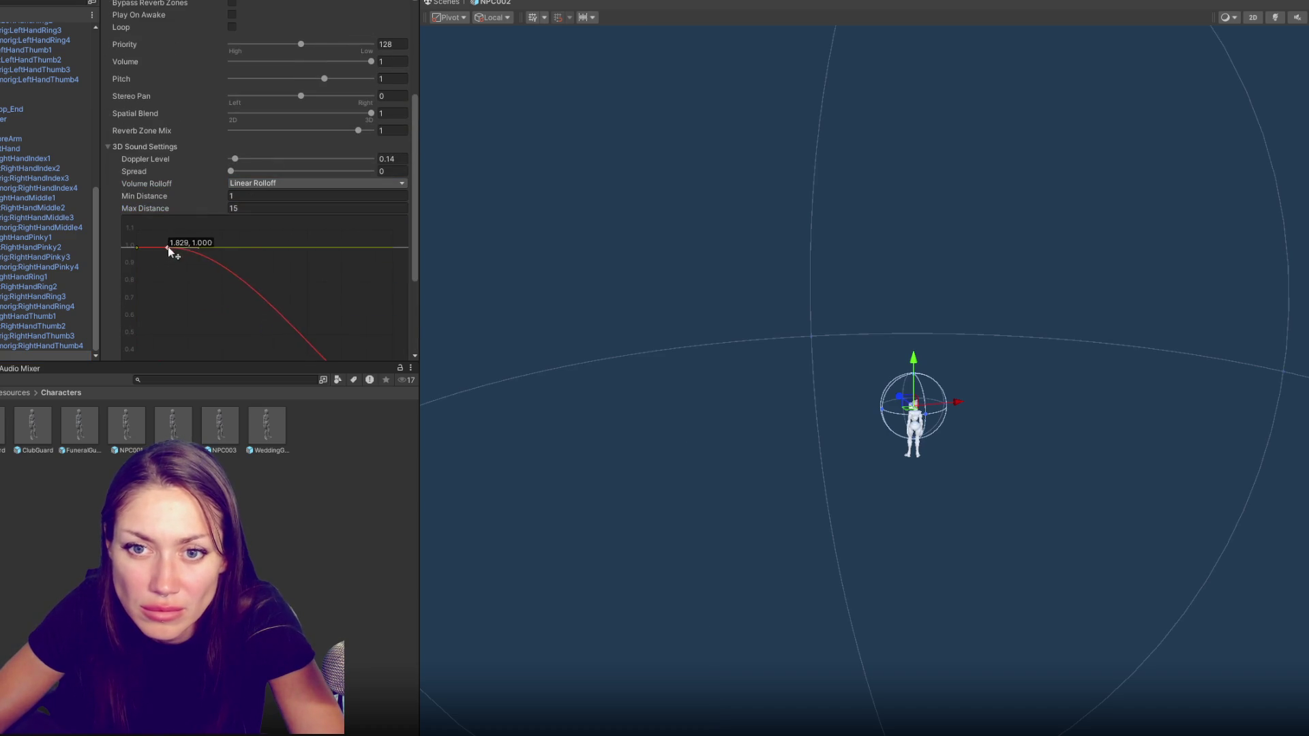
scroll(414, 282, down, 3)
click(397, 291)
drag(365, 289, 334, 290)
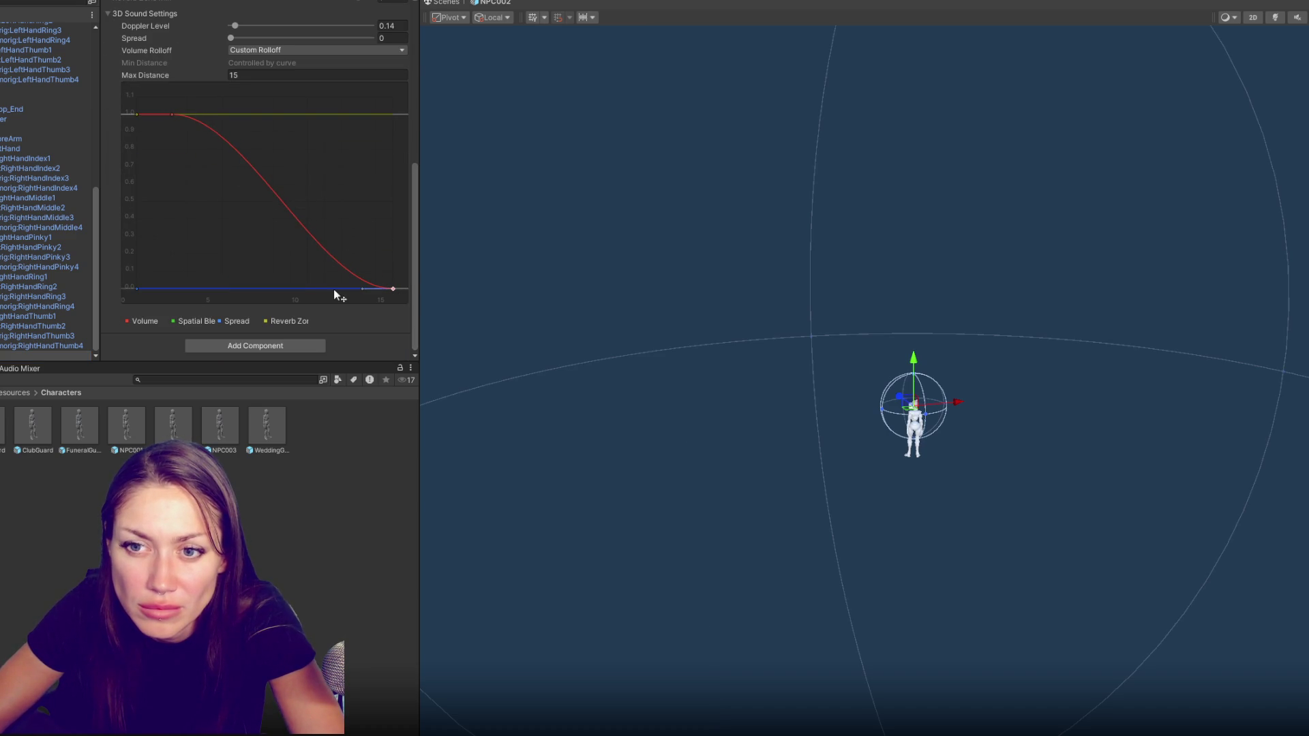
click(62, 309)
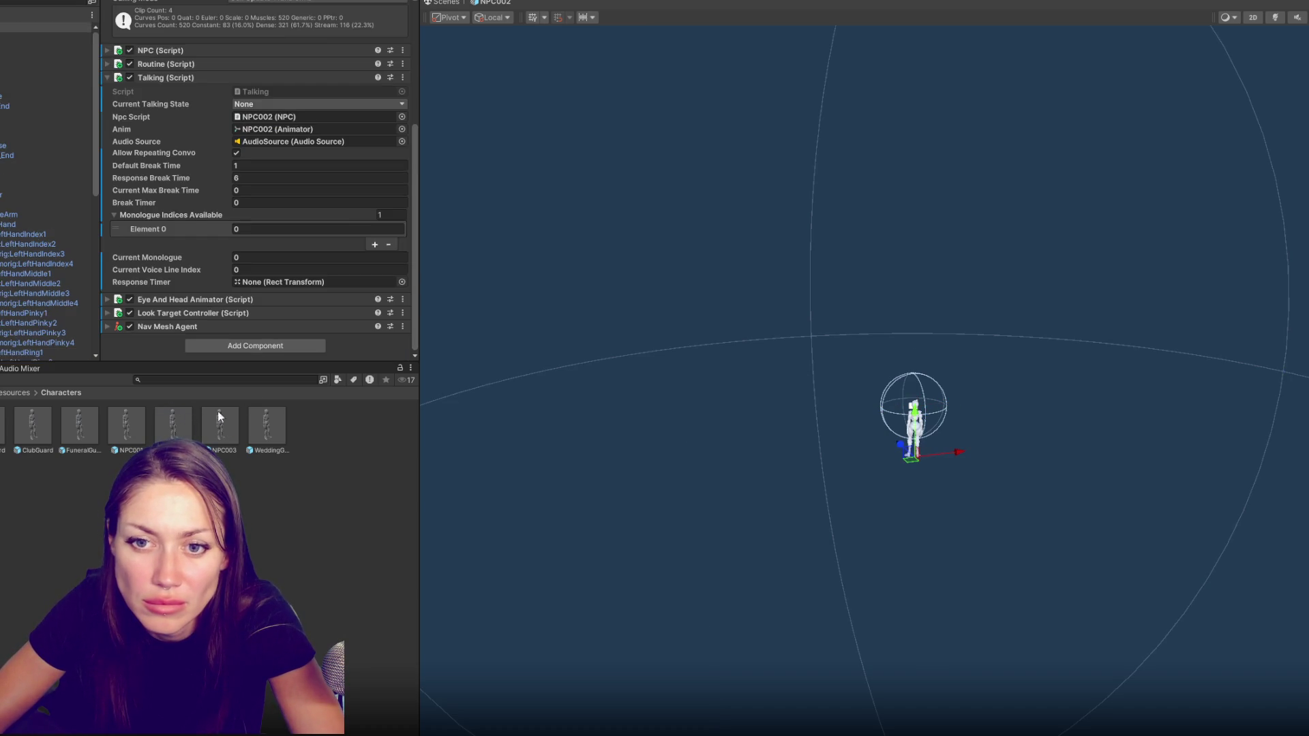
click(52, 355)
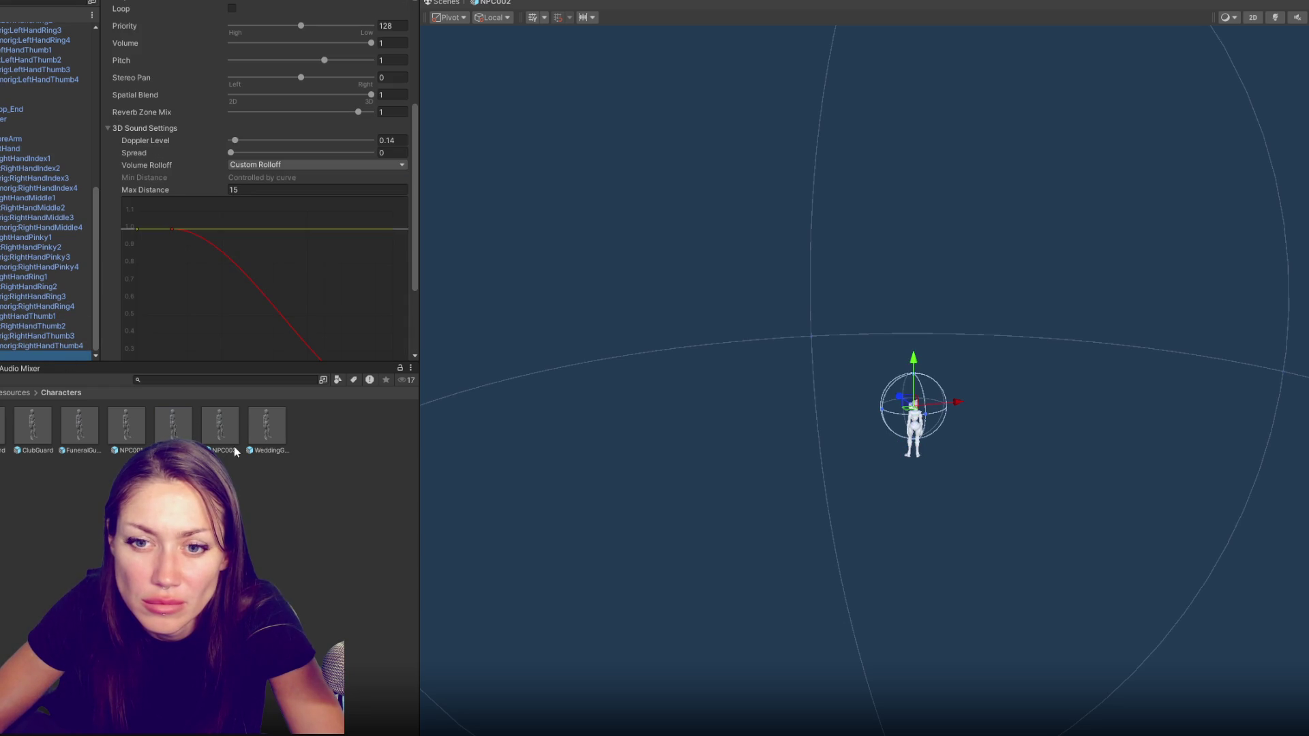
double_click(220, 425)
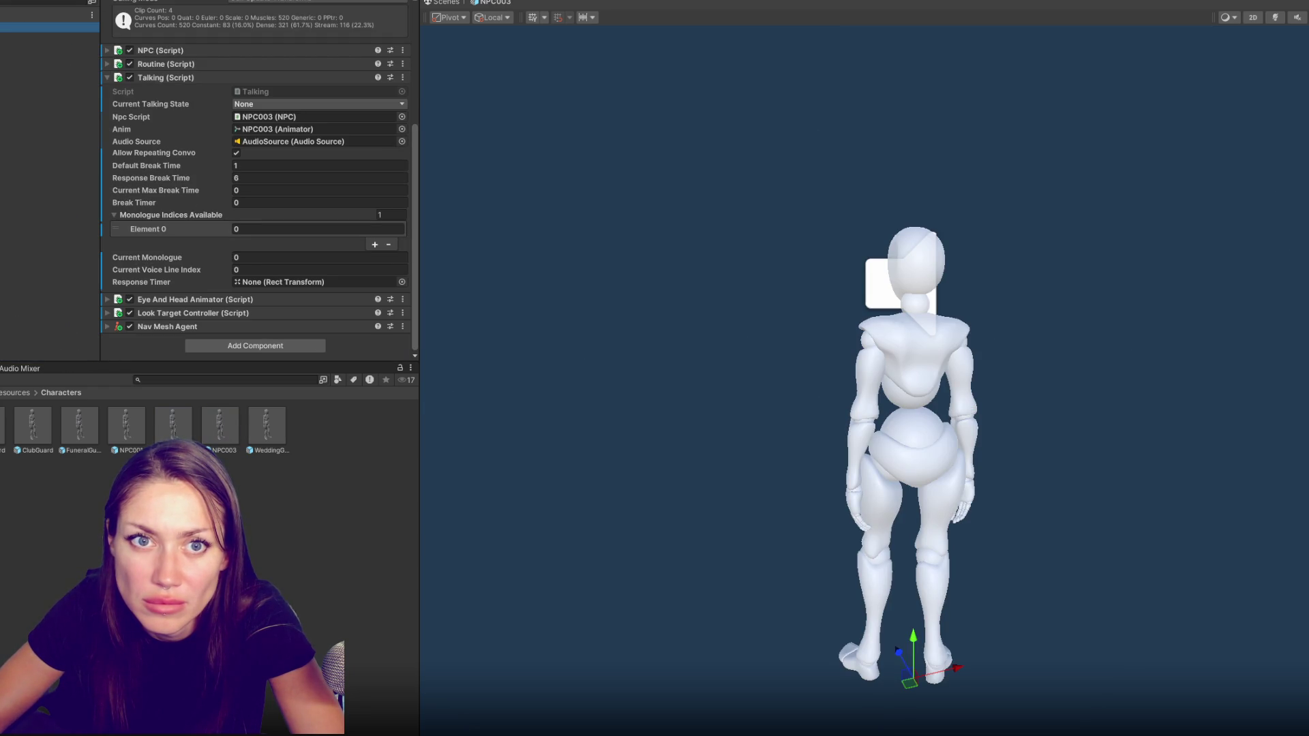
Give NPC003's voice a linear-based custom rolloff easing from a shifted start key, Max Distance 15
key(Down)
key(Down)
key(Down)
click(329, 164)
click(300, 193)
click(245, 189)
text(15)
key(Return)
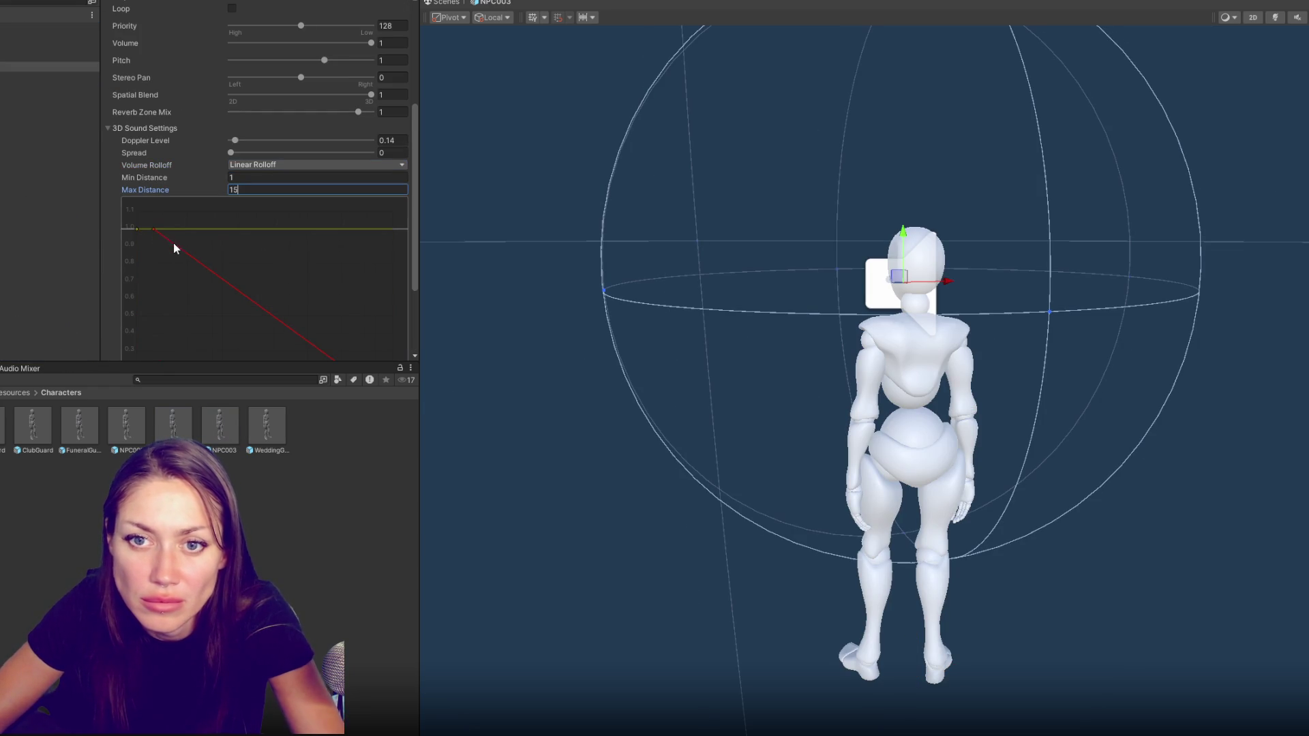
drag(154, 227, 183, 227)
scroll(380, 306, down, 3)
drag(393, 285, 372, 277)
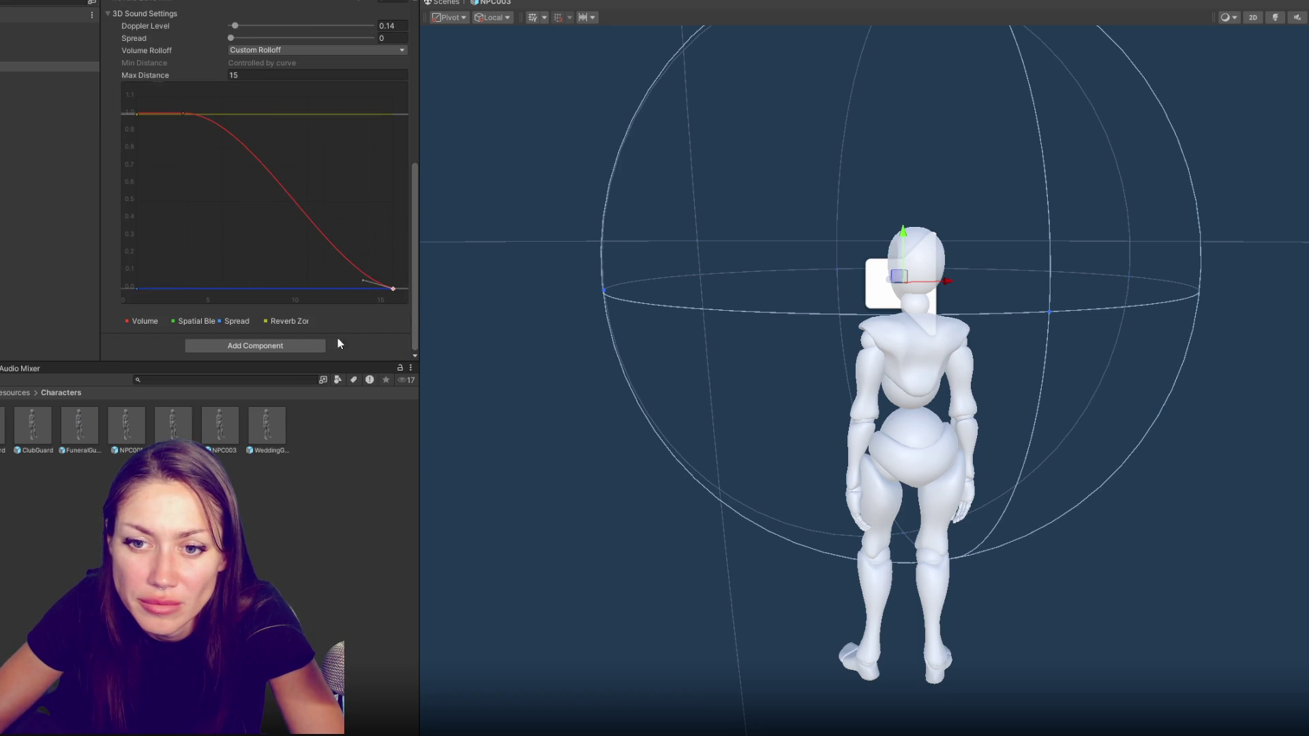
Give WeddingGuard's voice a linear rolloff flattened into its last key and a 15-unit Max Distance
double_click(266, 425)
key(Return)
scroll(57, 286, down, 10)
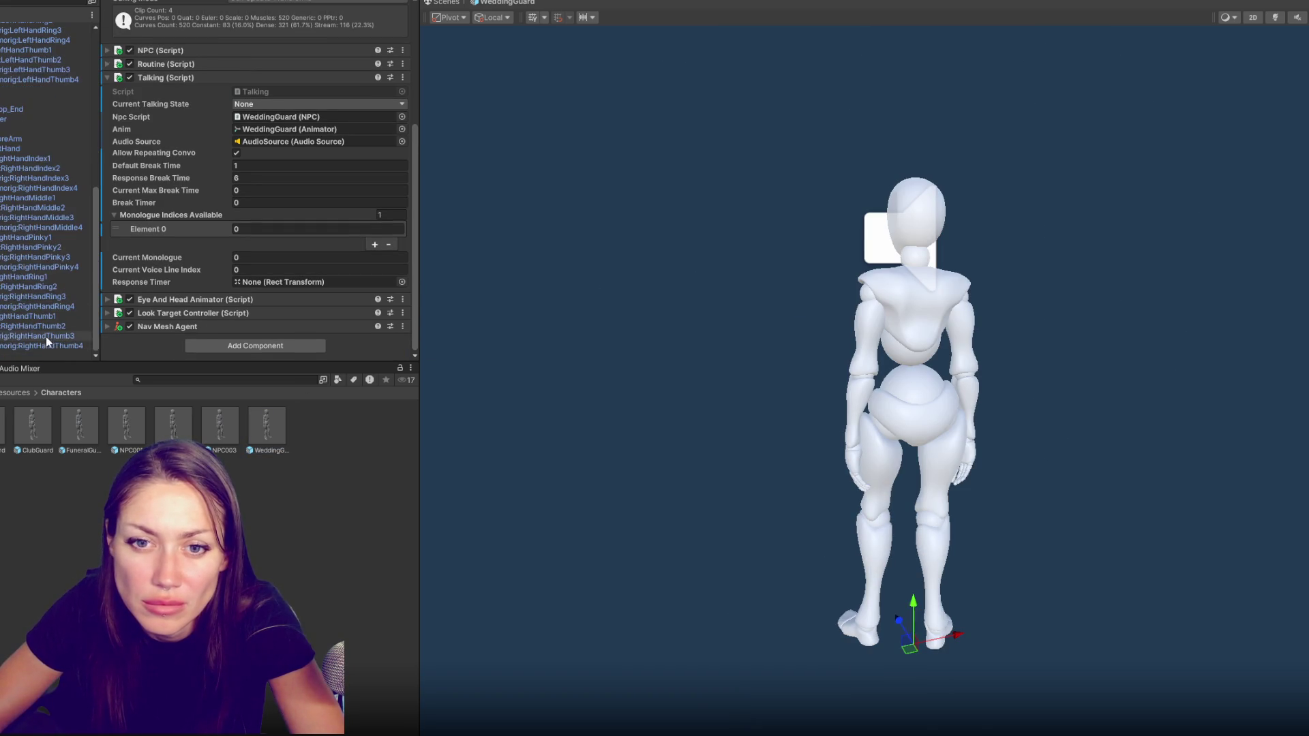
double_click(43, 353)
click(265, 167)
click(260, 192)
drag(141, 234, 149, 231)
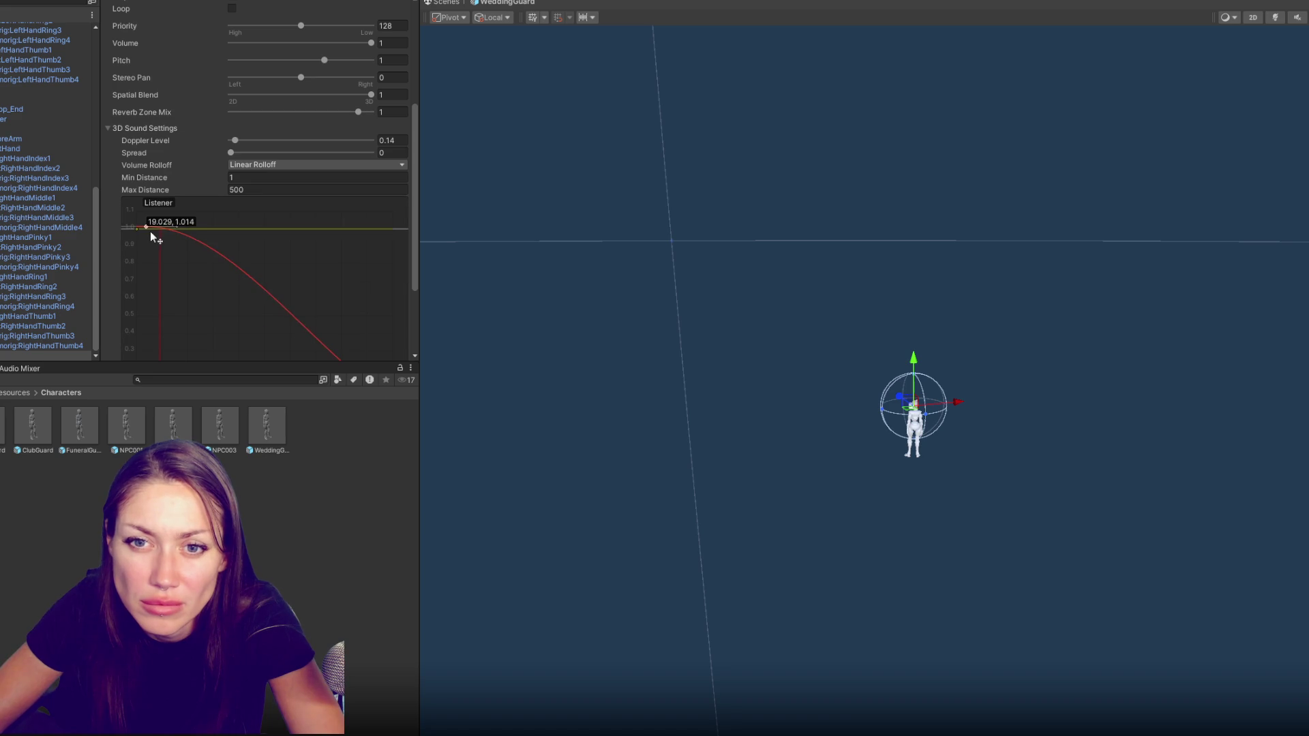
scroll(418, 310, down, 3)
drag(394, 287, 347, 288)
click(318, 75)
text(15)
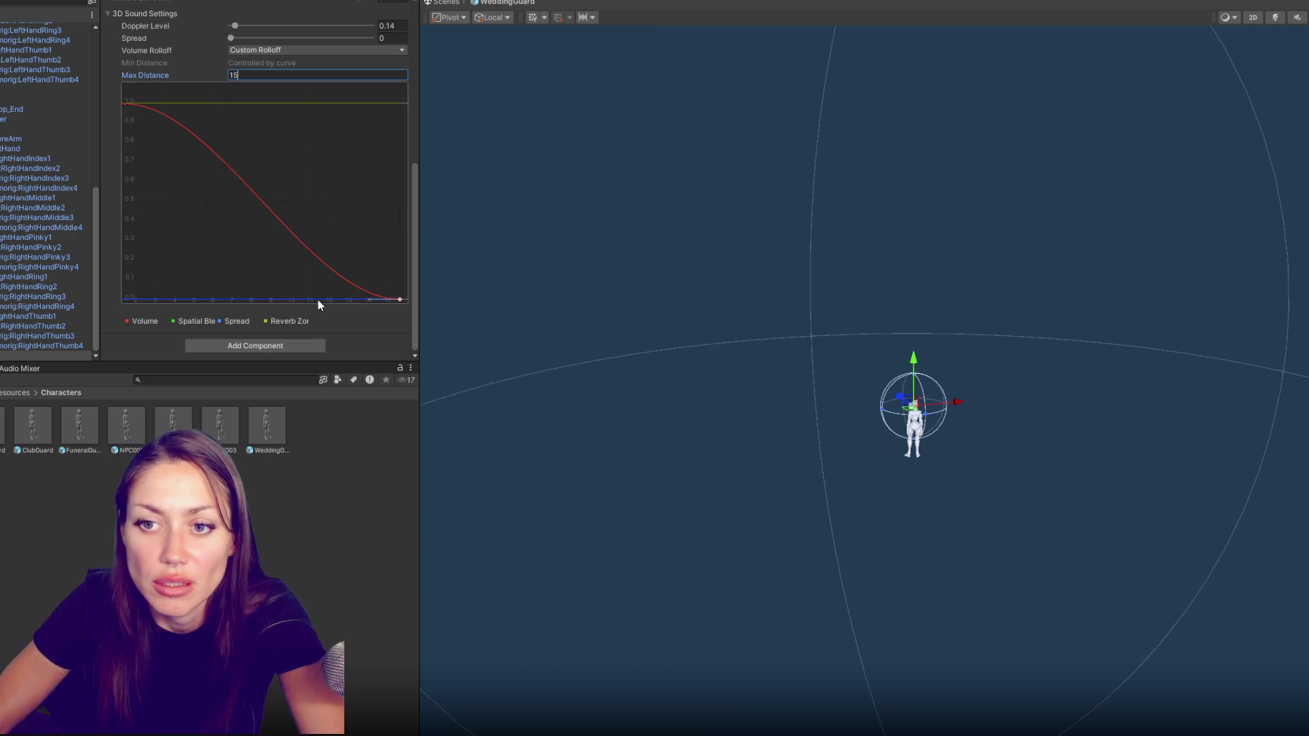
scroll(318, 299, up, 4)
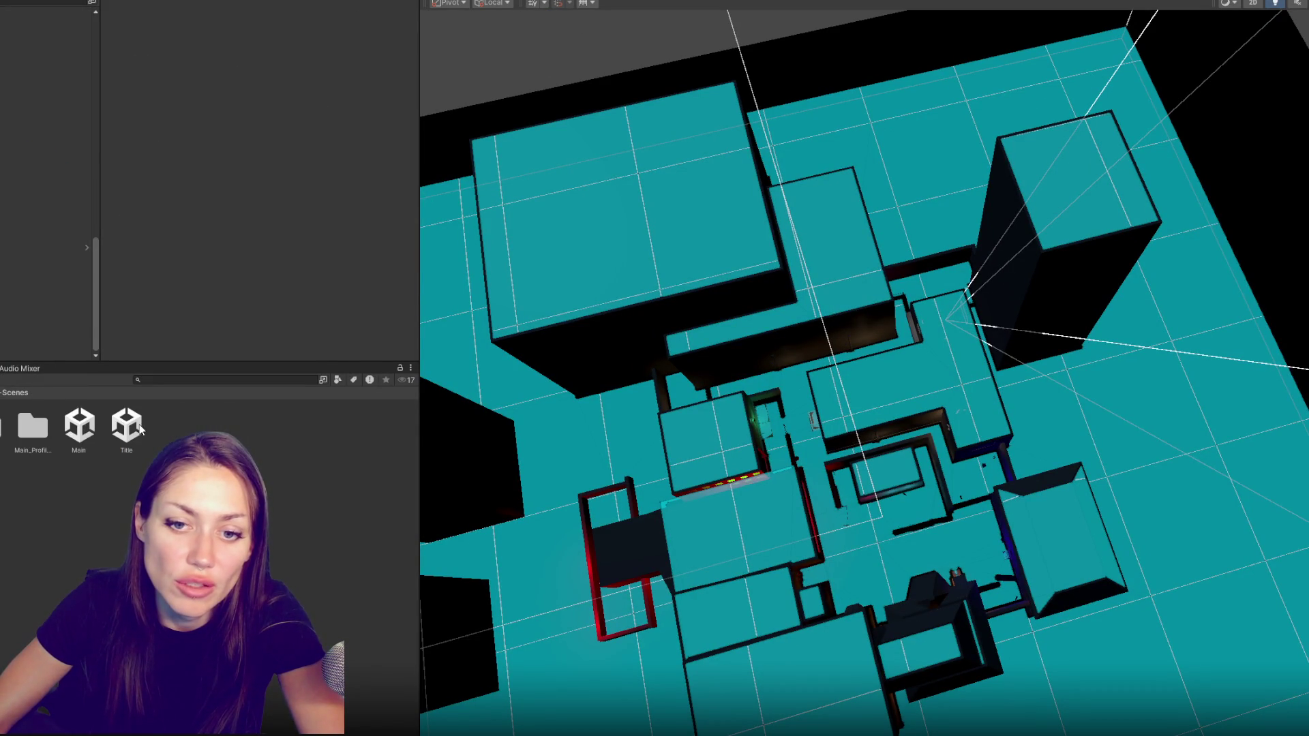
From the Main scene, walk through the red doors, checkered hallway, green-lit area and grey hallway to the stairs
click(78, 424)
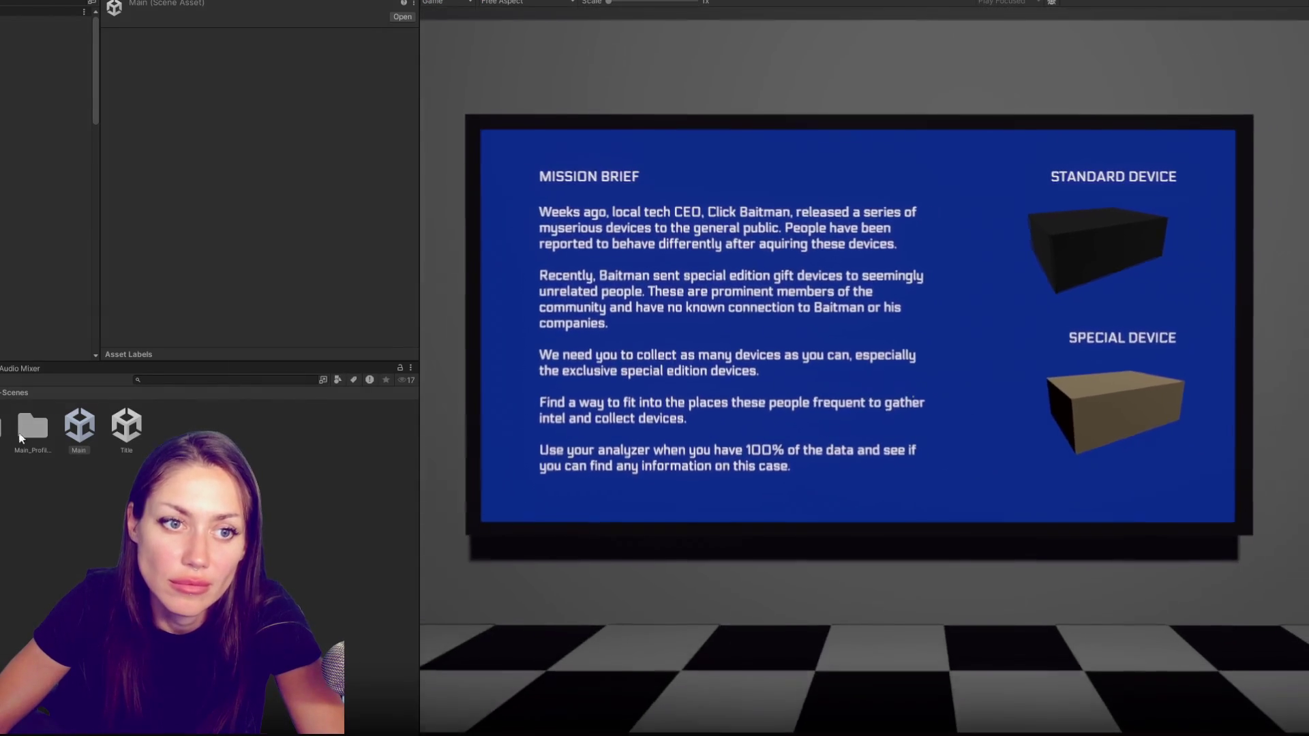
key(w)
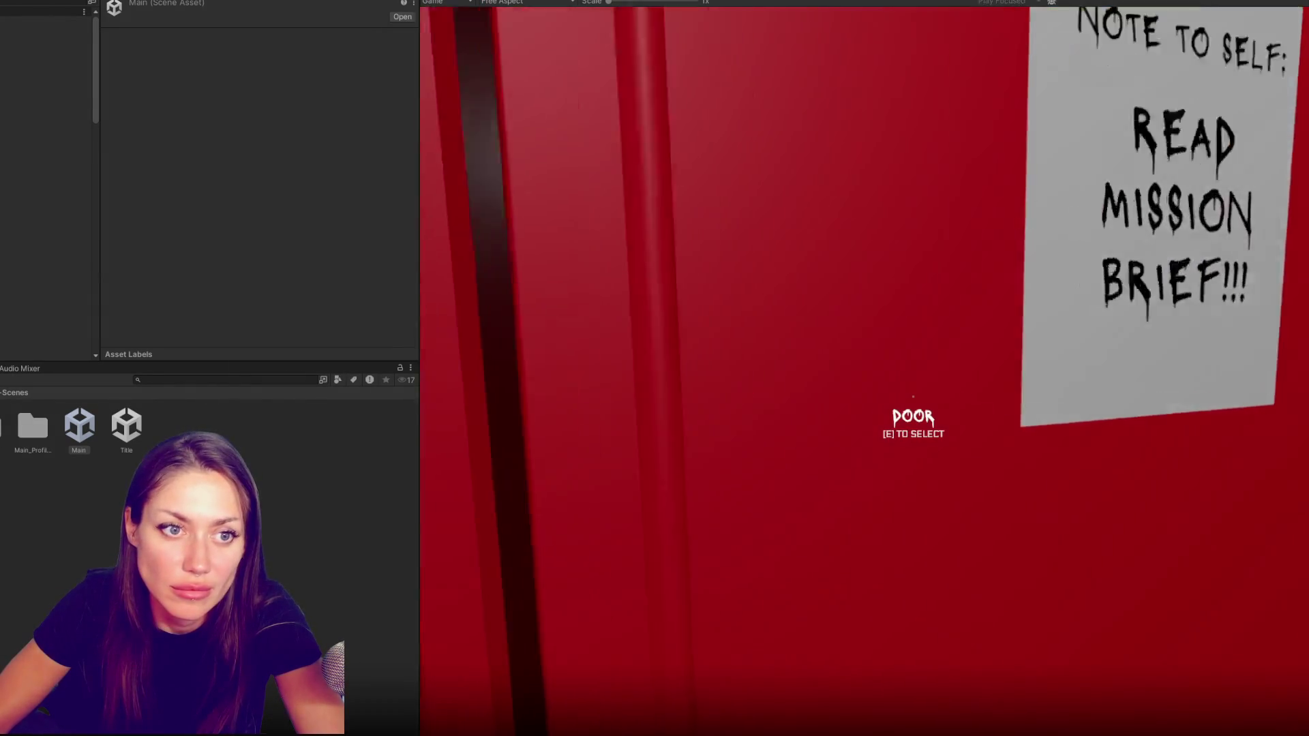
key(e)
key(w)
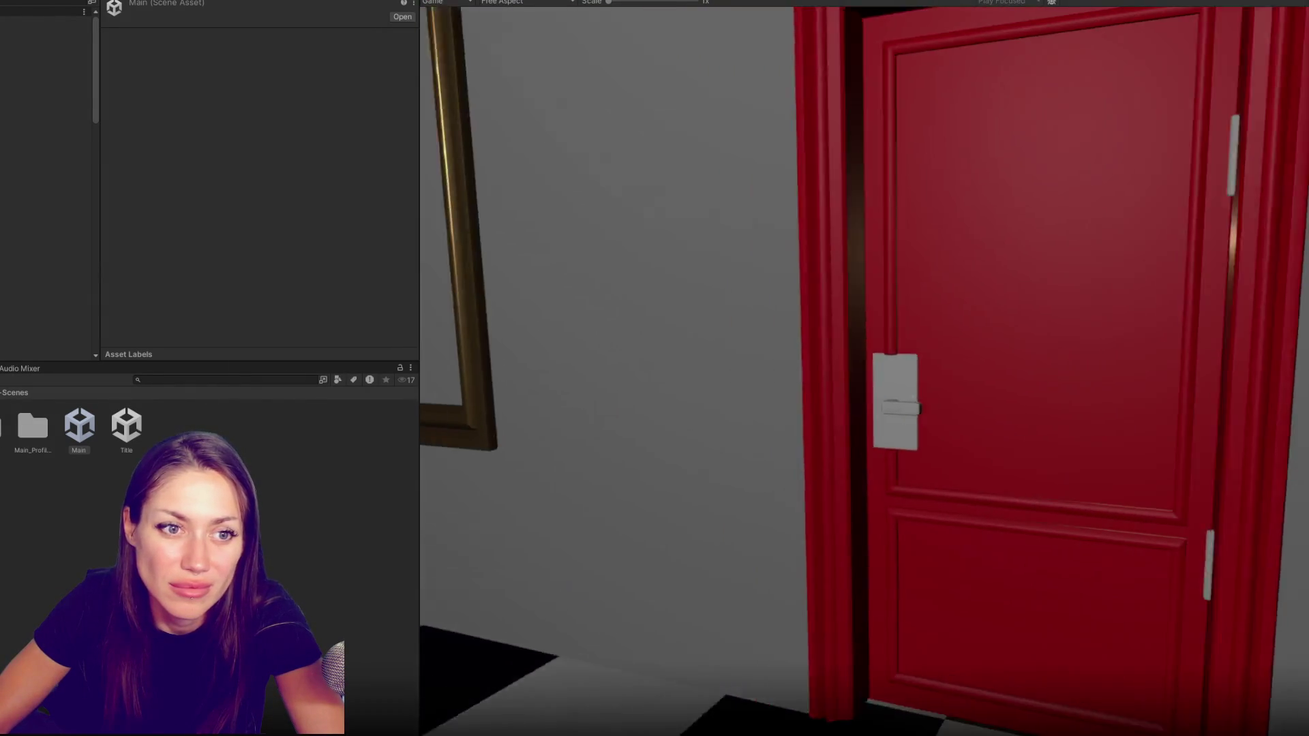
key(e)
key(w)
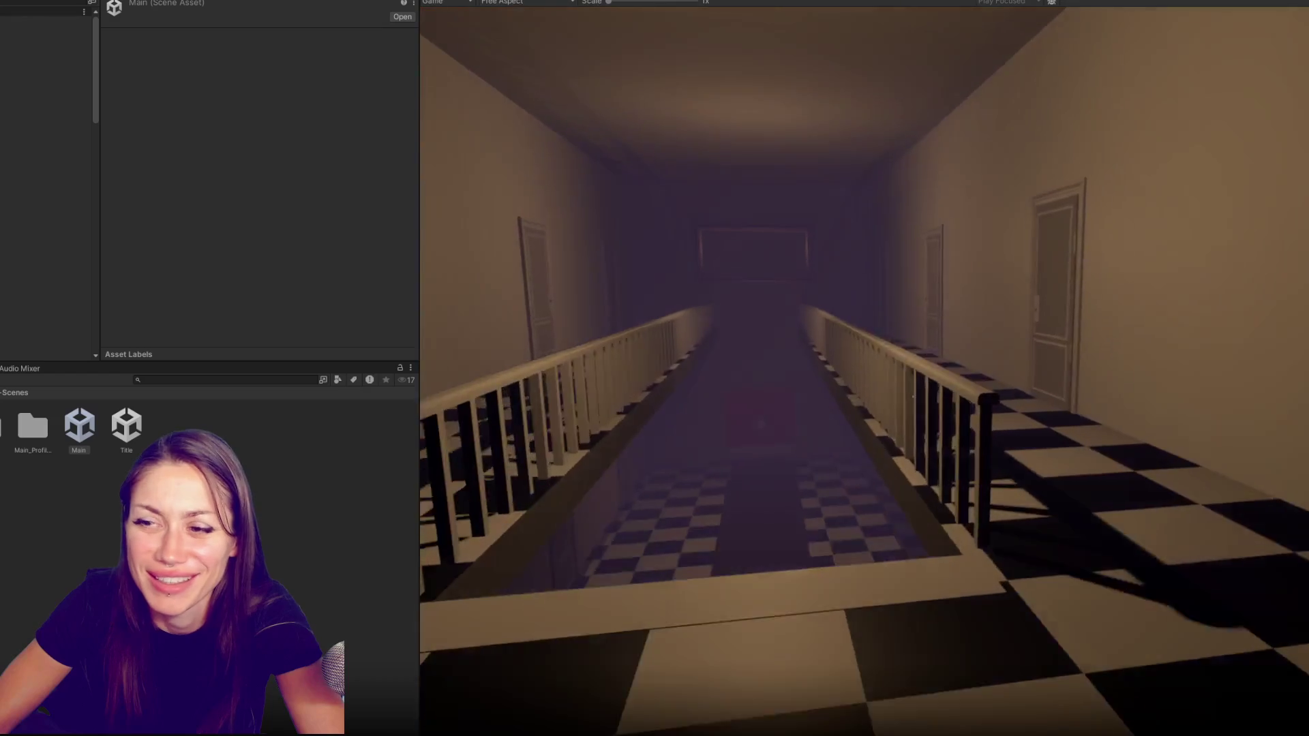
key(w)
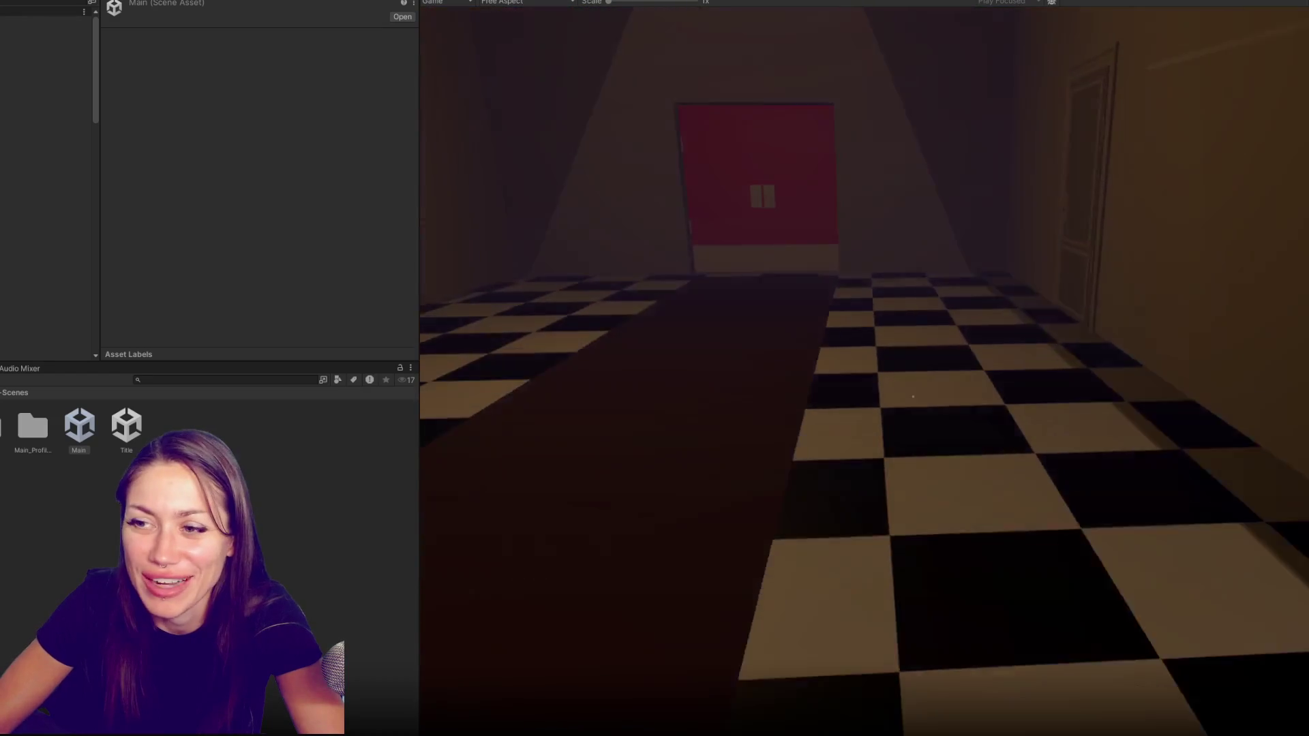
key(w)
key(e)
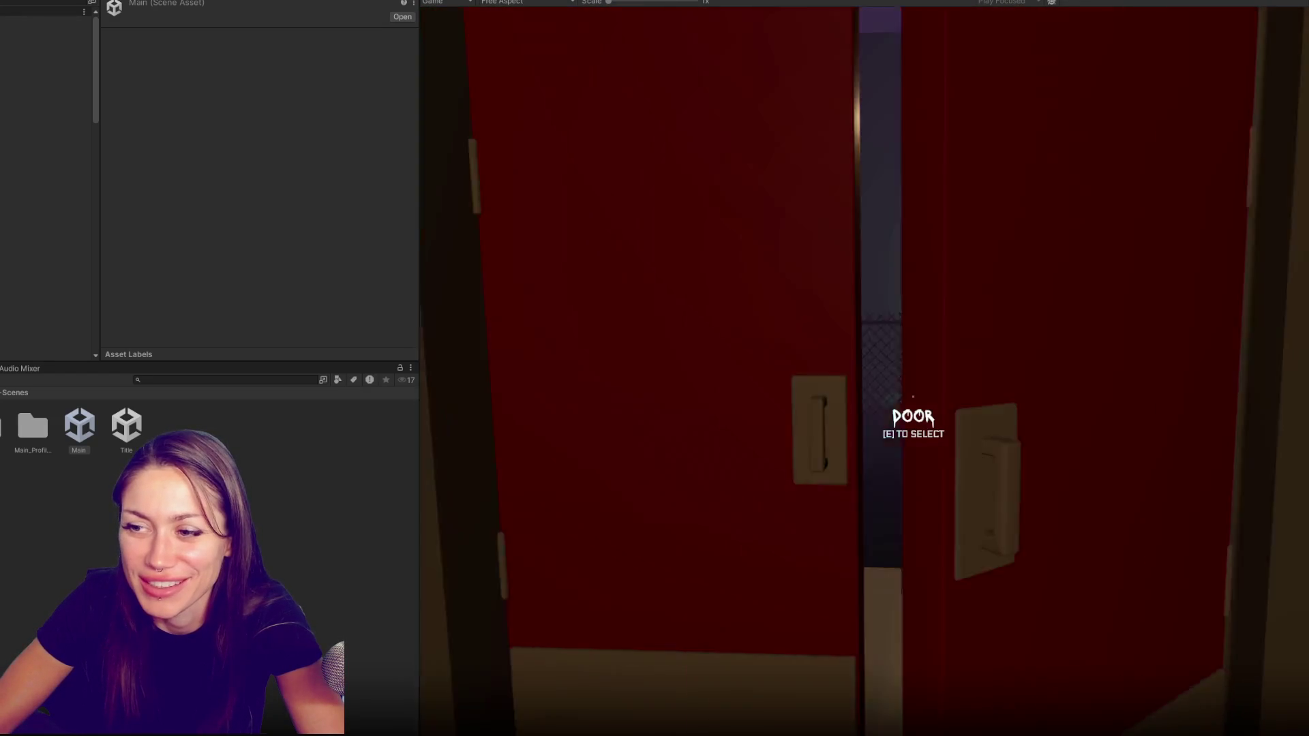
key(w)
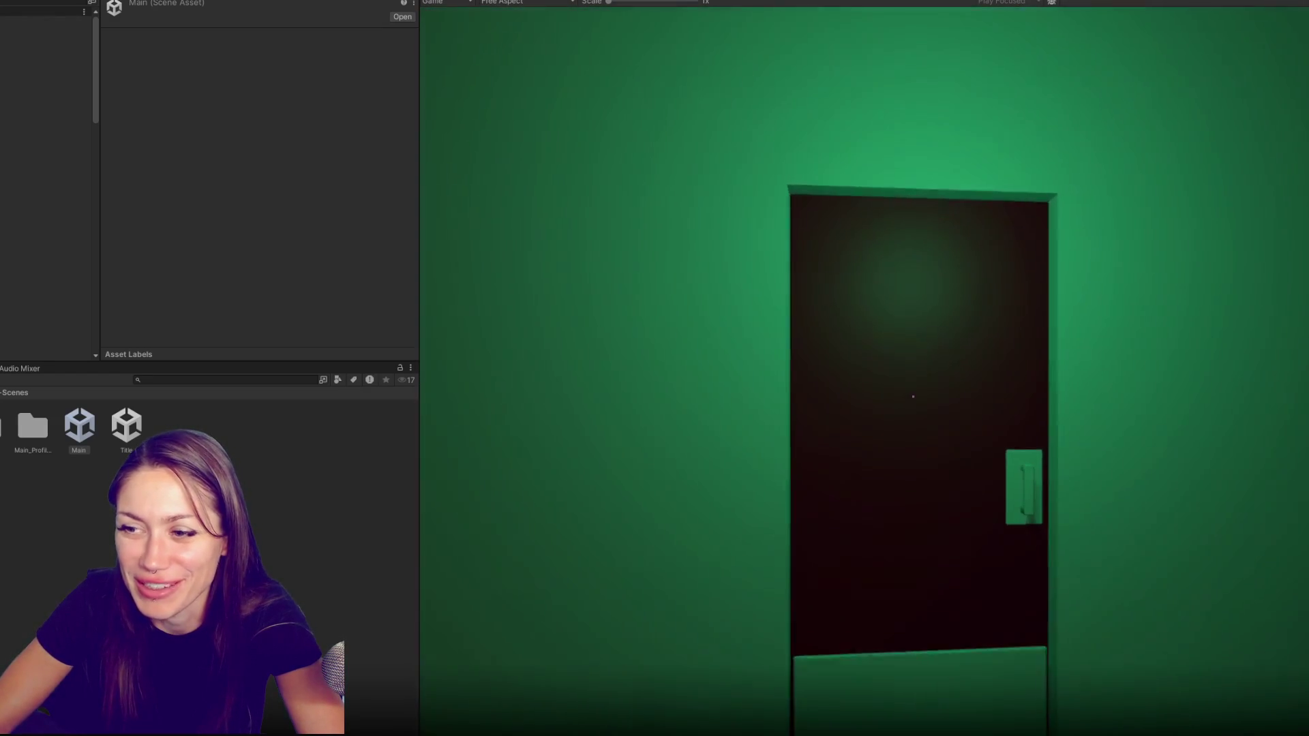
key(e)
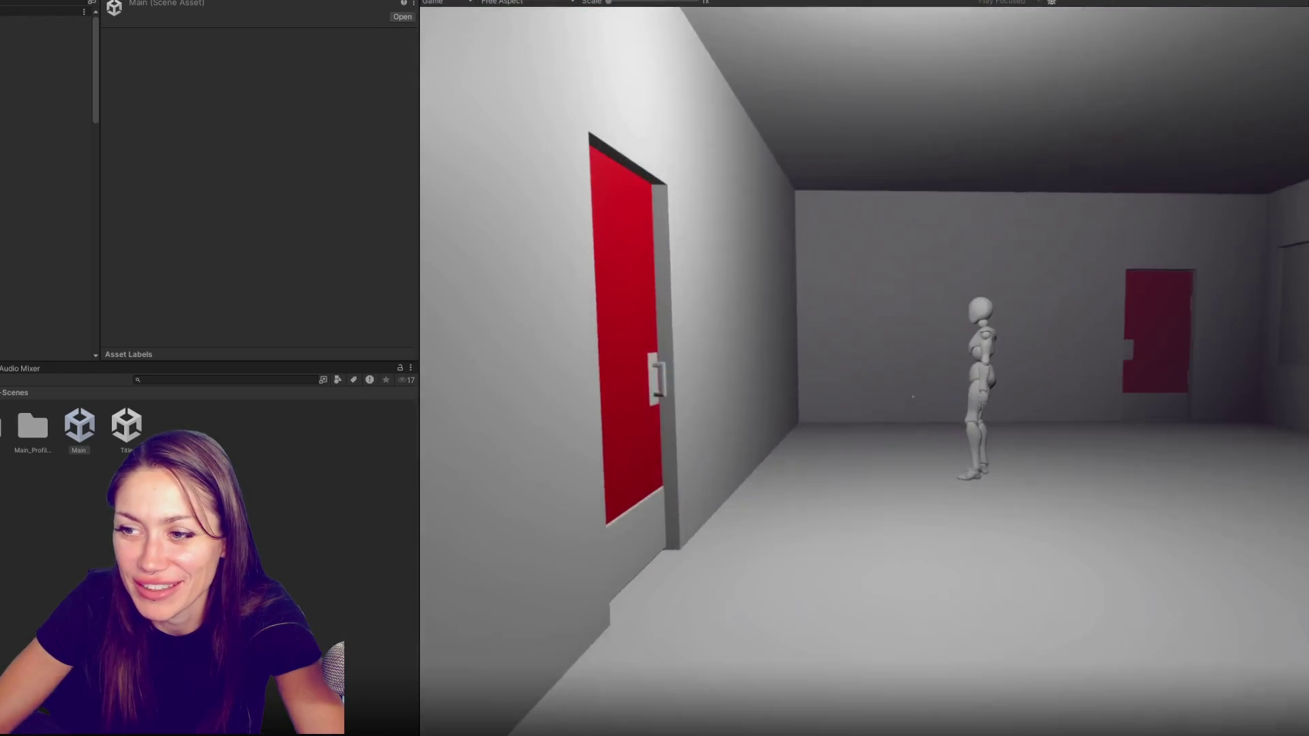
key(w)
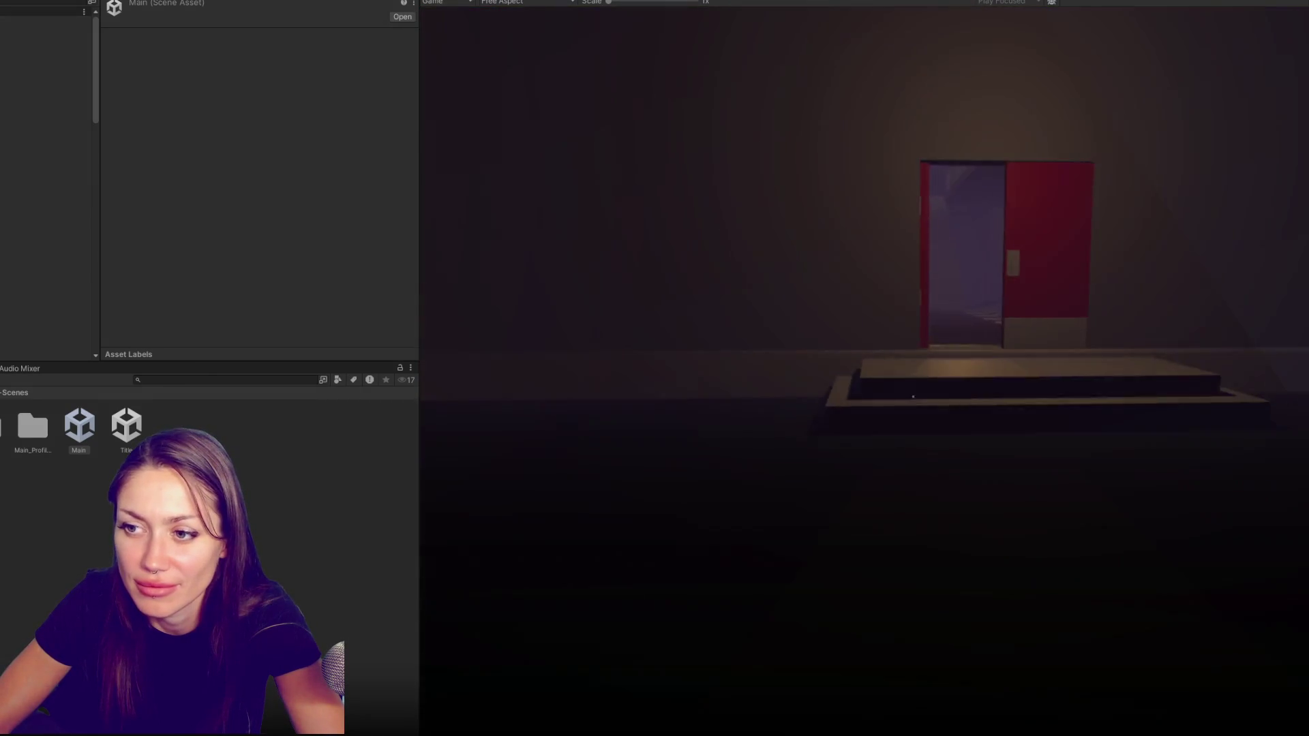
key(w)
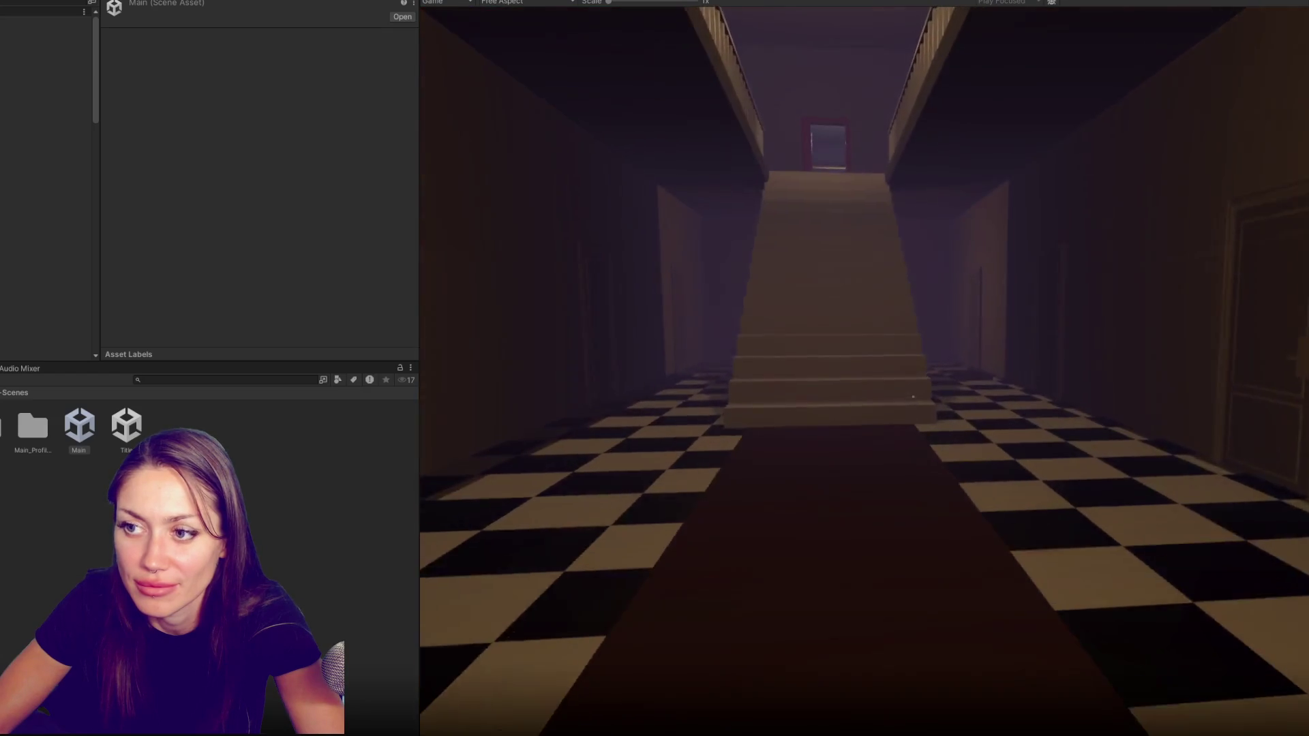
key(w)
key(w)
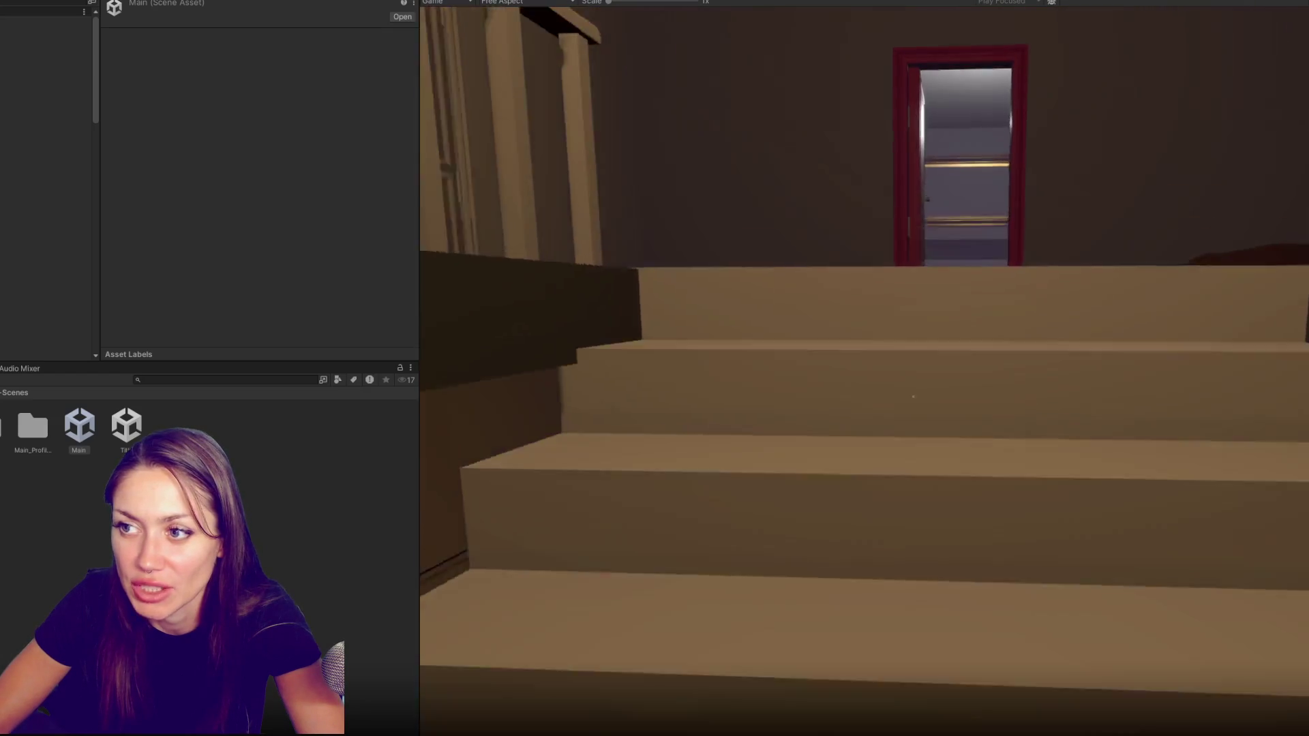
Pick up the short skirt and put on the black skirt disguise at the mirror
key(e)
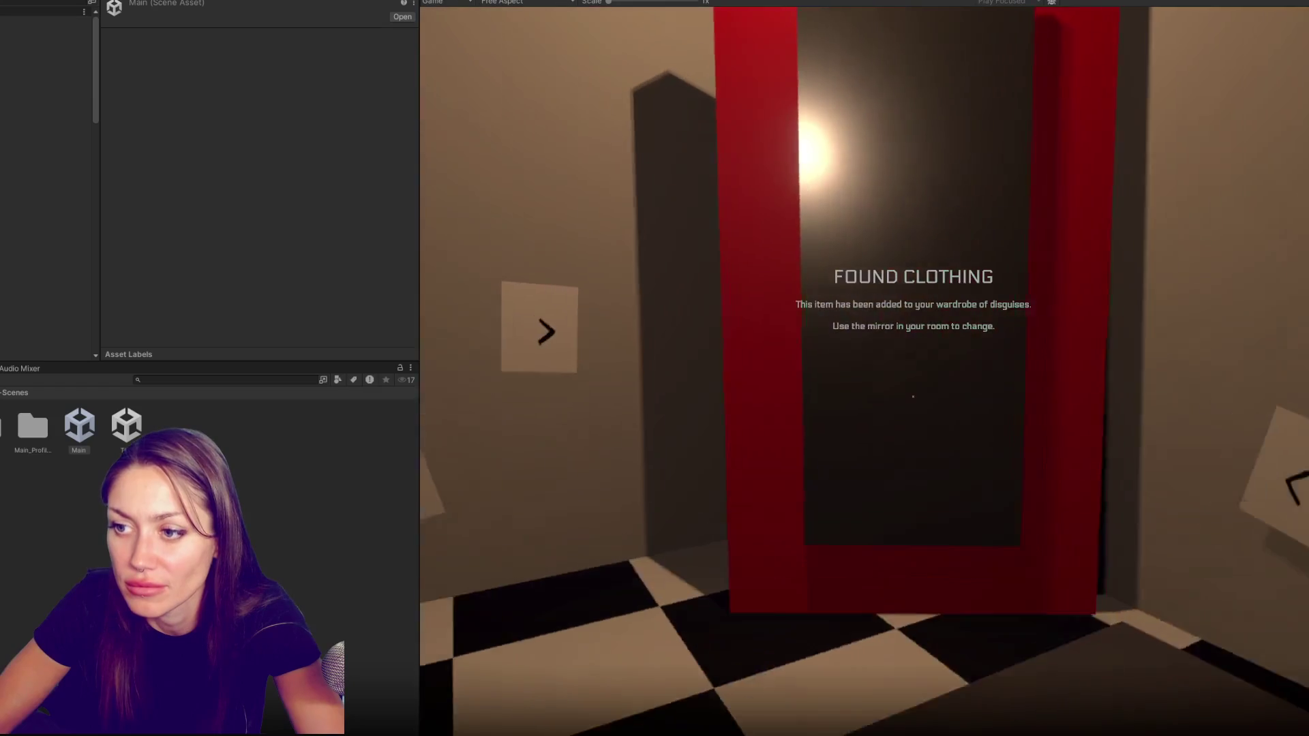
key(w)
key(e)
click(743, 190)
click(512, 280)
Leave the bedroom, cross the outdoor area into the red-lit building and through its red room
key(w)
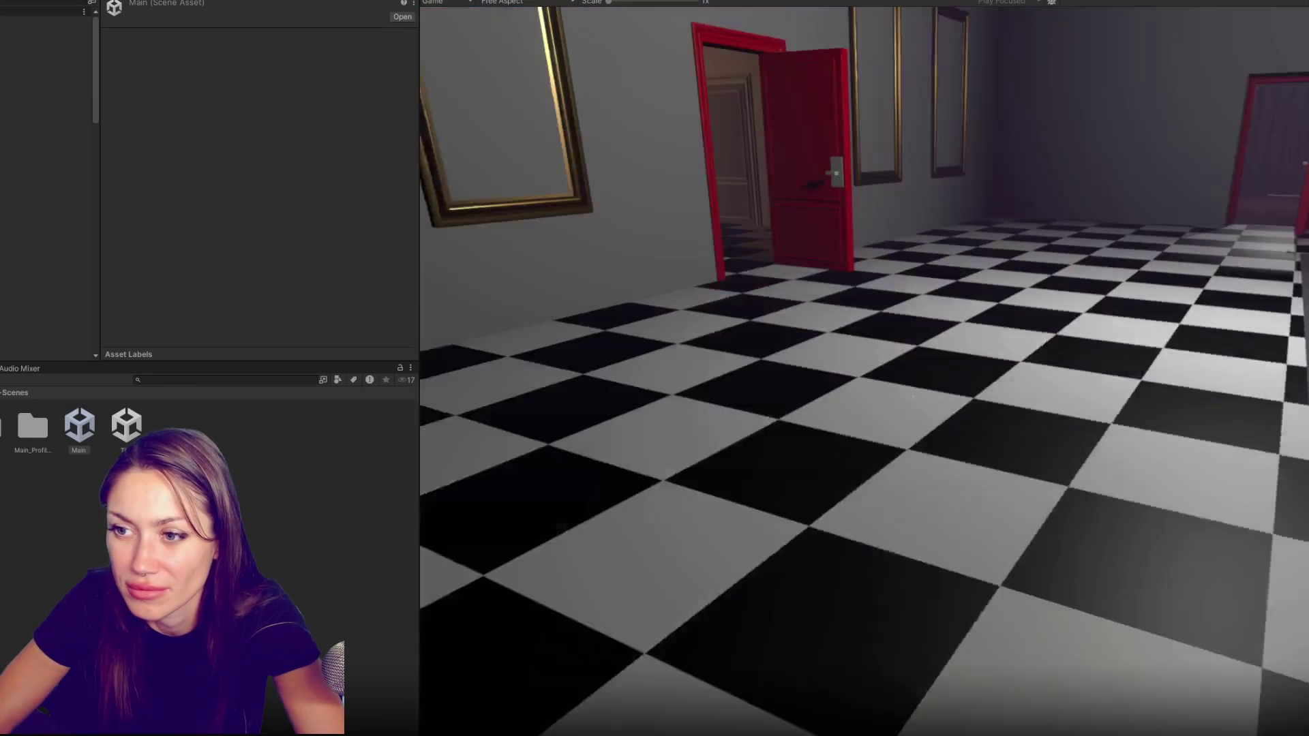
key(w)
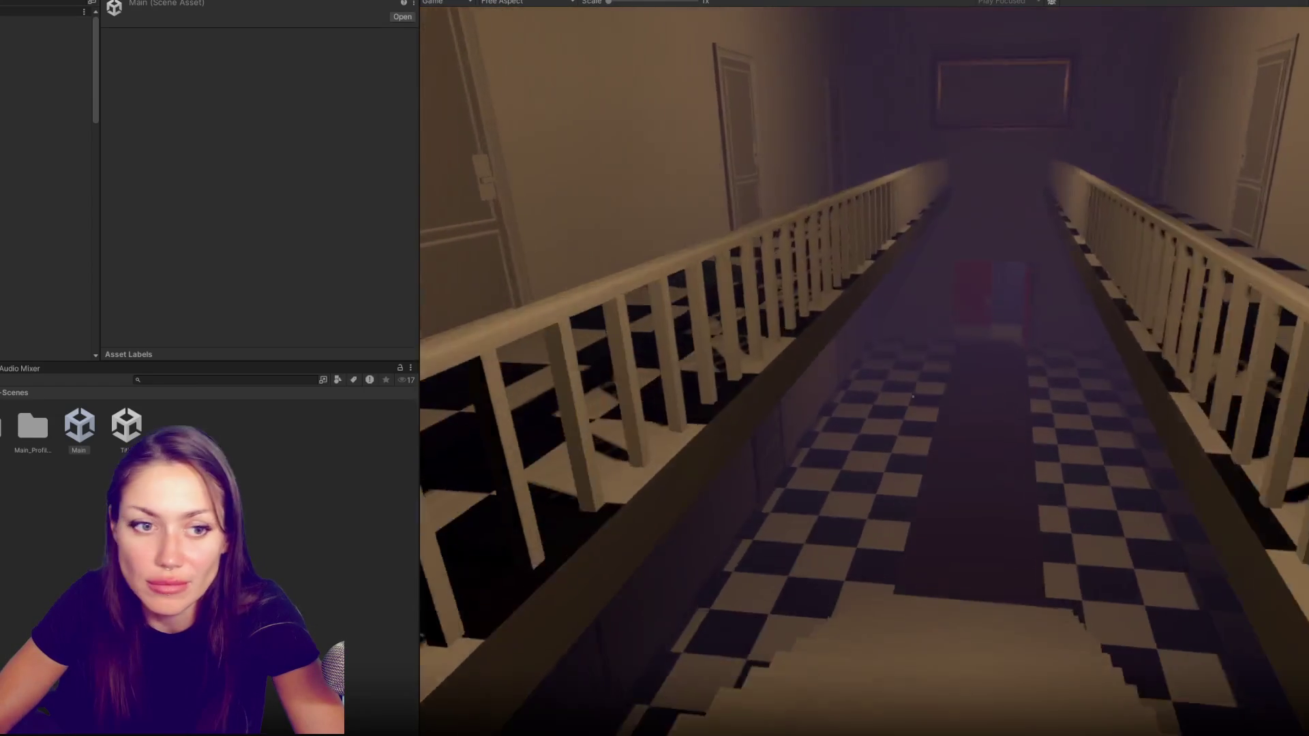
key(w)
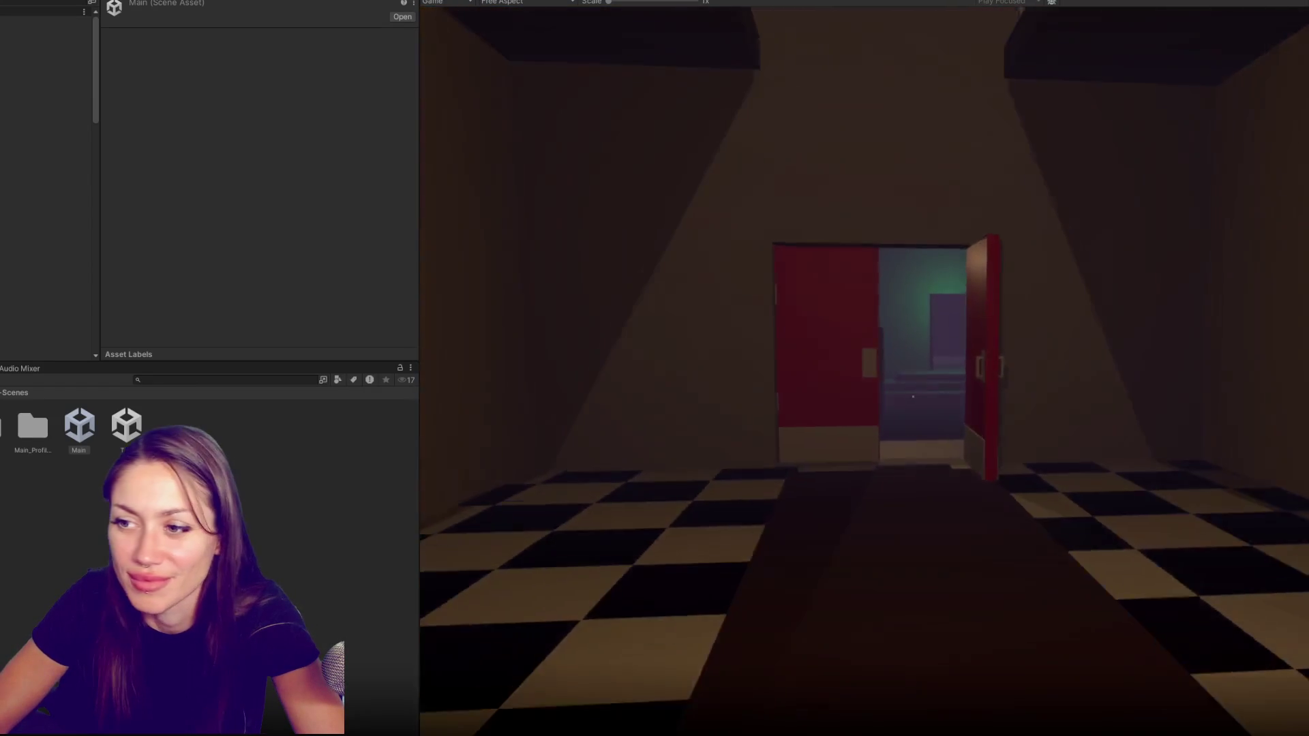
key(w)
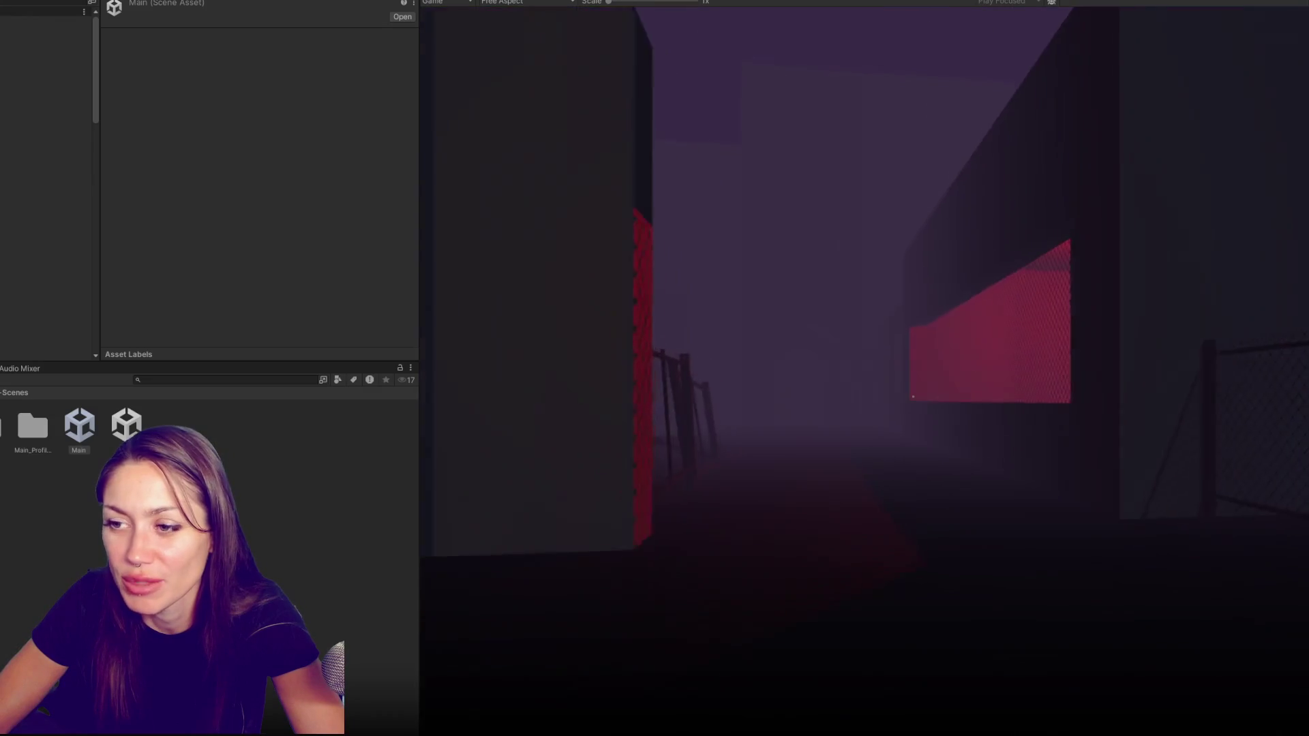
key(w)
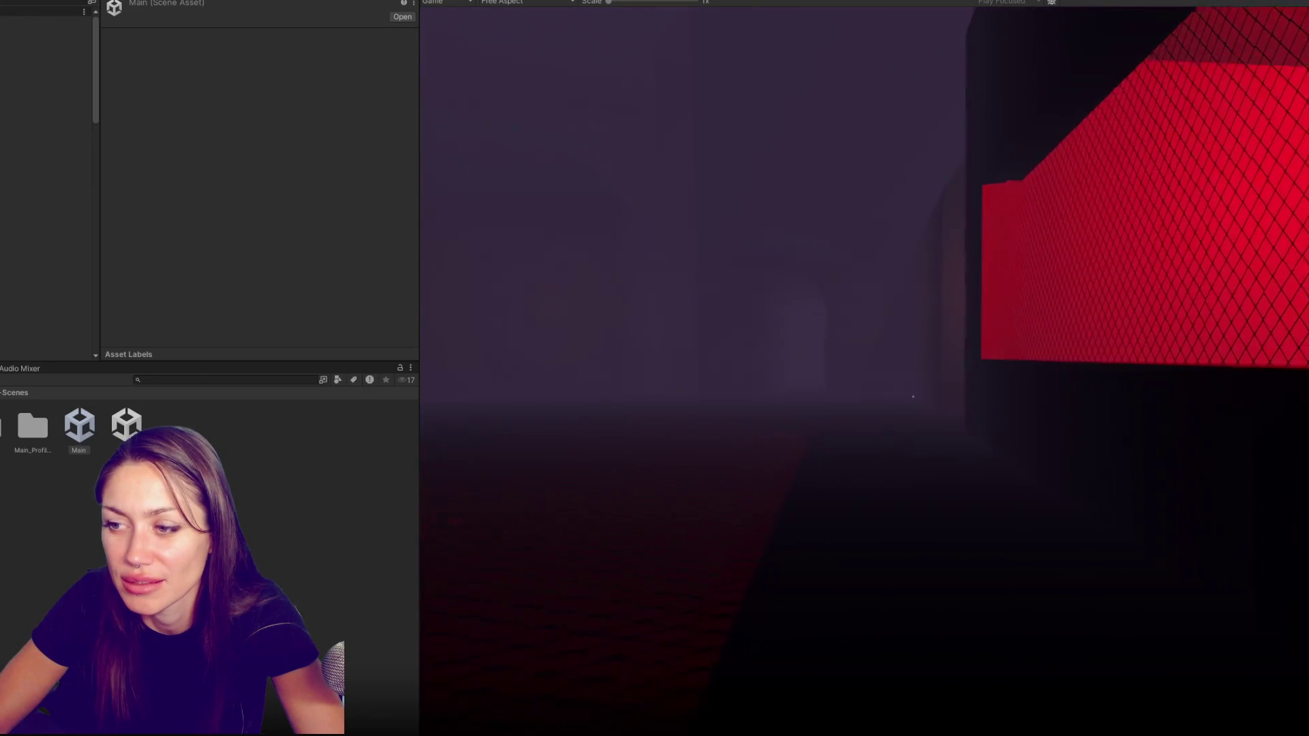
key(w)
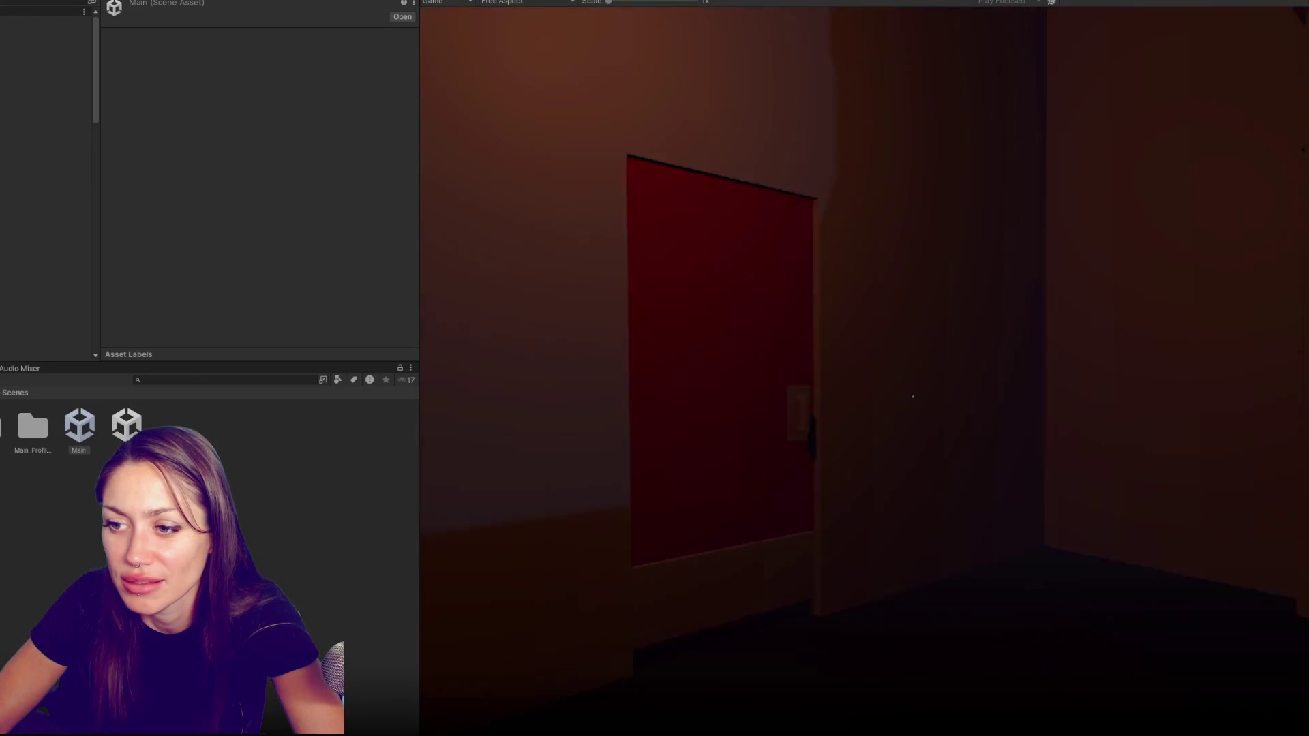
key(e)
key(w)
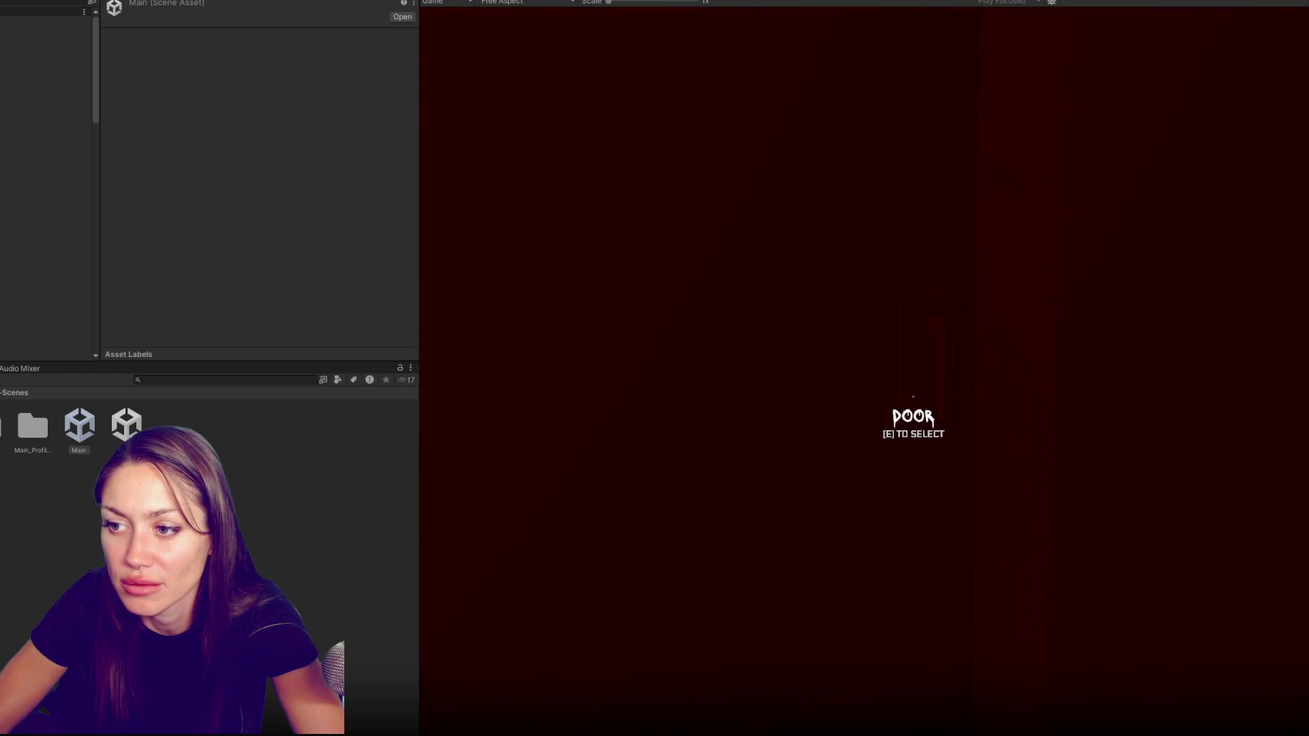
key(e)
key(w)
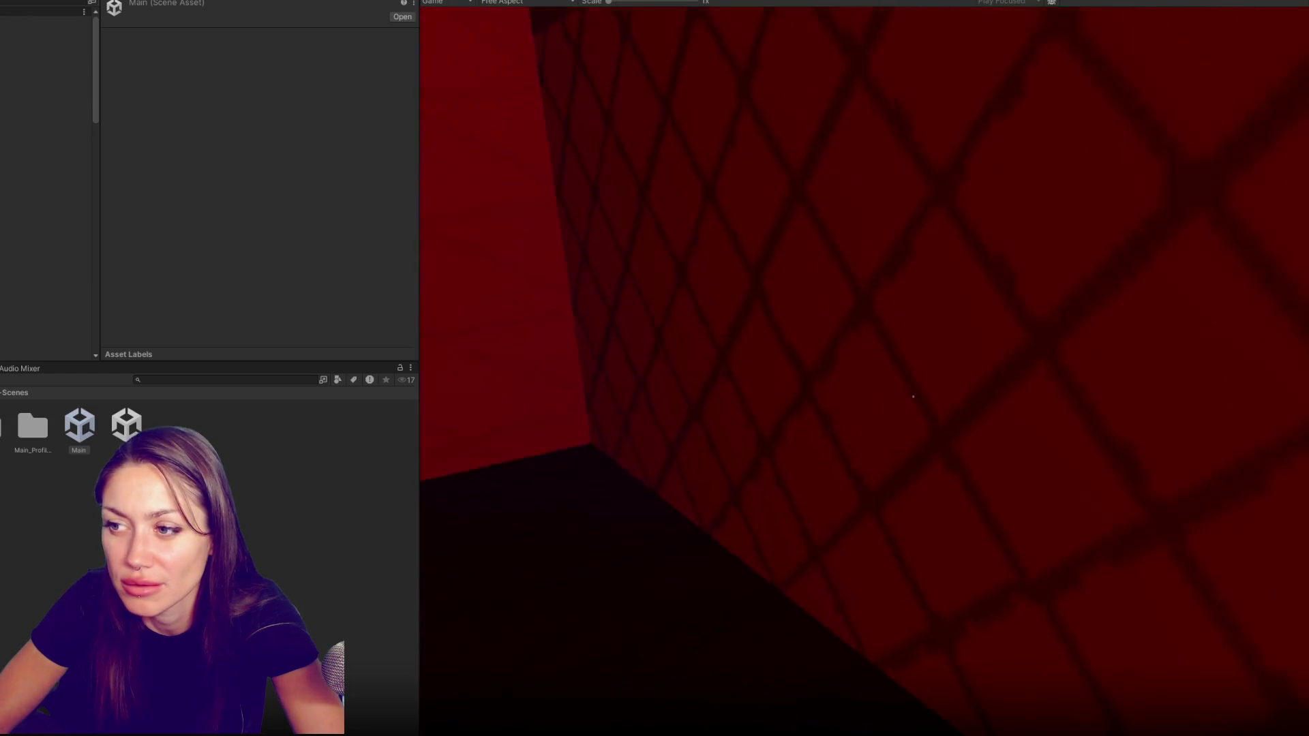
key(w)
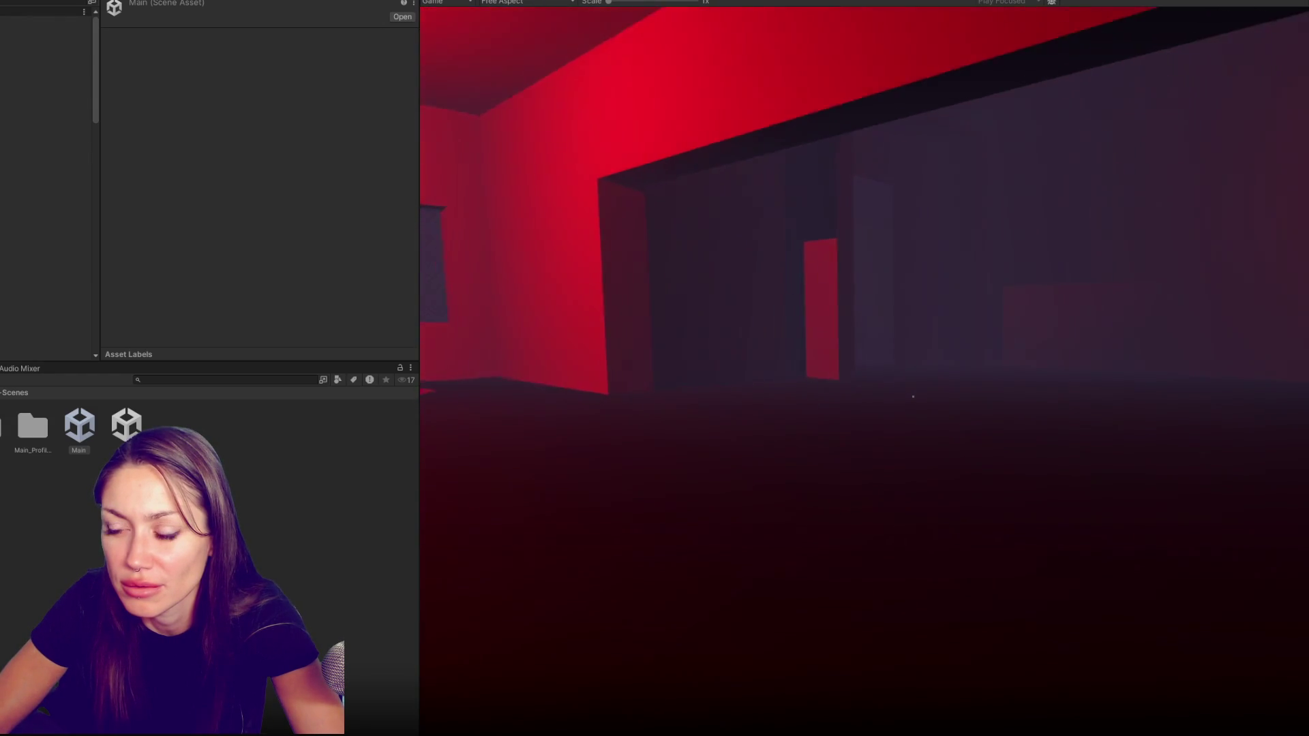
key(w)
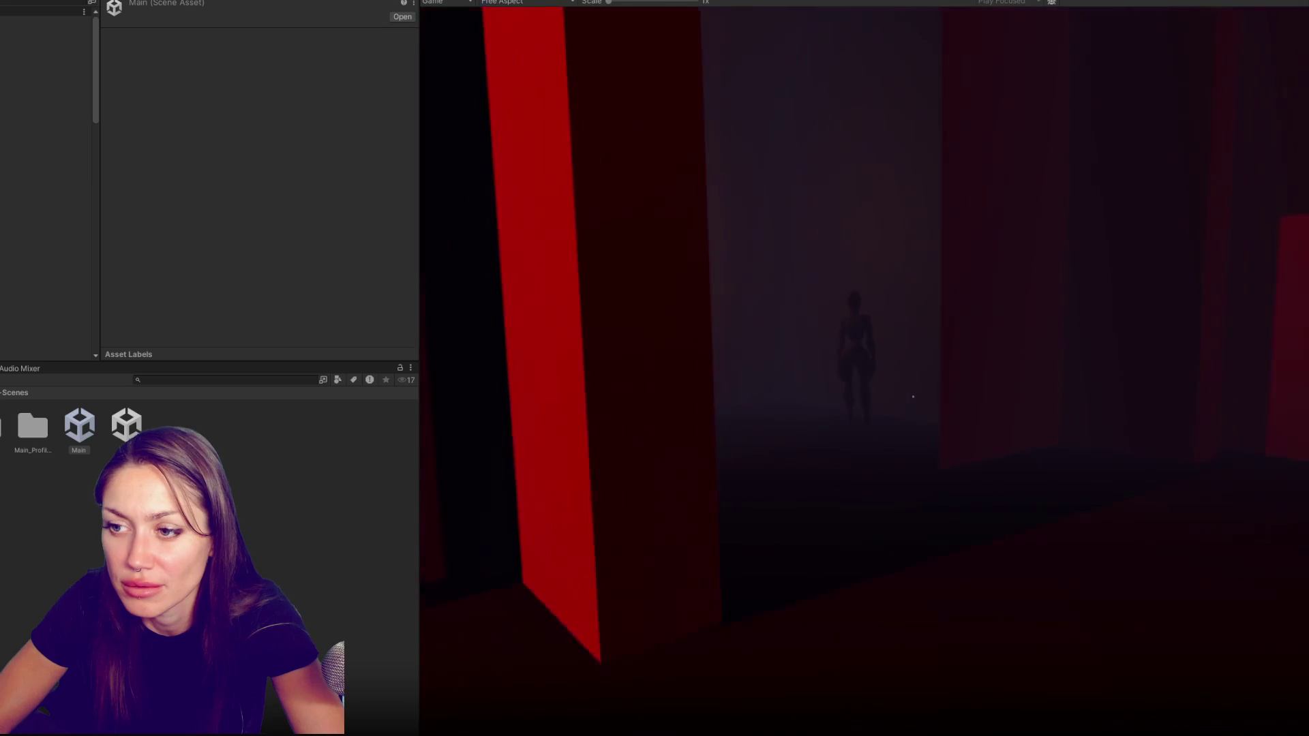
Collect a device in the dark room, the special device by the mannequin's table, then pause
key(w)
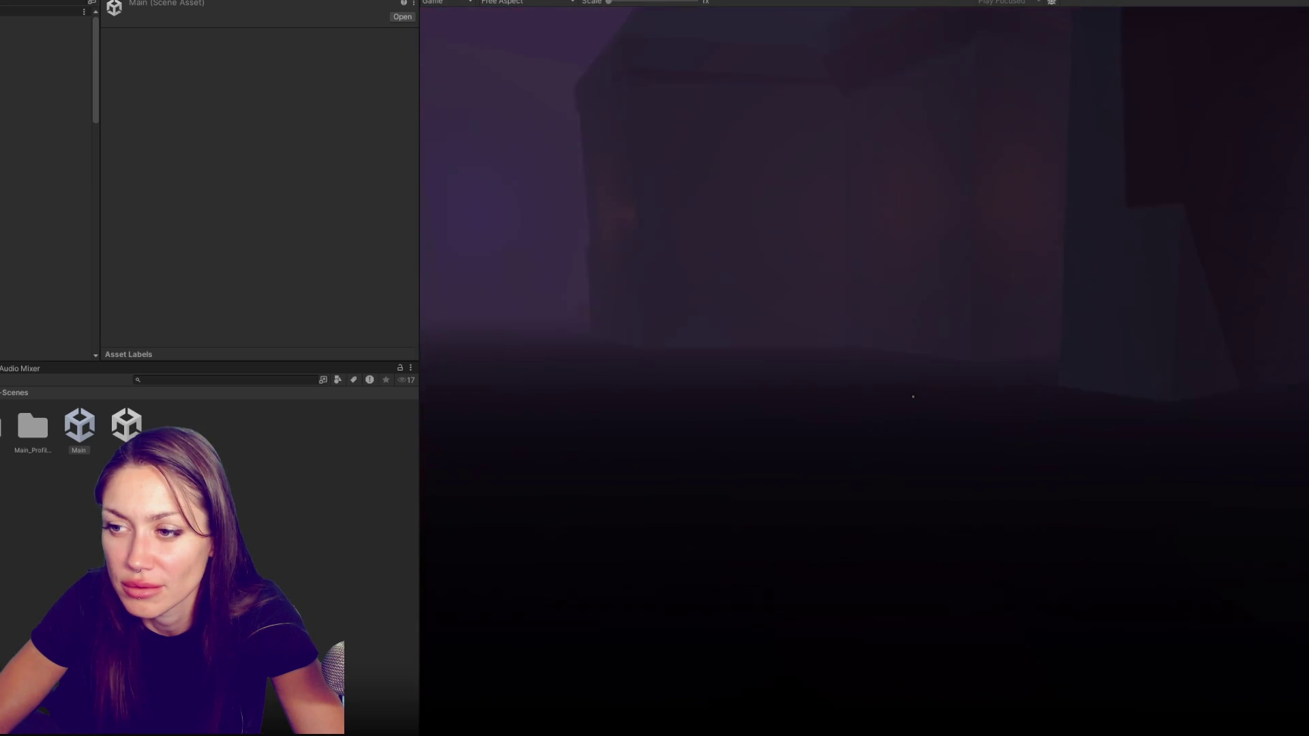
key(w)
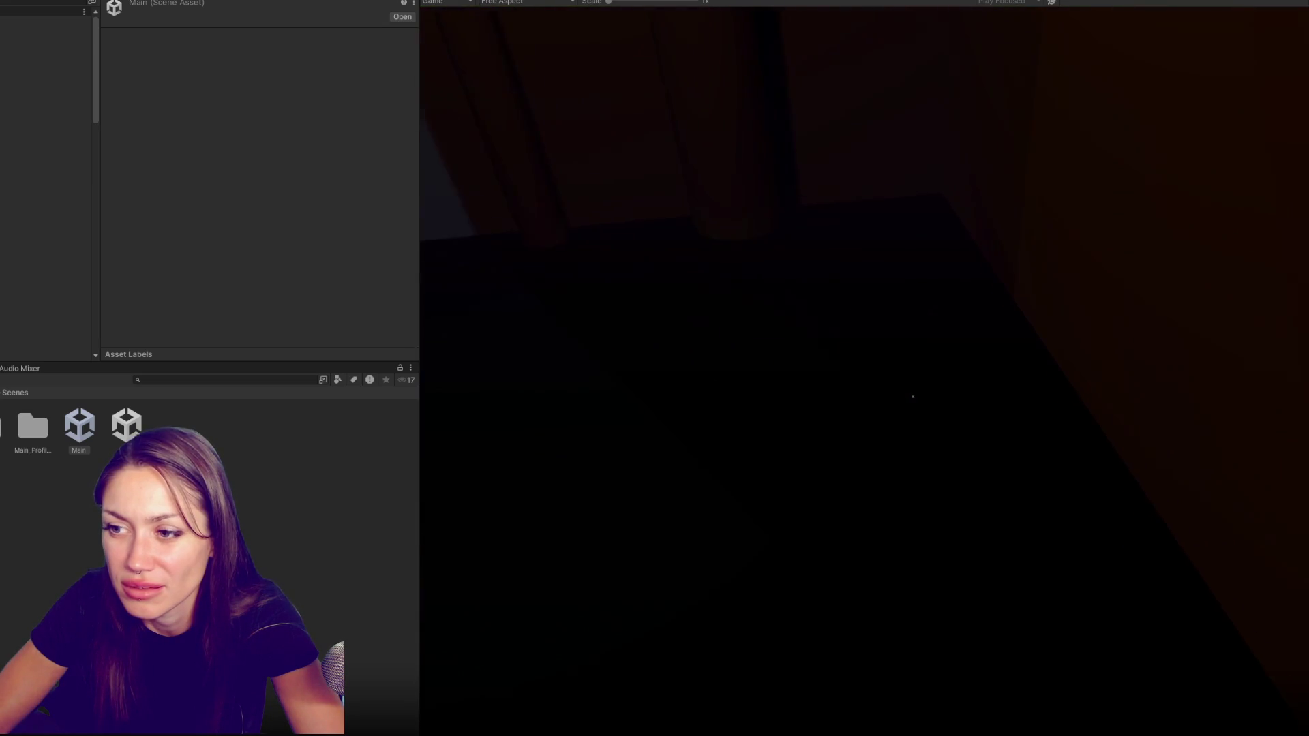
key(w)
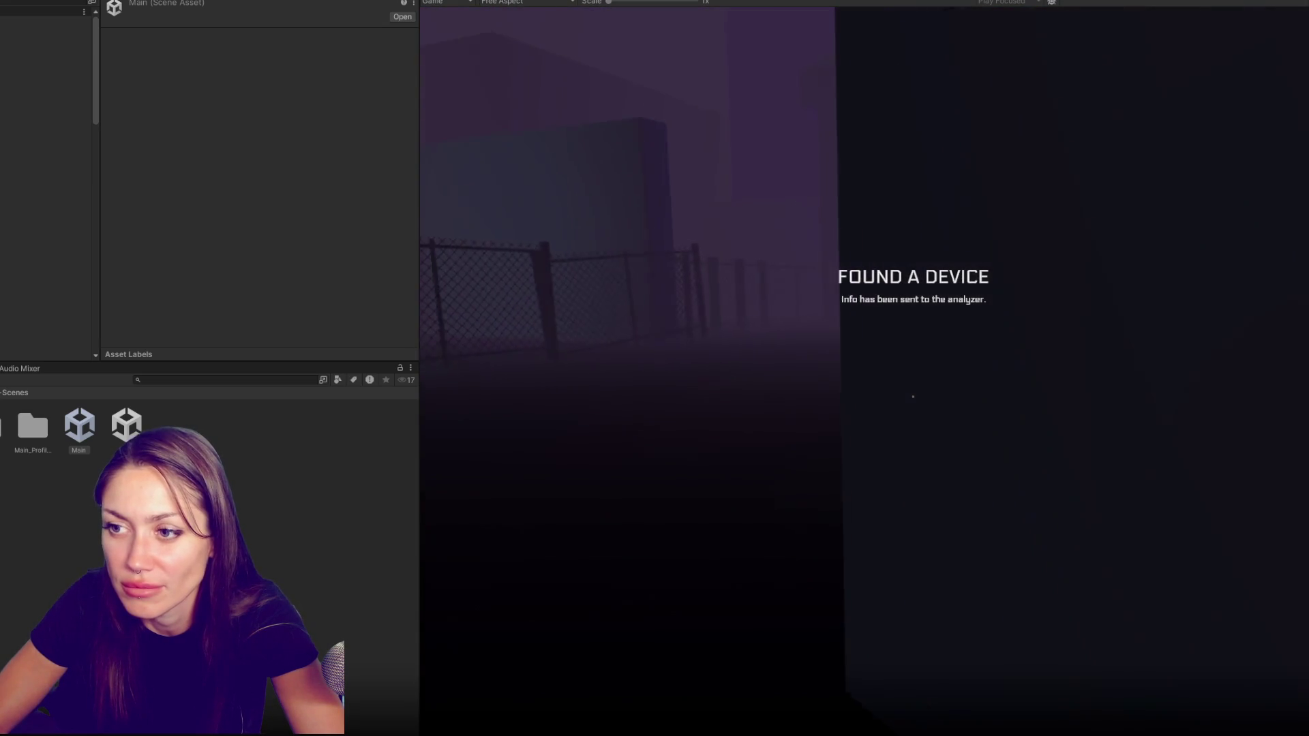
key(w)
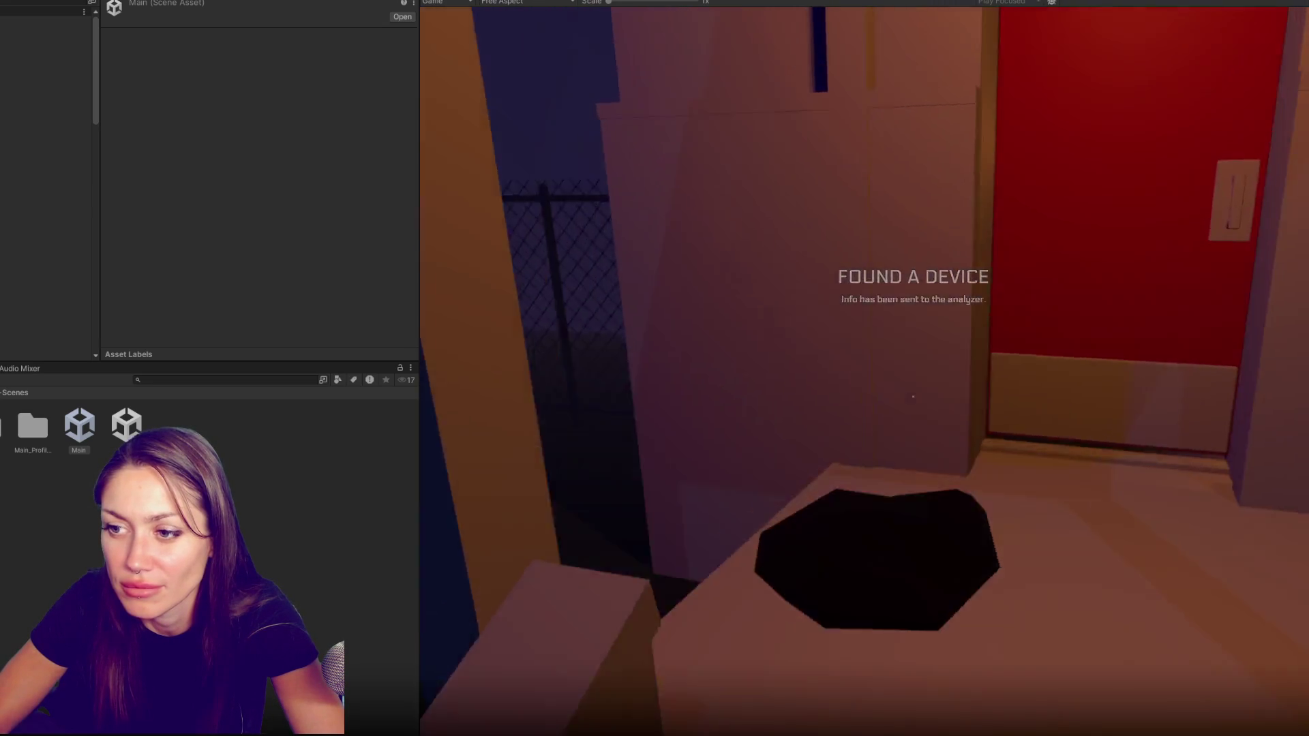
key(e)
key(w)
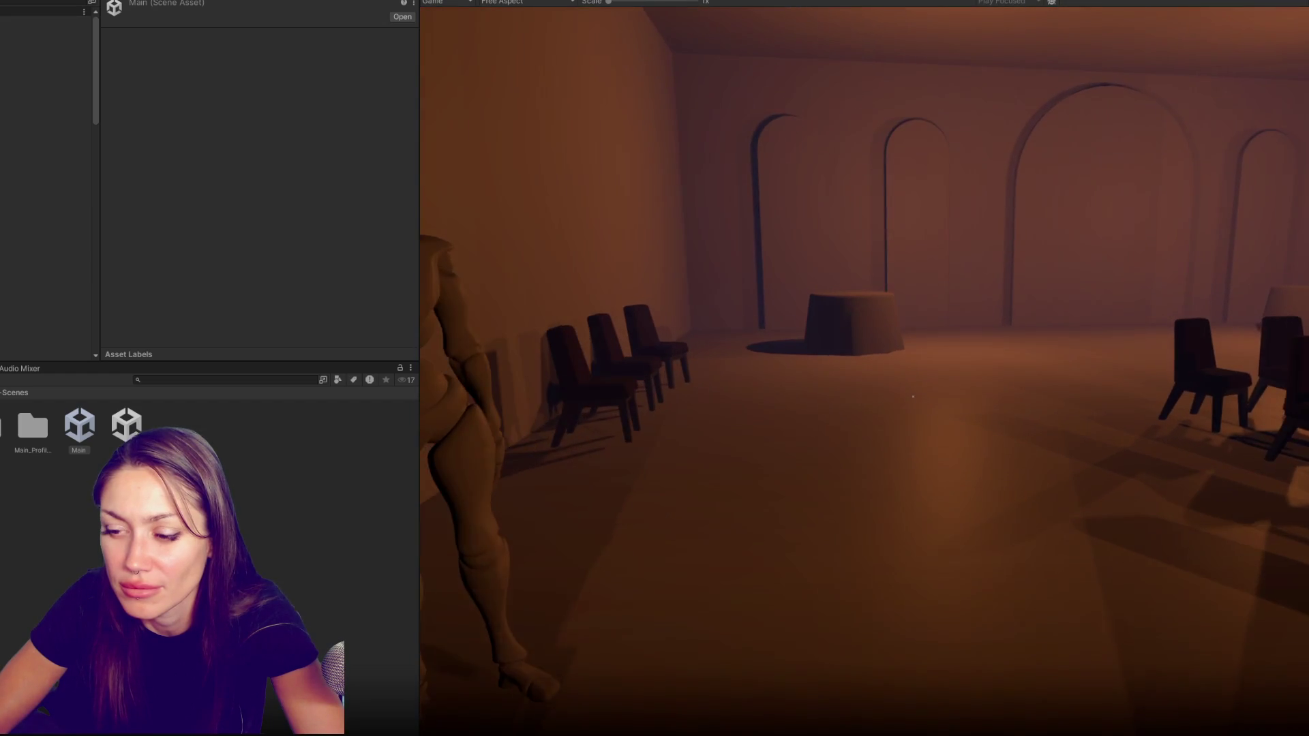
key(w)
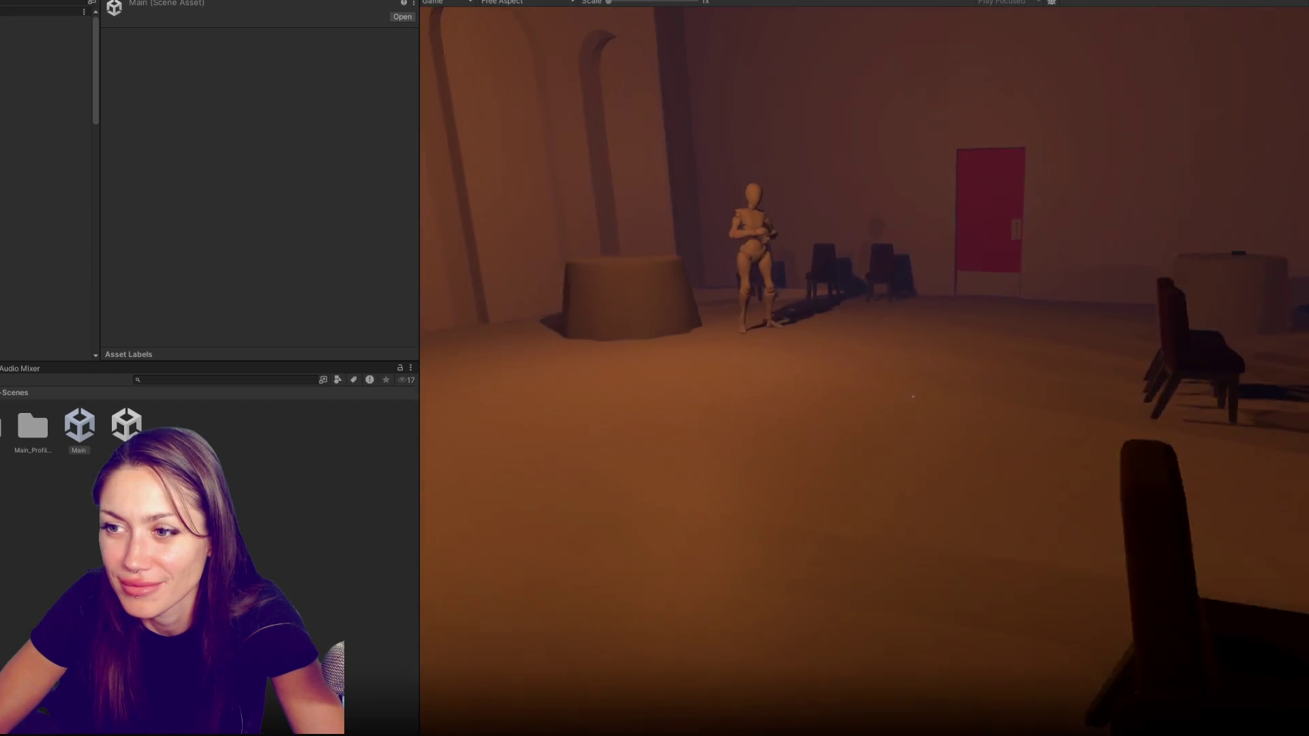
key(w)
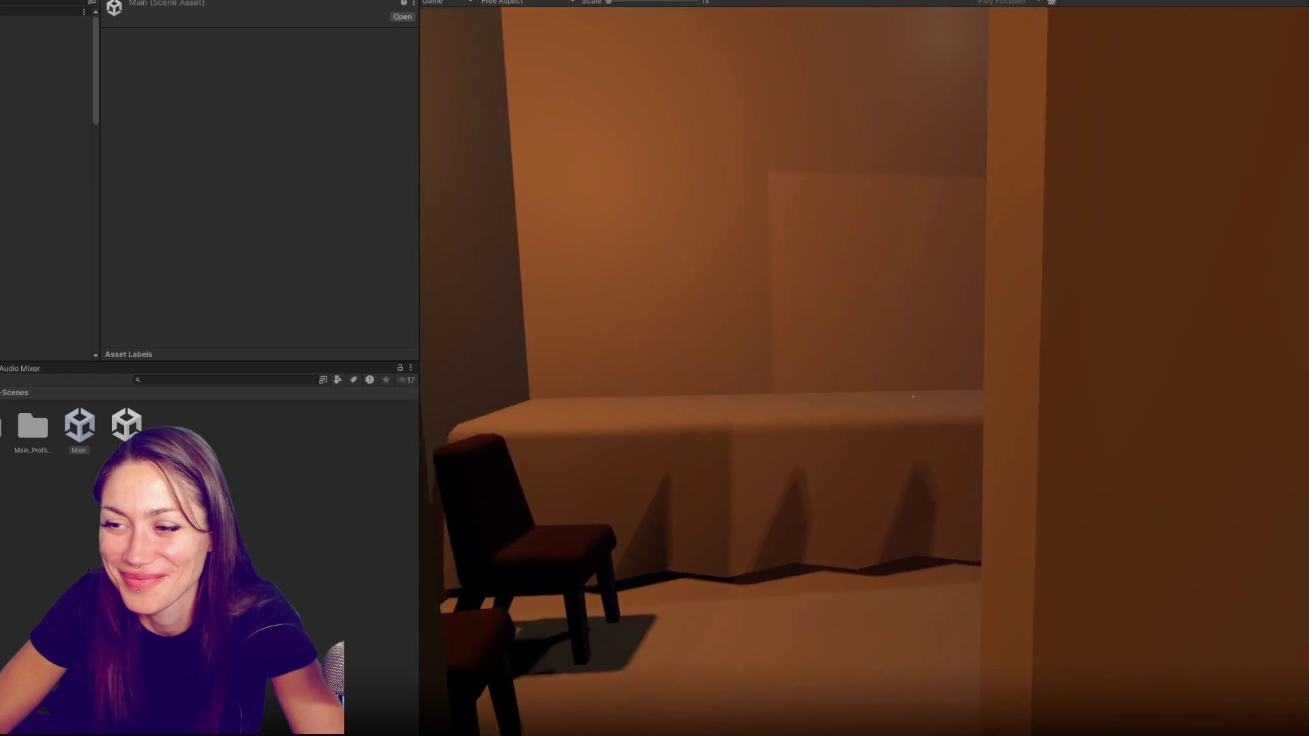
key(e)
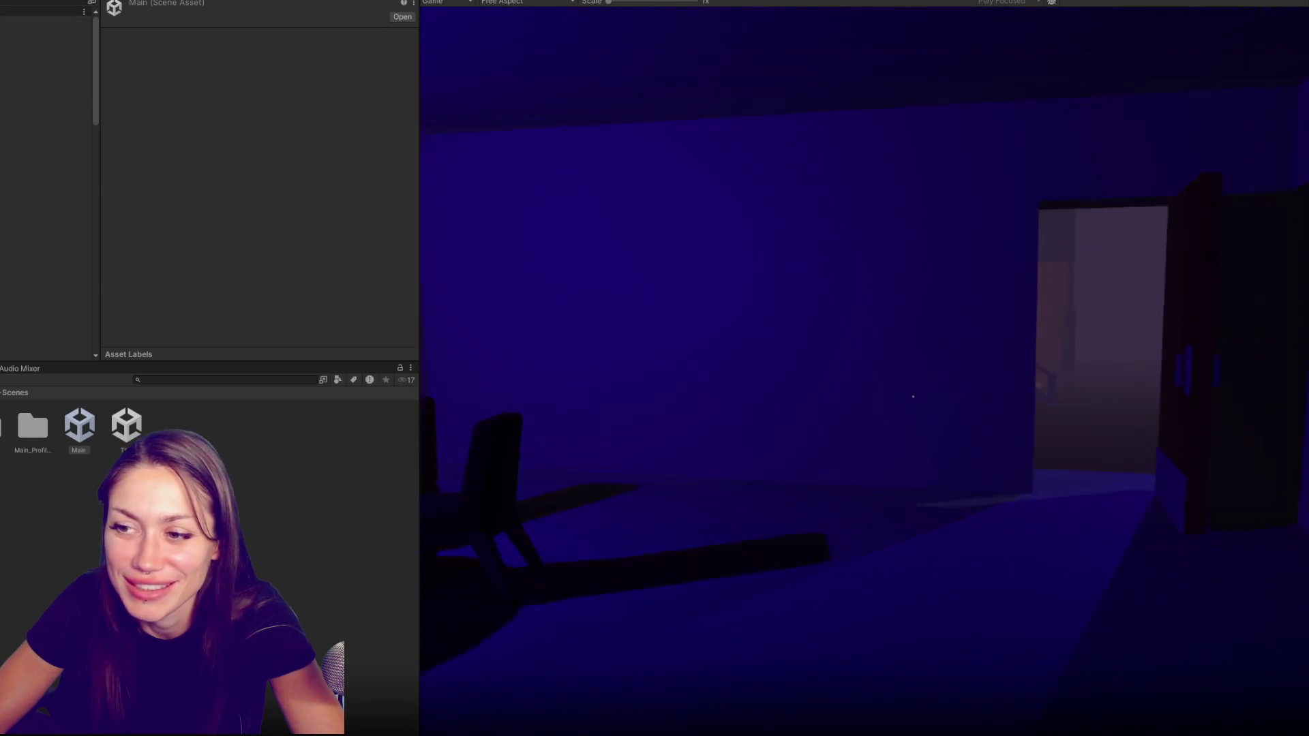
key(Escape)
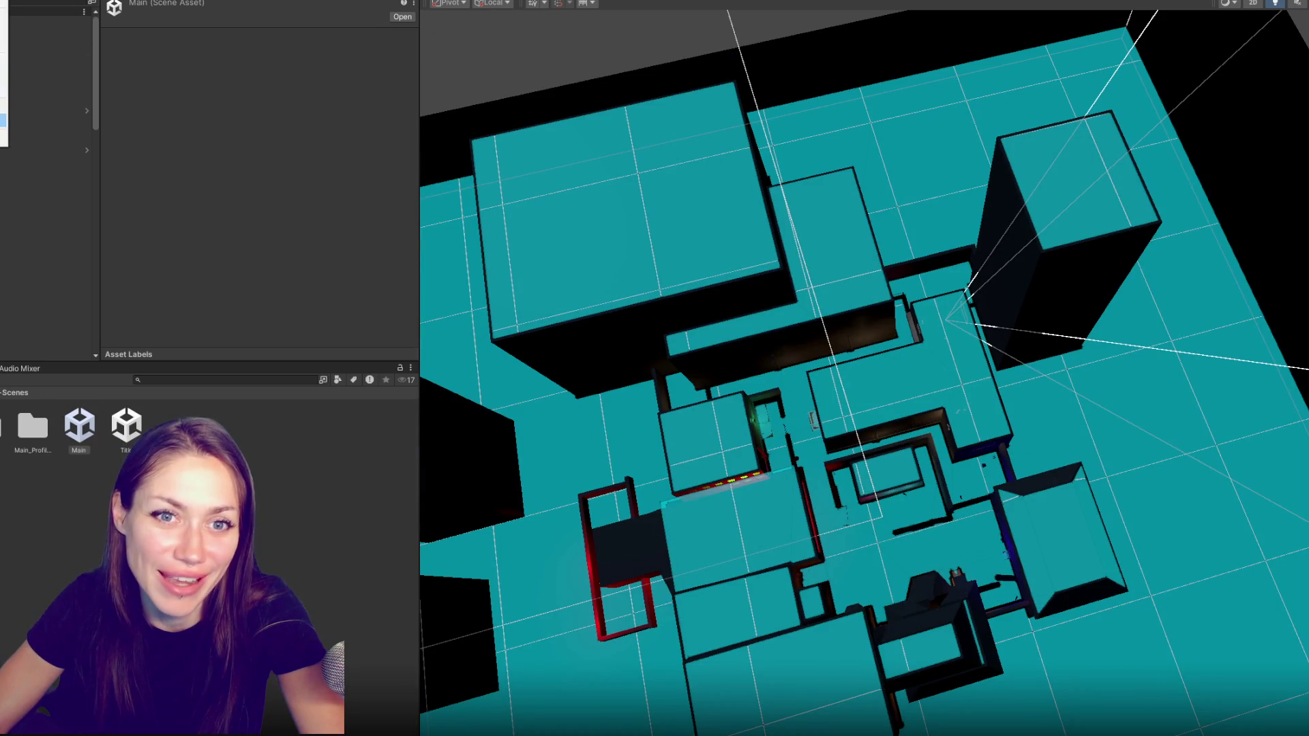
Build the game for WebGL into the selected output folder and close Build Settings
key(ctrl+shift+b)
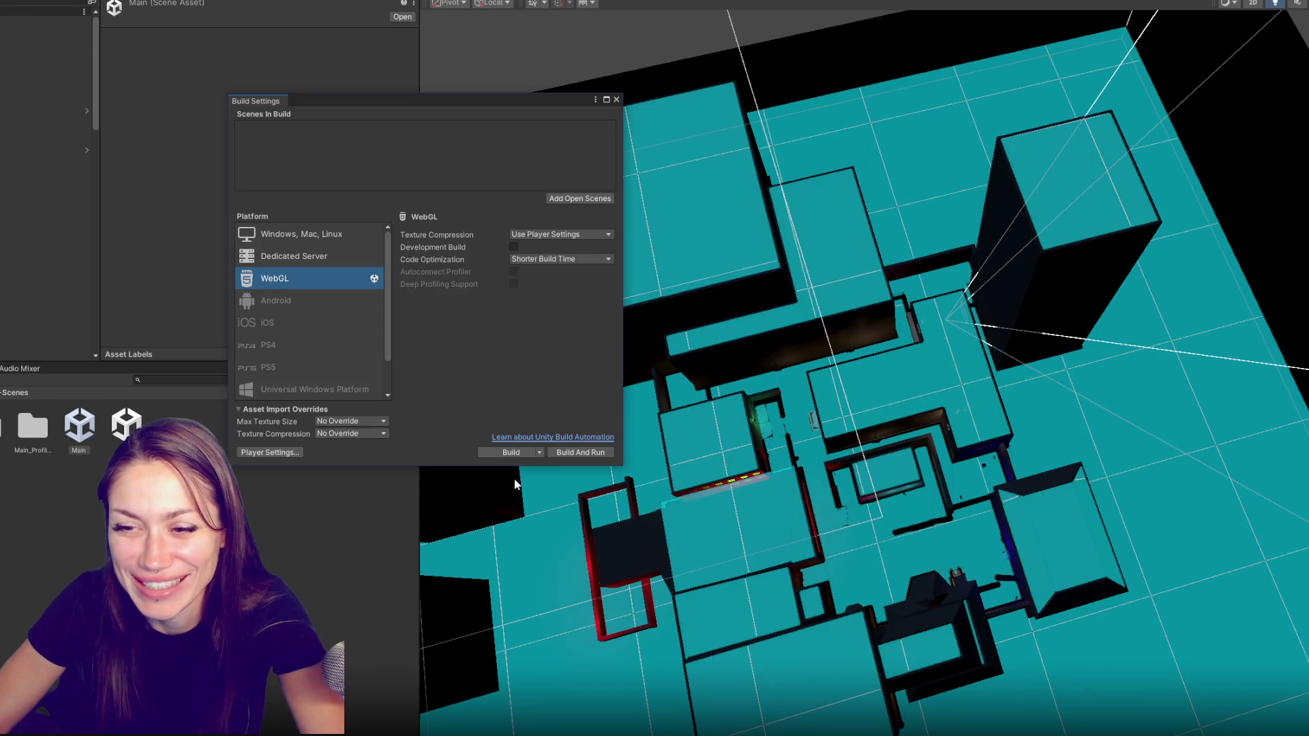
click(510, 452)
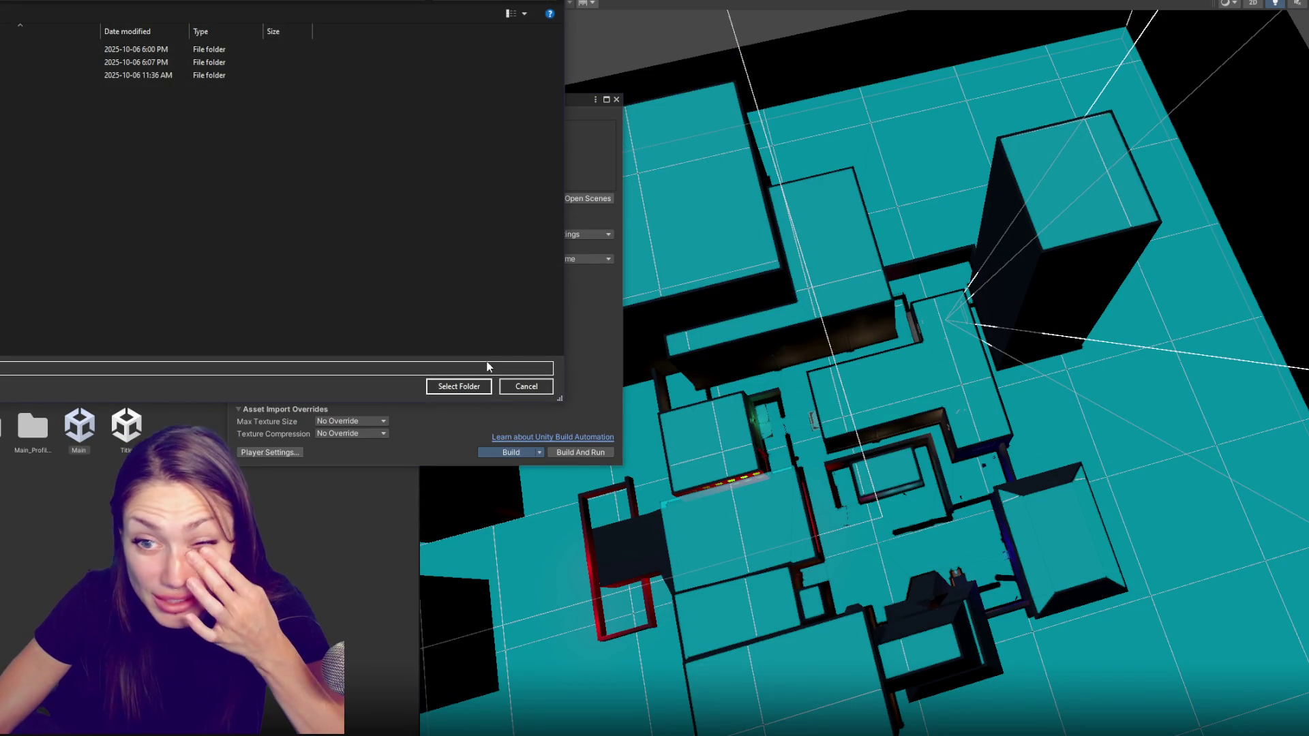
click(460, 387)
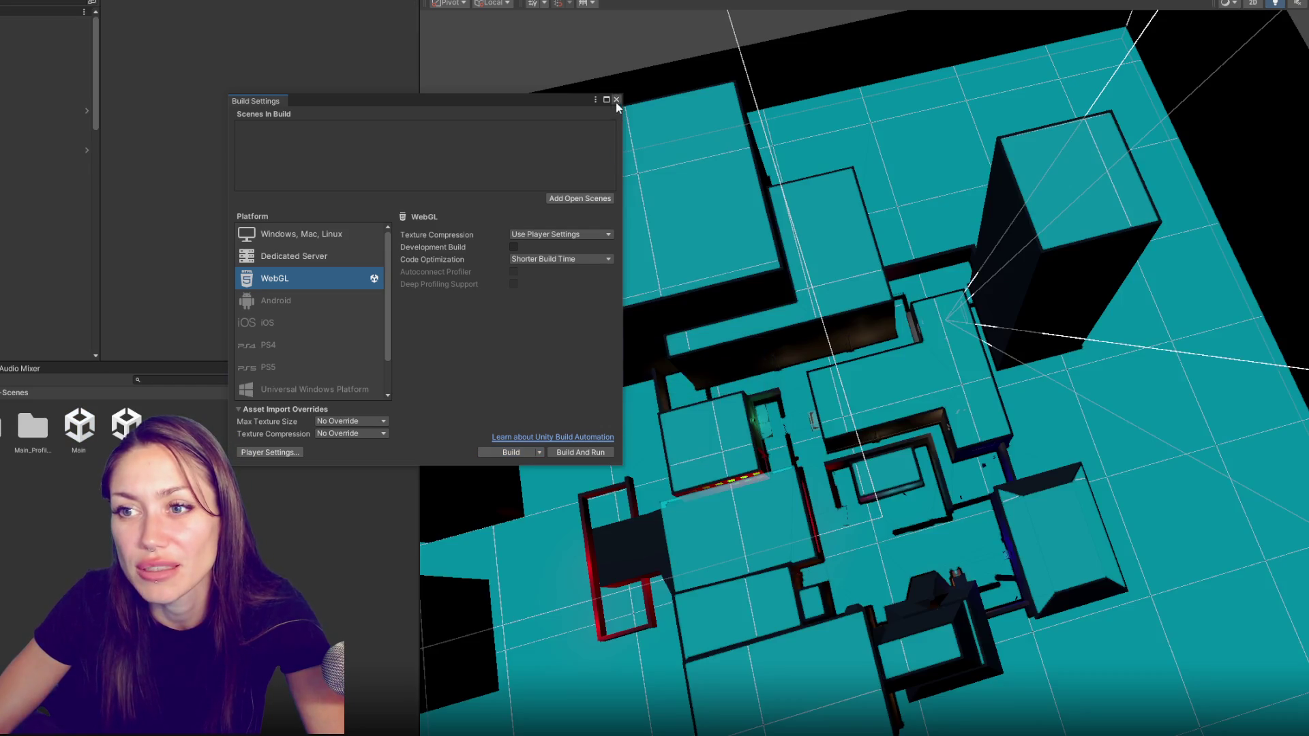
click(615, 98)
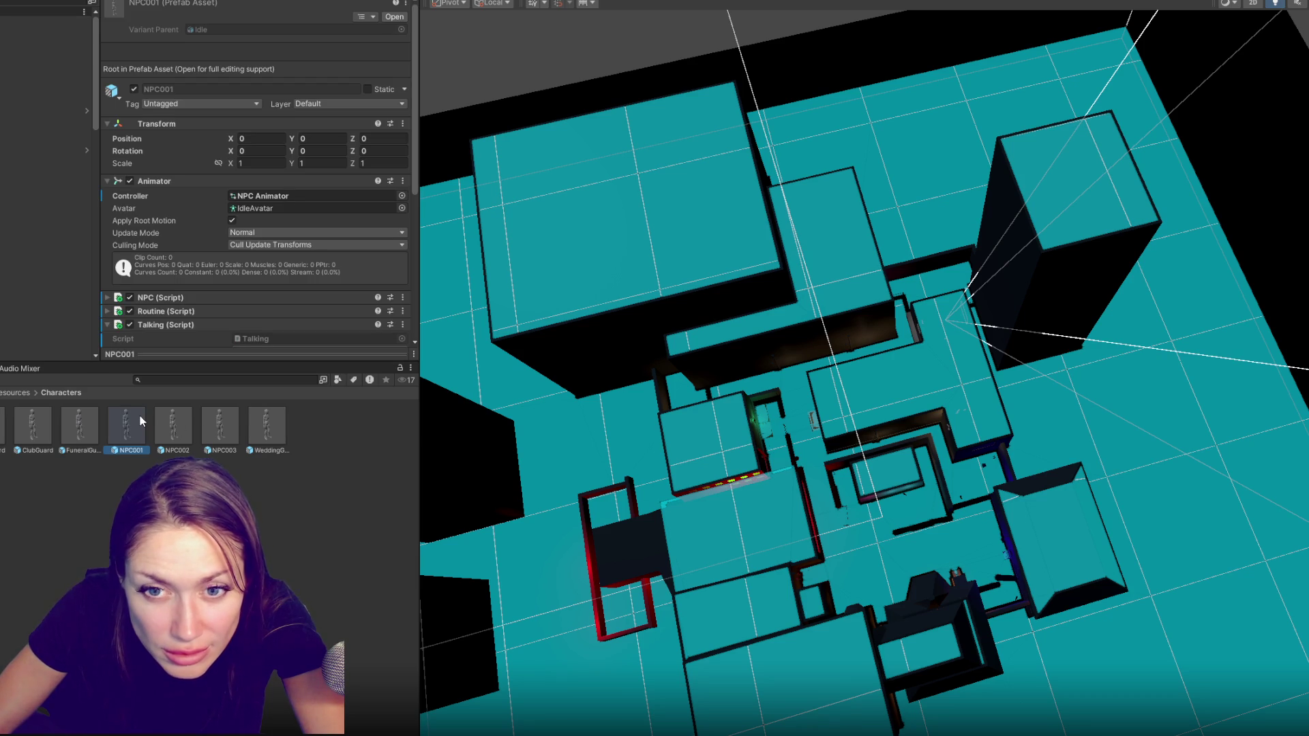
scroll(259, 156, down, 5)
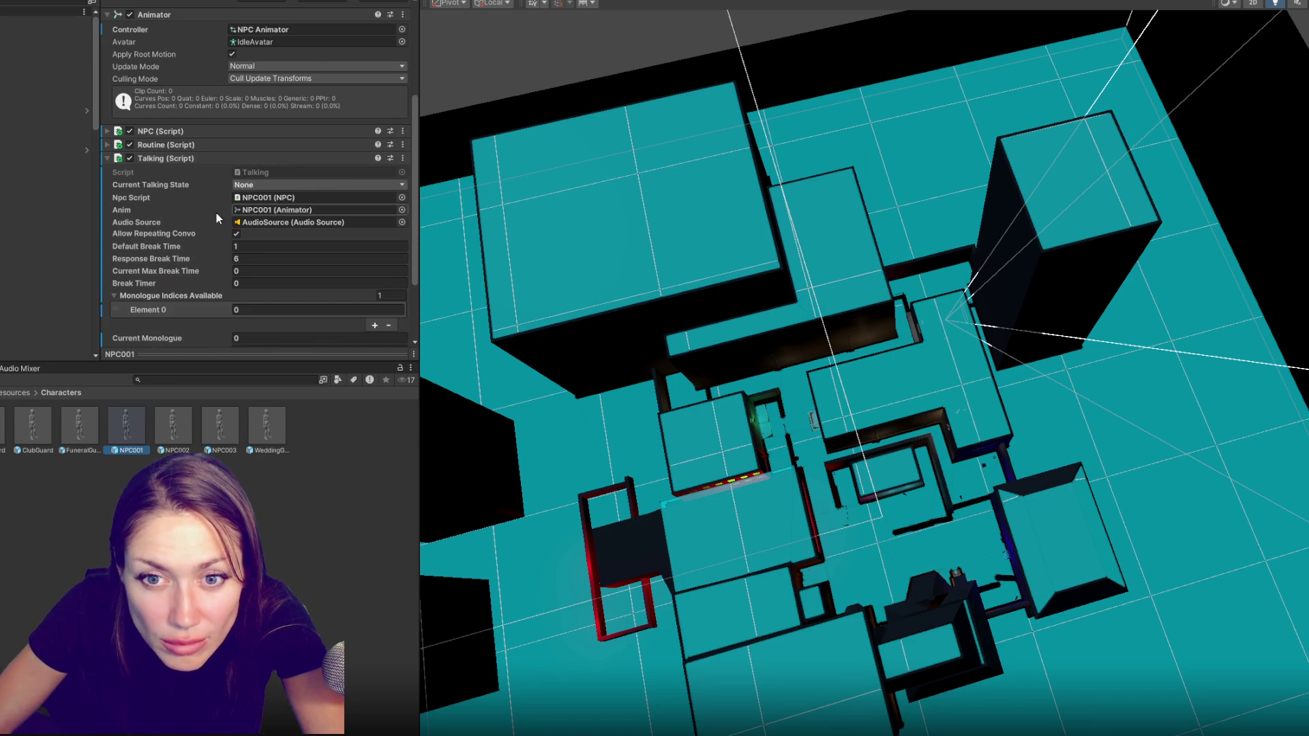
scroll(216, 213, down, 3)
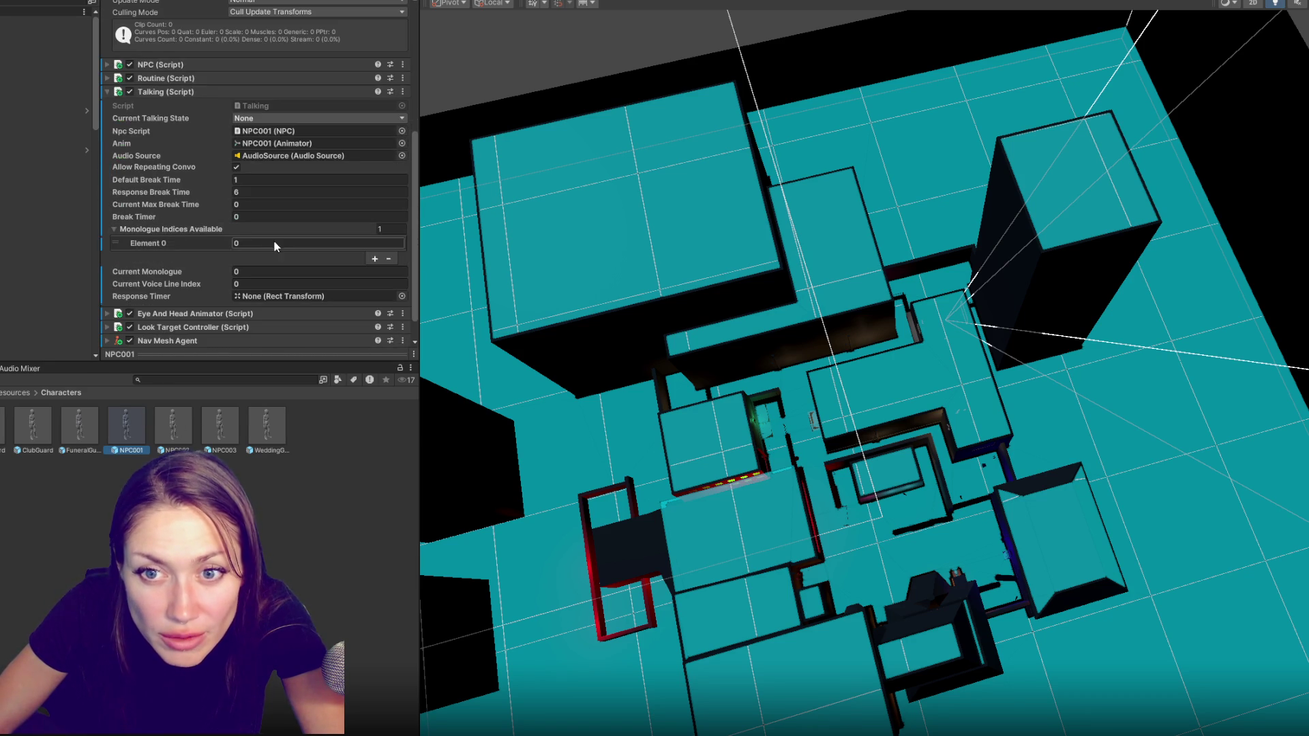
Add a third Monologue Indices Available entry with value 2 on NPC001's Talking script
click(375, 272)
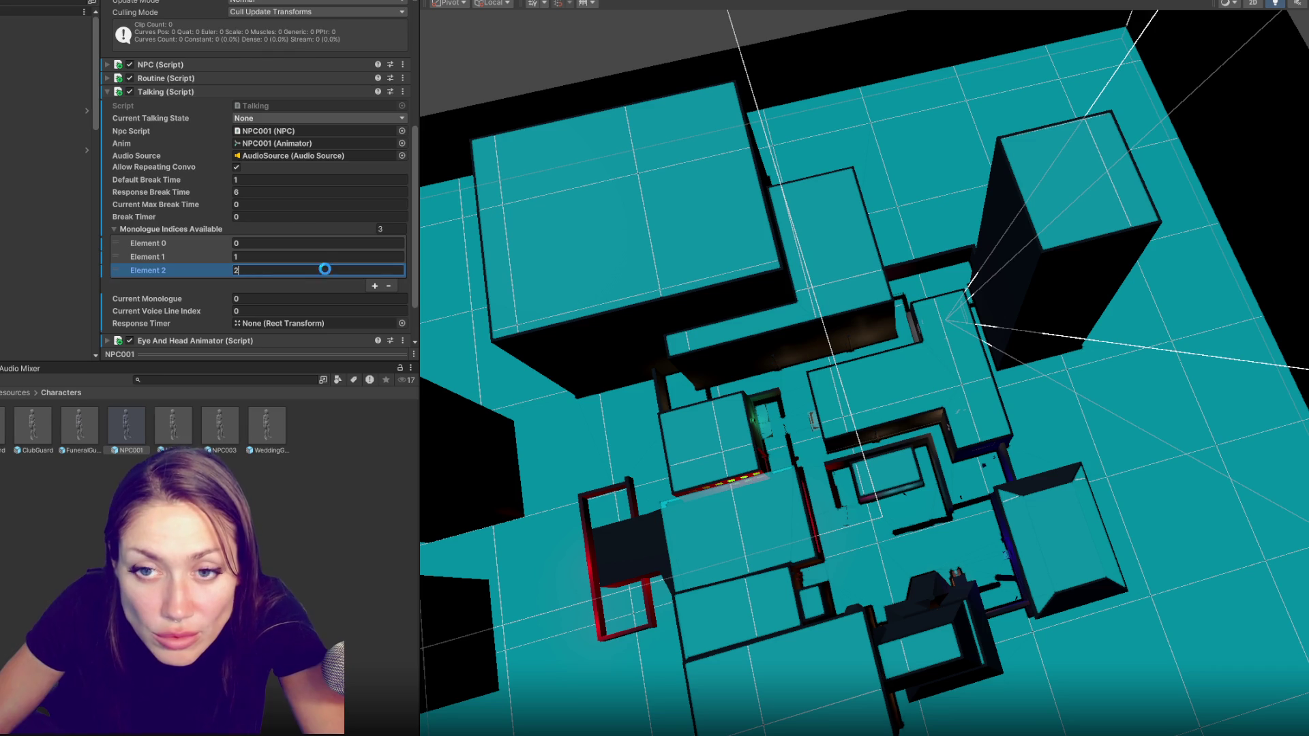
key(Return)
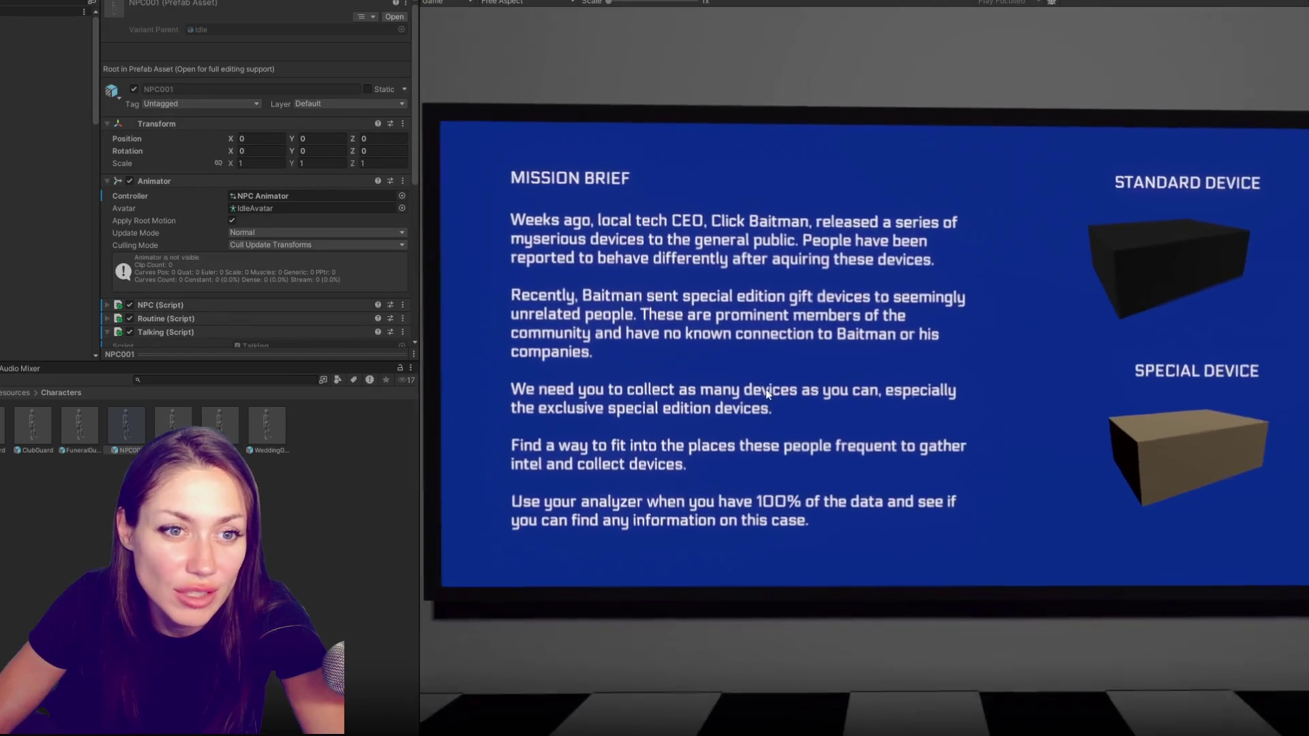
Pick up the clothing by the red door, then walk the checkered hallway out into the fenced outdoor area
click(773, 395)
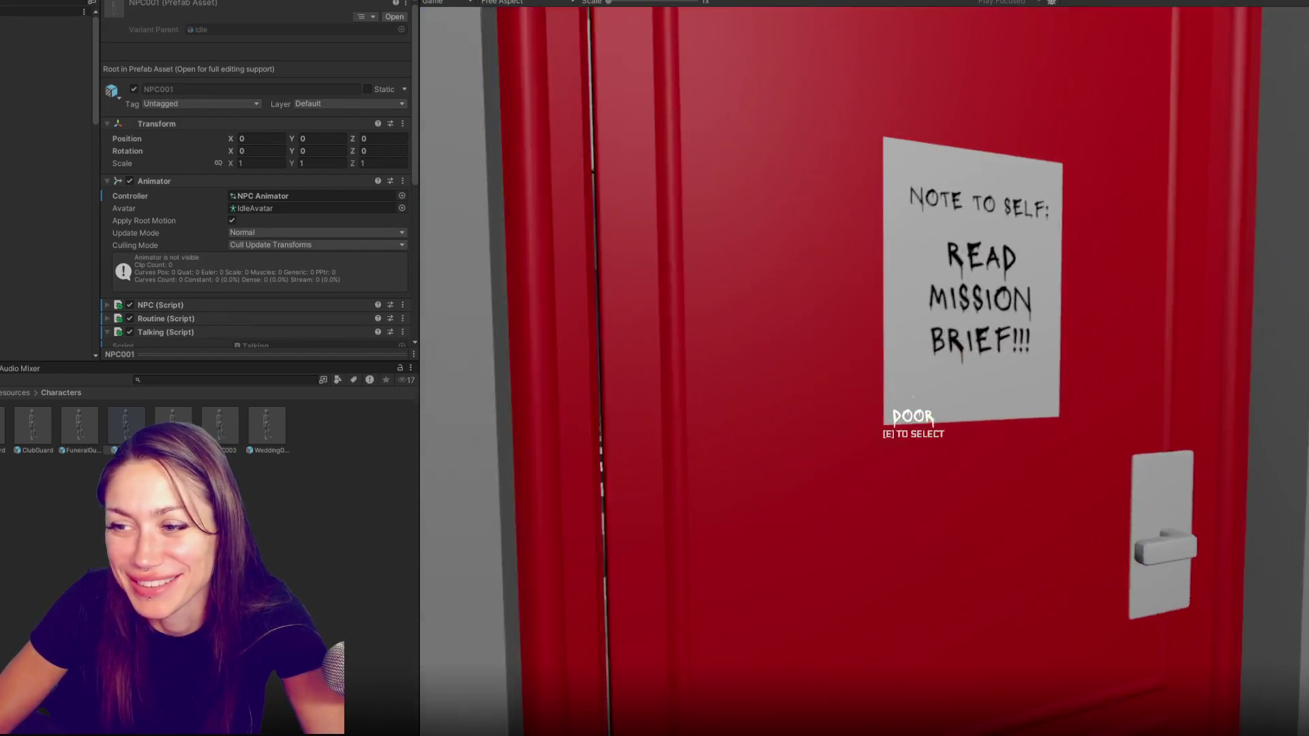
key(w)
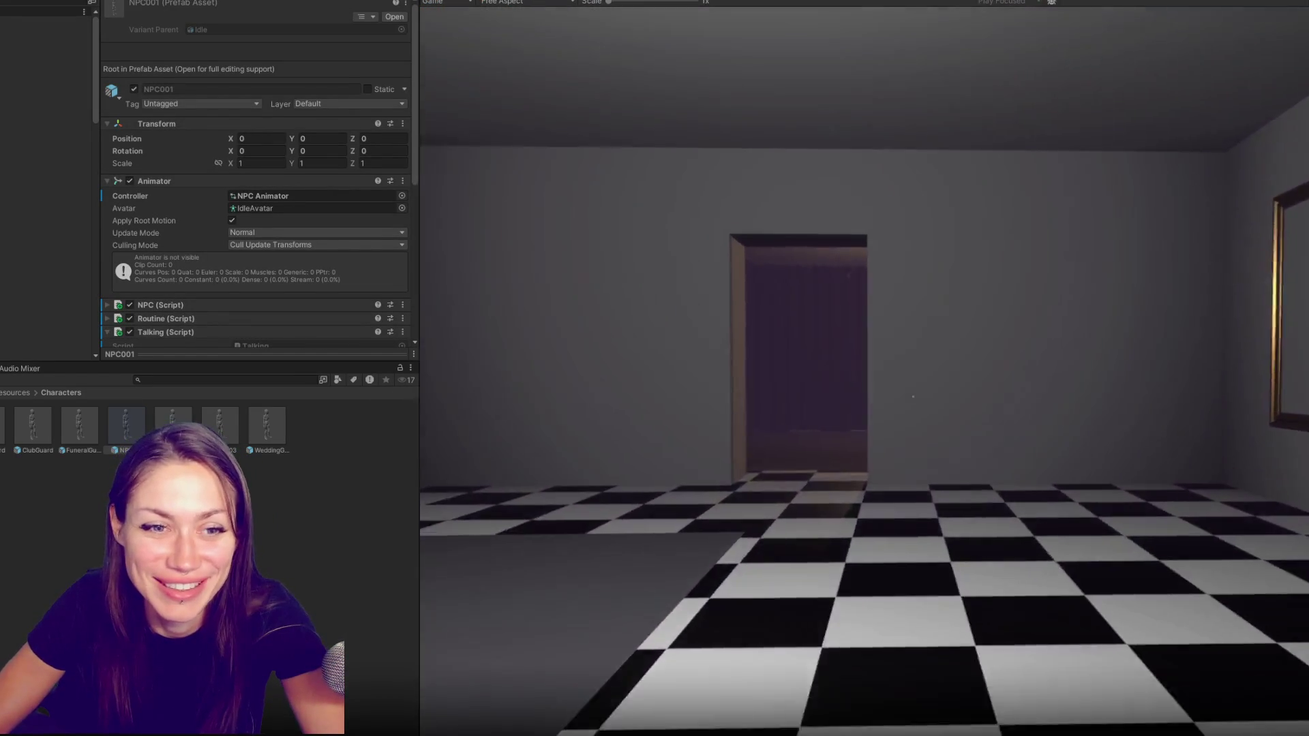
key(e)
key(e)
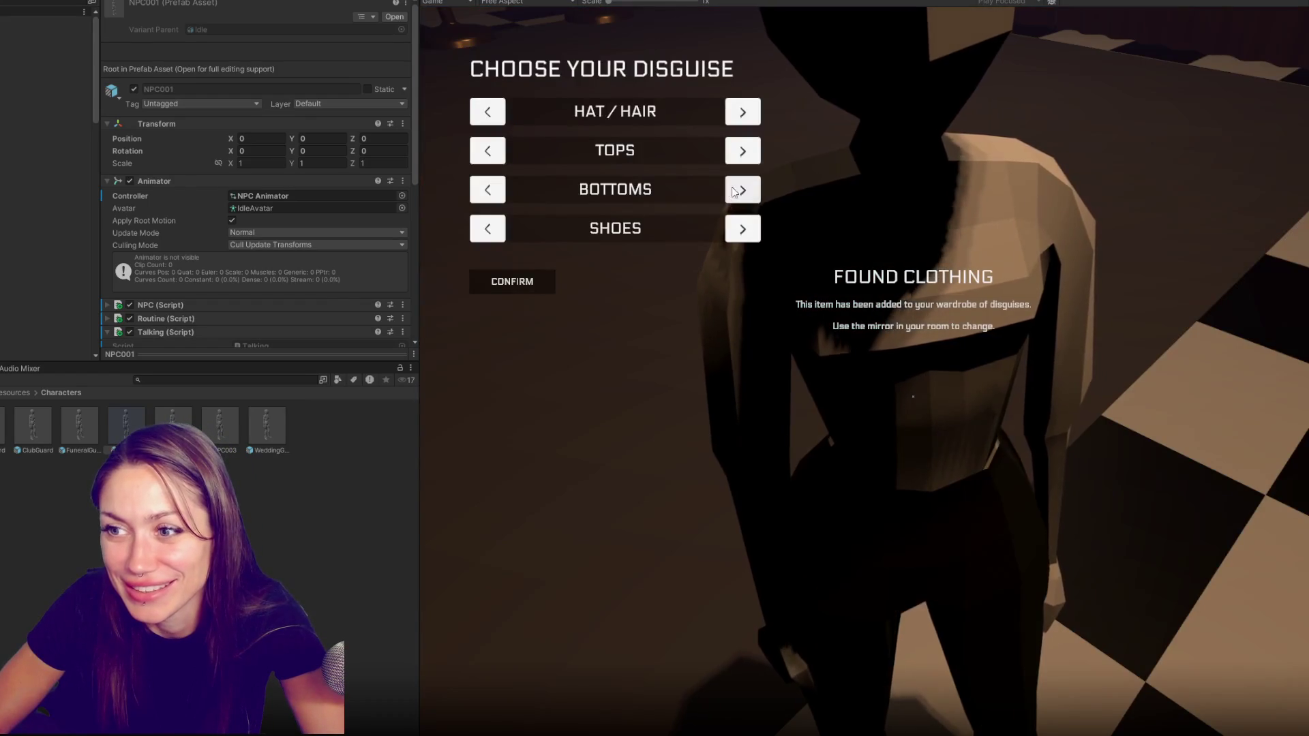
key(e)
key(w)
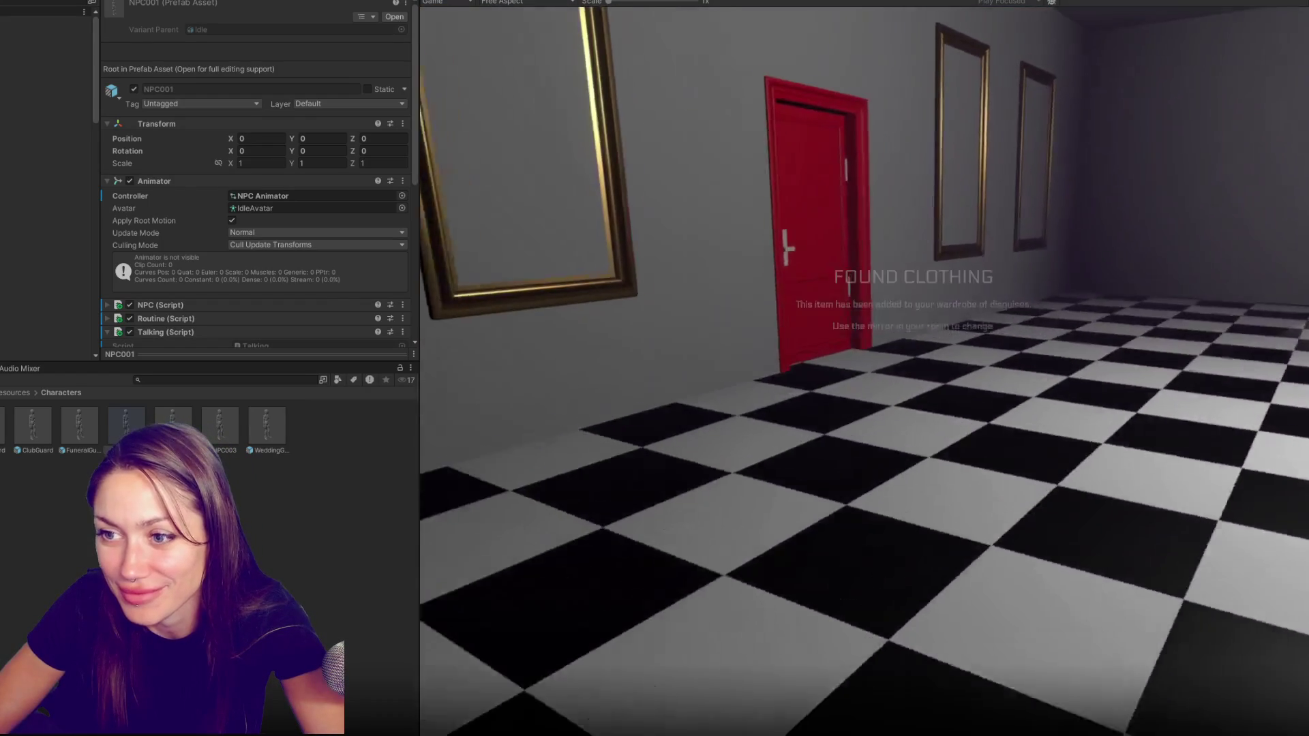
key(e)
key(w)
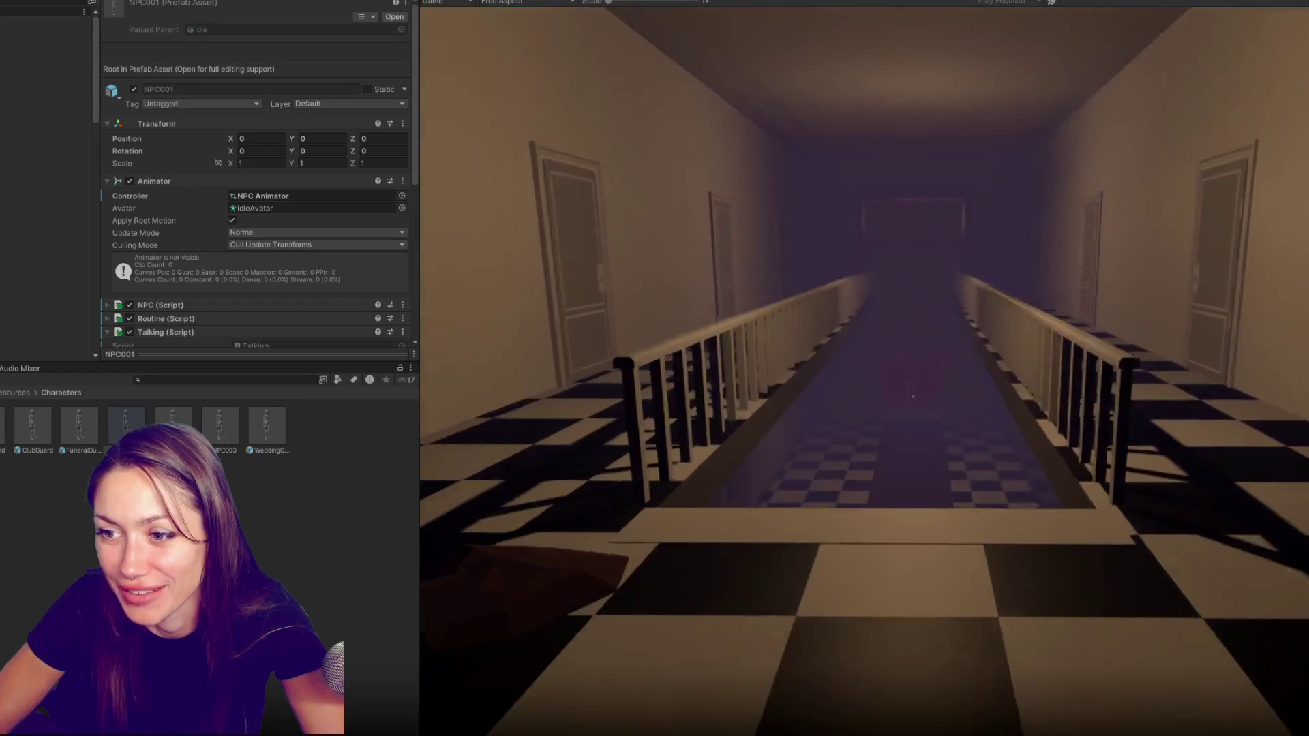
key(w)
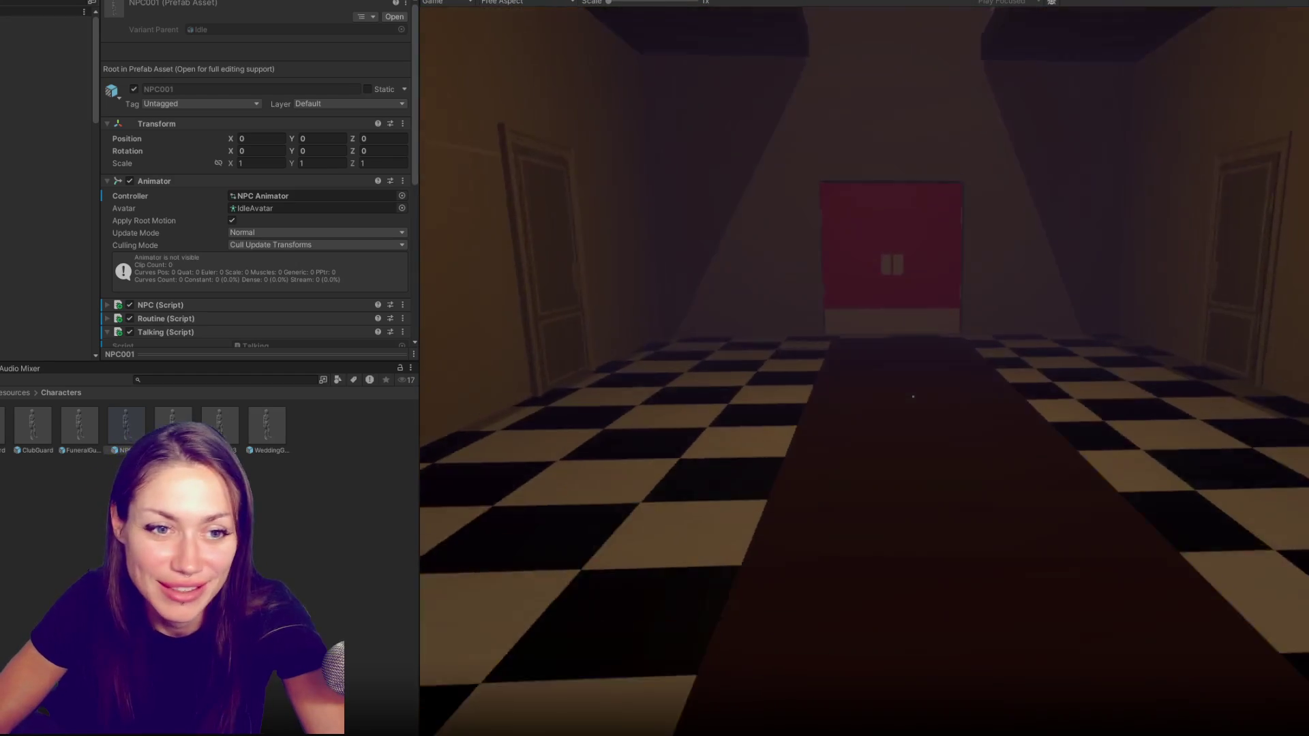
key(e)
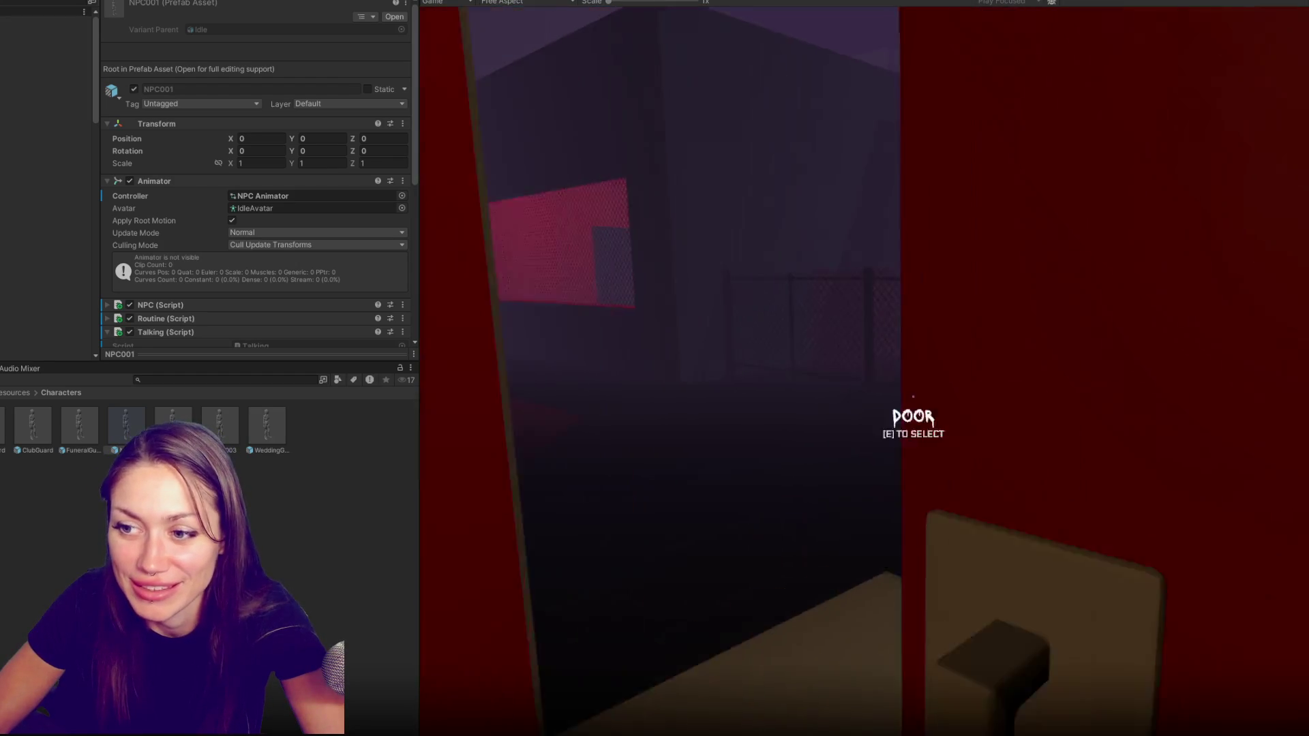
key(w)
key(w)
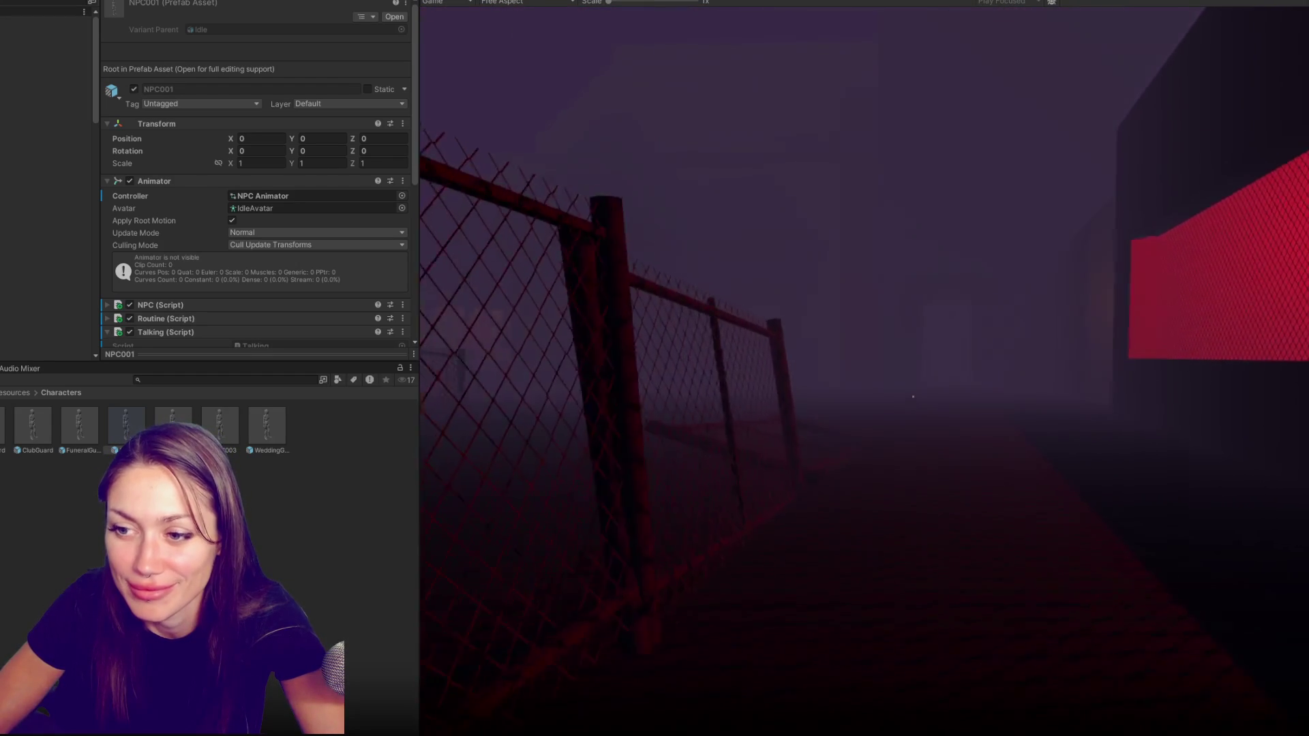
key(w)
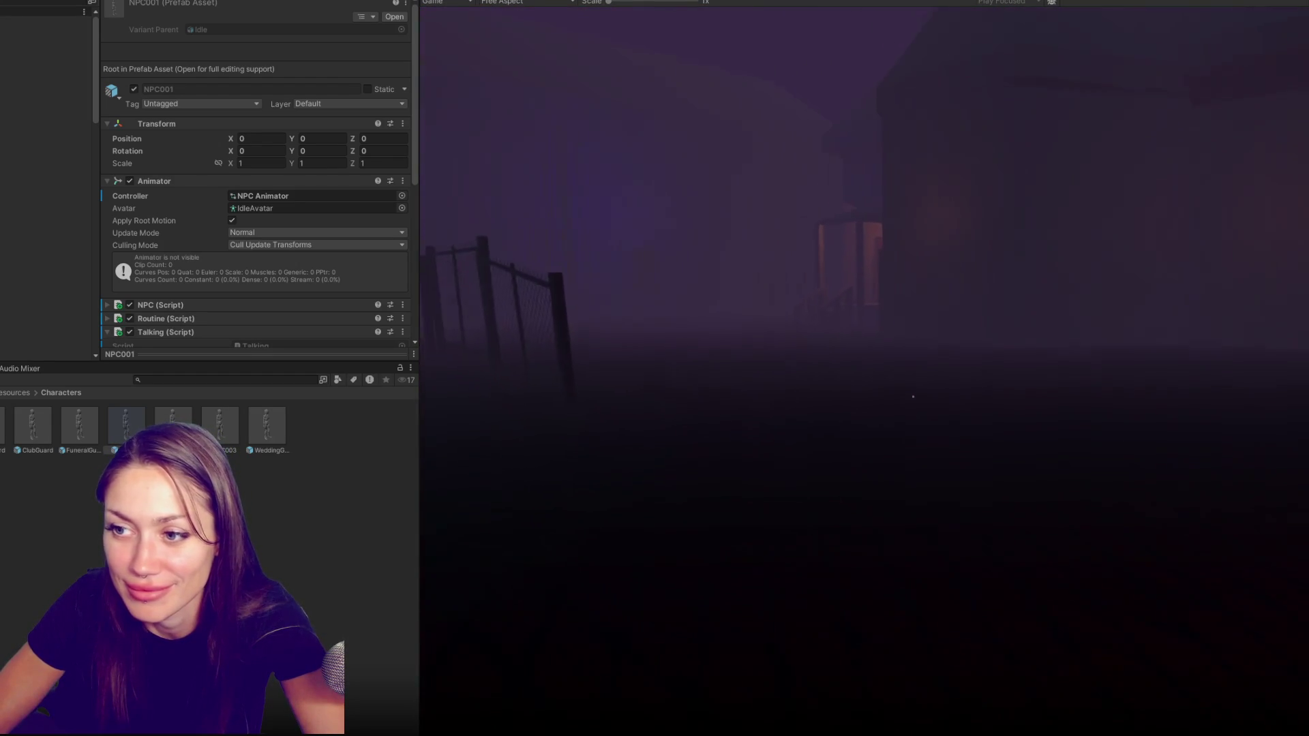
key(w)
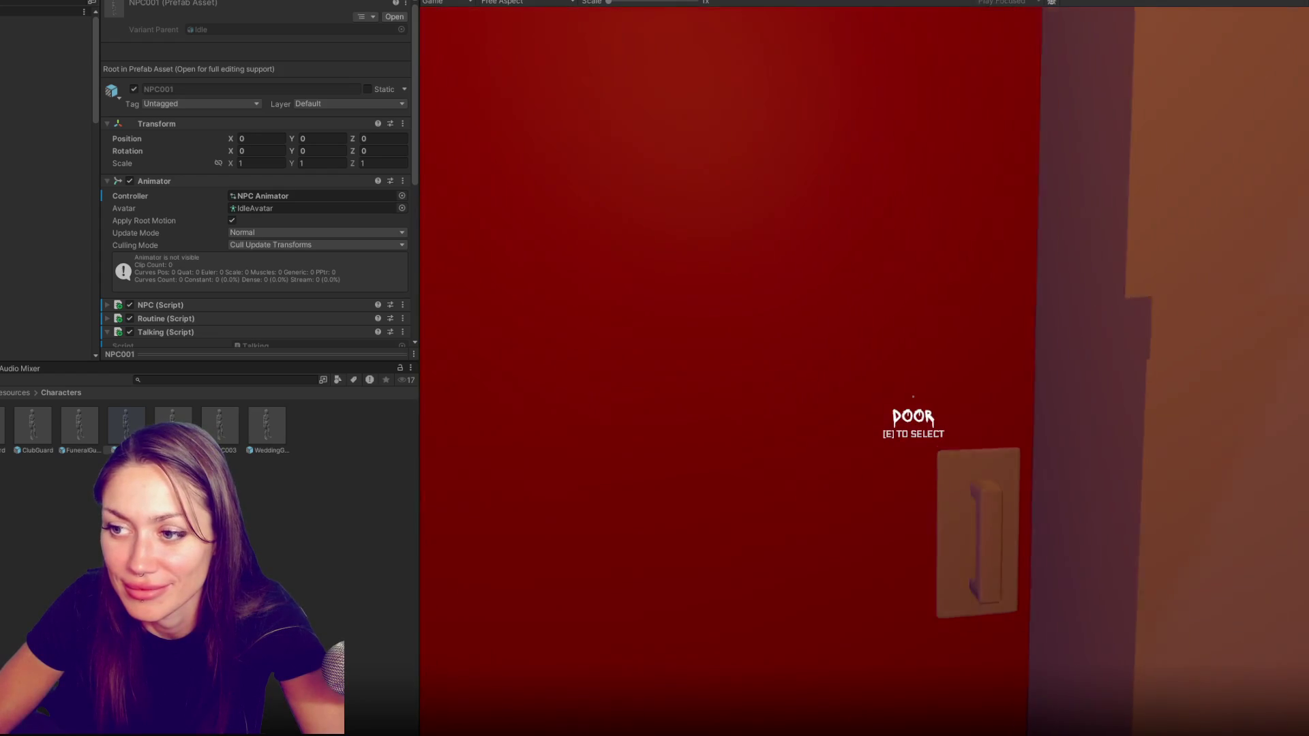
Enter the building and circle the walking NPC near the table to watch it from all sides
key(e)
key(w)
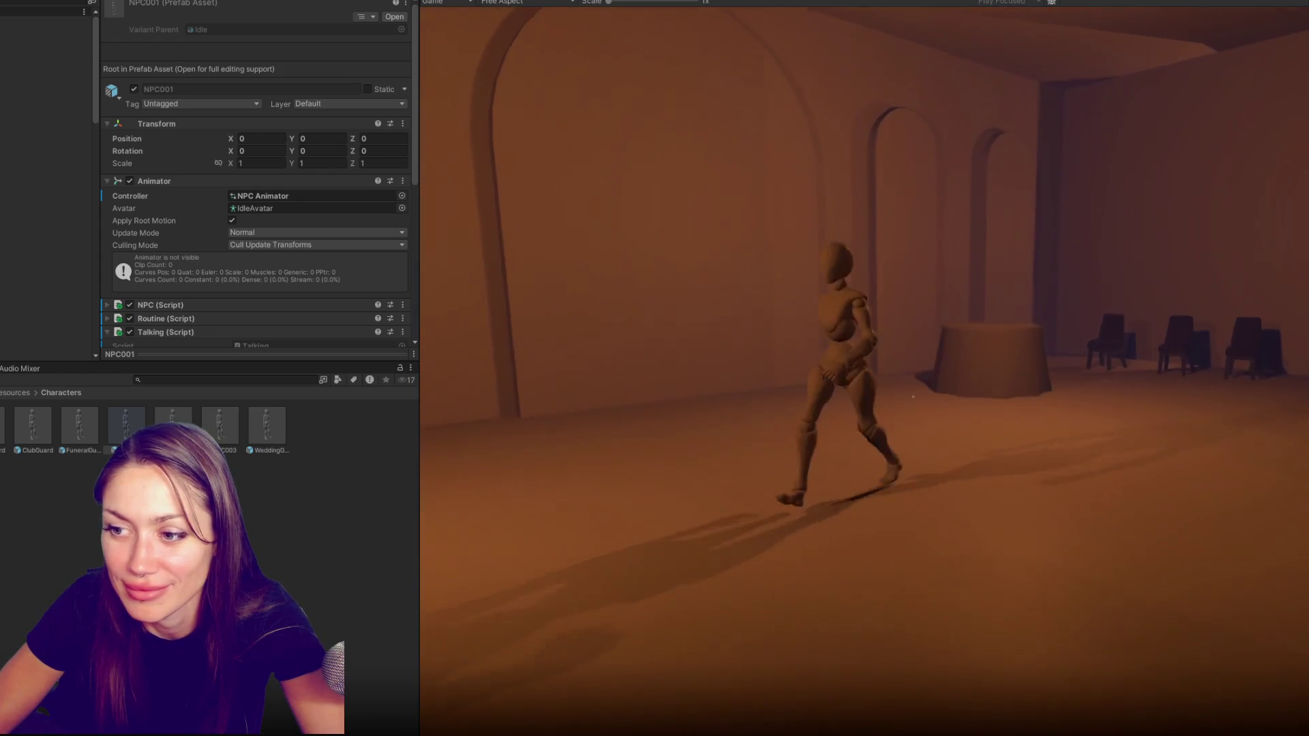
key(w)
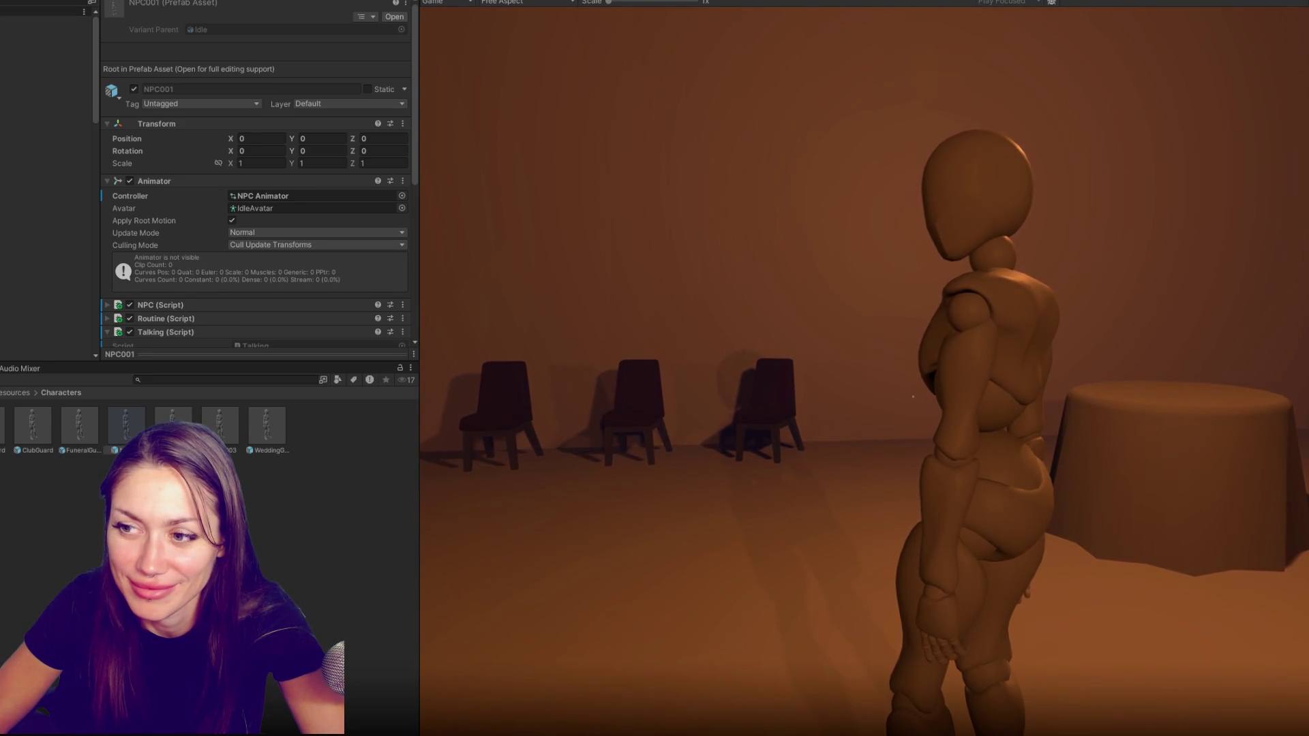
key(w)
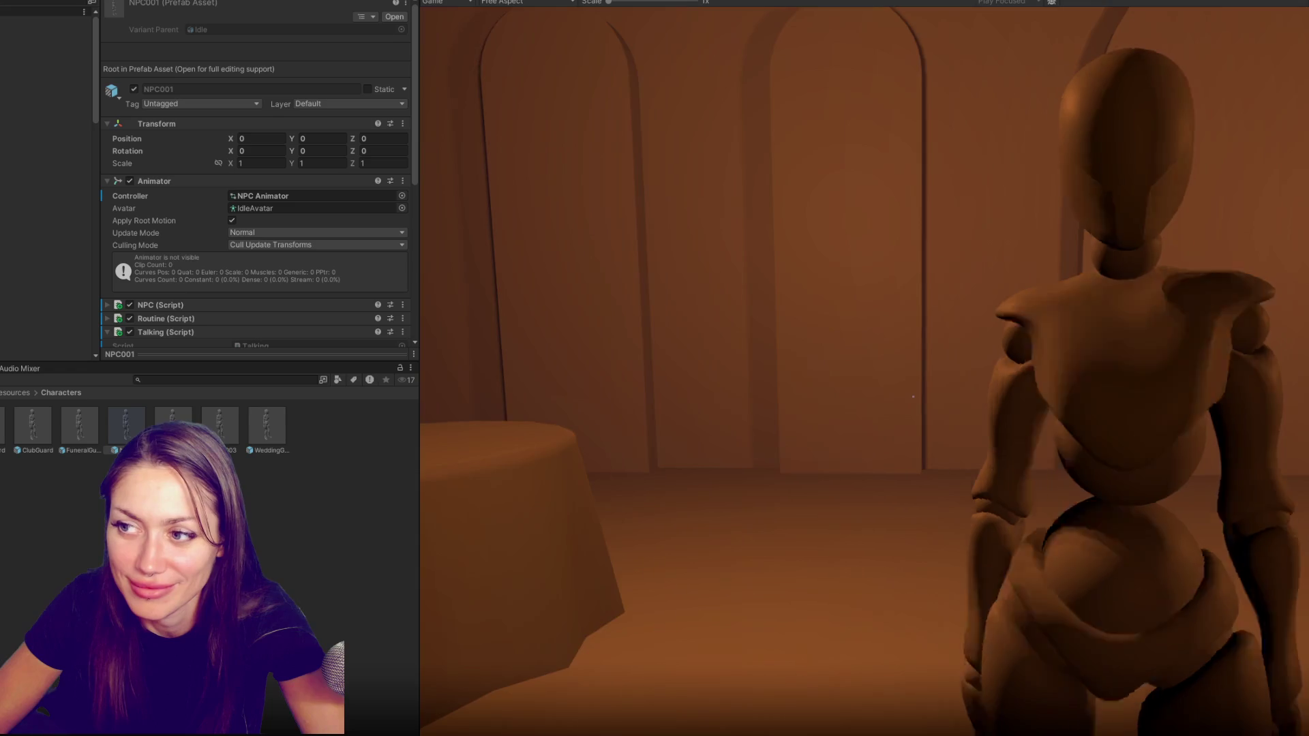
key(w)
key(w)
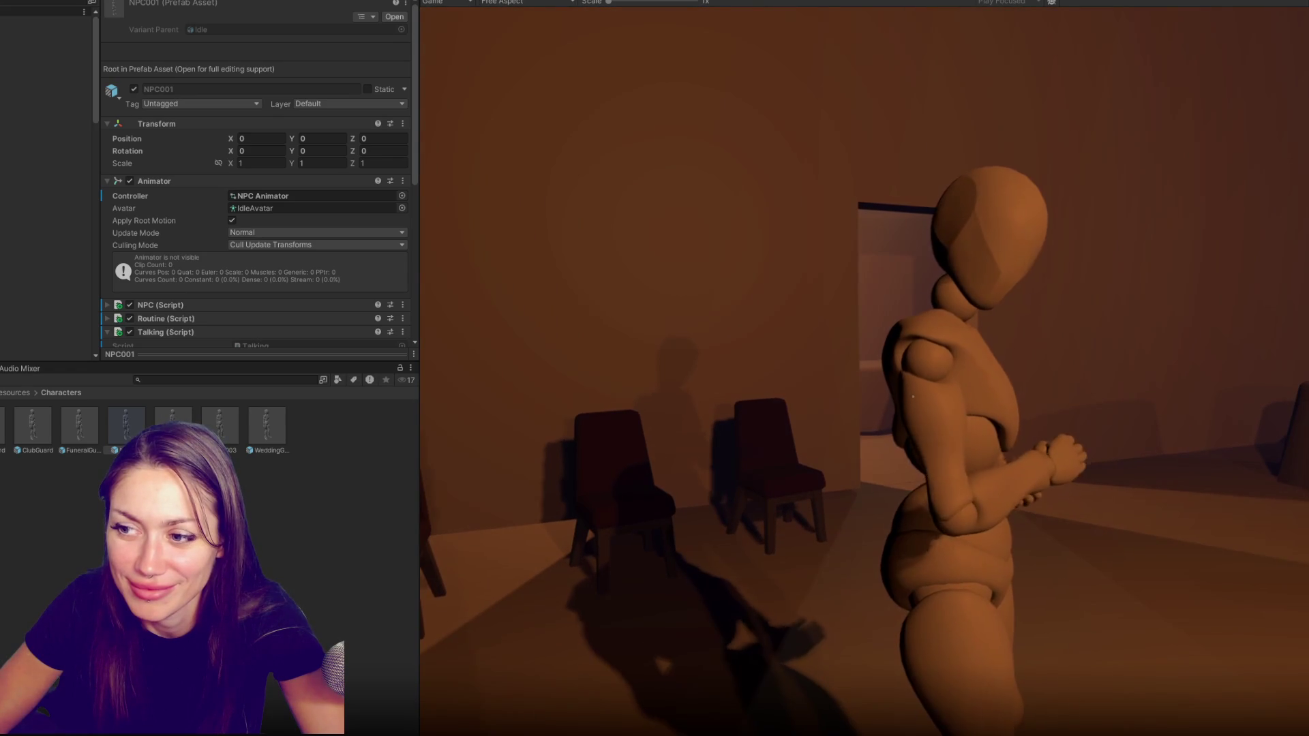
key(a)
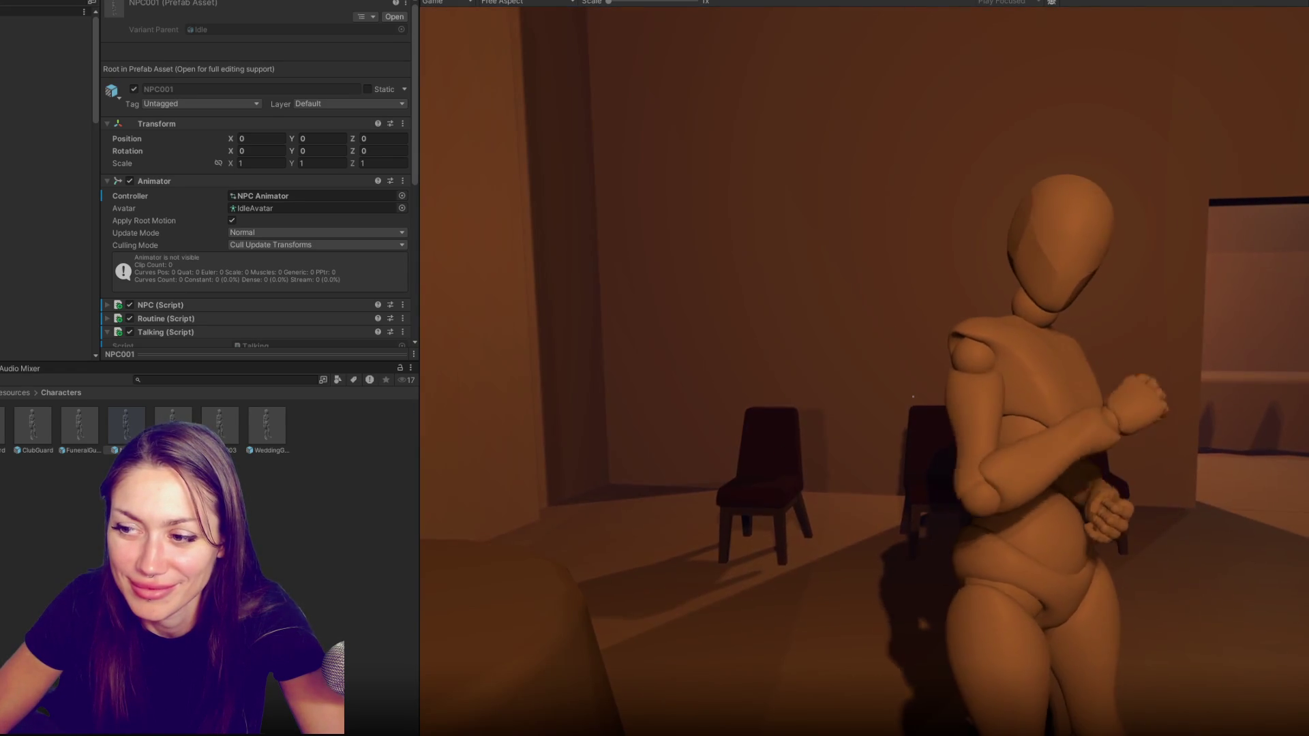
key(w)
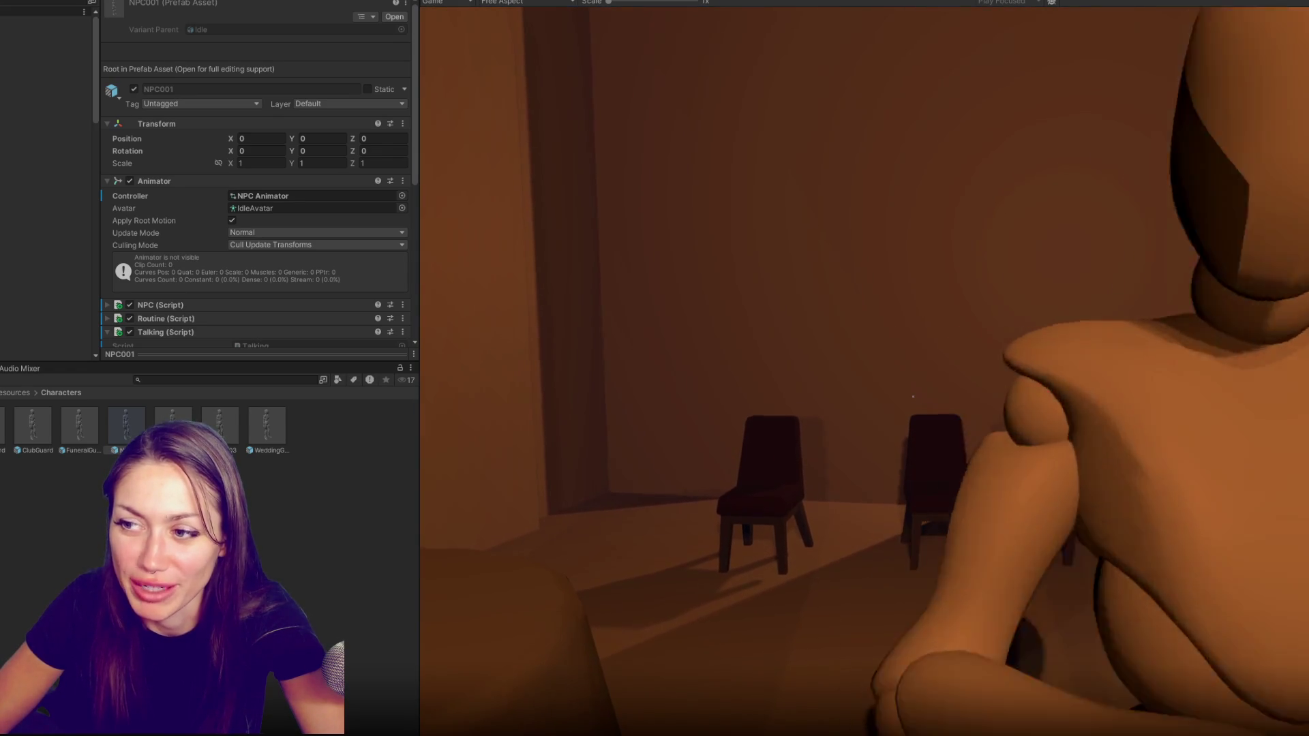
key(w)
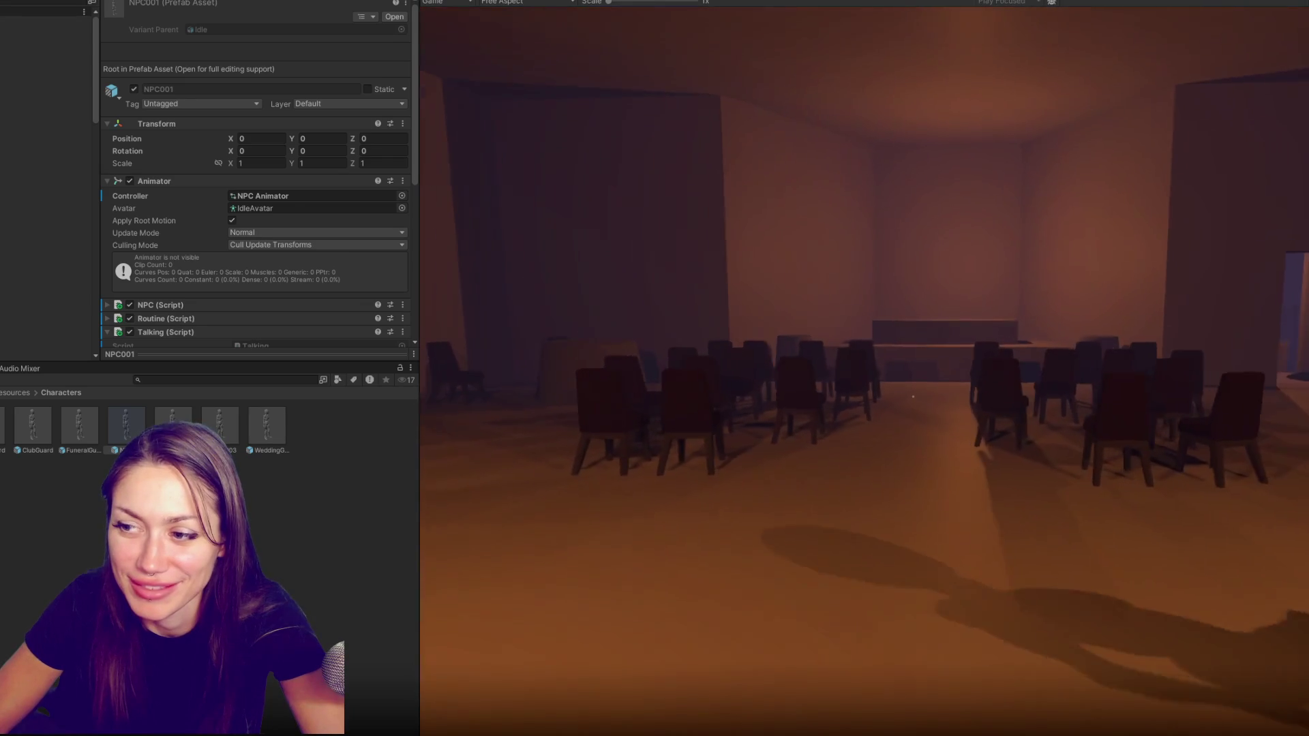
key(w)
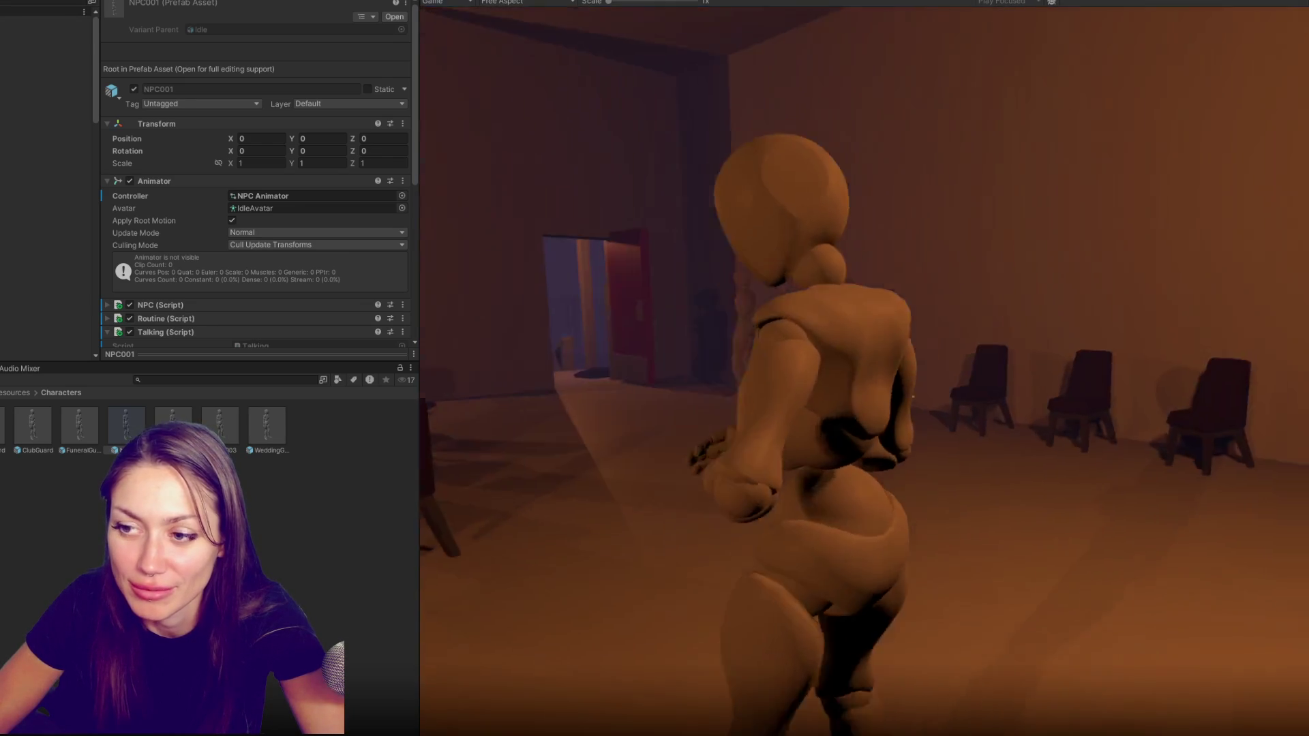
Follow the NPC across the chair room until it reacts, then pause and exit Play mode
key(w)
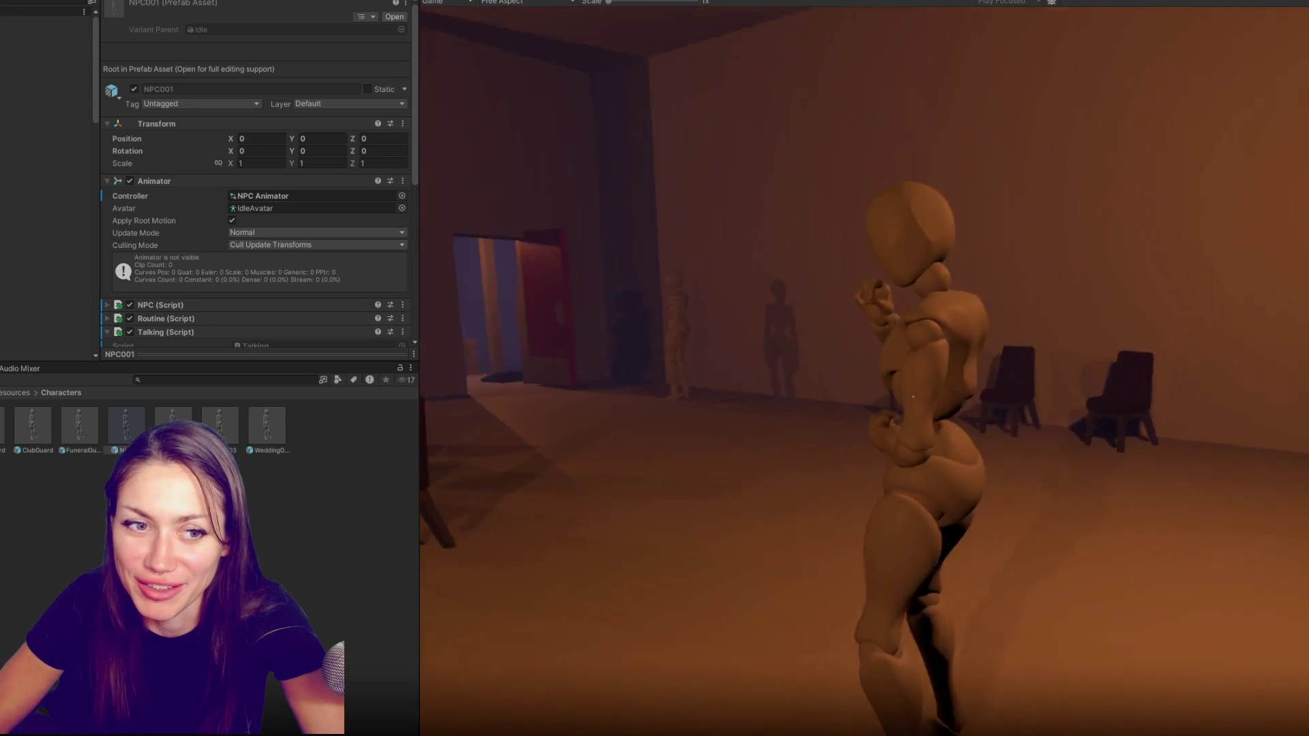
key(w)
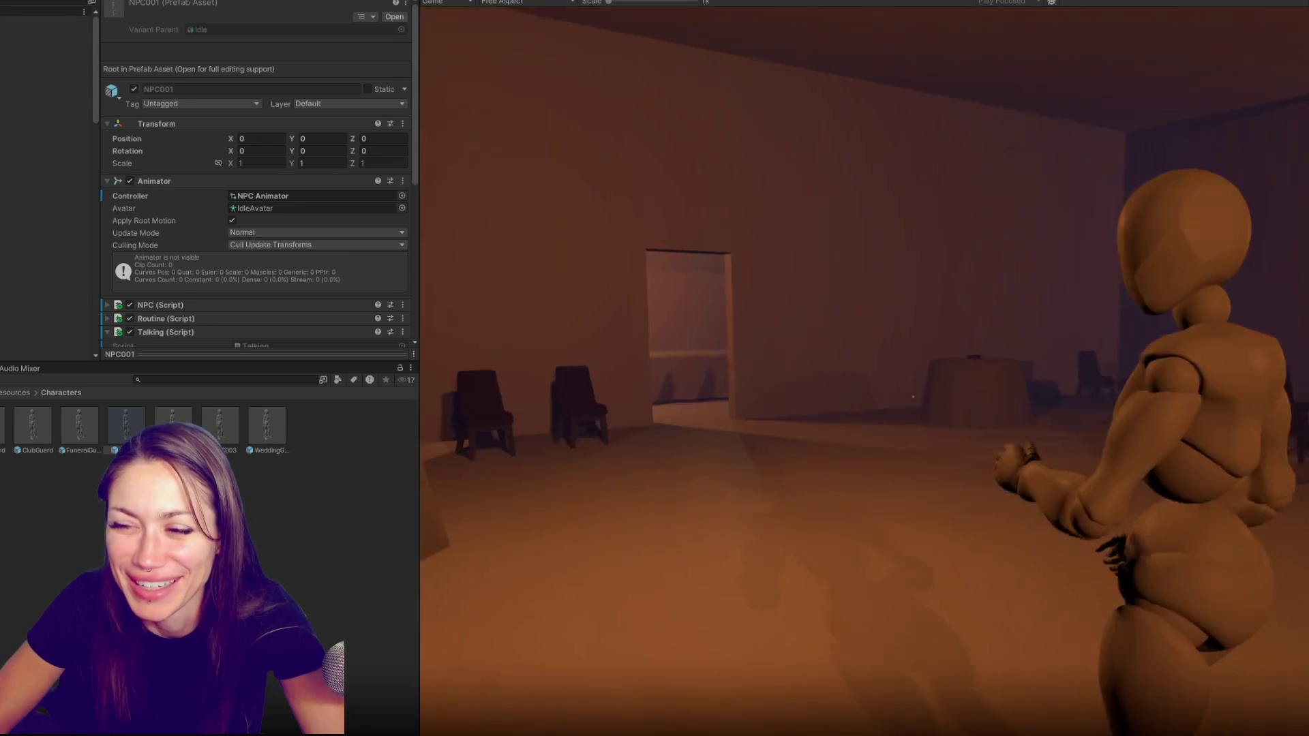
key(w)
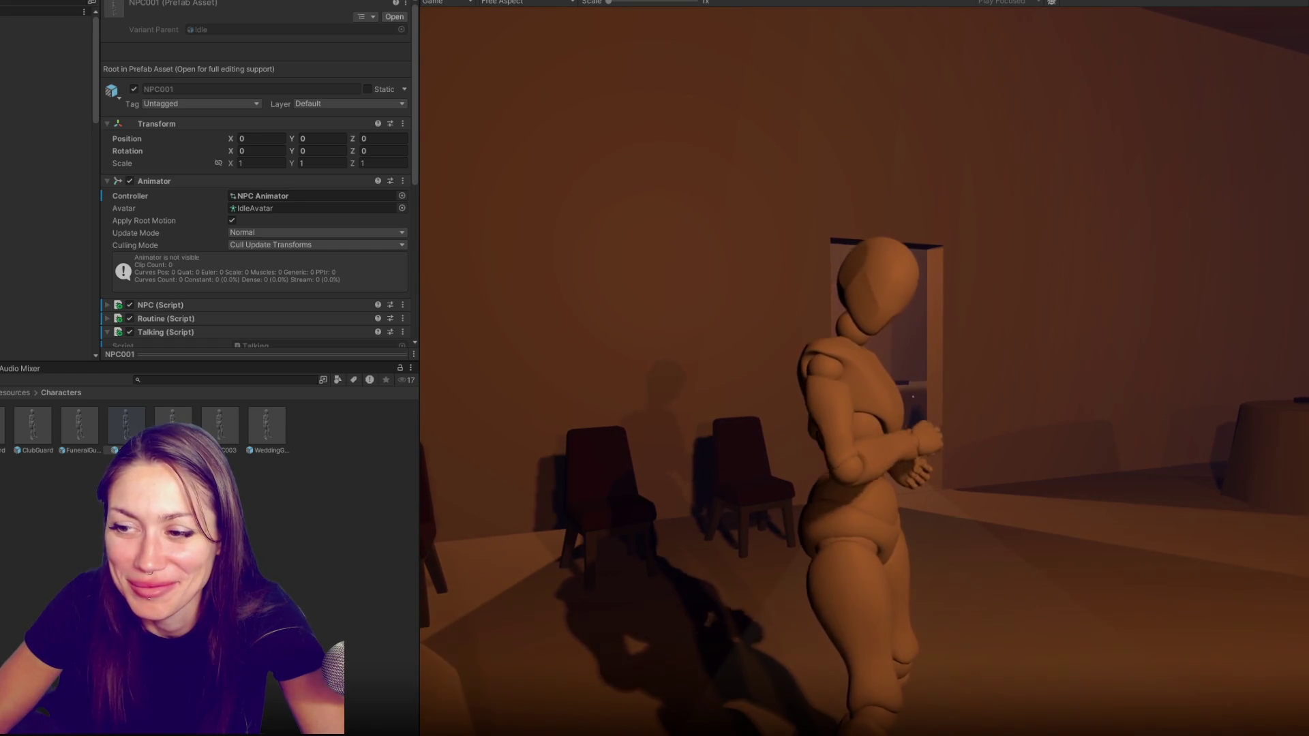
key(w)
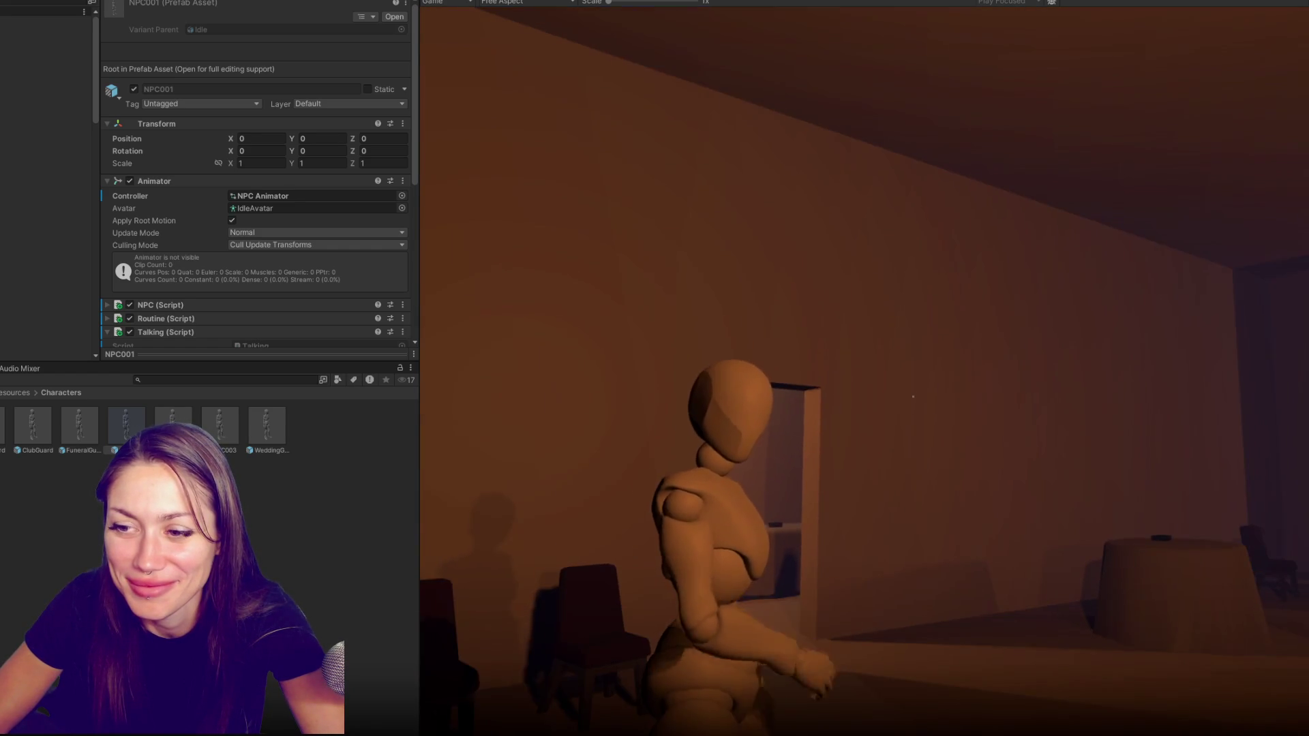
key(s)
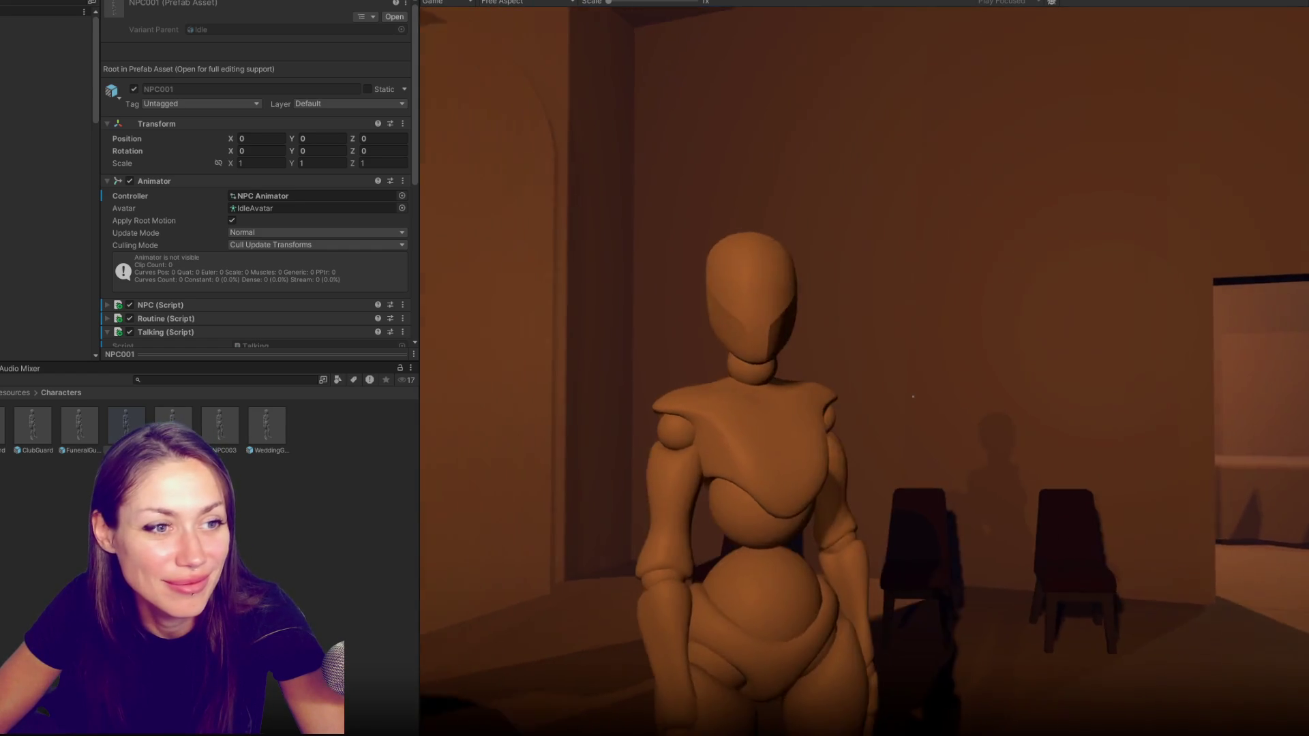
key(w)
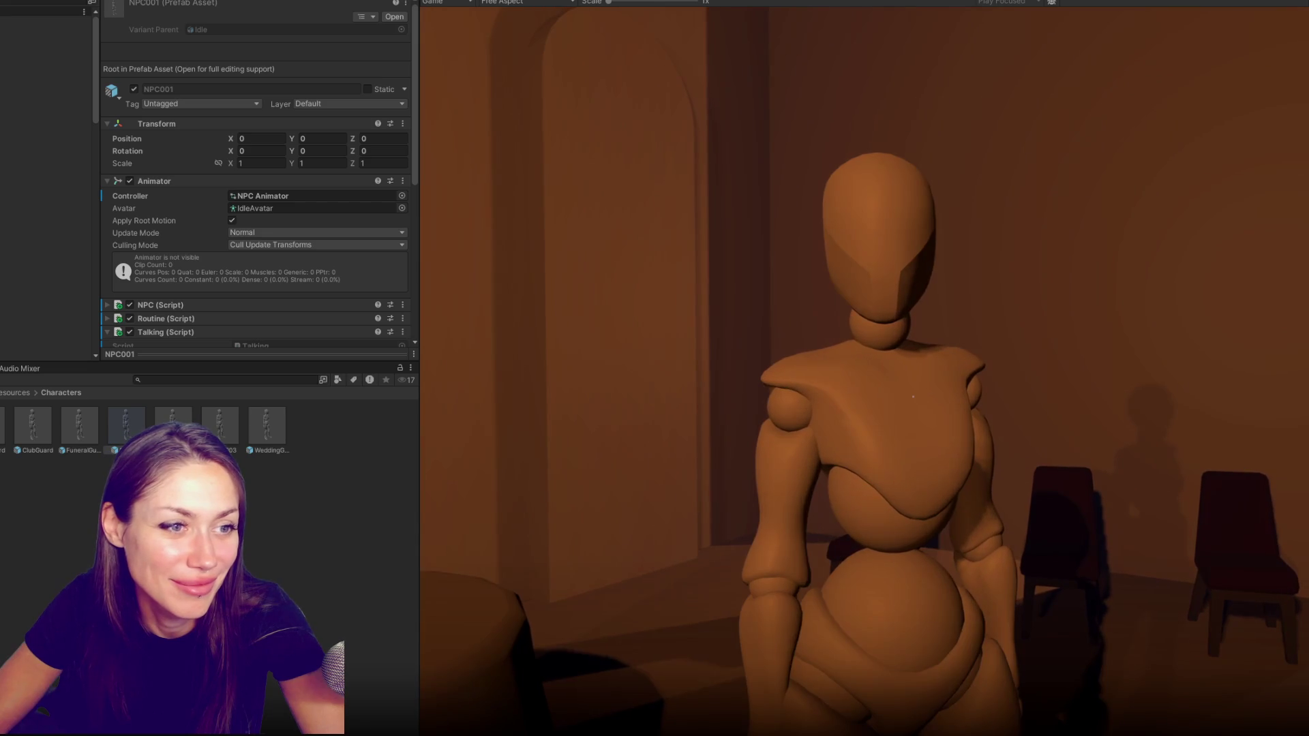
key(Escape)
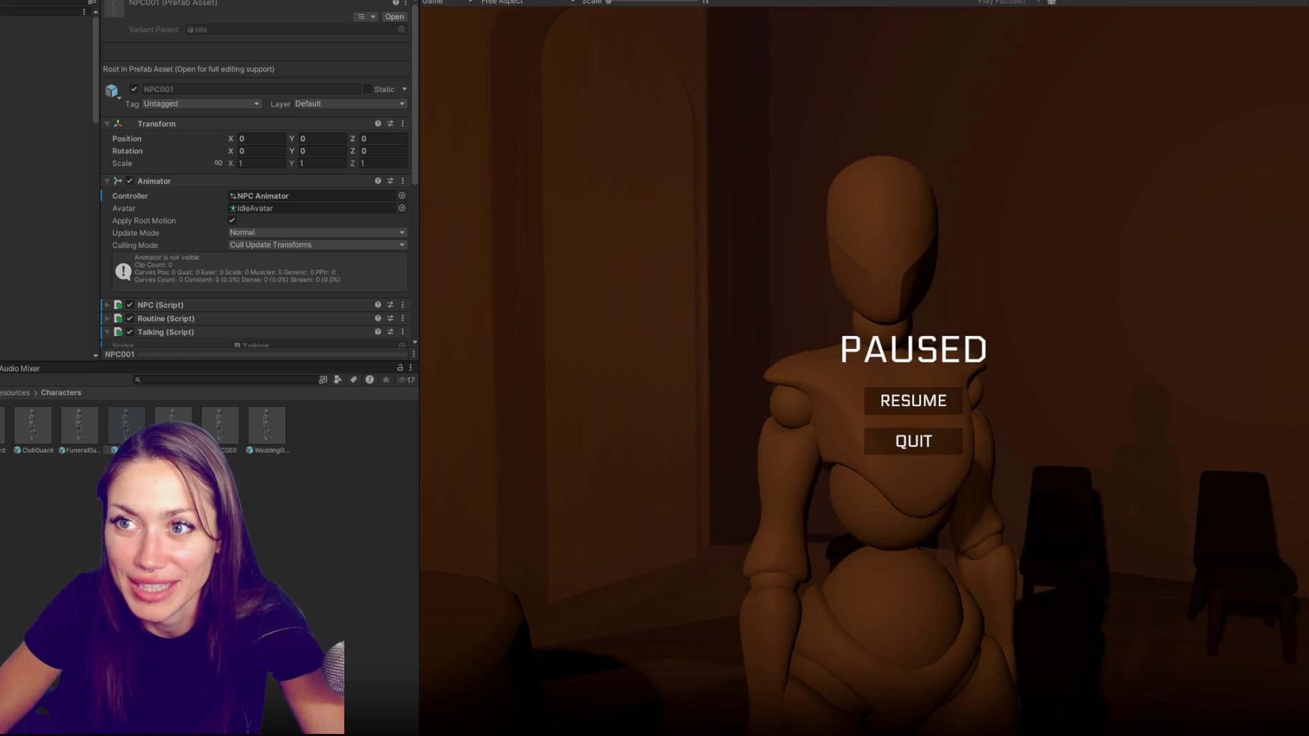
key(ctrl+p)
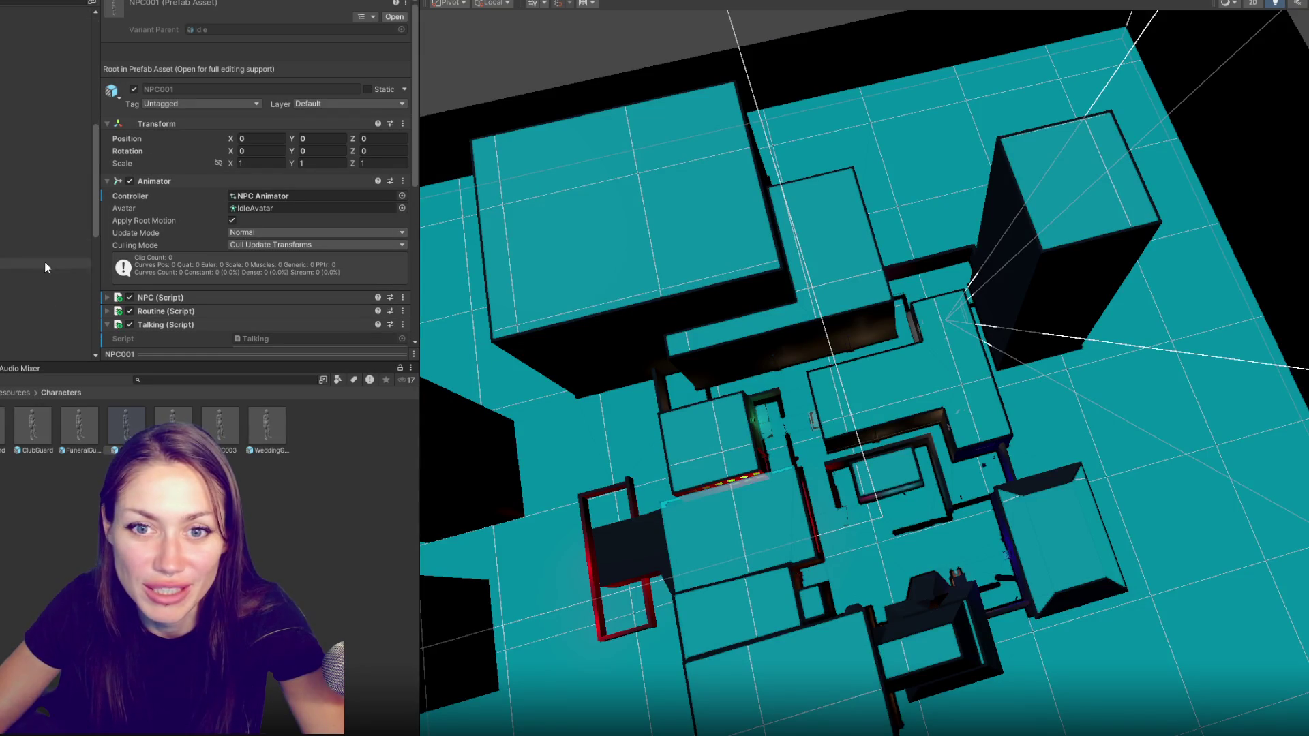
Select the AUDIO Crying object, pan across the level, then bring up Build Settings (Ctrl+P)
click(4, 352)
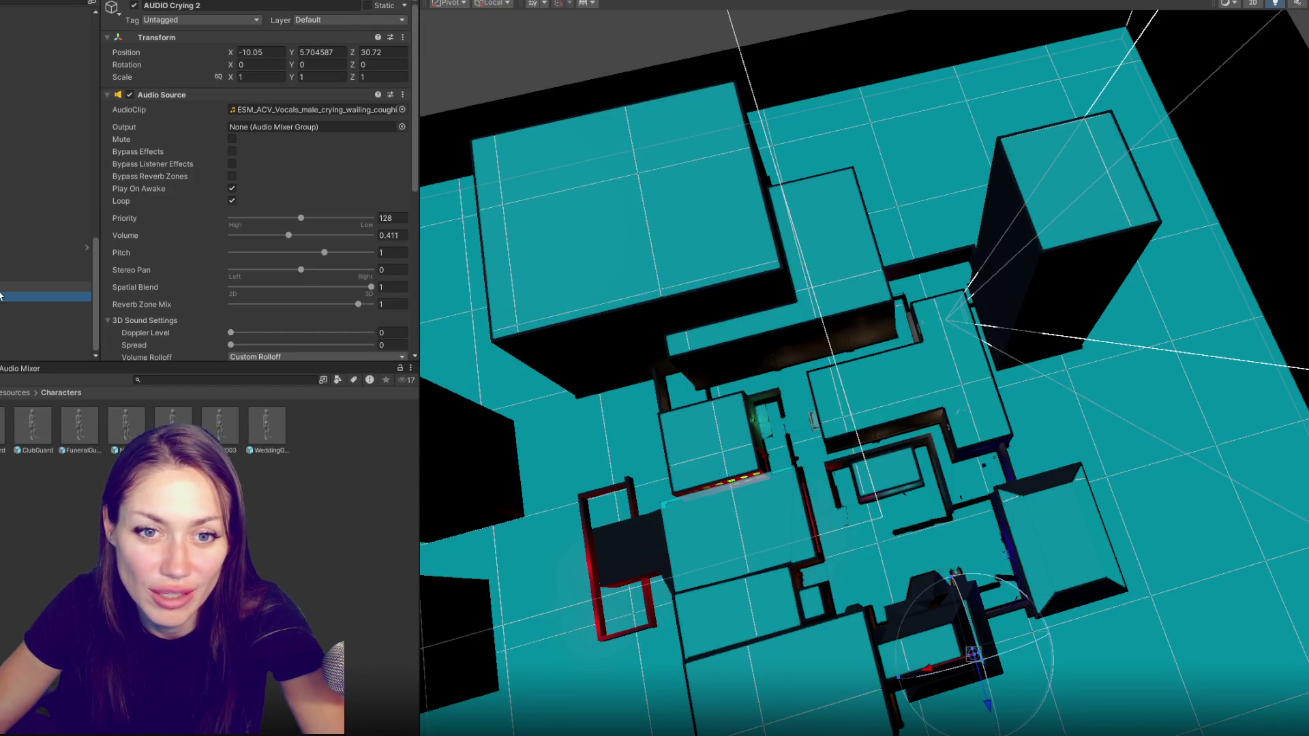
mouse_move(924, 665)
mouse_down()
mouse_move(923, 528)
mouse_move(958, 576)
mouse_up()
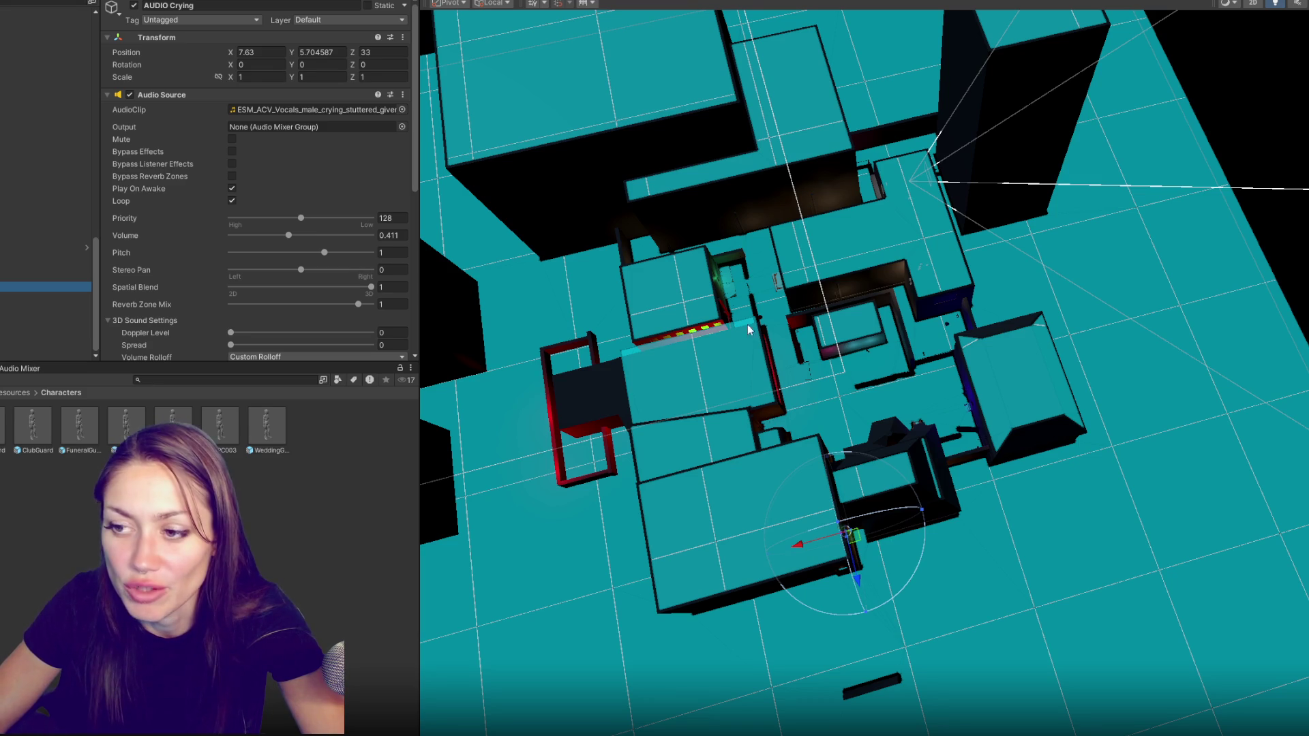
key(ctrl+p)
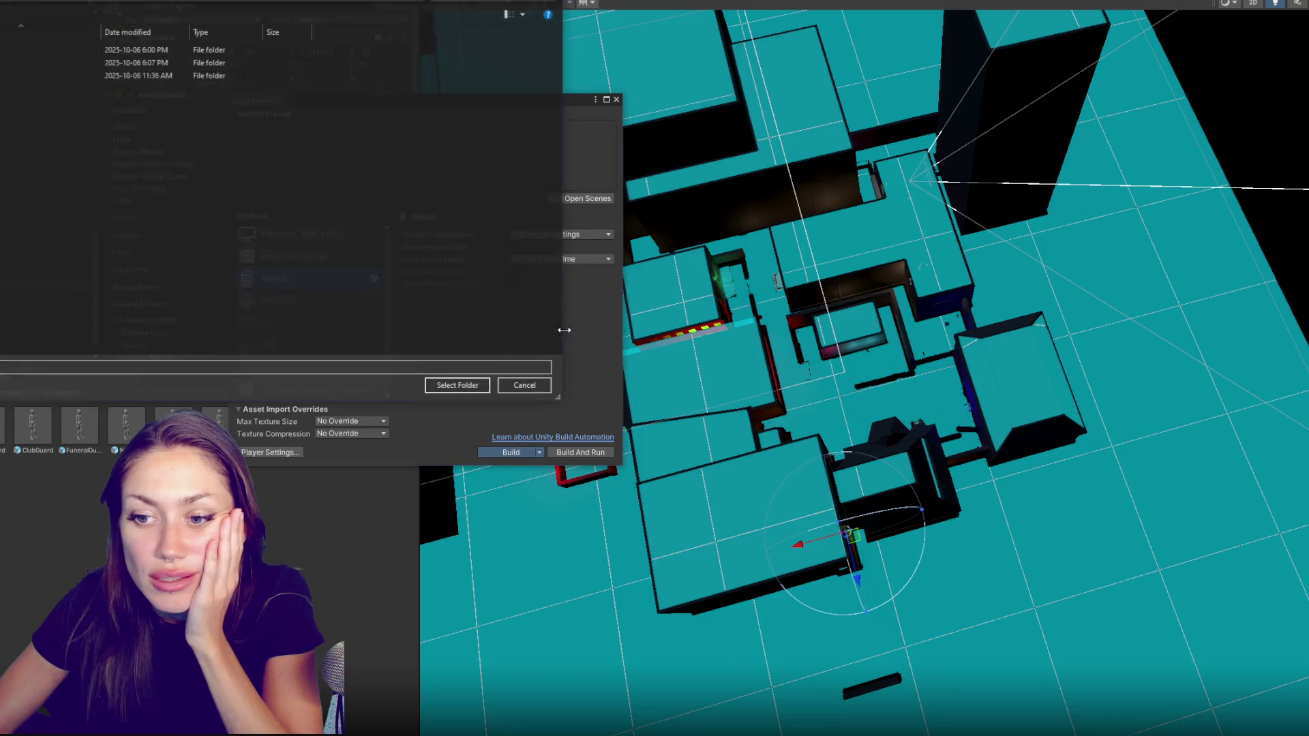
Confirm the build output folder, then close VS Code's index.html to return to Build Settings
click(458, 387)
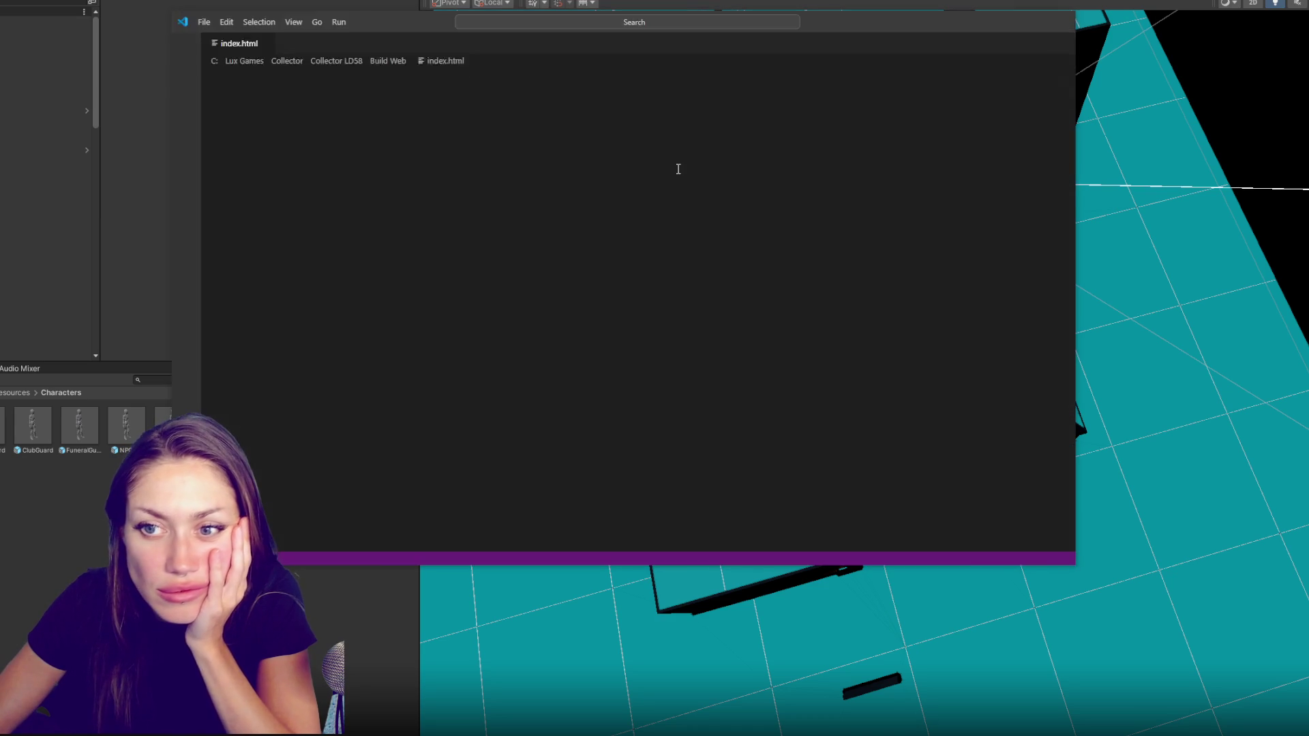
click(1061, 20)
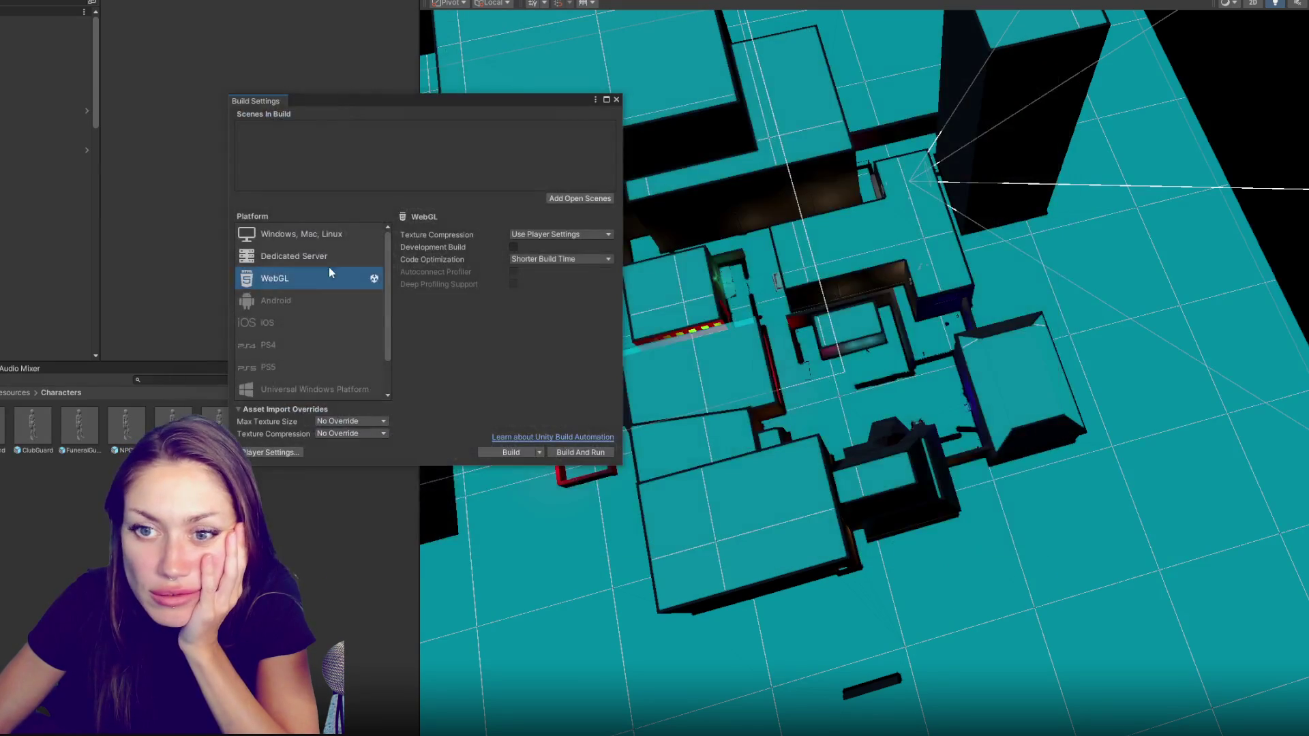
Switch the build target to Windows, Mac, Linux and start a Windows build into the chosen folder
click(348, 238)
click(509, 452)
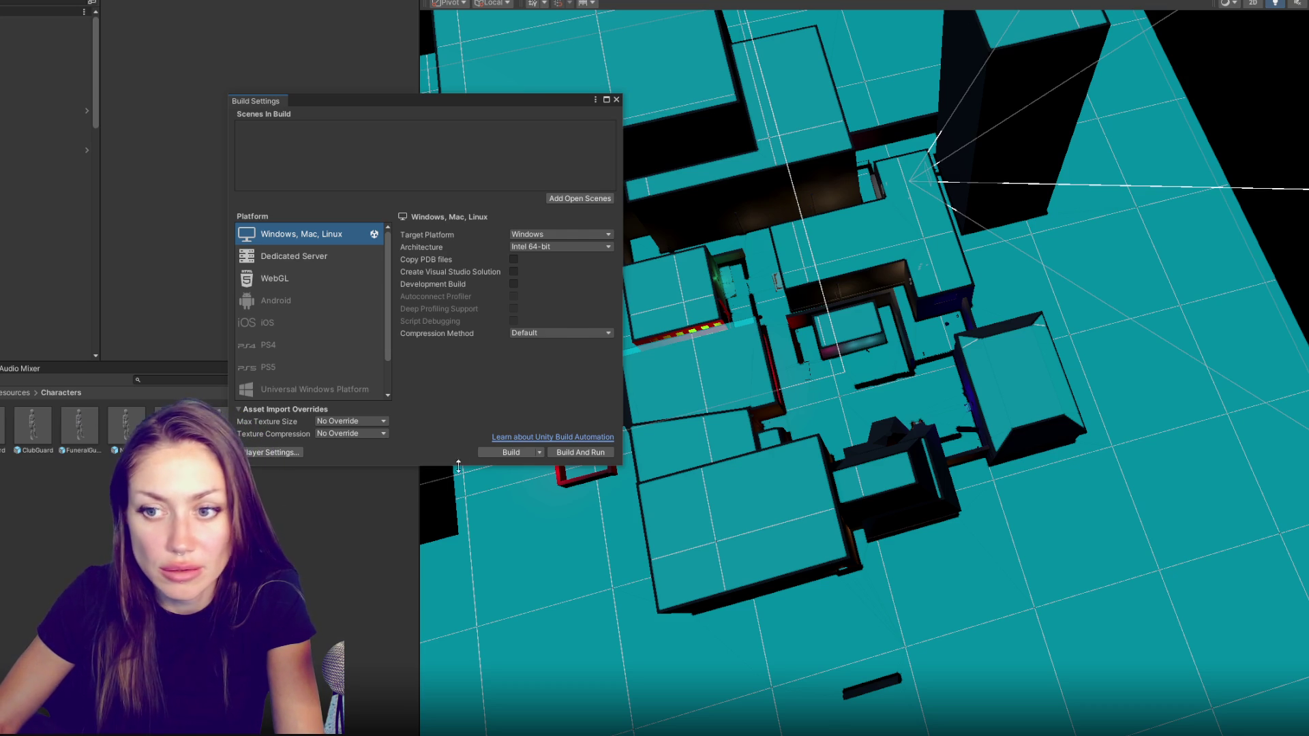
click(511, 453)
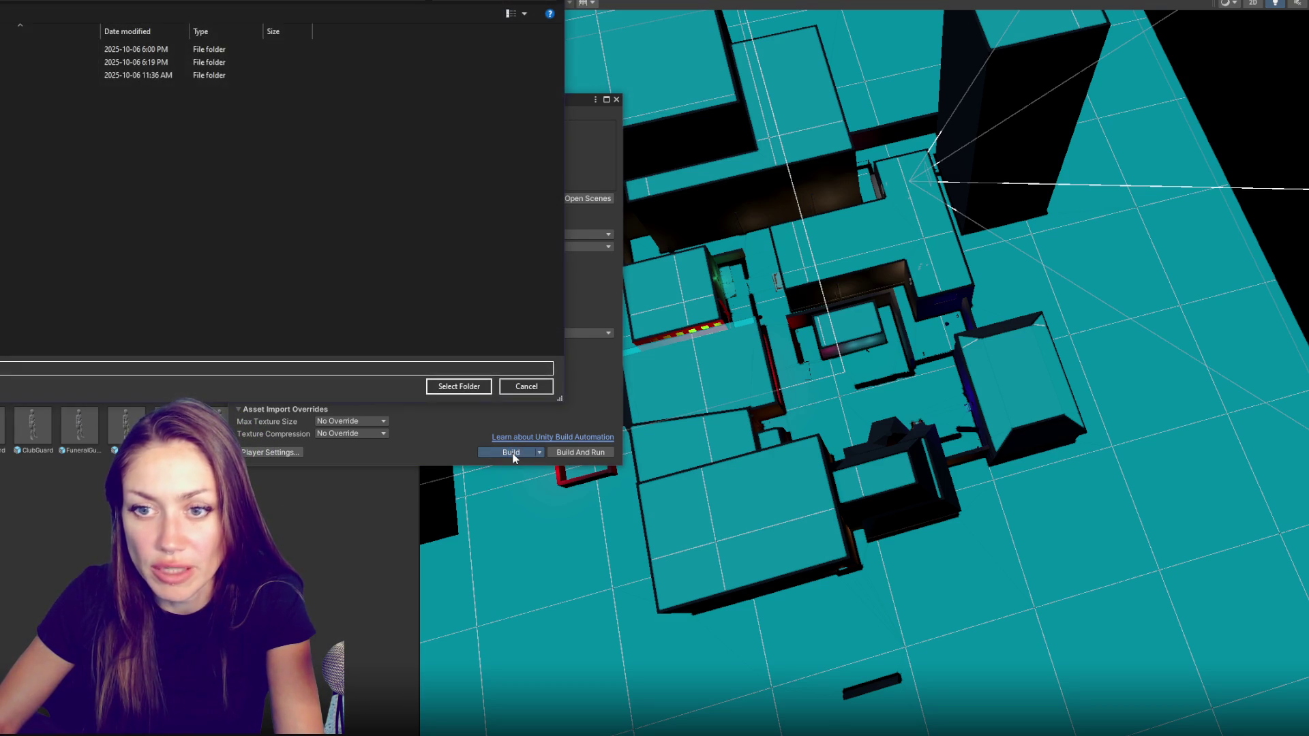
click(459, 387)
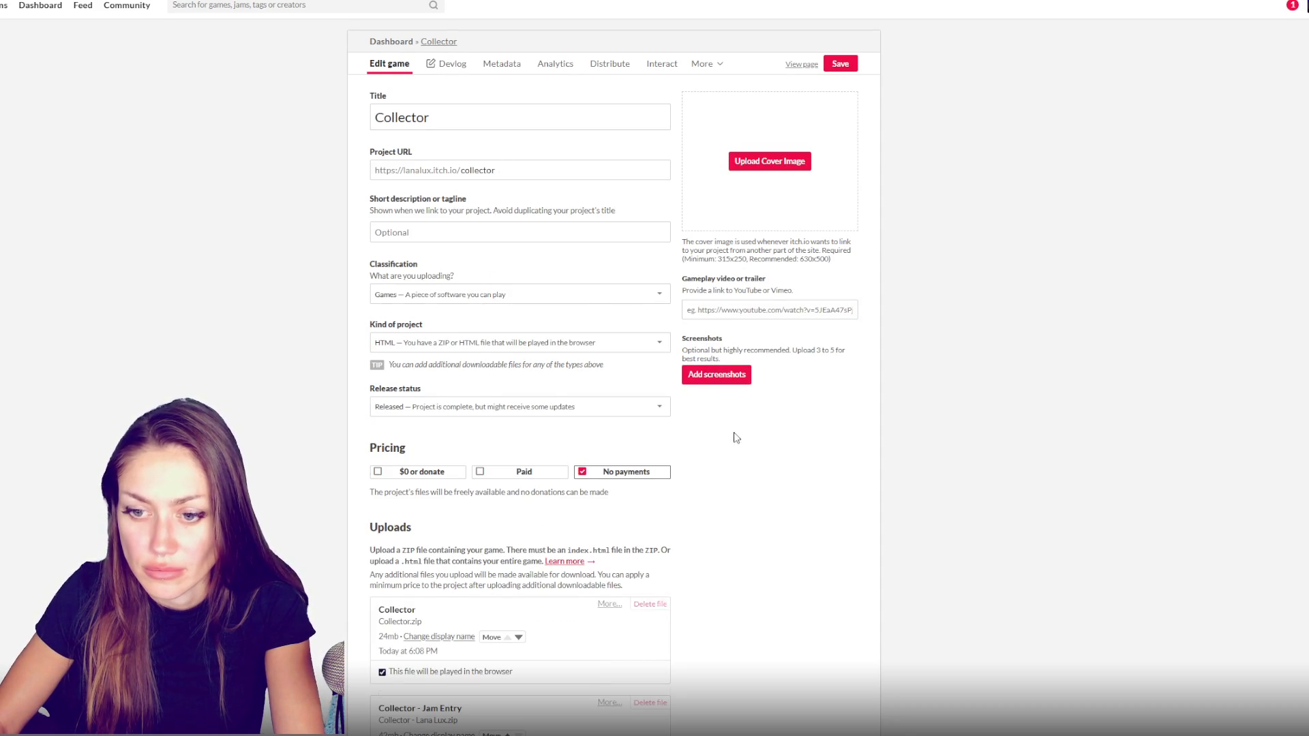
scroll(715, 468, down, 3)
Upload Collector.zip, move it above the Jam Entry as the browser-playable file, save, and launch the game
click(407, 484)
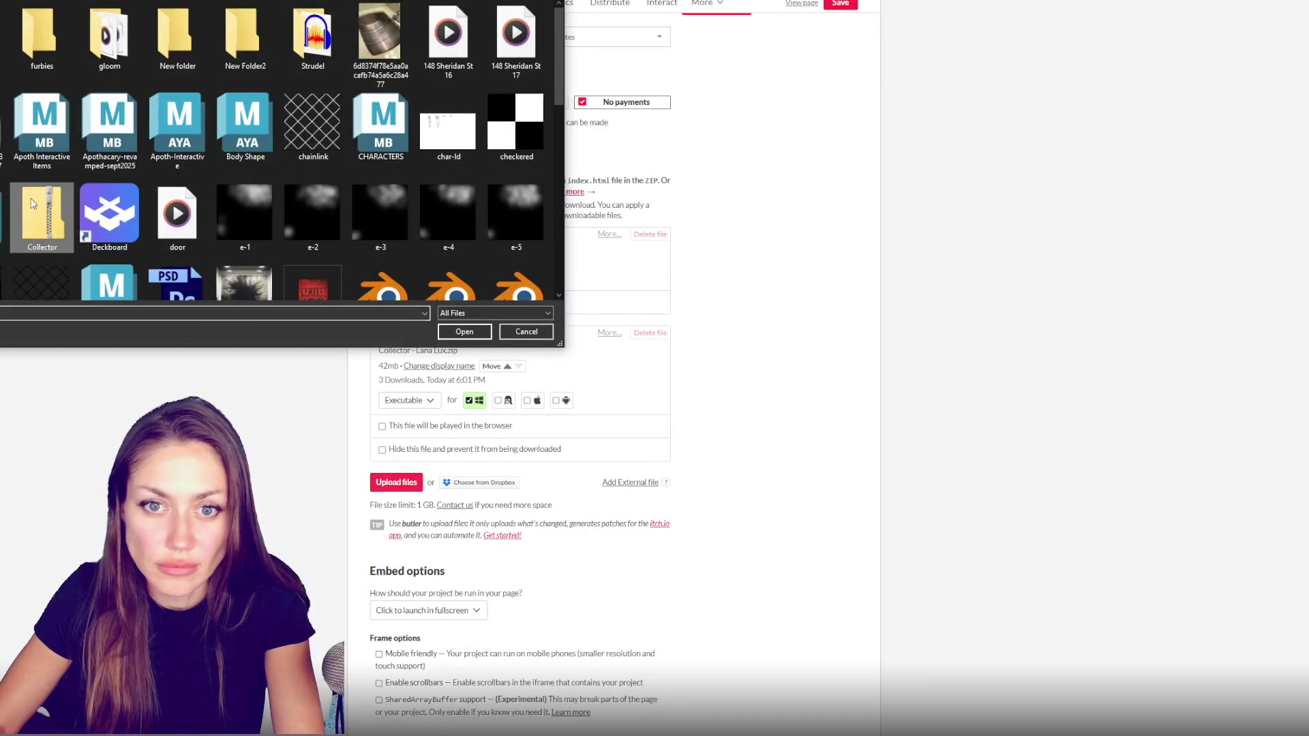
double_click(41, 215)
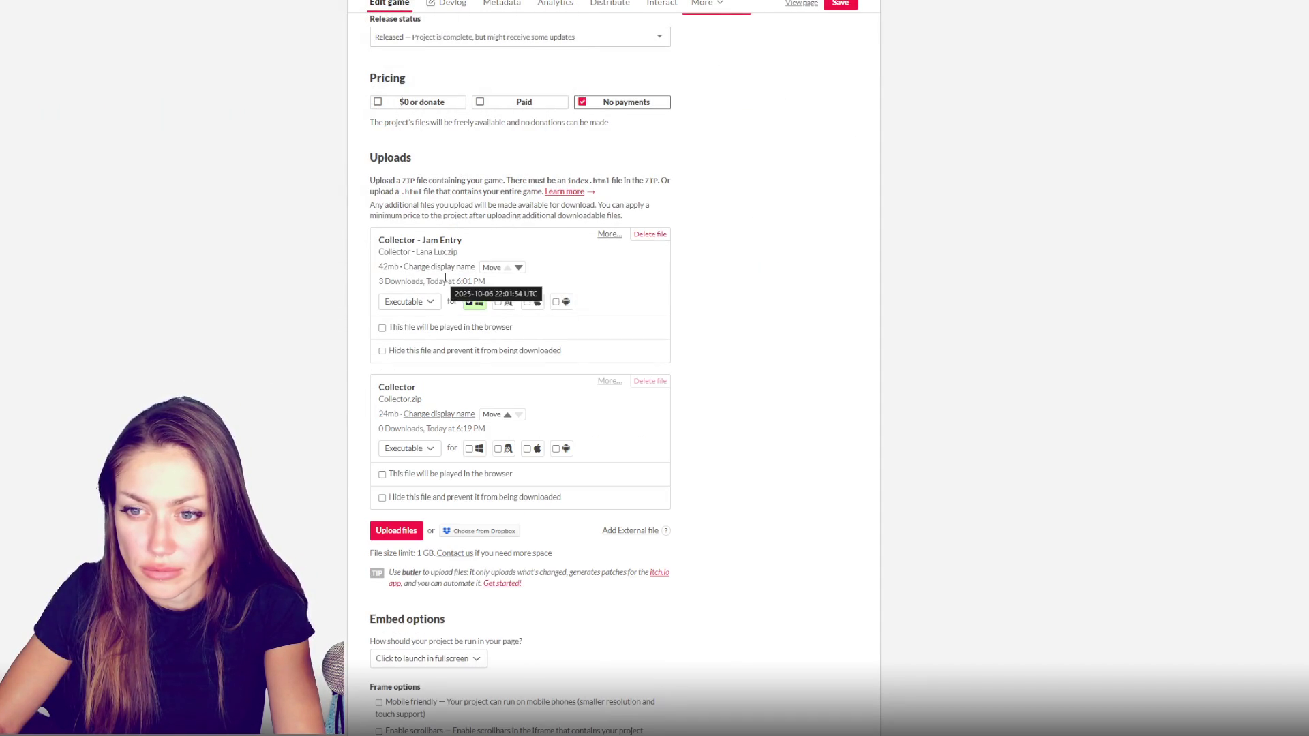
click(507, 415)
click(451, 326)
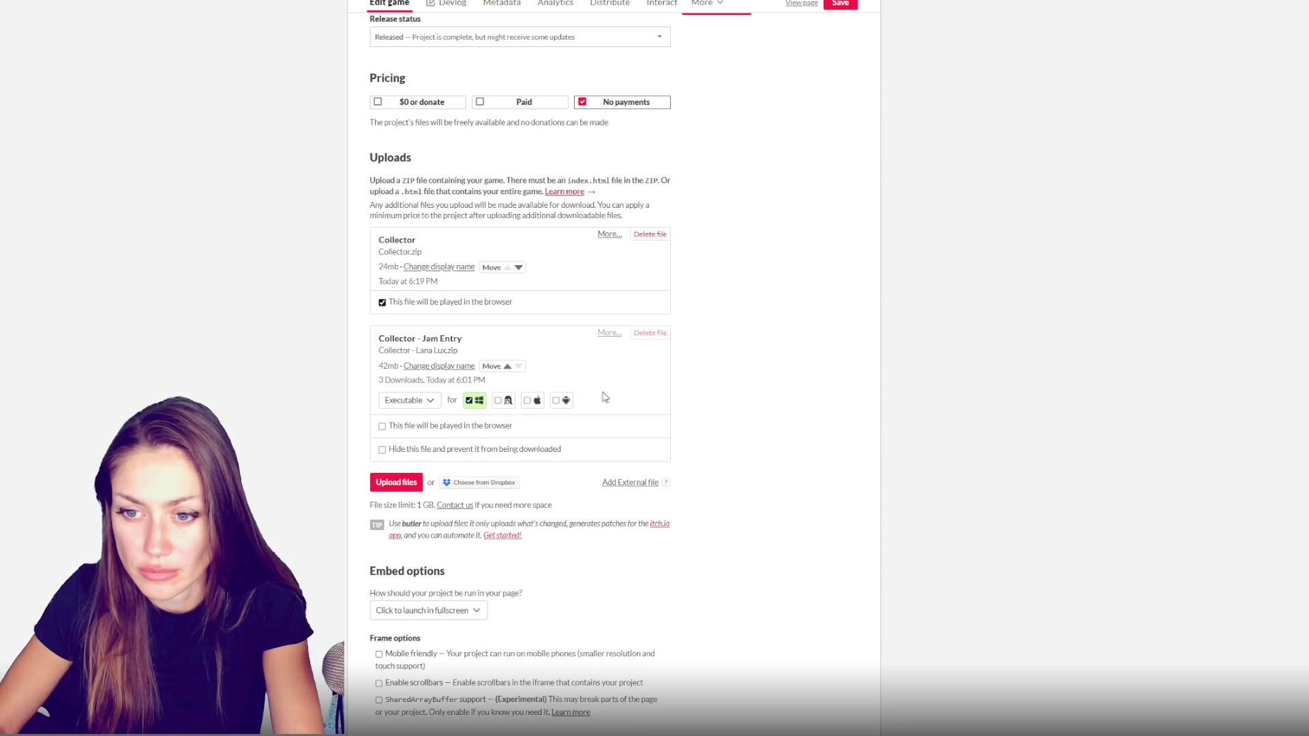
scroll(631, 293, up, 3)
click(840, 4)
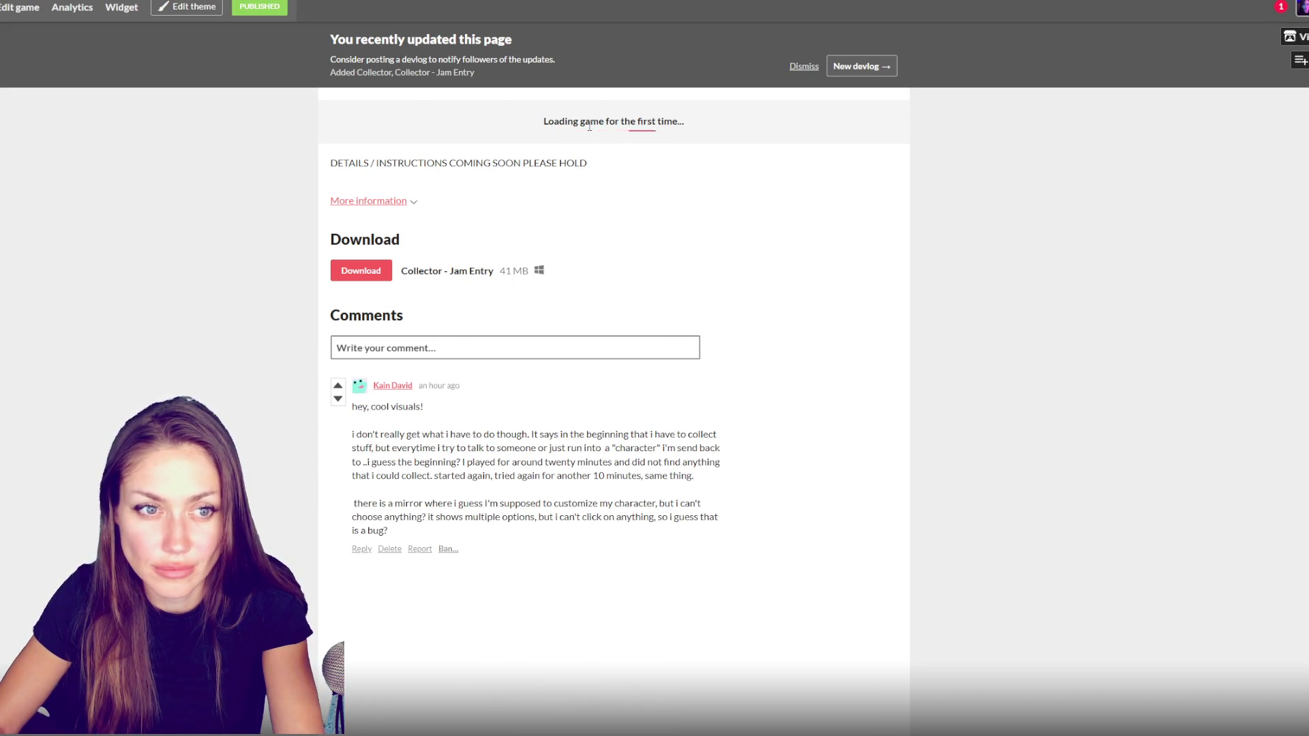
click(612, 213)
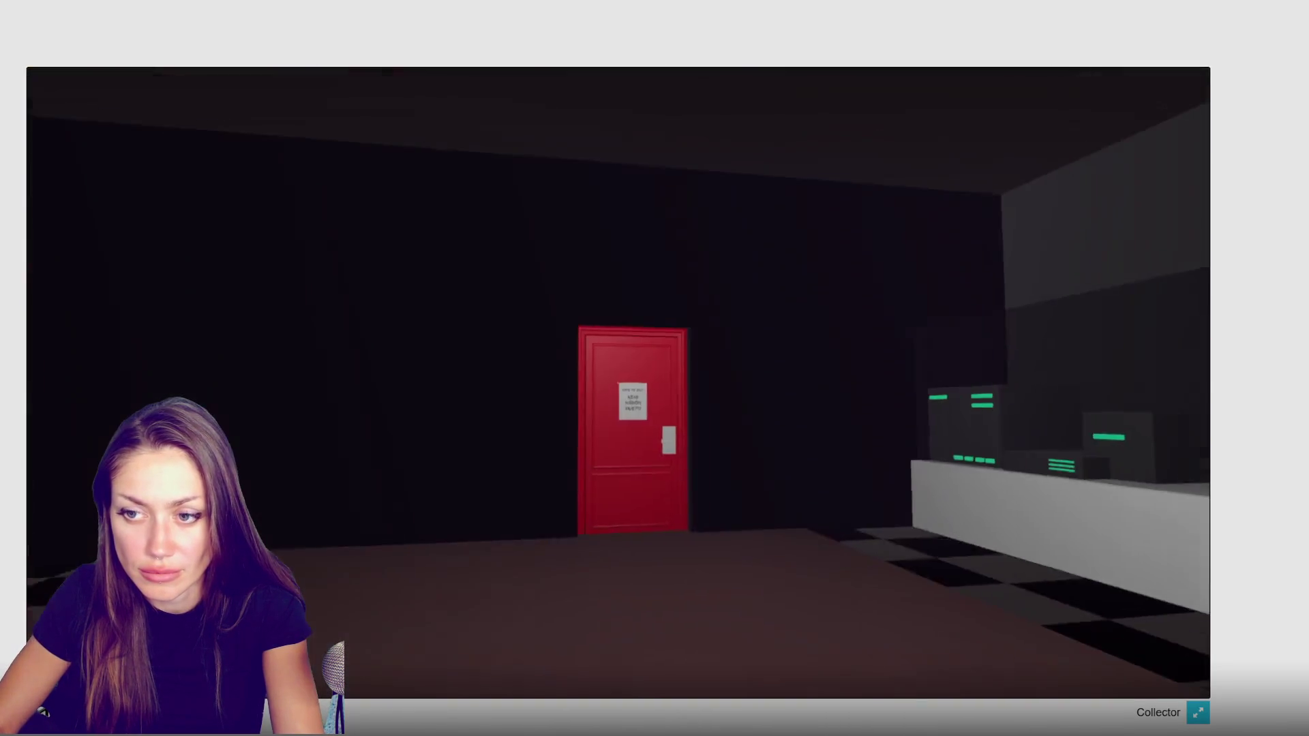
Walk through both red doors into the hallway, pick up the clothing disguise, then pause with Escape
key(w)
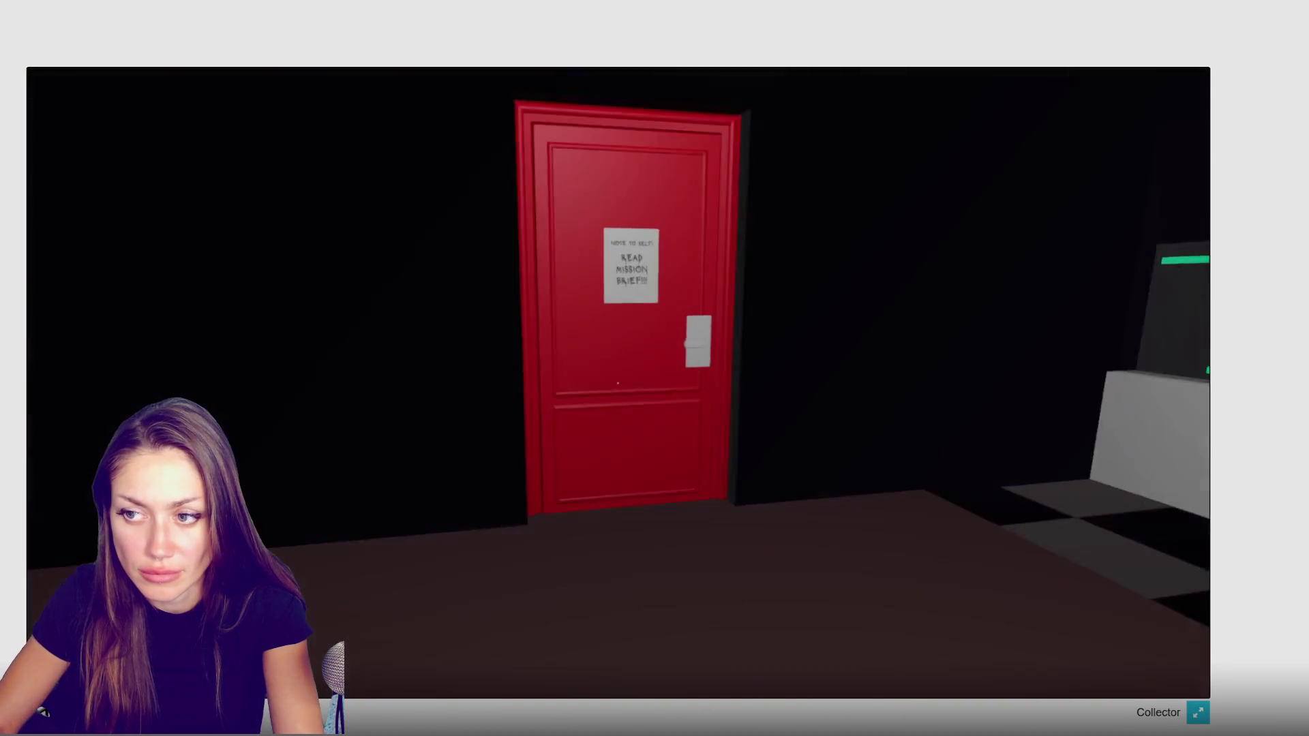
key(e)
key(w)
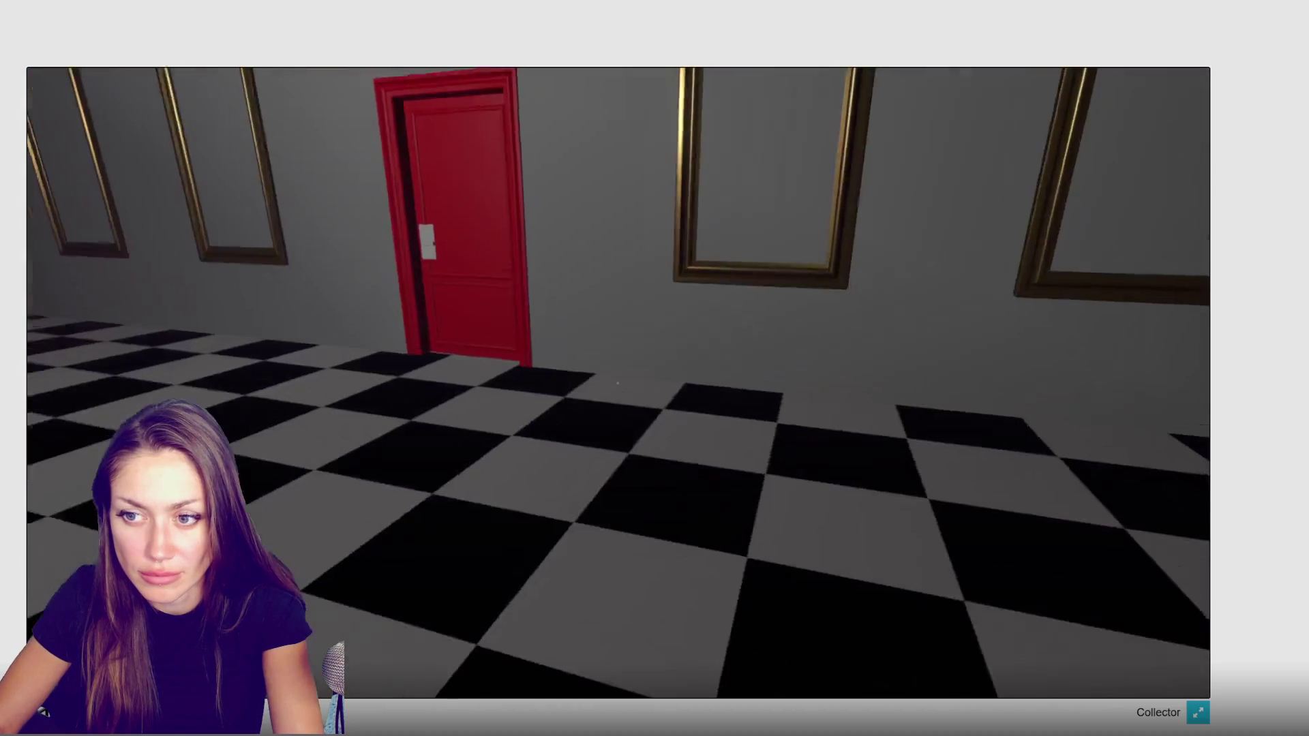
key(w)
key(e)
key(w)
key(e)
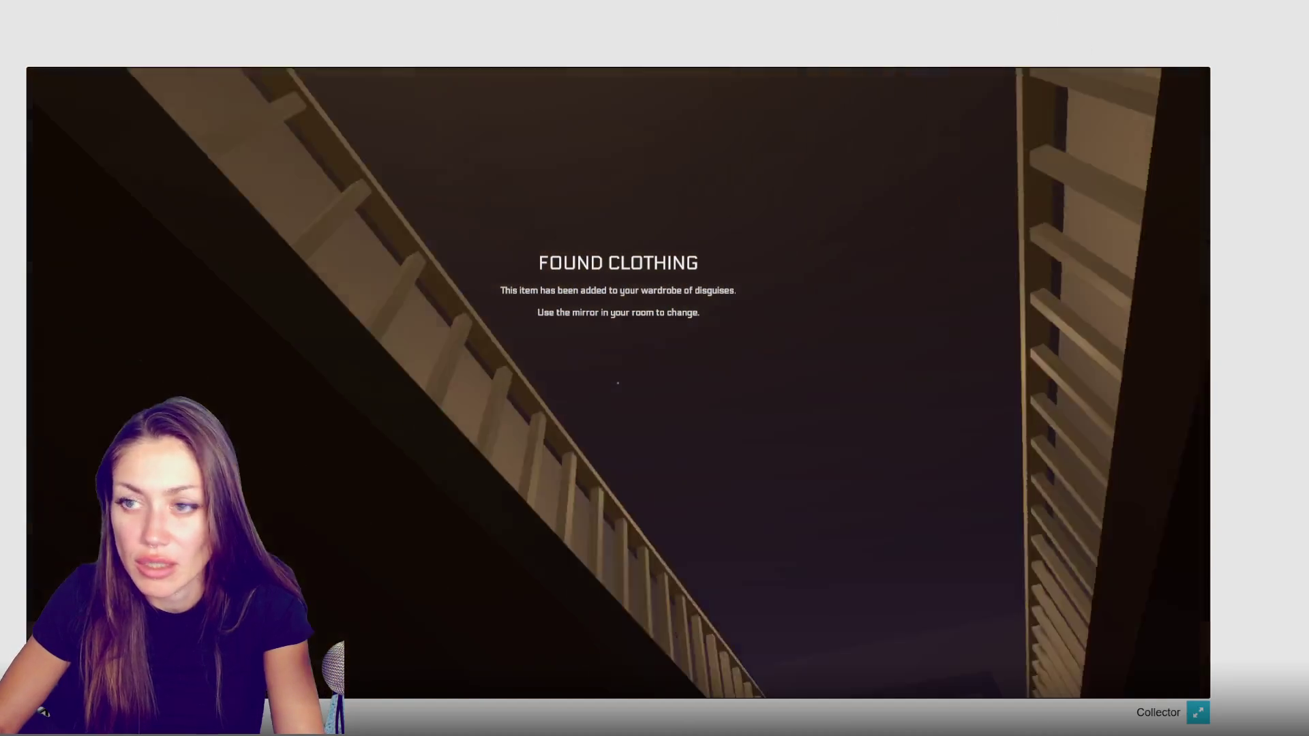
key(Escape)
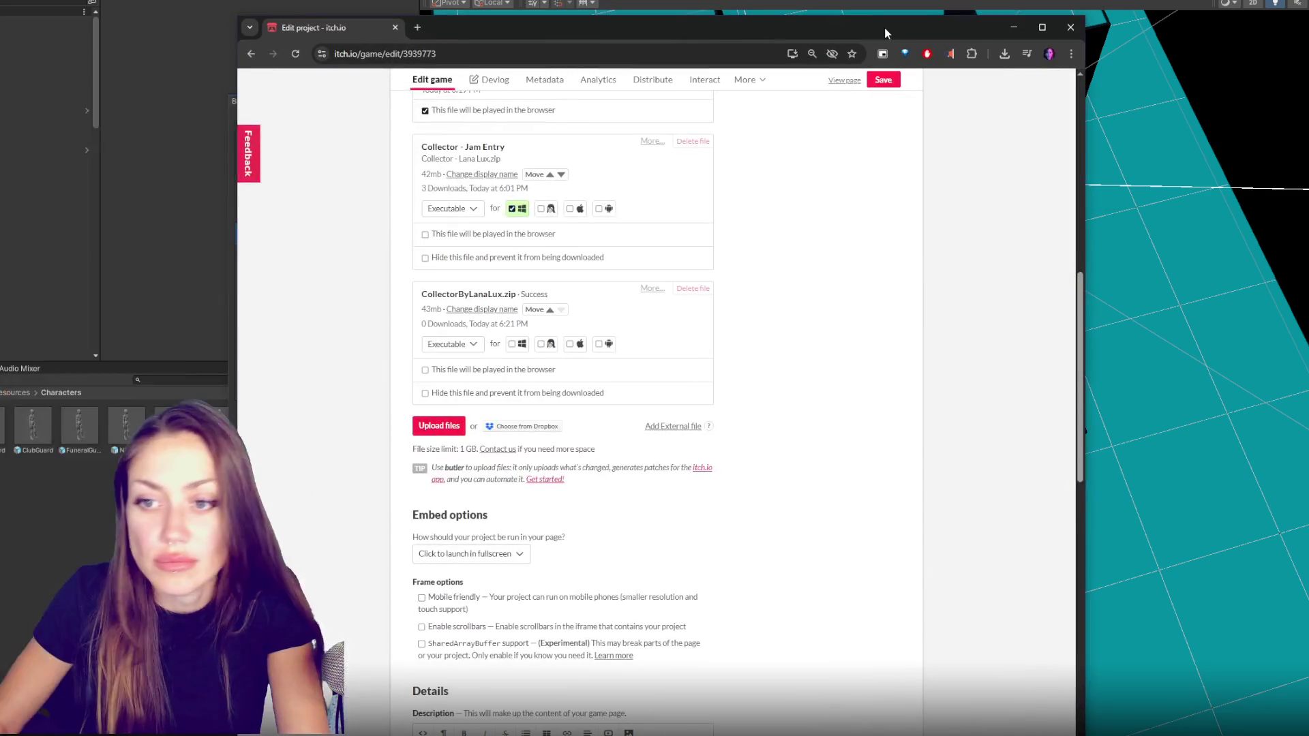
scroll(562, 332, up, 1)
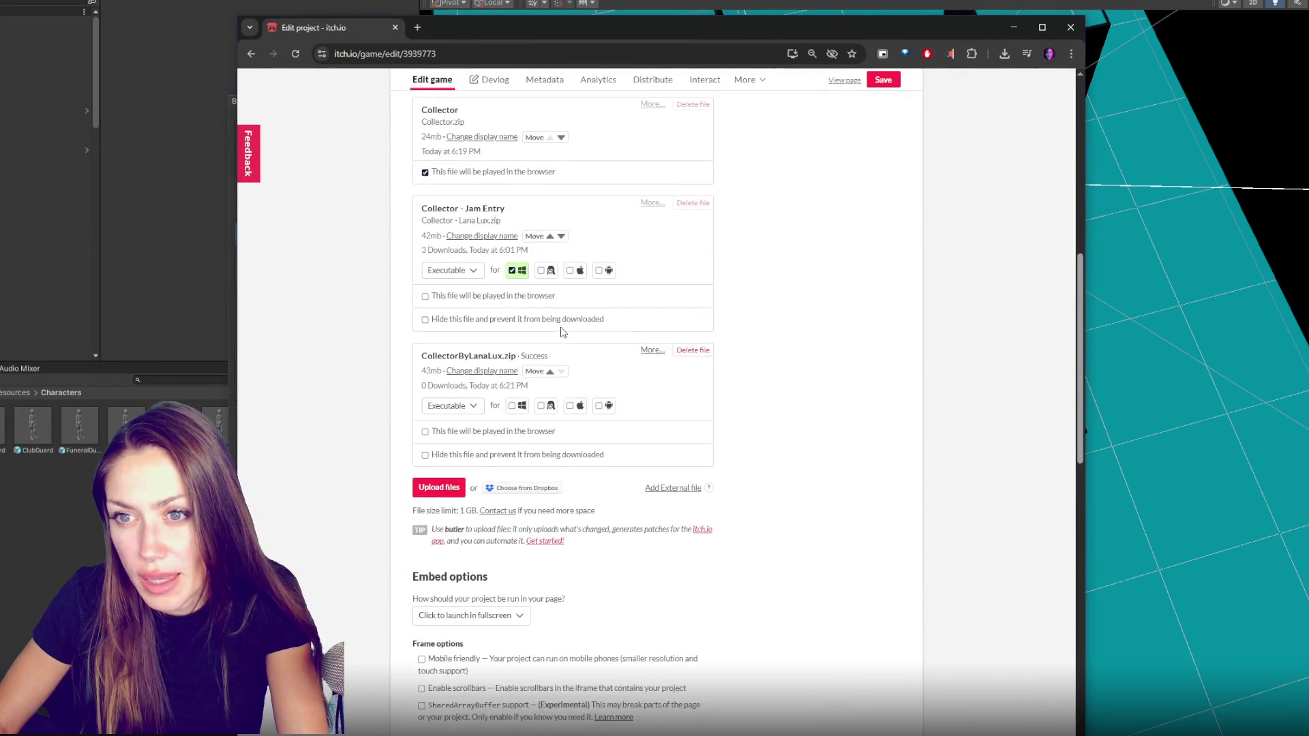
scroll(562, 333, up, 1)
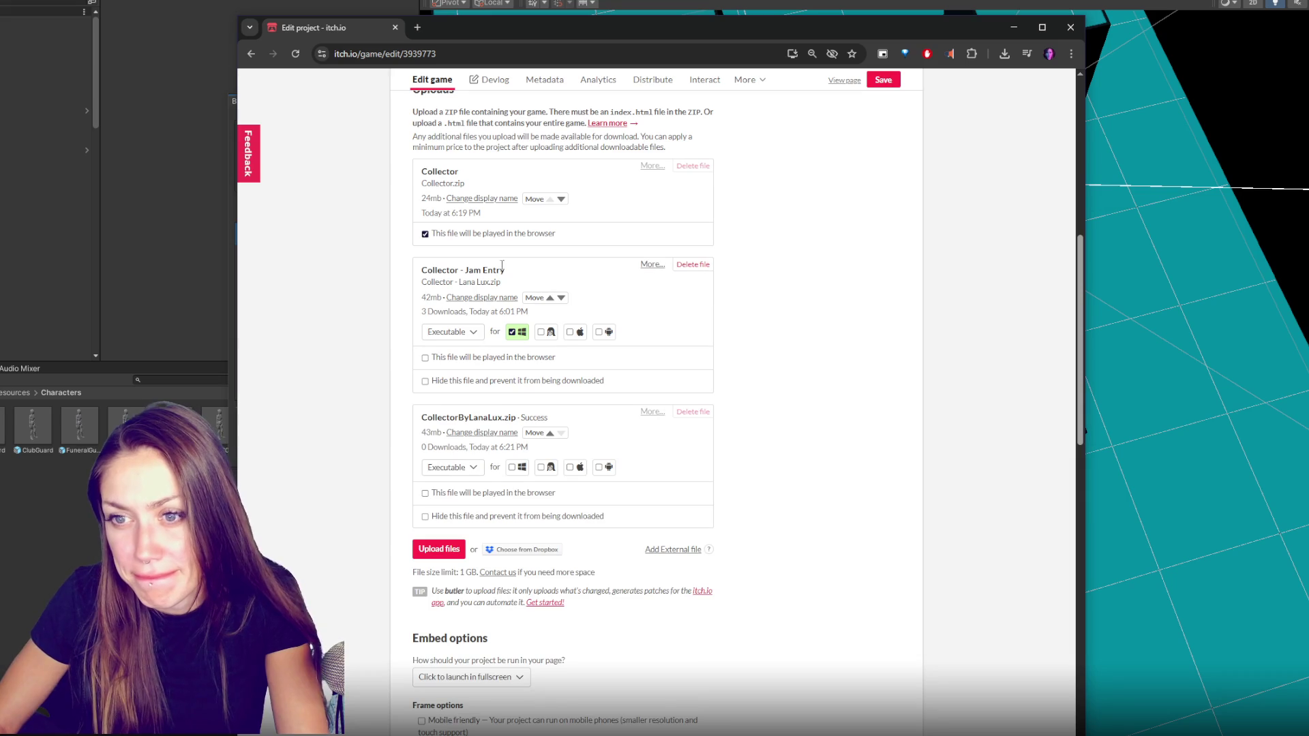
Delete the old Jam Entry upload and confirm the deletion
click(481, 297)
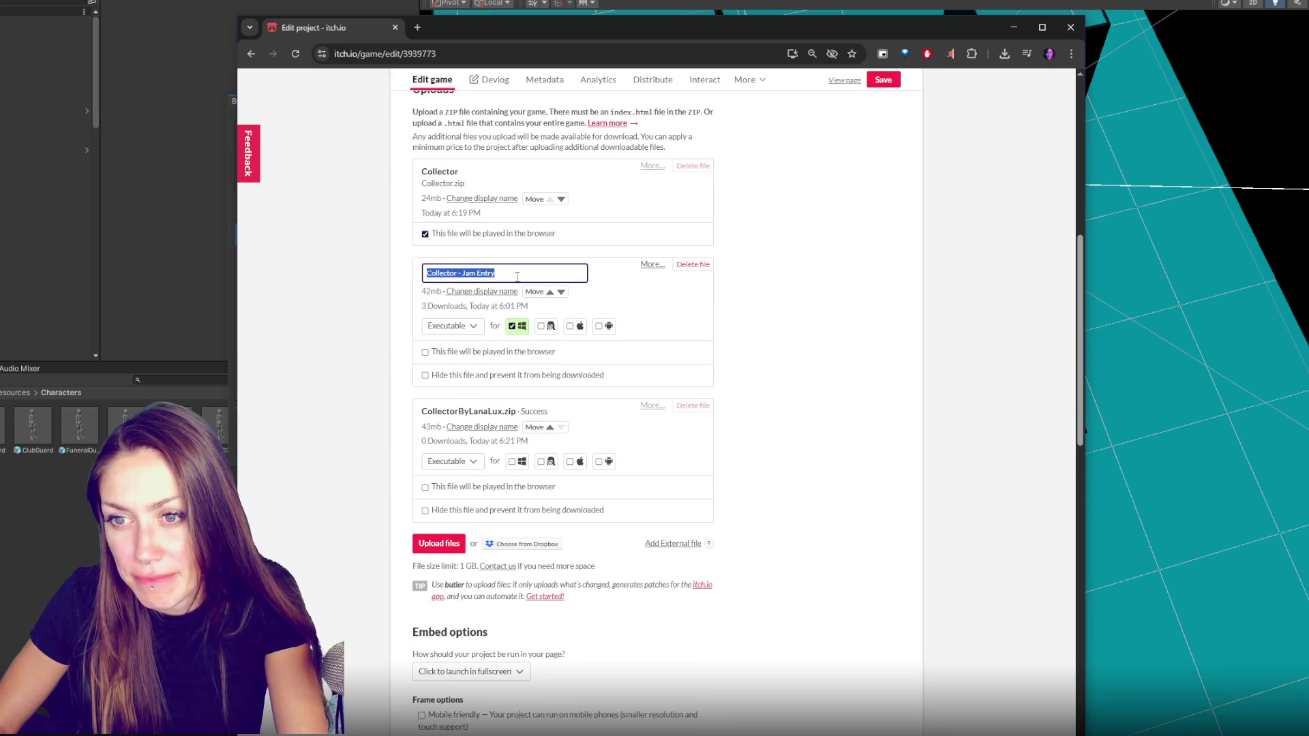
key(Escape)
click(695, 271)
click(767, 234)
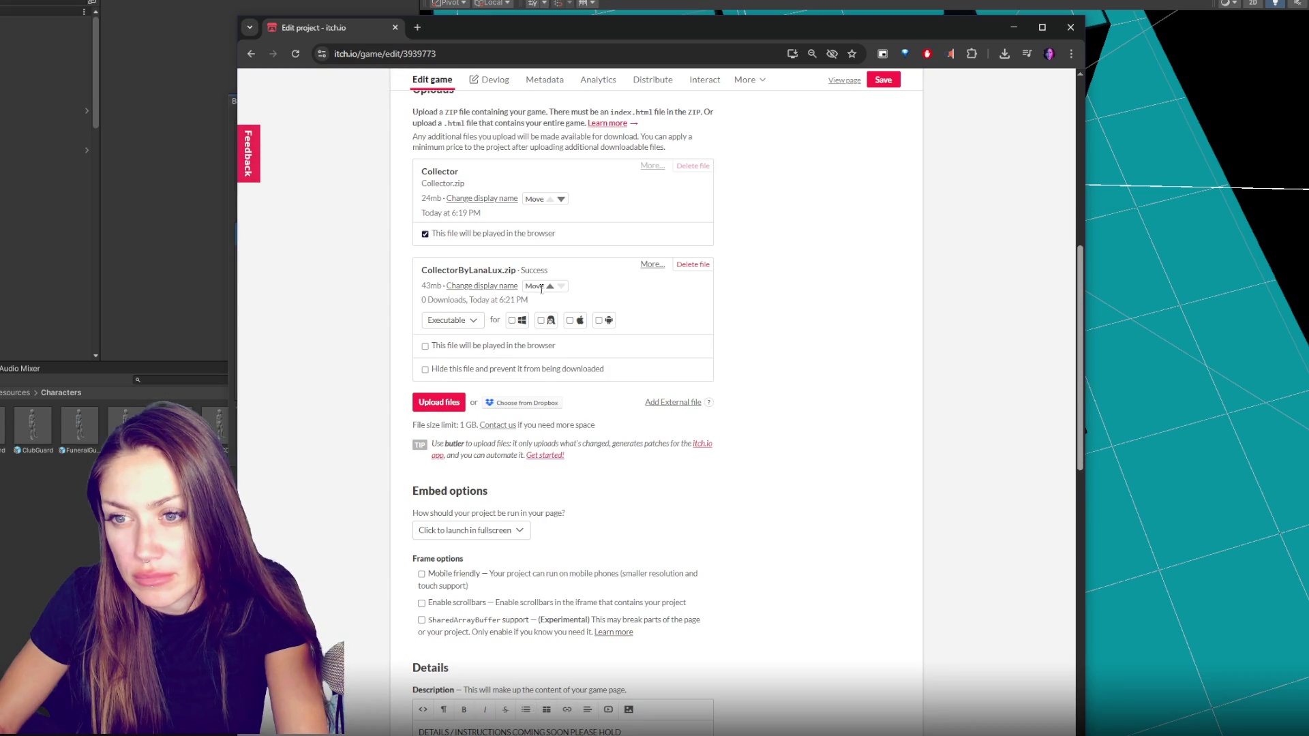
Rename the new zip Collector - Jam Entry, mark it as a Windows executable, save, and view the public page
click(481, 286)
text(Collector - Jam Entry)
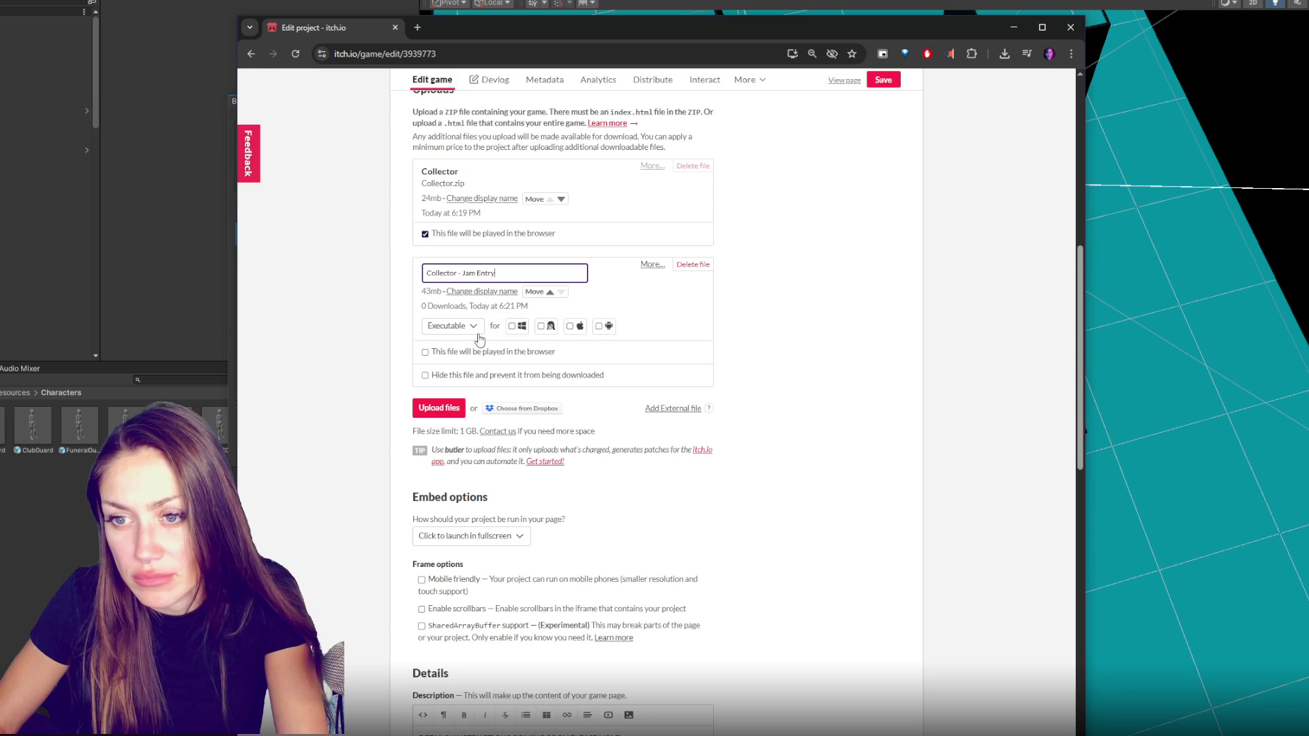
click(522, 326)
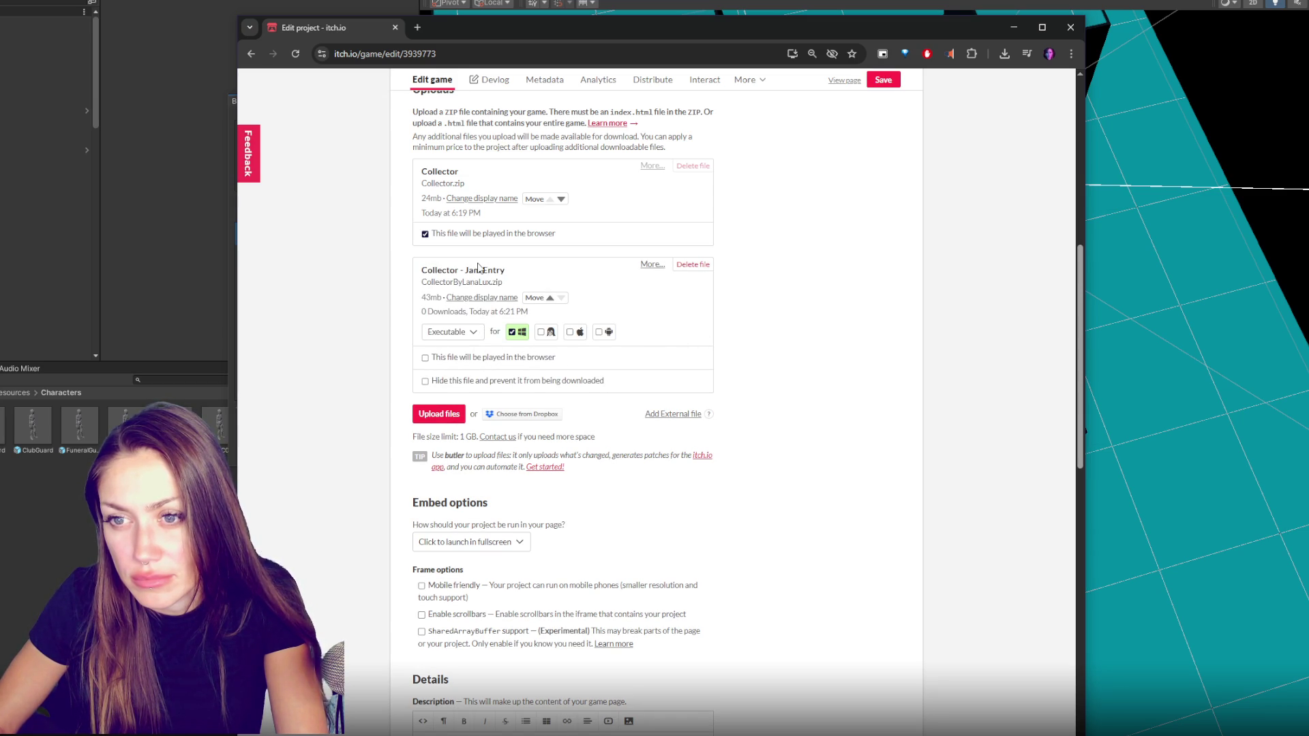
click(882, 80)
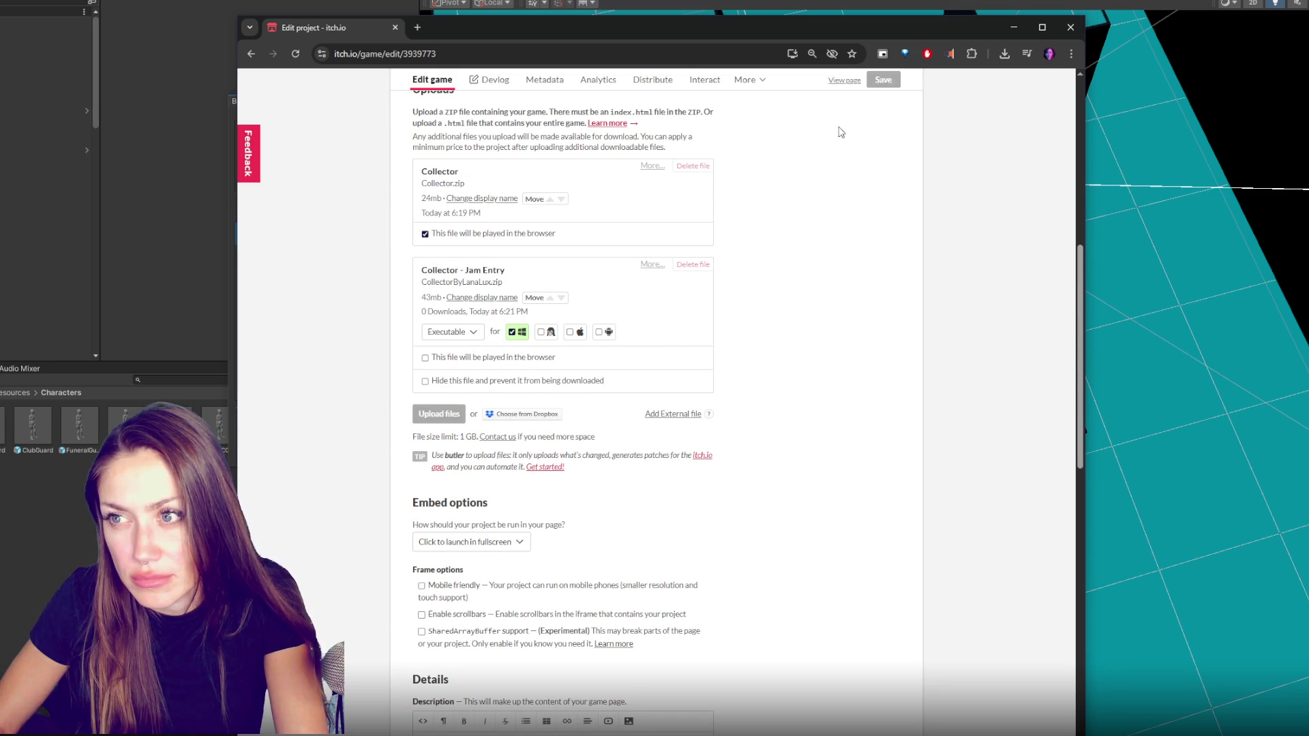
scroll(762, 271, up, 3)
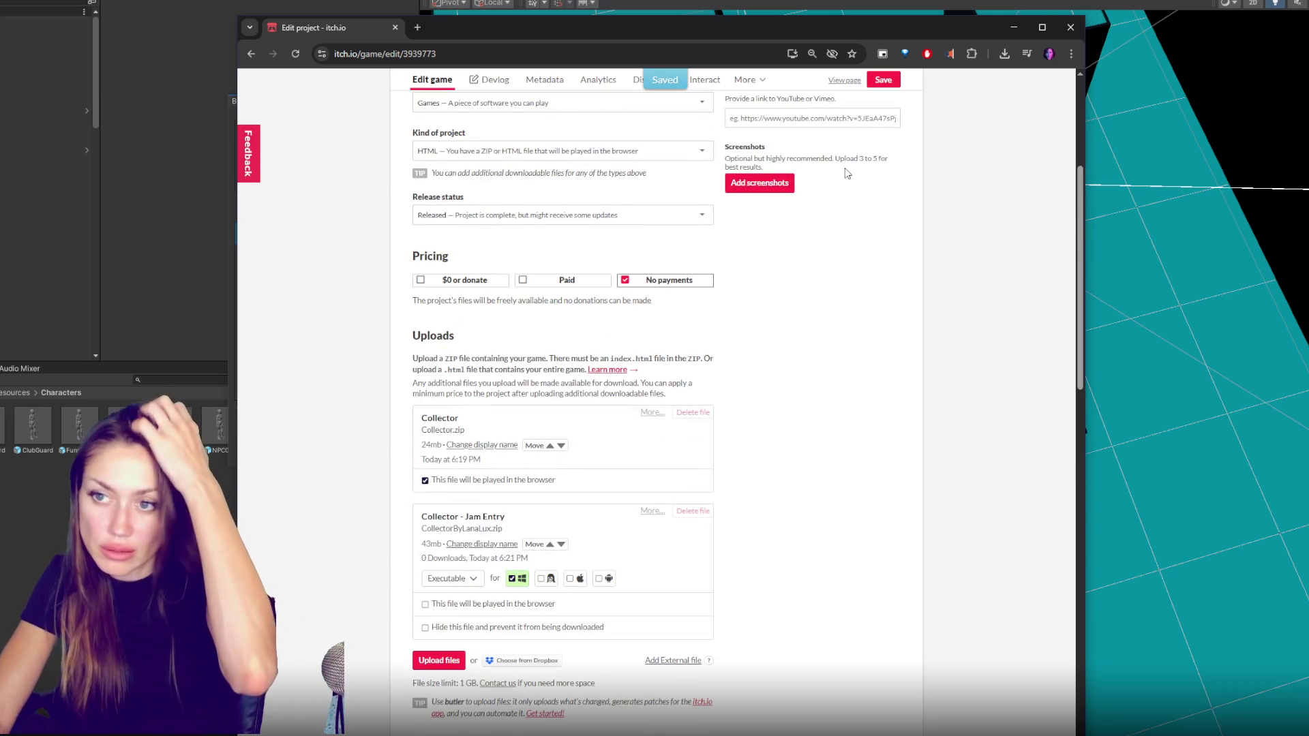
click(845, 80)
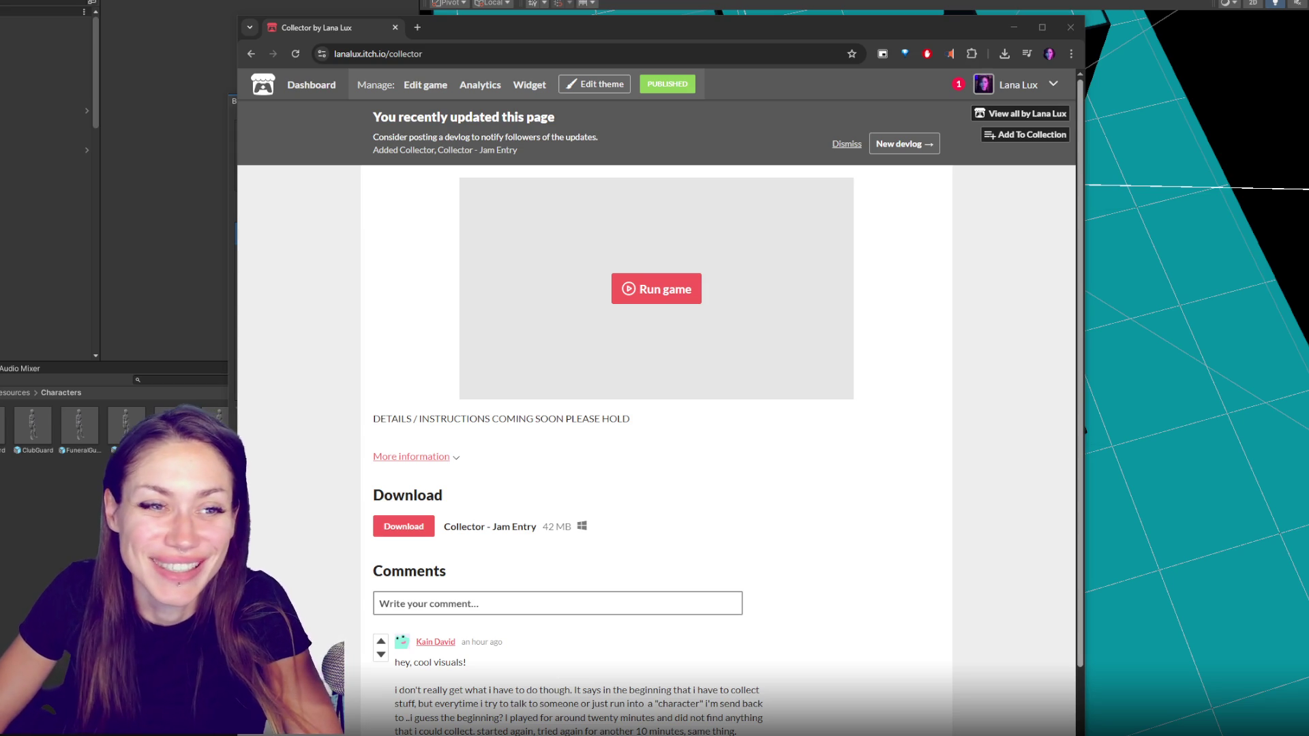
Hide the browser with Alt+Tab and return to Unity after reviewing the public page
key(alt+Tab)
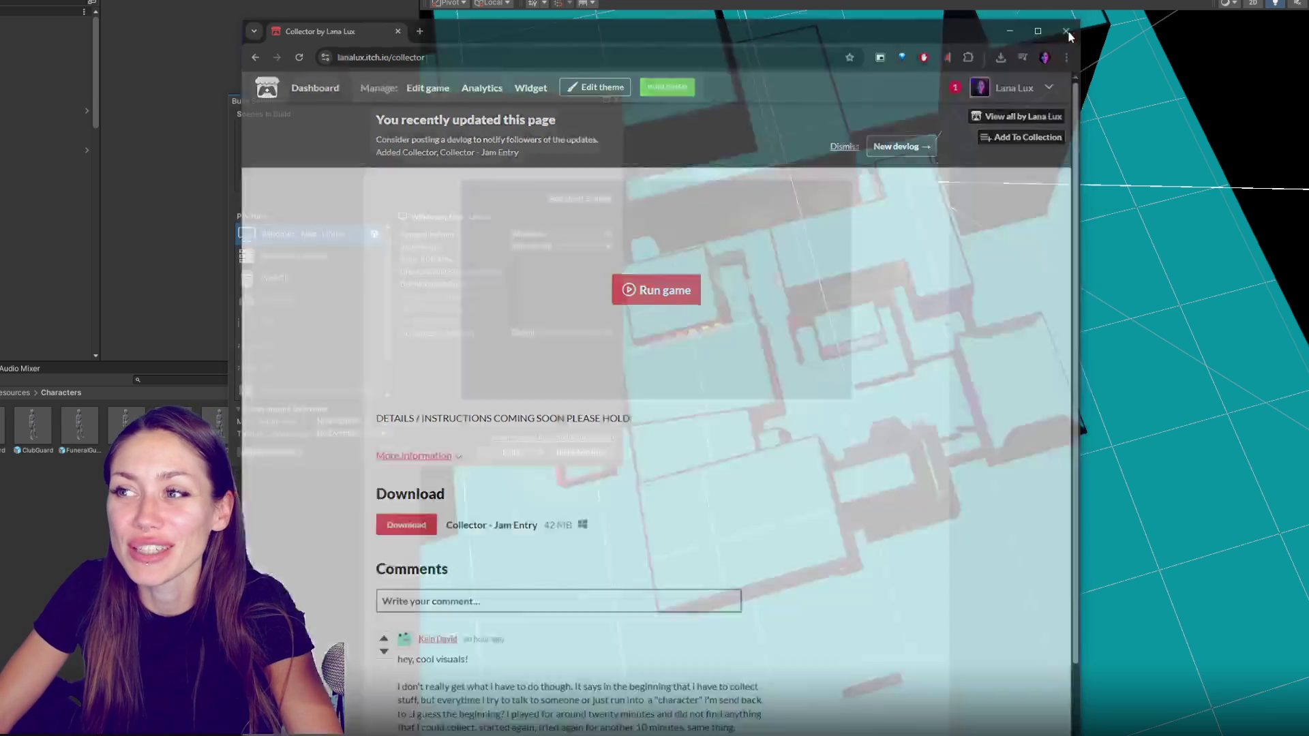
Close Build Settings and orbit the Scene view to survey the level from above
click(616, 99)
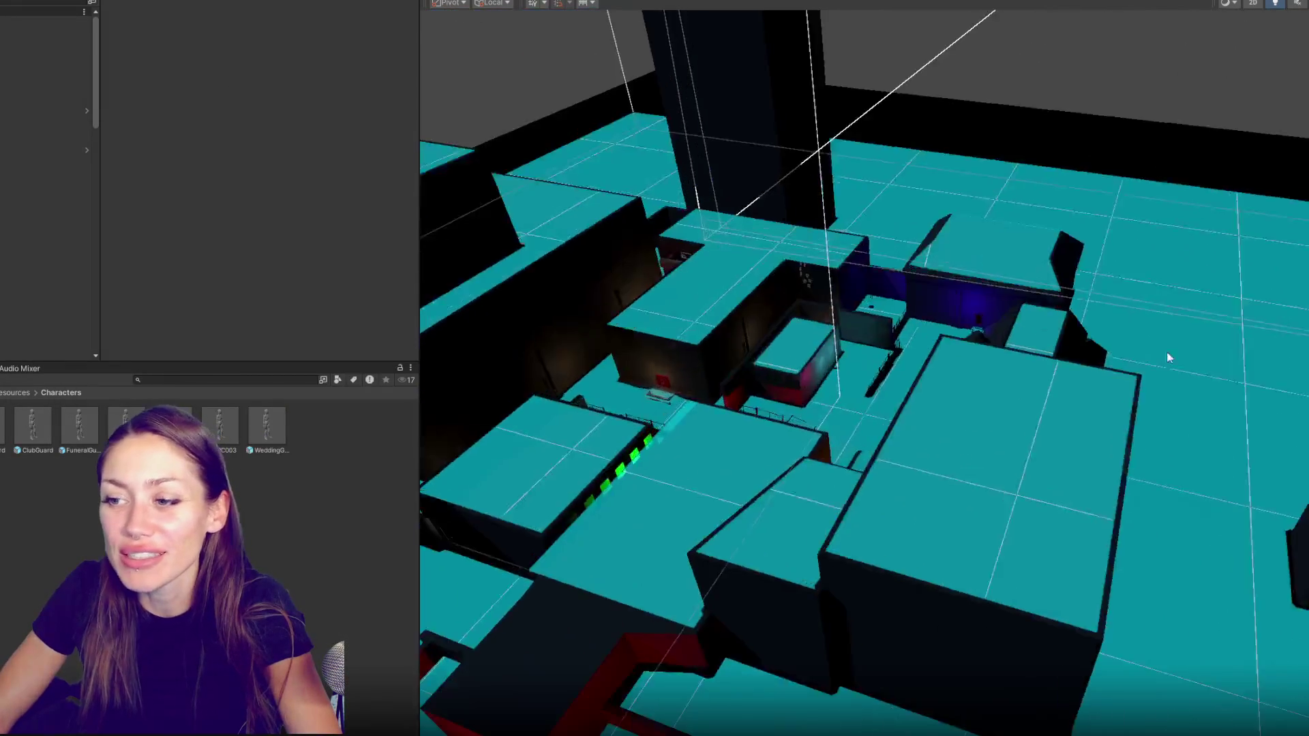
mouse_move(620, 99)
alt+mouse_down()
mouse_move(867, 329)
mouse_move(1158, 415)
alt+mouse_up()
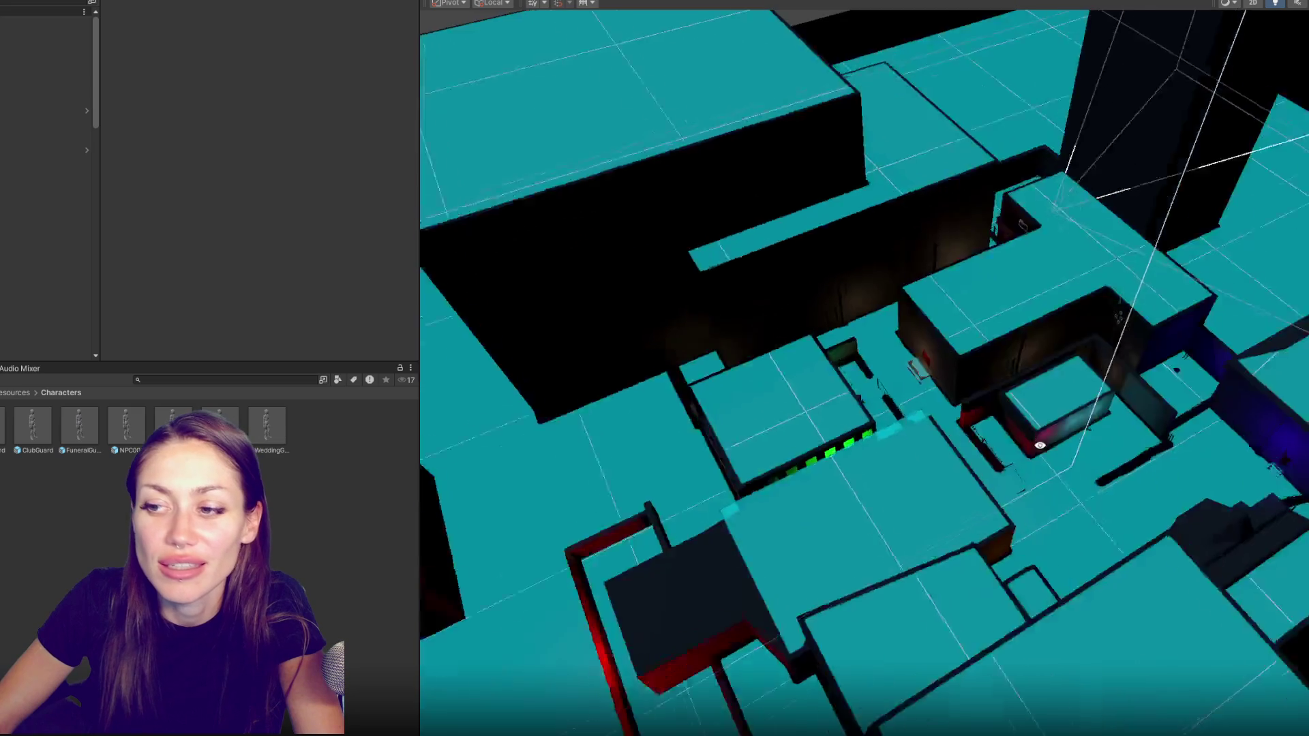
mouse_move(657, 421)
mouse_down()
mouse_move(1099, 394)
mouse_move(913, 691)
mouse_up()
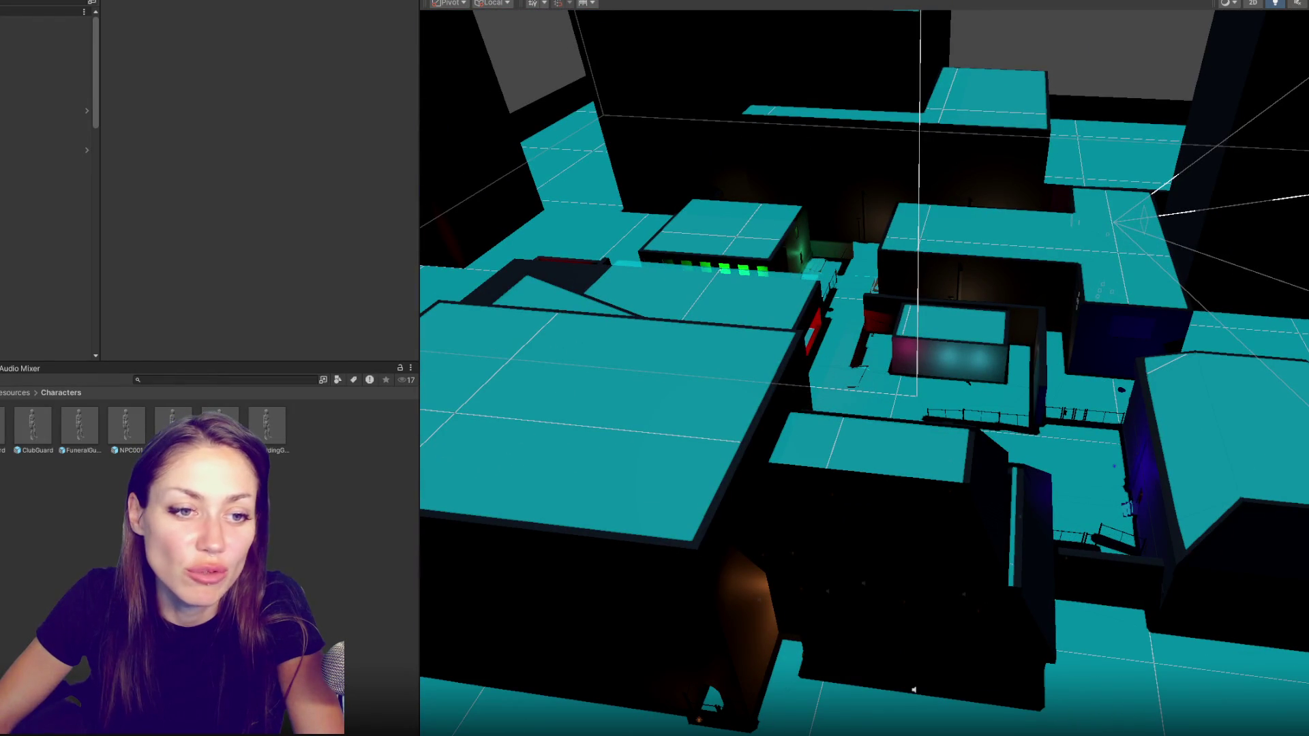